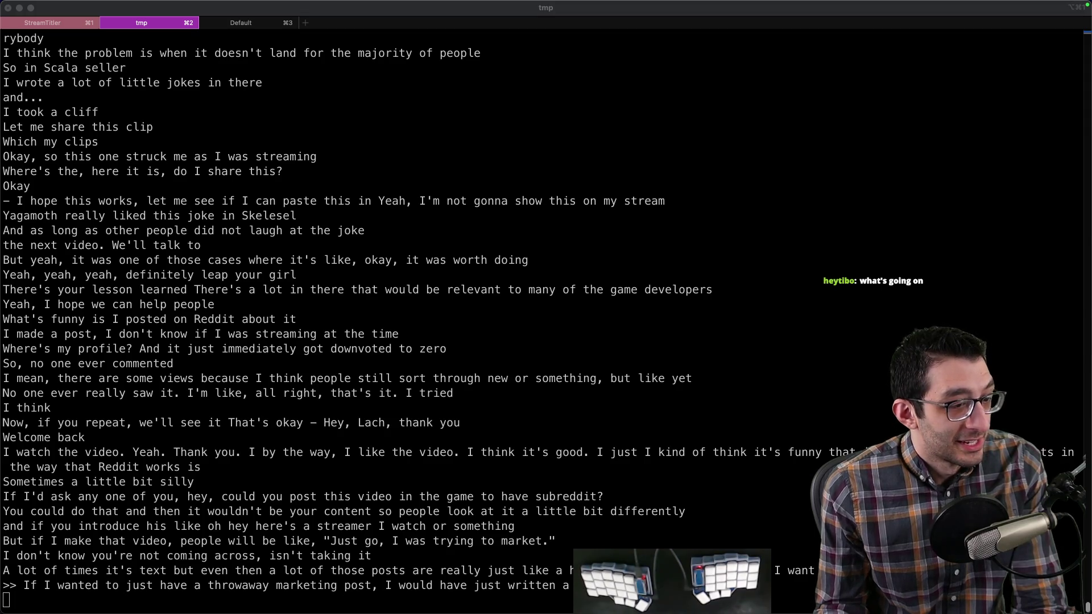
Step: Bring the iTerm2 window into focus and open a new terminal tab
{"action": "left_click", "coordinate": [298, 309]}
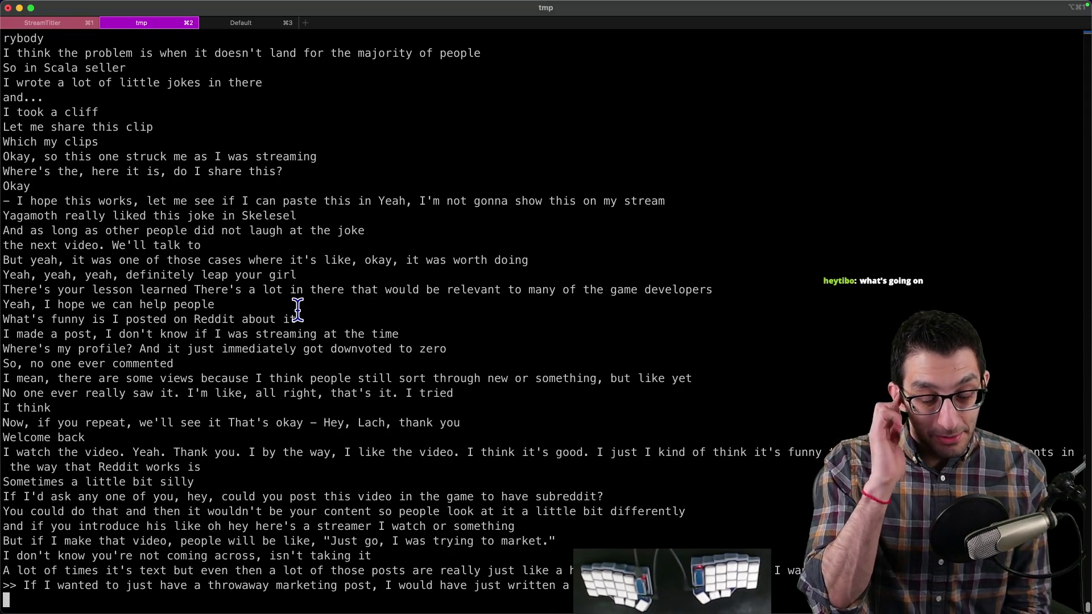
{"action": "key", "text": "super+Tab"}
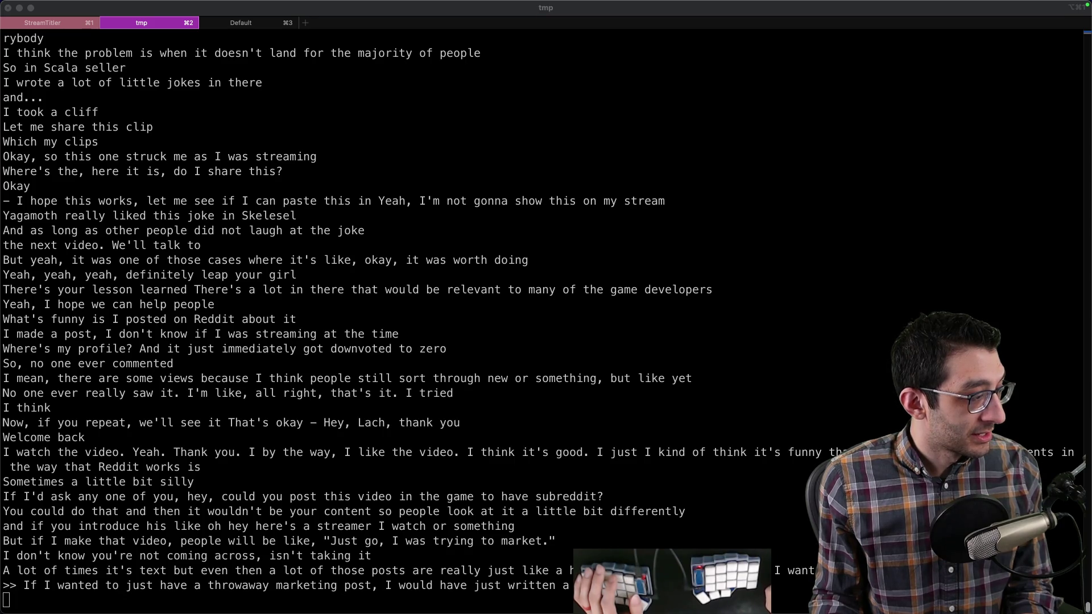
{"action": "left_click", "coordinate": [382, 332]}
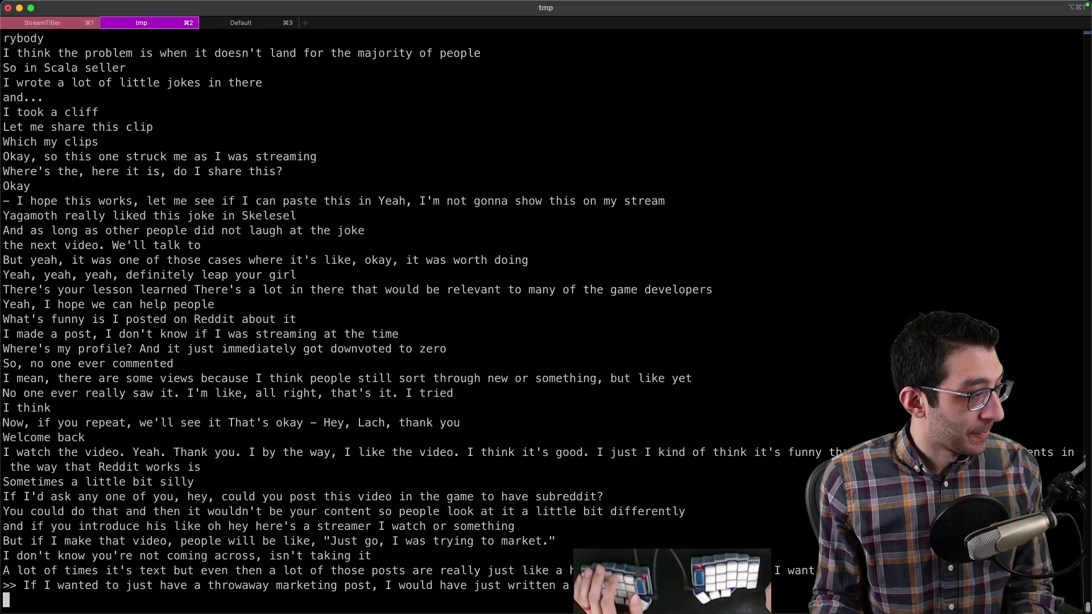
{"action": "key", "text": "super+Tab"}
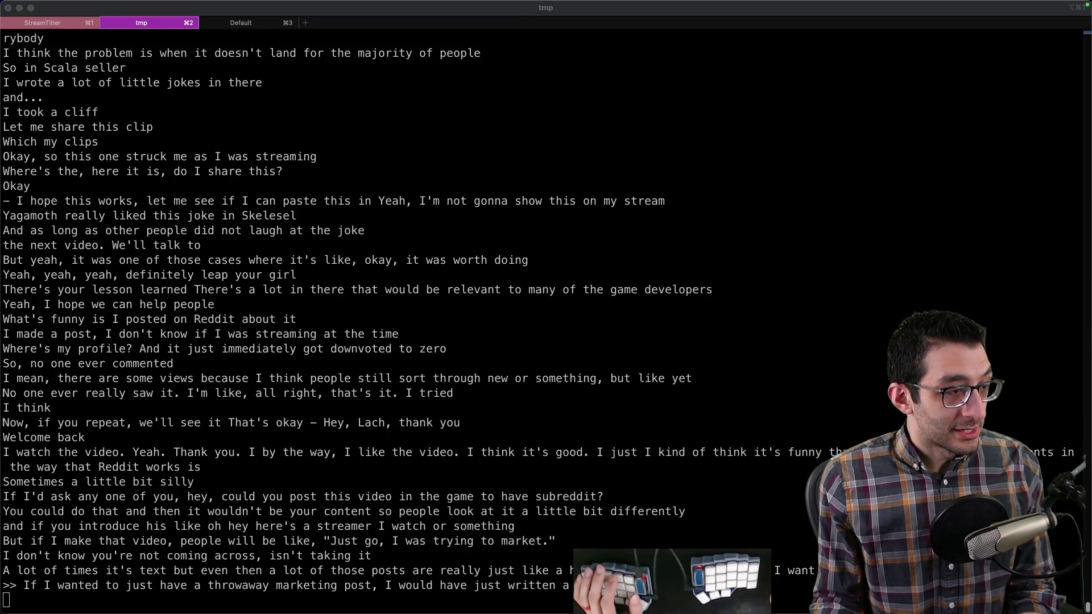
{"action": "left_click", "coordinate": [429, 116]}
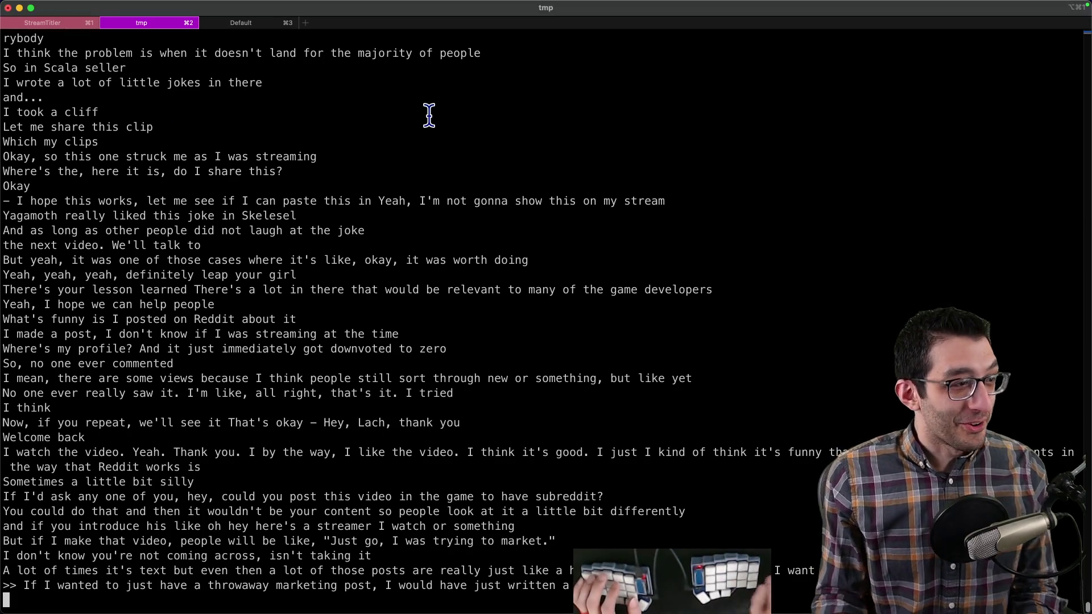
{"action": "key", "text": "cmd+t"}
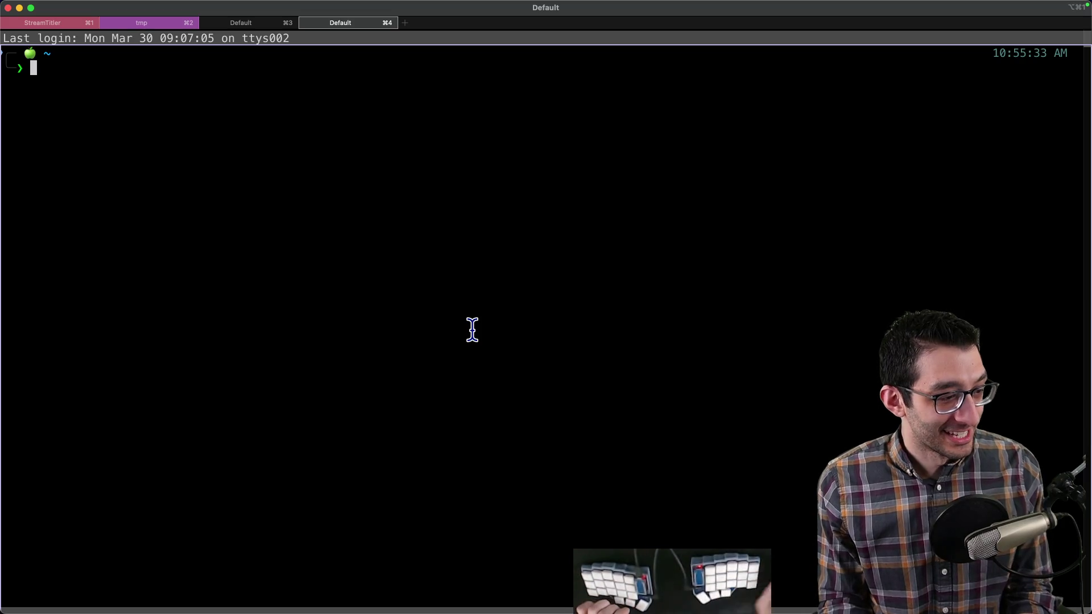
Step: Enter the VocalStreamer project with 'code Vocal' and open main.py via 's main.py'
{"action": "key", "text": "cmd+space"}
{"action": "key", "text": "Escape"}
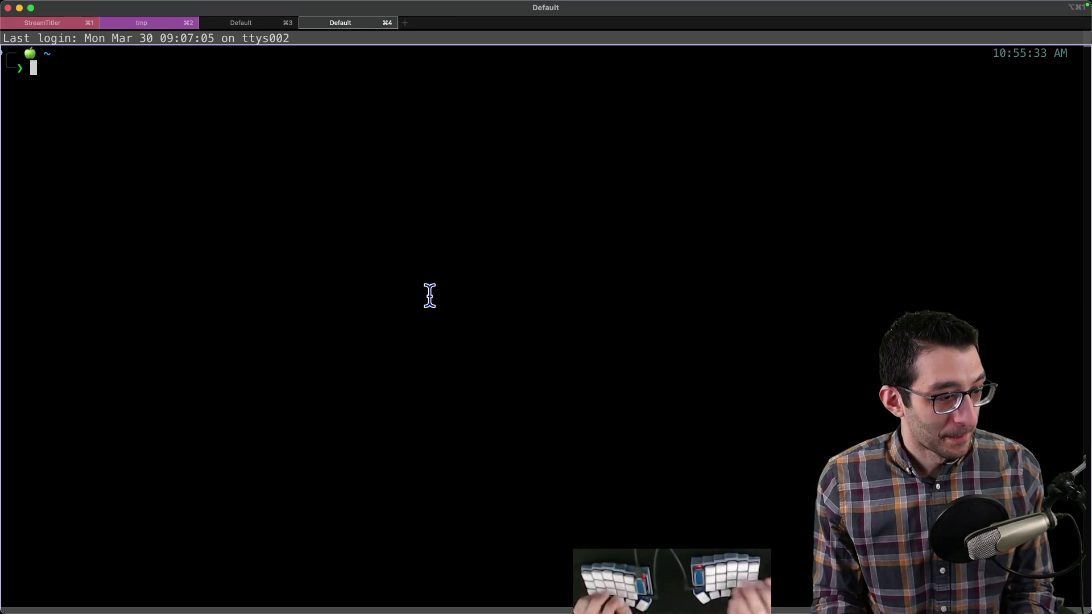
{"action": "type", "text": "code "}
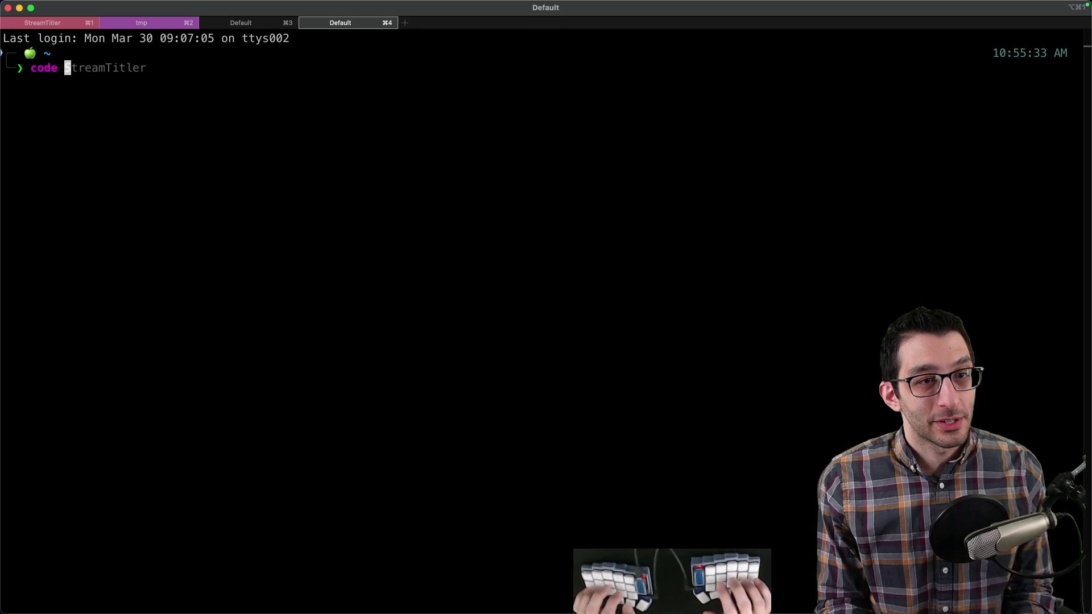
{"action": "type", "text": "Vocal"}
{"action": "key", "text": "Return"}
{"action": "type", "text": "s ma"}
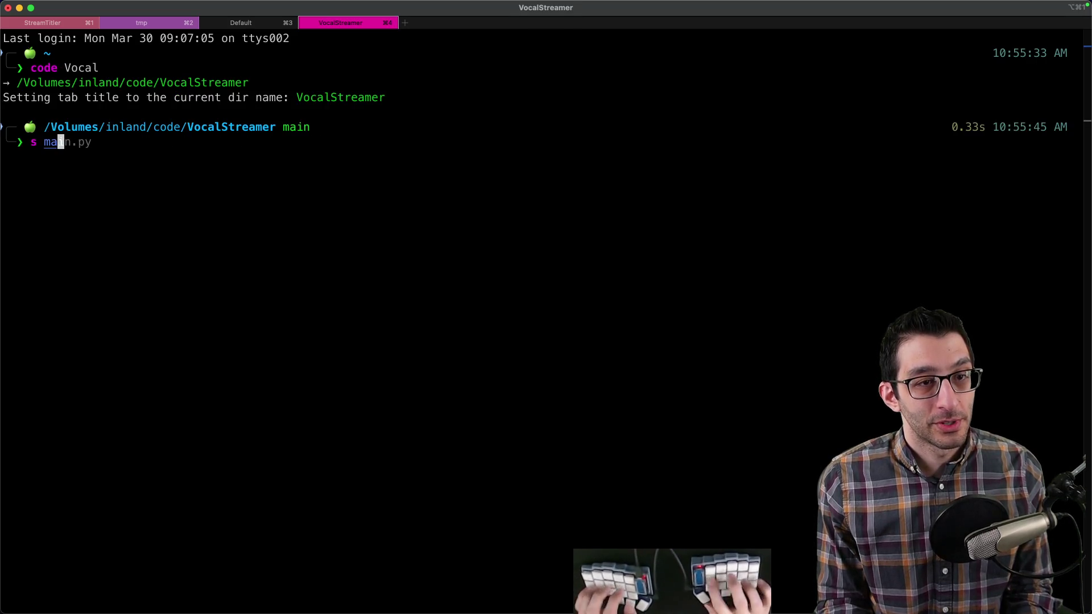
{"action": "type", "text": "in.py"}
{"action": "key", "text": "Return"}
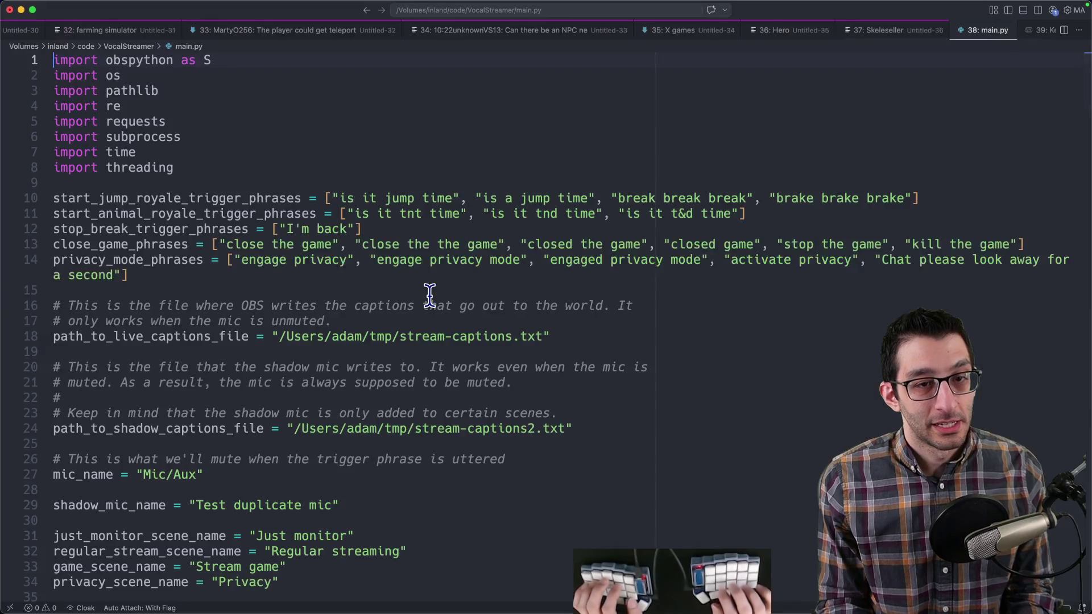
Step: Search main.py for 'jump time' and cycle through the matches
{"action": "key", "text": "super+f"}
{"action": "type", "text": "jump time"}
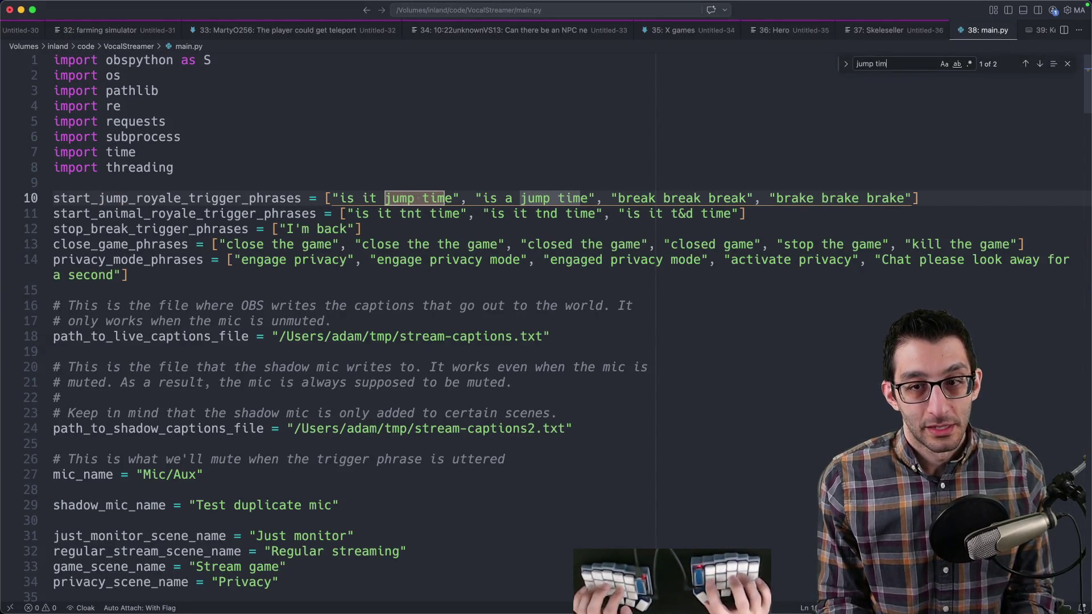
{"action": "key", "text": "Escape"}
{"action": "key", "text": "Home"}
{"action": "key", "text": "super+f"}
{"action": "key", "text": "Return"}
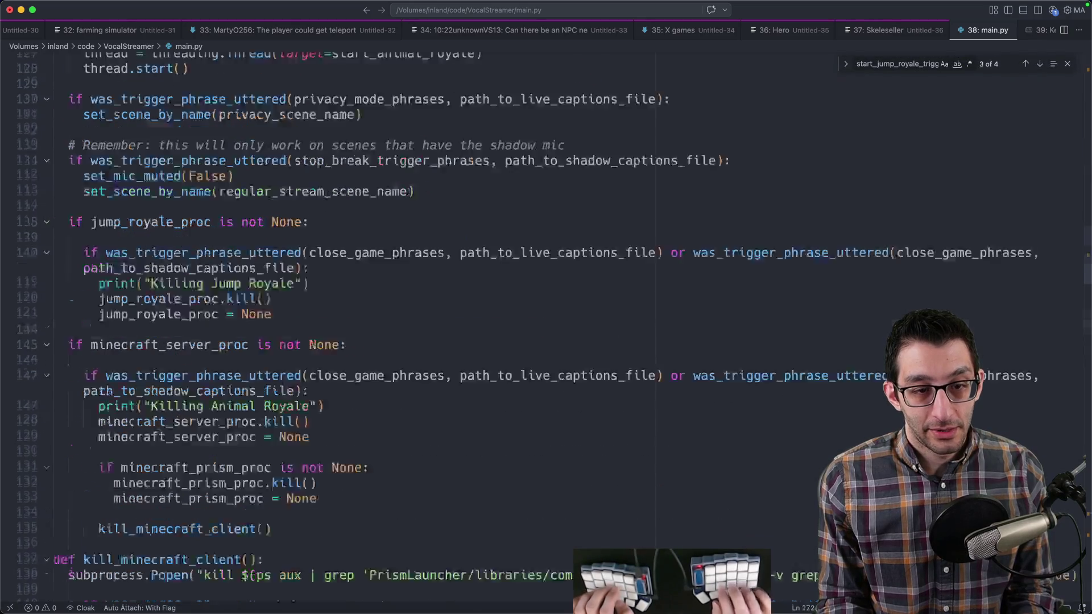
{"action": "key", "text": "Return"}
{"action": "key", "text": "Return"}
{"action": "key", "text": "Return"}
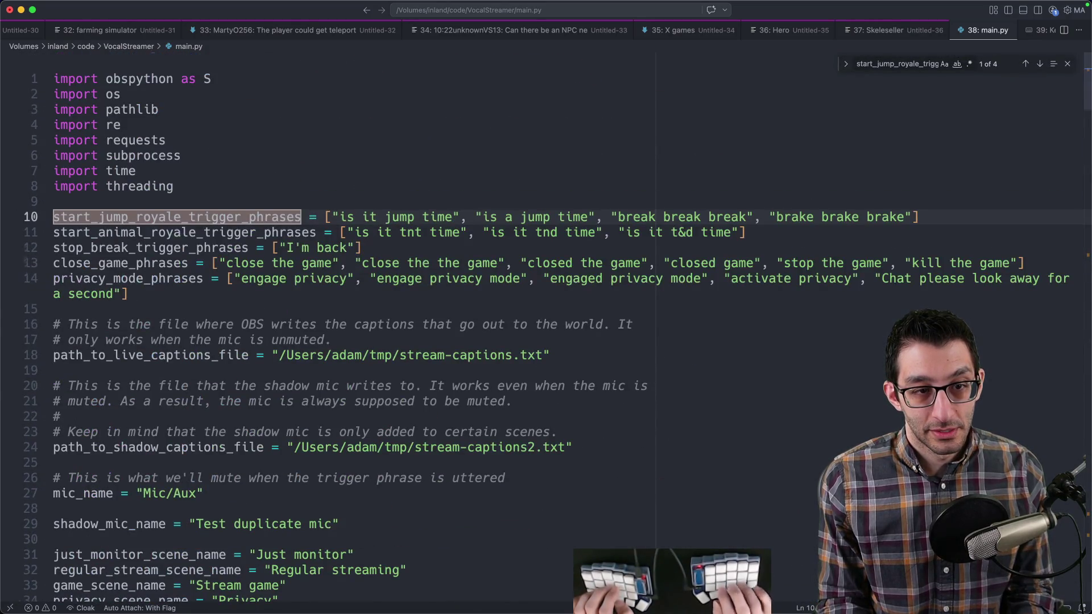
{"action": "key", "text": "Return"}
Step: Find the start_jump_royale definition and select its Godot launch line 238
{"action": "left_click", "coordinate": [324, 342]}
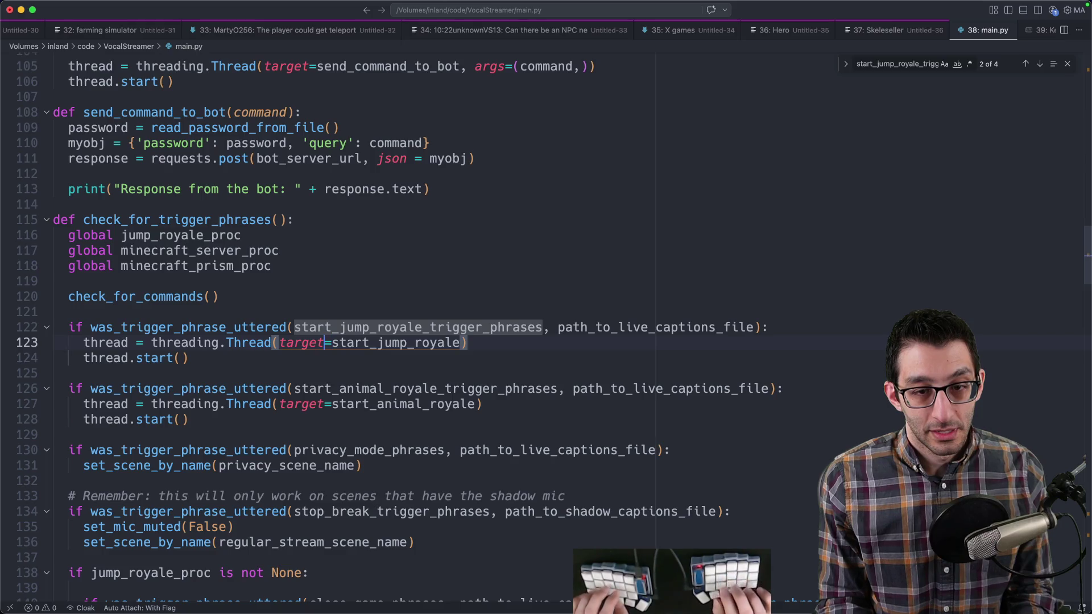
{"action": "key", "text": "cmd+f"}
{"action": "key", "text": "Return"}
{"action": "scroll", "coordinate": [400, 283], "scroll_direction": "down", "scroll_amount": 5}
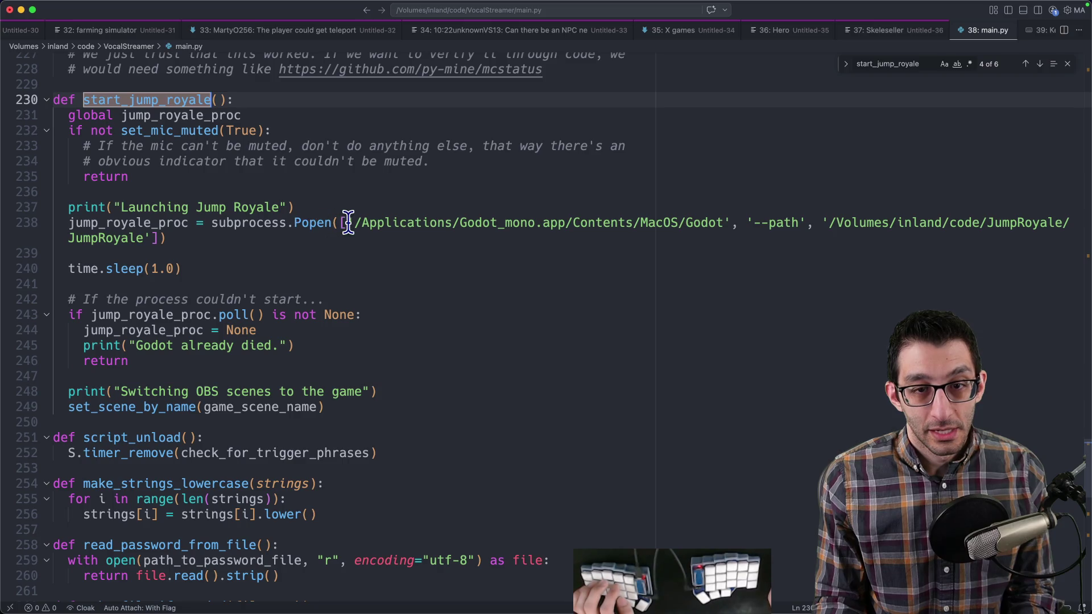
{"action": "triple_click", "coordinate": [324, 224]}
{"action": "key", "text": "cmd+c"}
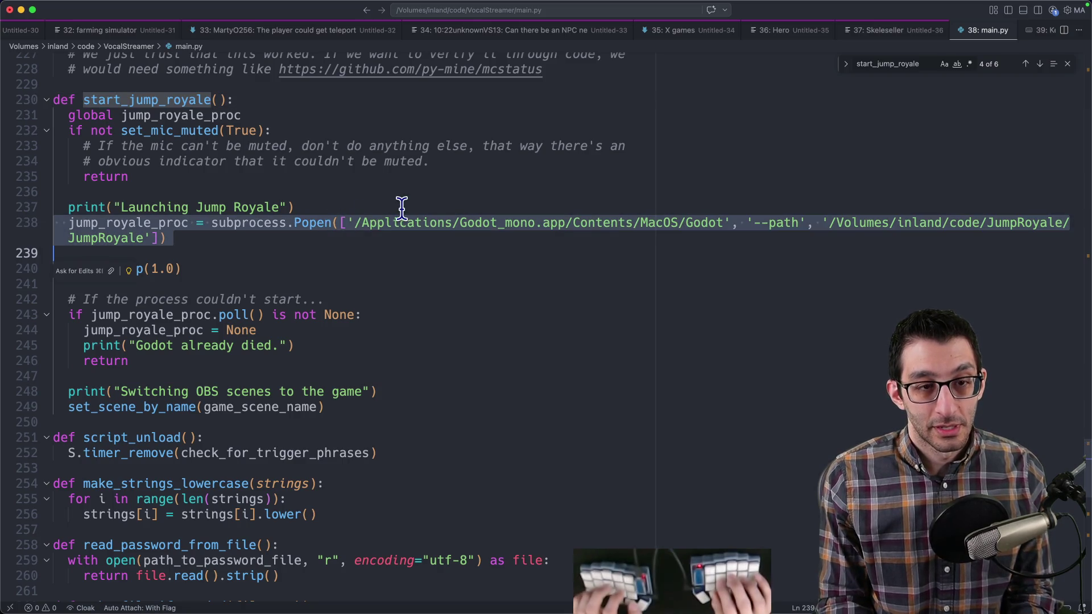
{"action": "key", "text": "cmd+Tab"}
Step: Paste the Popen line into a new iTerm tab and delete its Python assignment prefix and bracket
{"action": "key", "text": "cmd+t"}
{"action": "key", "text": "cmd+v"}
{"action": "key", "text": "Up"}
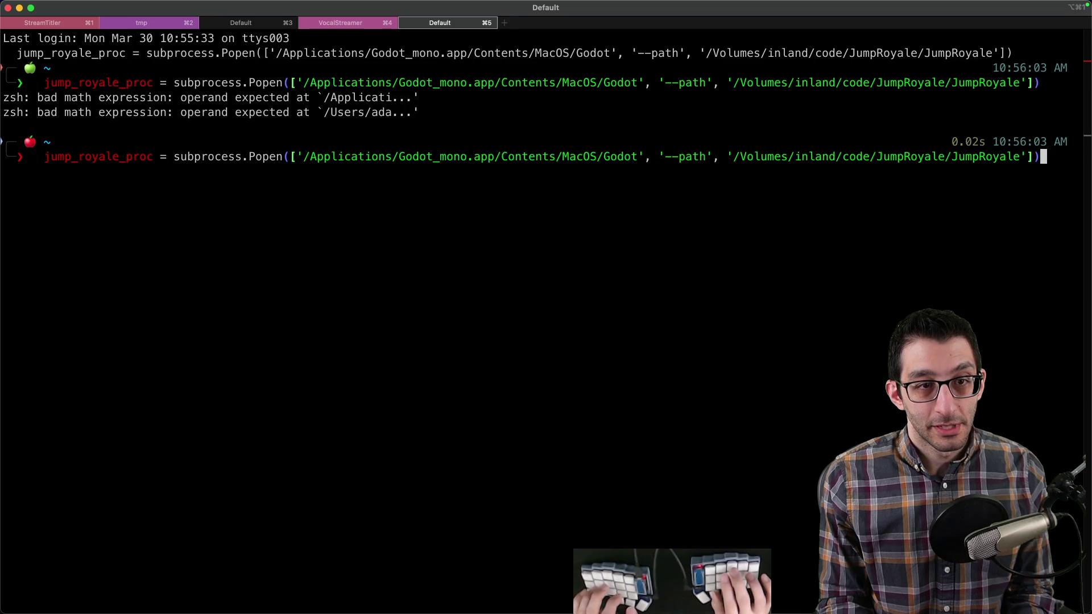
{"action": "key", "text": "ctrl+a"}
{"action": "key", "text": "Delete"}
{"action": "key", "text": "Delete"}
{"action": "key", "text": "Delete"}
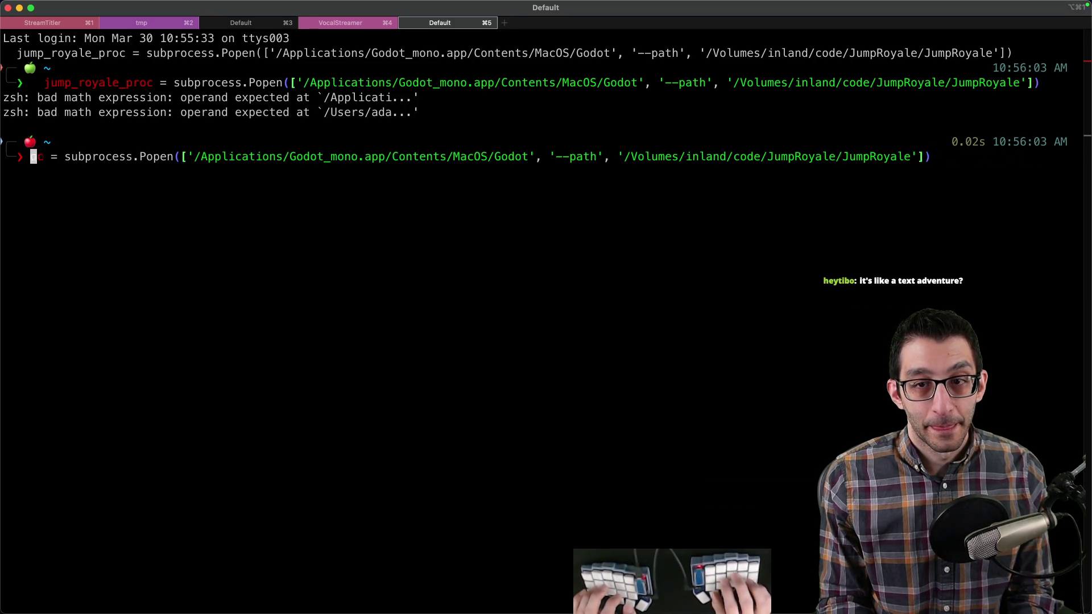
{"action": "key", "text": "Delete"}
{"action": "key", "text": "Delete"}
{"action": "key", "text": "Delete"}
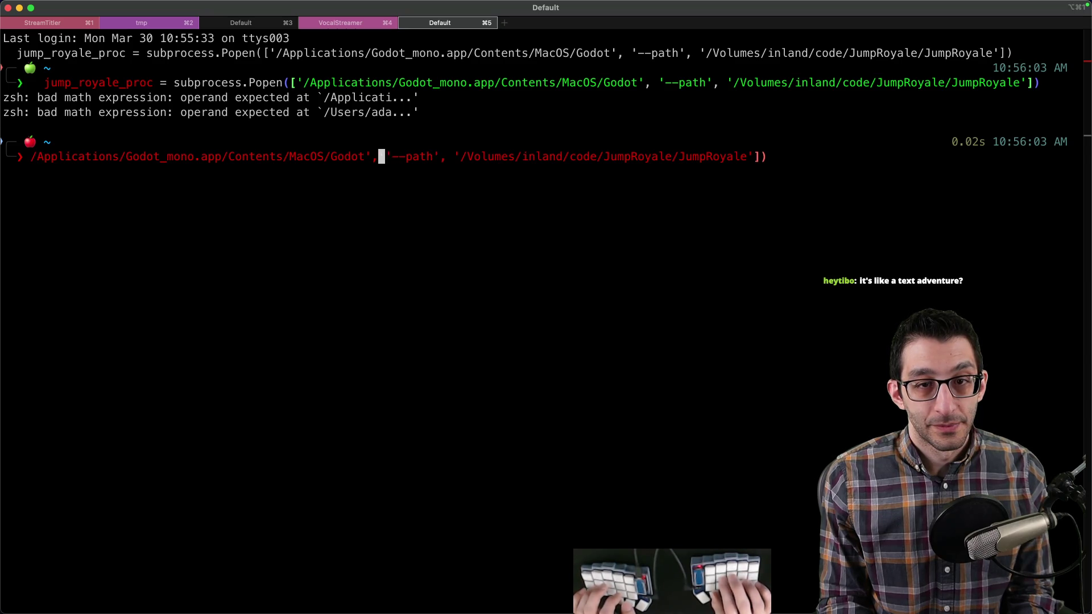
Step: Strip the quotes, commas and closing brackets, then run the Godot command to launch Jump Royale
{"action": "key", "text": "BackSpace"}
{"action": "key", "text": "Delete"}
{"action": "key", "text": "Right"}
{"action": "key", "text": "Delete"}
{"action": "key", "text": "alt+Right"}
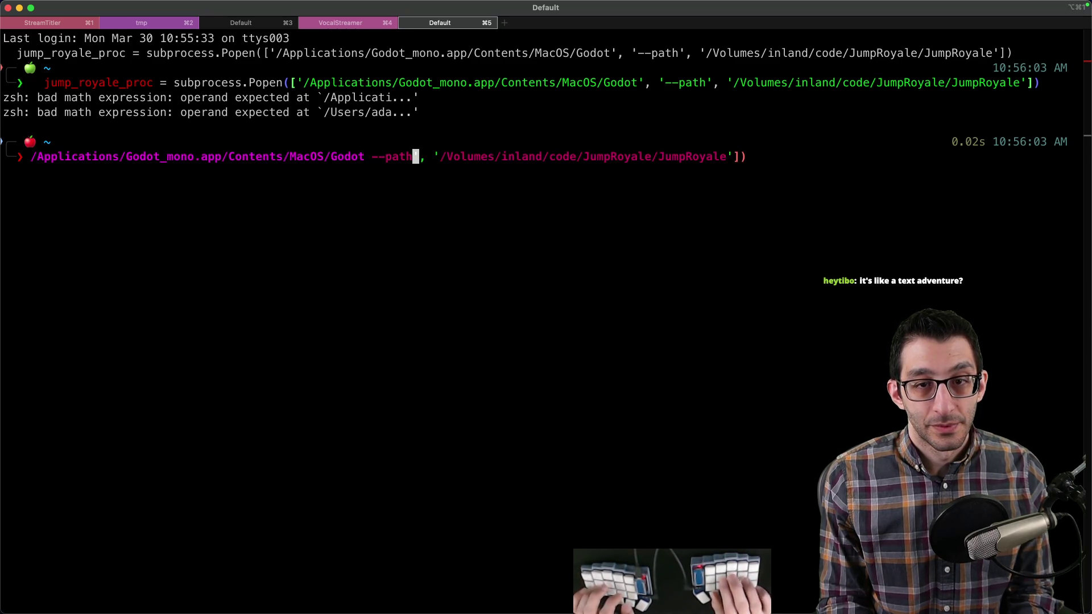
{"action": "key", "text": "Delete"}
{"action": "key", "text": "Delete"}
{"action": "key", "text": "Delete"}
{"action": "key", "text": "ctrl+e"}
{"action": "key", "text": "BackSpace"}
{"action": "key", "text": "BackSpace"}
{"action": "key", "text": "BackSpace"}
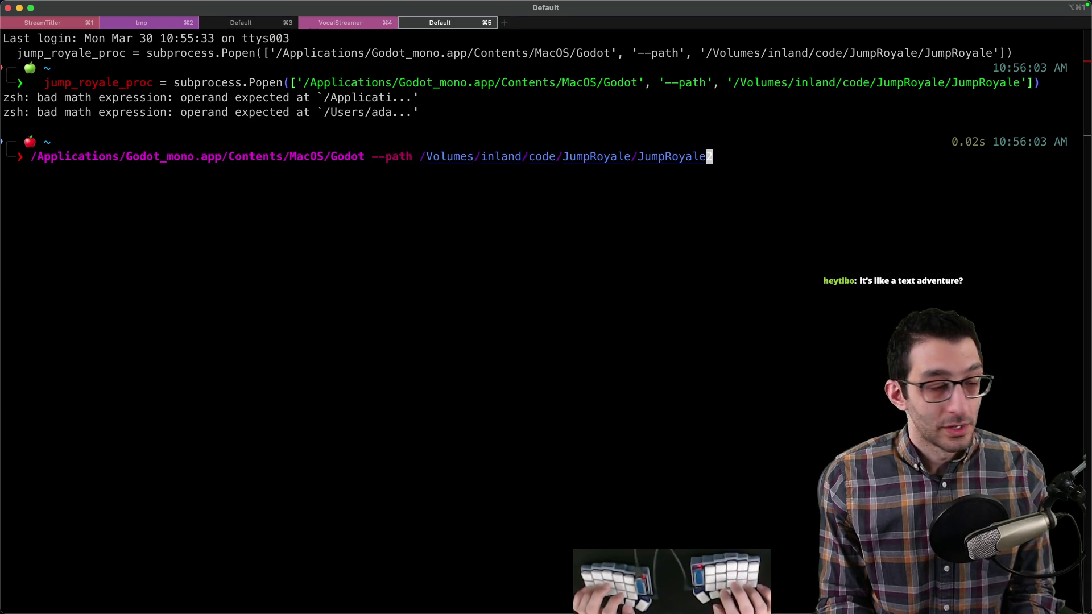
{"action": "key", "text": "super+Tab"}
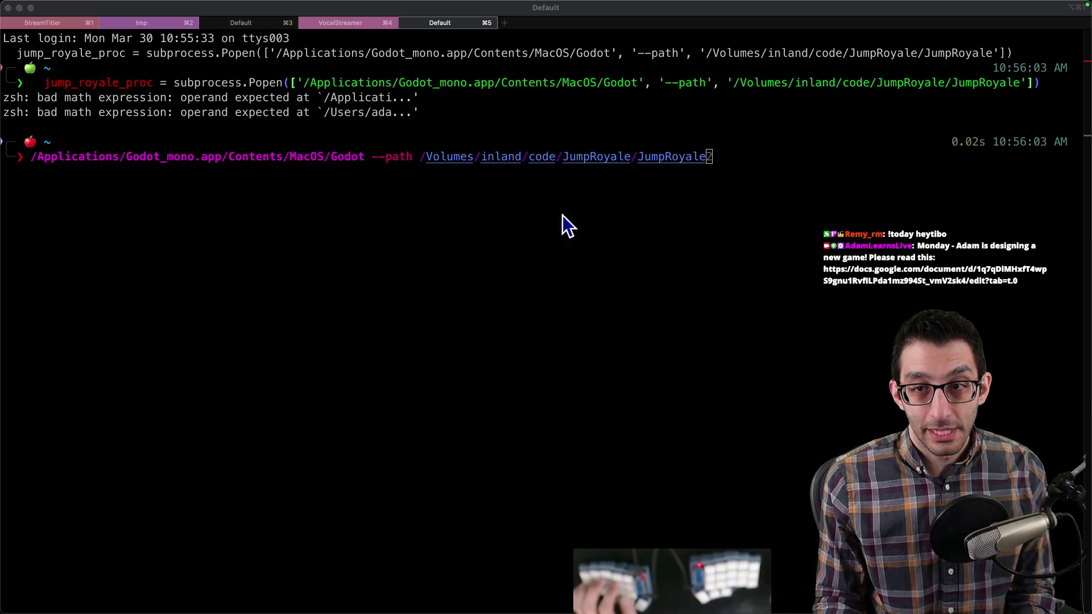
{"action": "left_click", "coordinate": [404, 172]}
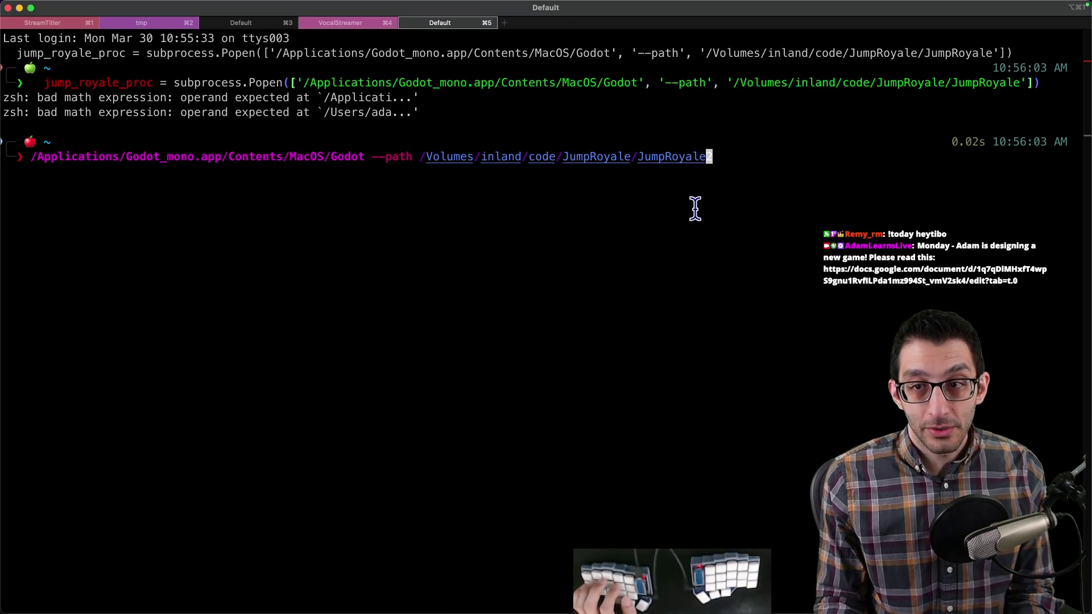
{"action": "key", "text": "Return"}
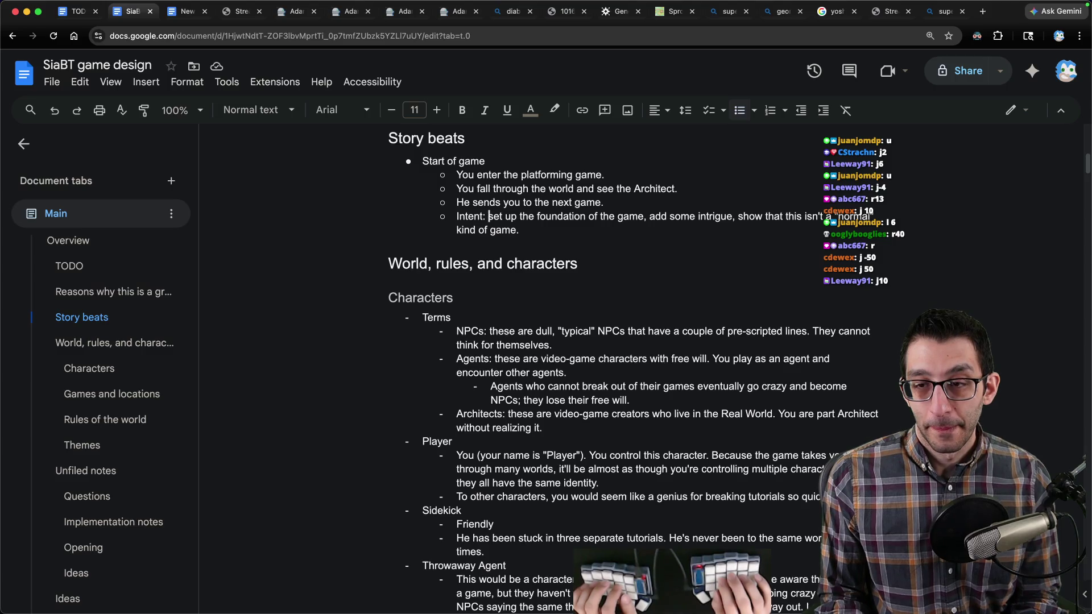
Step: Jump to the Opening section from the outline and select text in its title-screen bullets
{"action": "left_click", "coordinate": [519, 230]}
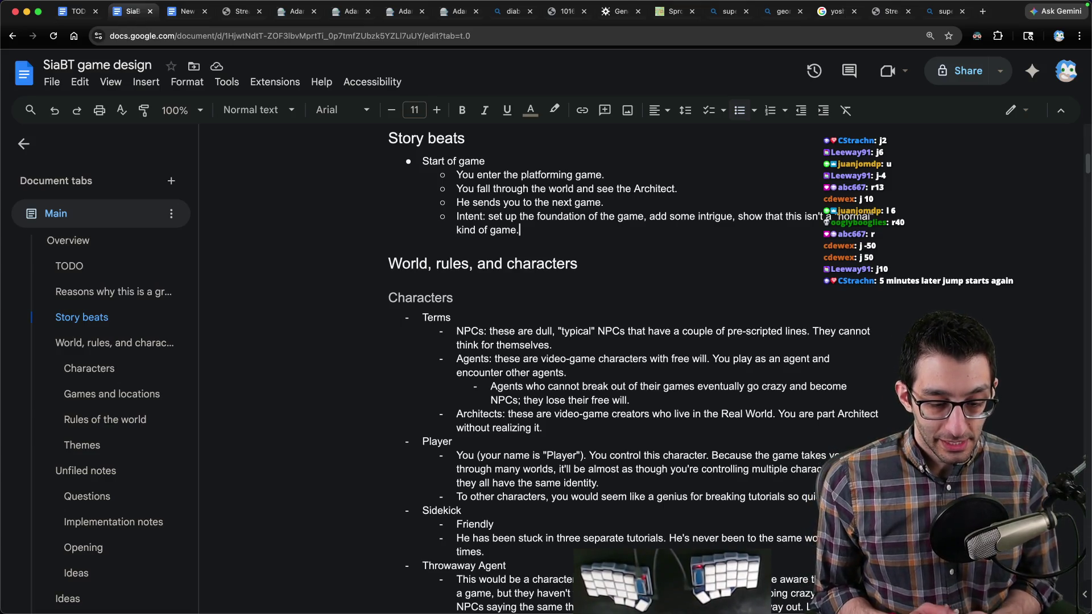
{"action": "scroll", "coordinate": [138, 382], "scroll_direction": "down", "scroll_amount": 5}
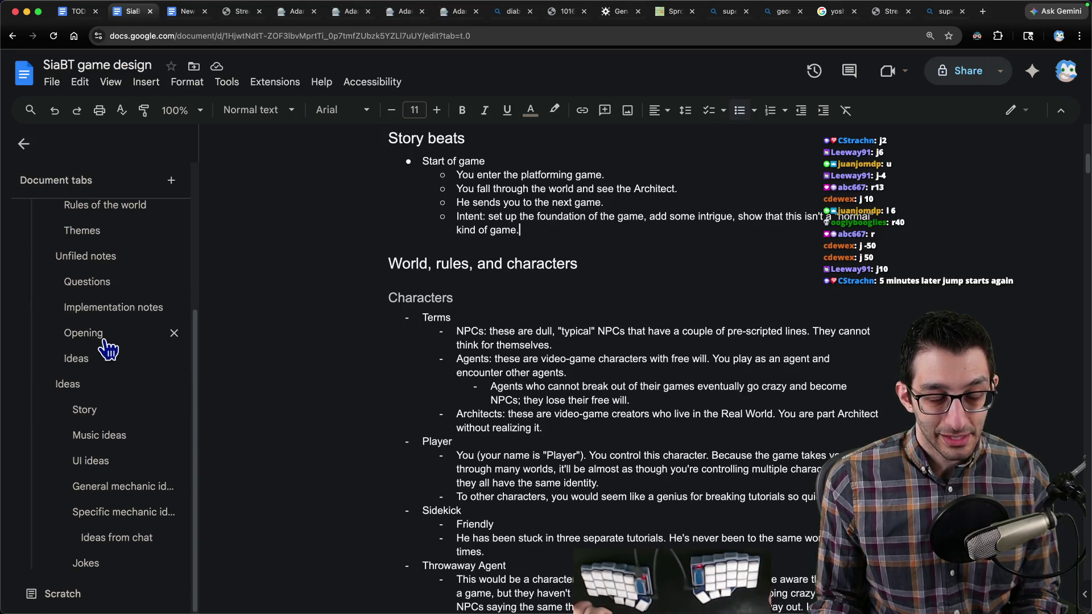
{"action": "left_click", "coordinate": [101, 337]}
{"action": "left_click_drag", "start_coordinate": [422, 195], "coordinate": [531, 199]}
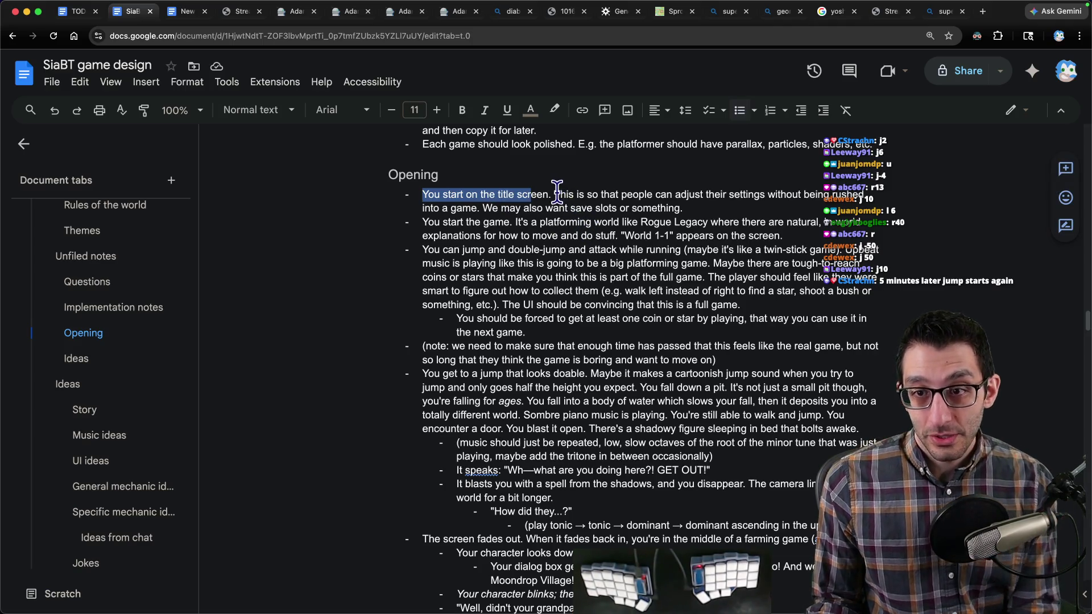
{"action": "mouse_move", "coordinate": [559, 194]}
{"action": "left_mouse_down"}
{"action": "mouse_move", "coordinate": [771, 193]}
{"action": "mouse_move", "coordinate": [482, 208]}
{"action": "mouse_move", "coordinate": [695, 208]}
{"action": "left_mouse_up"}
{"action": "mouse_move", "coordinate": [424, 222]}
{"action": "left_mouse_down"}
{"action": "mouse_move", "coordinate": [807, 223]}
{"action": "mouse_move", "coordinate": [498, 235]}
{"action": "mouse_move", "coordinate": [623, 235]}
{"action": "left_mouse_up"}
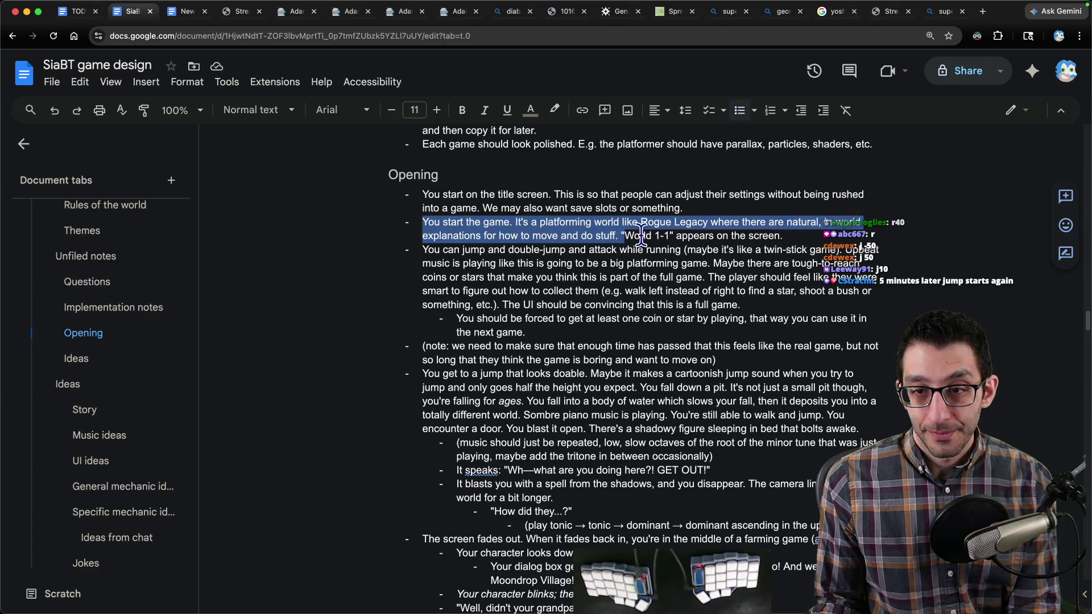
Step: Delete the World 1-1 sentence from the Opening and move into the next bullet
{"action": "left_click", "coordinate": [623, 235]}
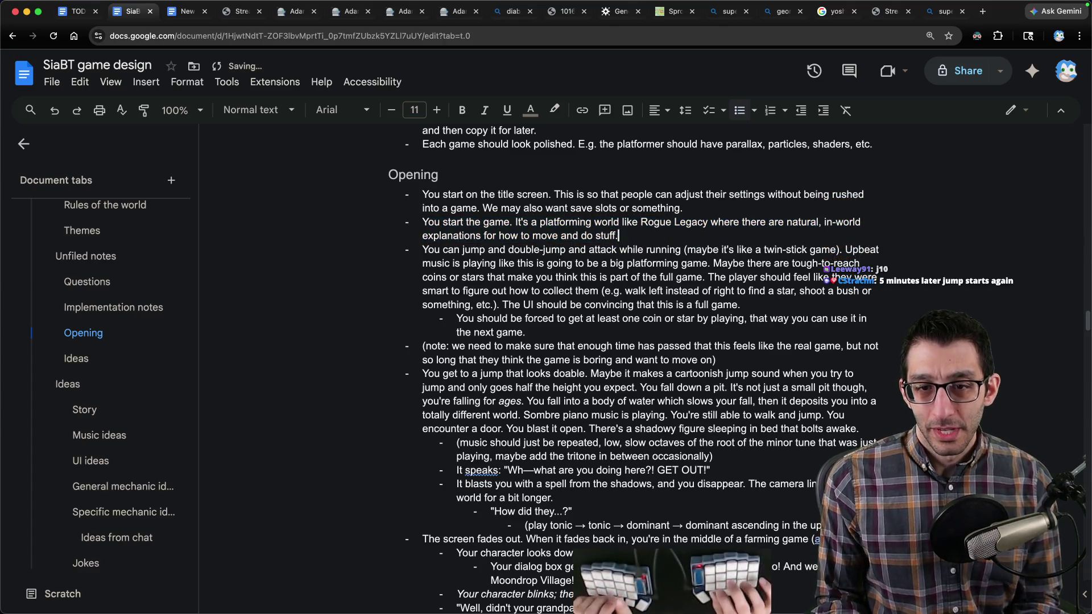
{"action": "key", "text": "super+shift+Right"}
{"action": "key", "text": "BackSpace"}
{"action": "key", "text": "Down"}
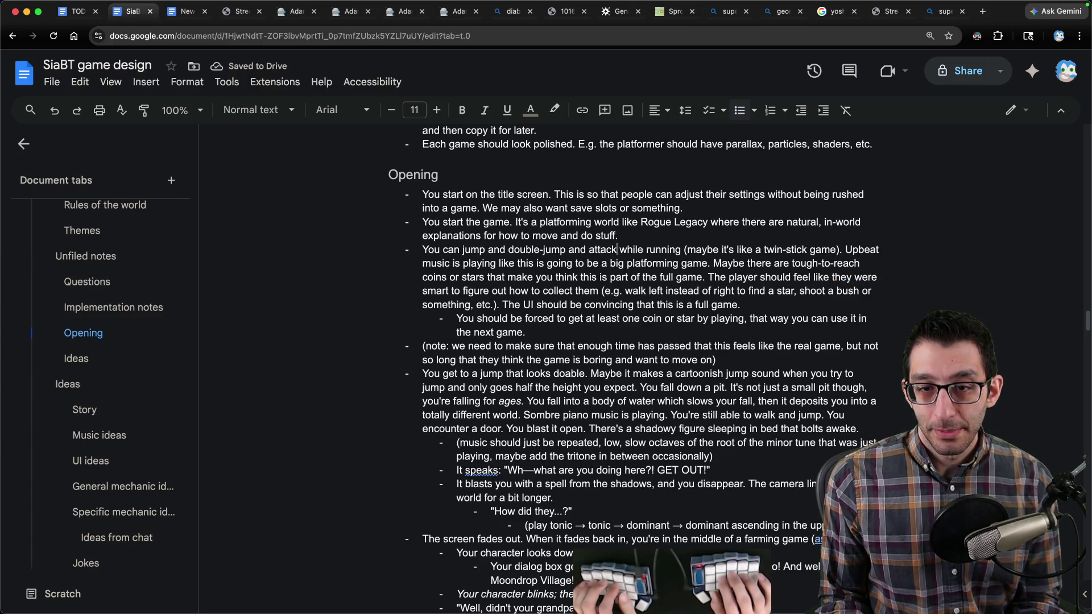
{"action": "left_click", "coordinate": [819, 263]}
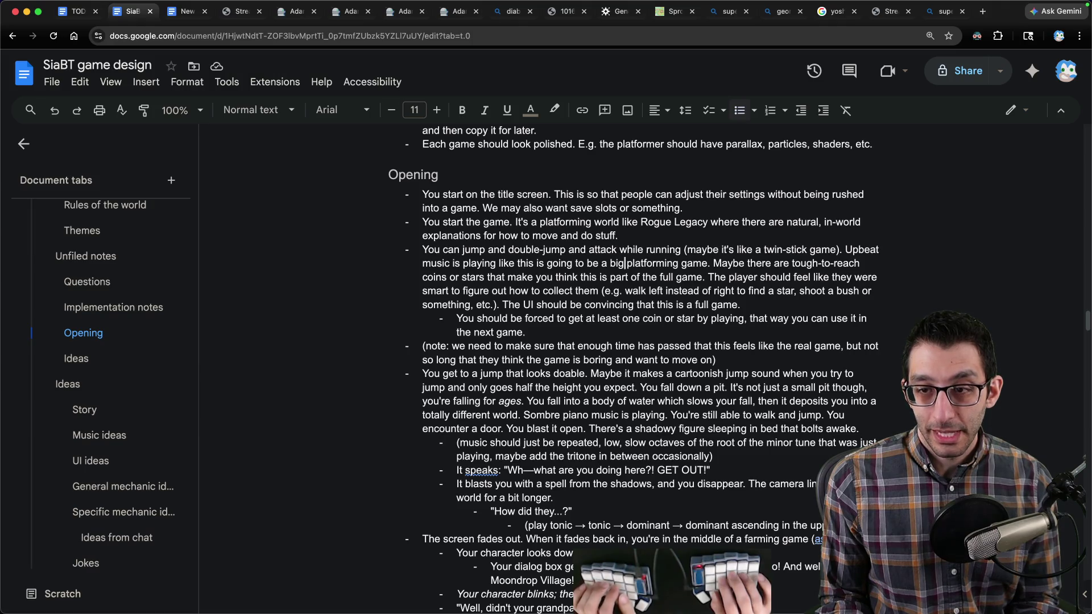
{"action": "key", "text": "alt+Right"}
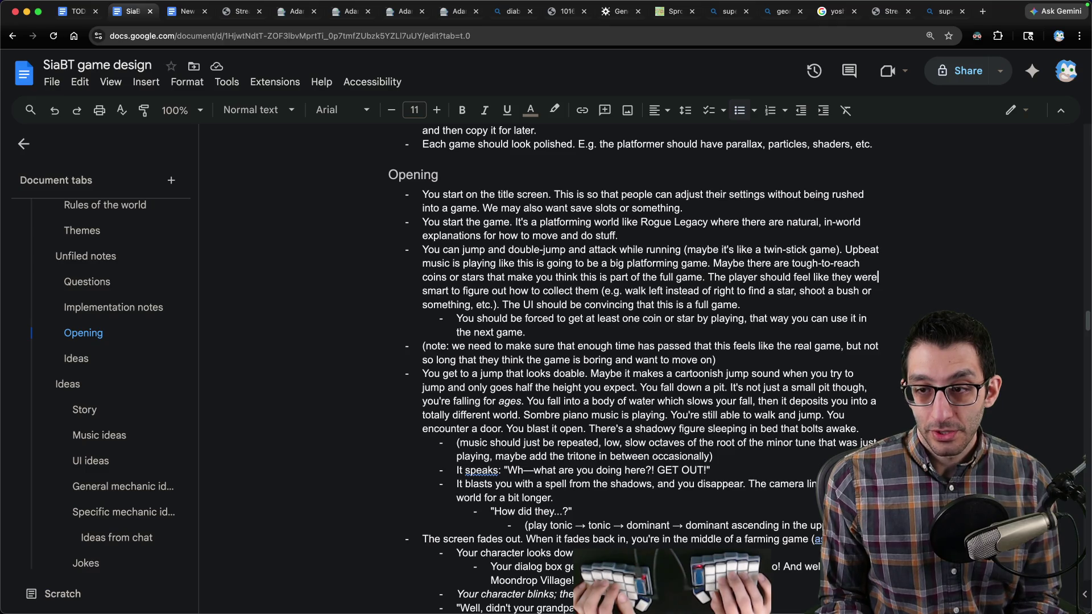
{"action": "key", "text": "alt+Left"}
{"action": "key", "text": "alt+Left"}
{"action": "key", "text": "alt+Left"}
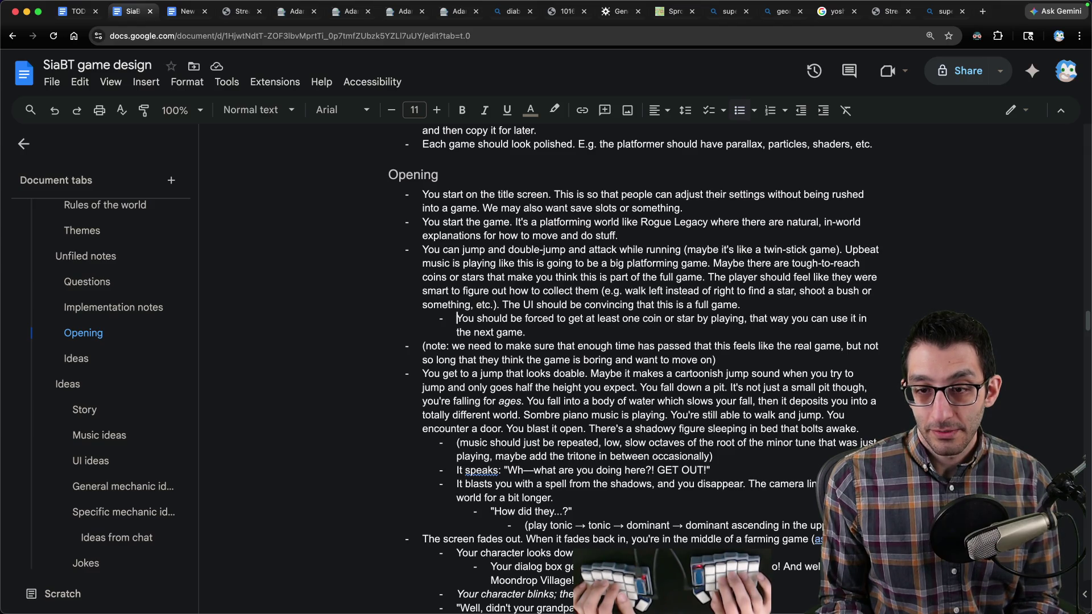
Step: Append '(hearts for your life, a score meter, etc.).' to the full-game sentence
{"action": "left_click", "coordinate": [740, 305]}
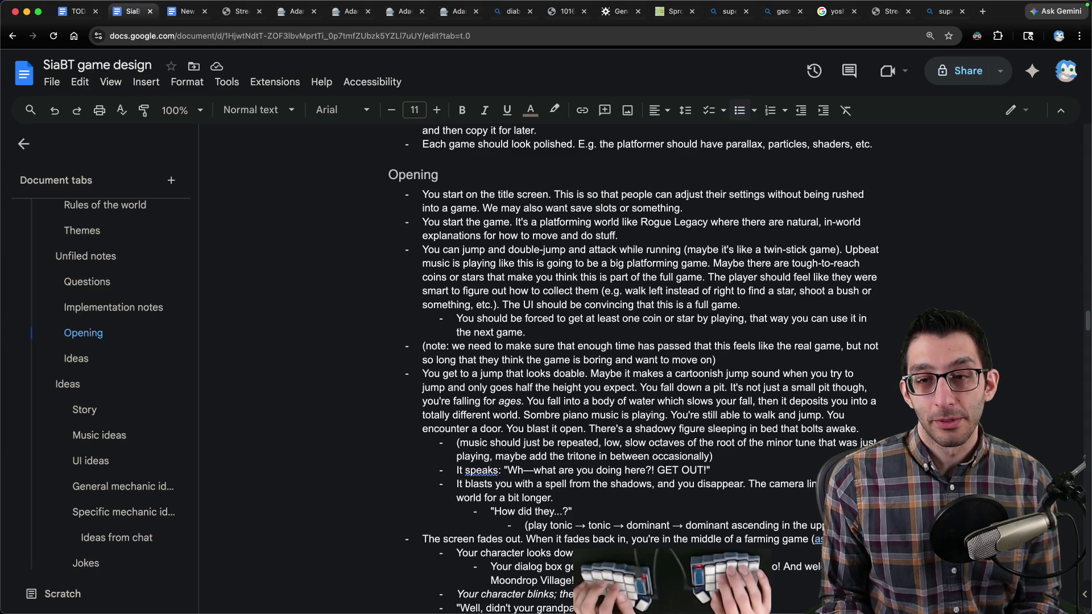
{"action": "key", "text": "BackSpace"}
{"action": "type", "text": "(heart"}
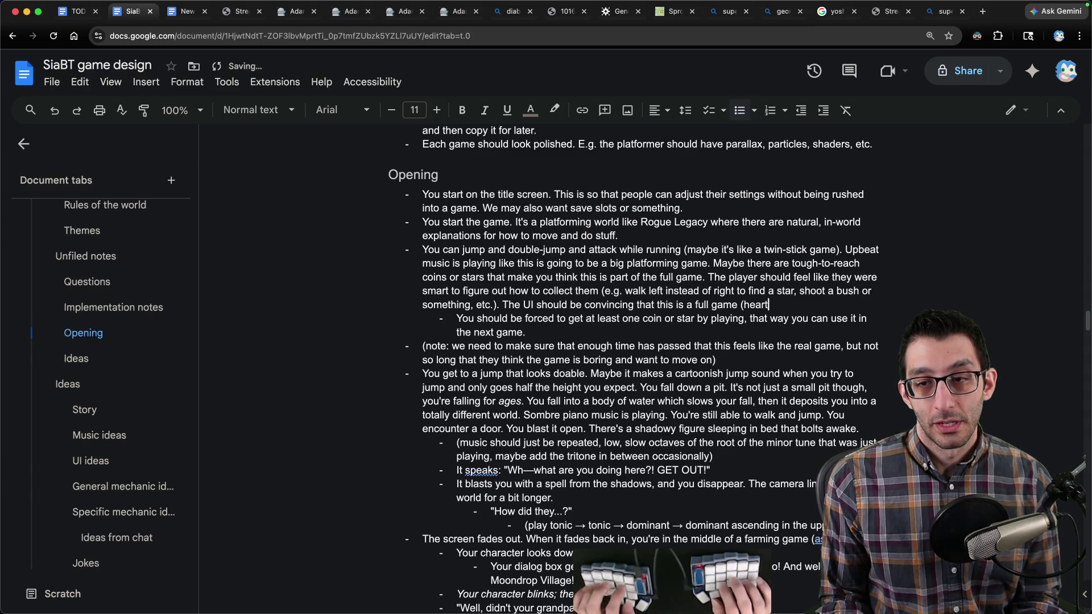
{"action": "type", "text": "s for your life, "}
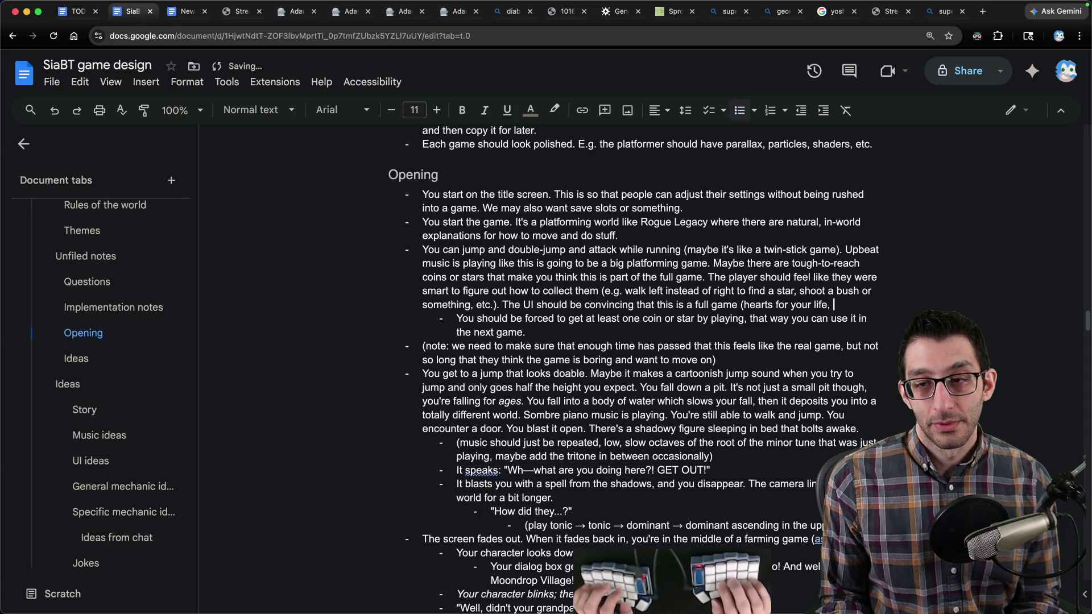
{"action": "type", "text": "a score meter"}
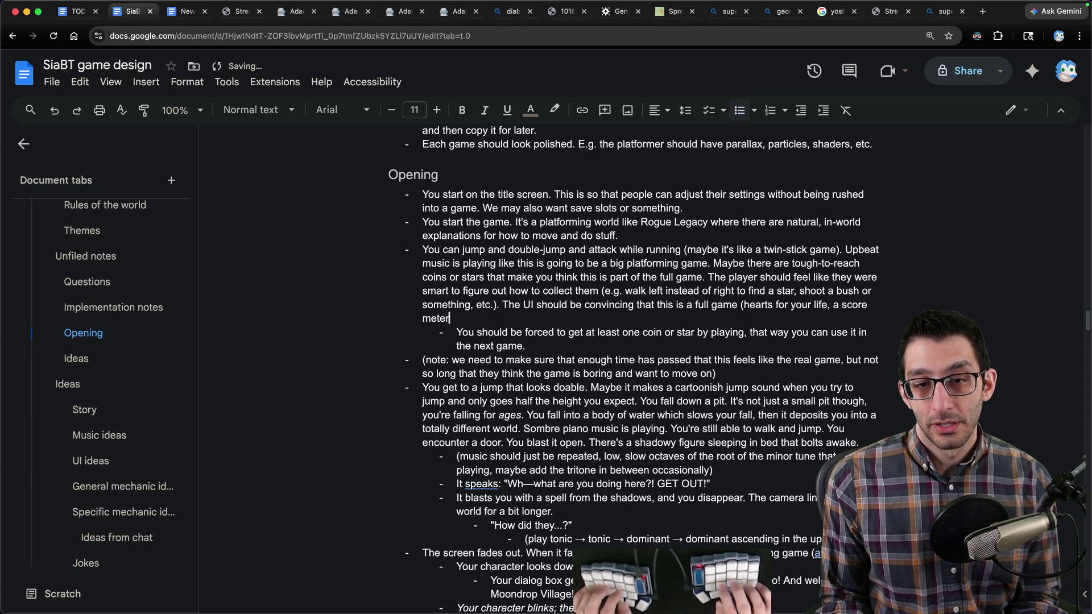
{"action": "type", "text": ", etc.)."}
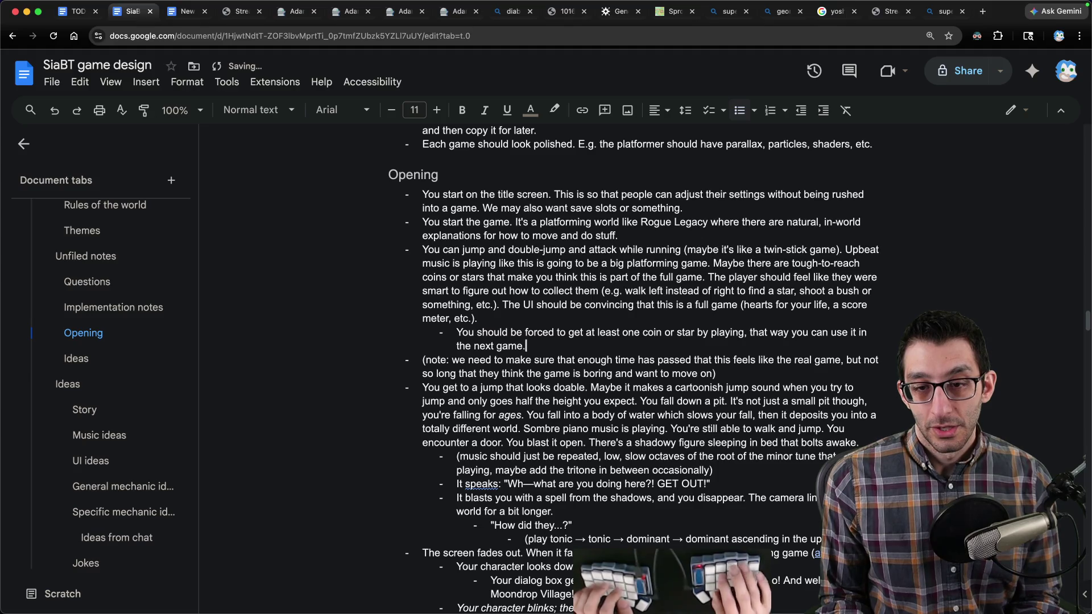
{"action": "key", "text": "Right"}
{"action": "key", "text": "alt+shift+Down"}
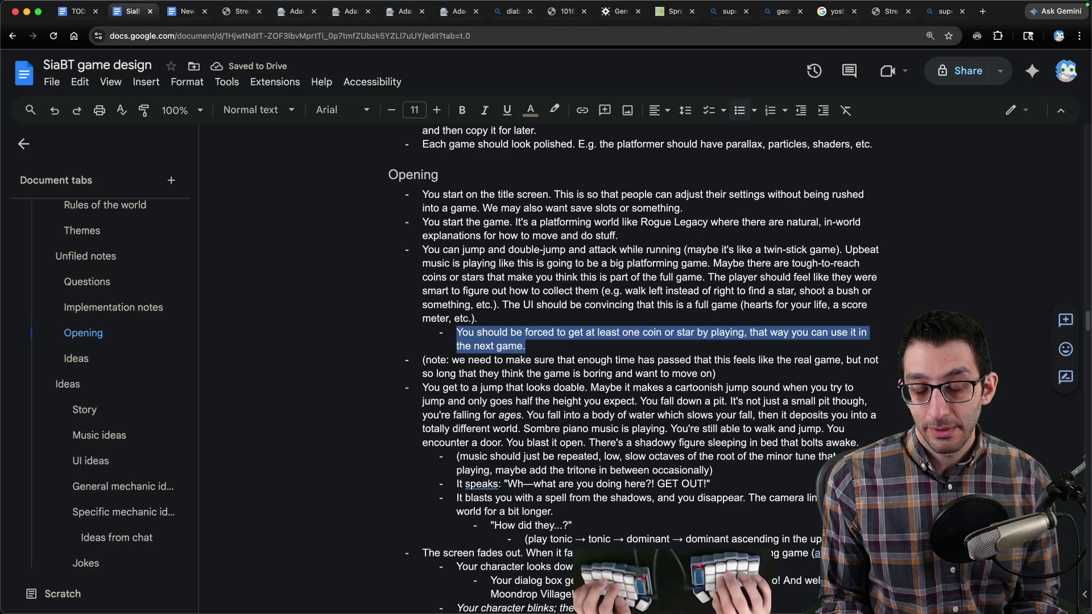
{"action": "key", "text": "Right"}
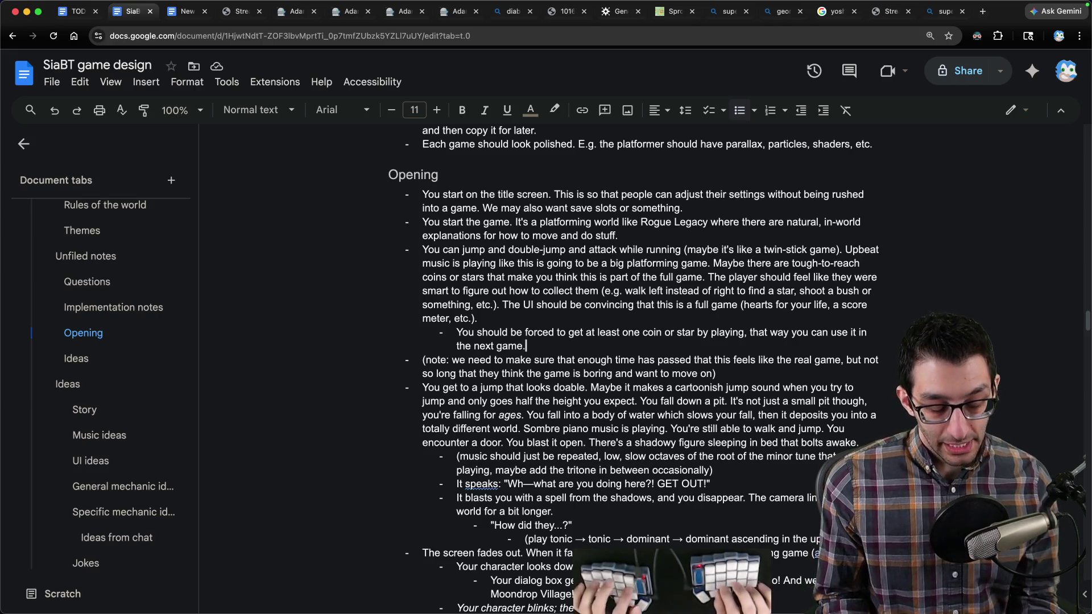
{"action": "key", "text": "super+Tab"}
Step: Draft indented Zelda notes: 'items', 'puzzle', 'which item is supposed to be for this puzzle'
{"action": "type", "text": "Zelda"}
{"action": "key", "text": "Return"}
{"action": "key", "text": "Return"}
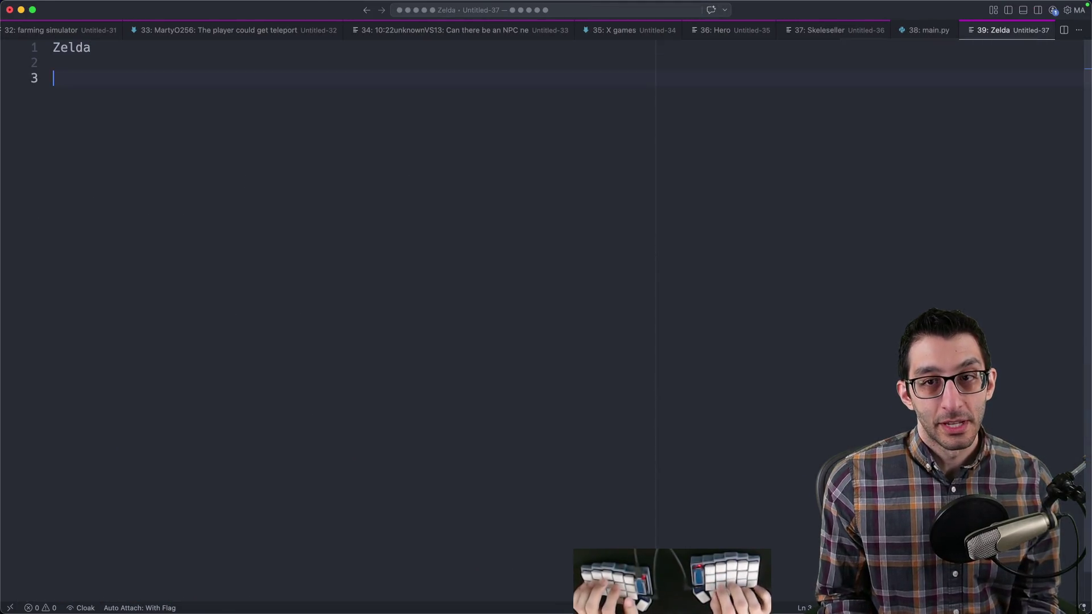
{"action": "key", "text": "Tab"}
{"action": "type", "text": "items     "}
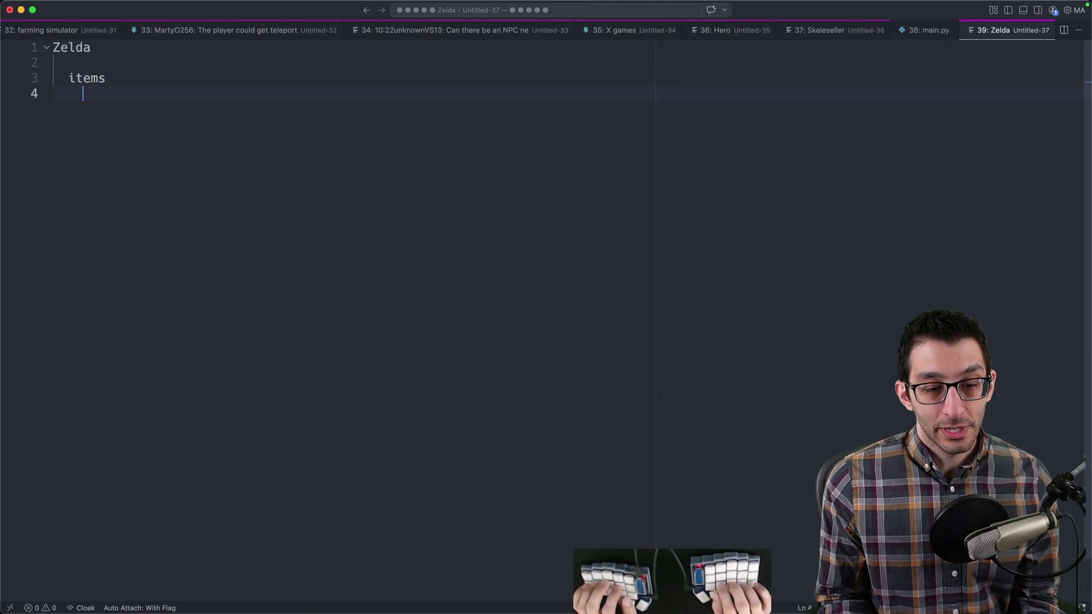
{"action": "type", "text": "puzzle"}
{"action": "key", "text": "Return"}
{"action": "key", "text": "Tab"}
{"action": "type", "text": "which "}
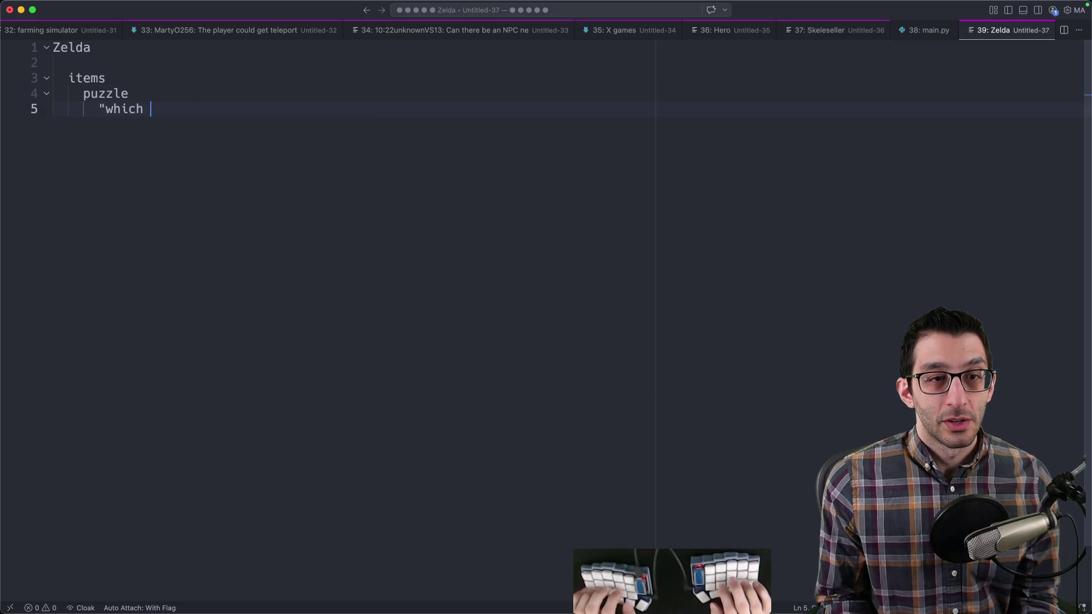
{"action": "type", "text": "item is supposed to be for this puzzle\""}
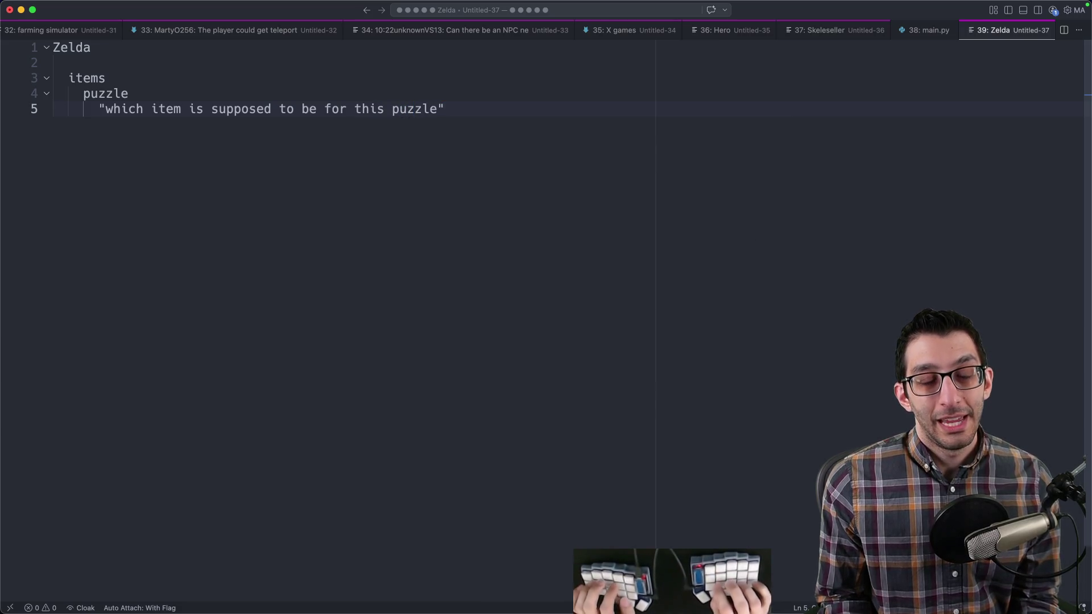
{"action": "key", "text": "ctrl+shift+super+Right"}
{"action": "key", "text": "Escape"}
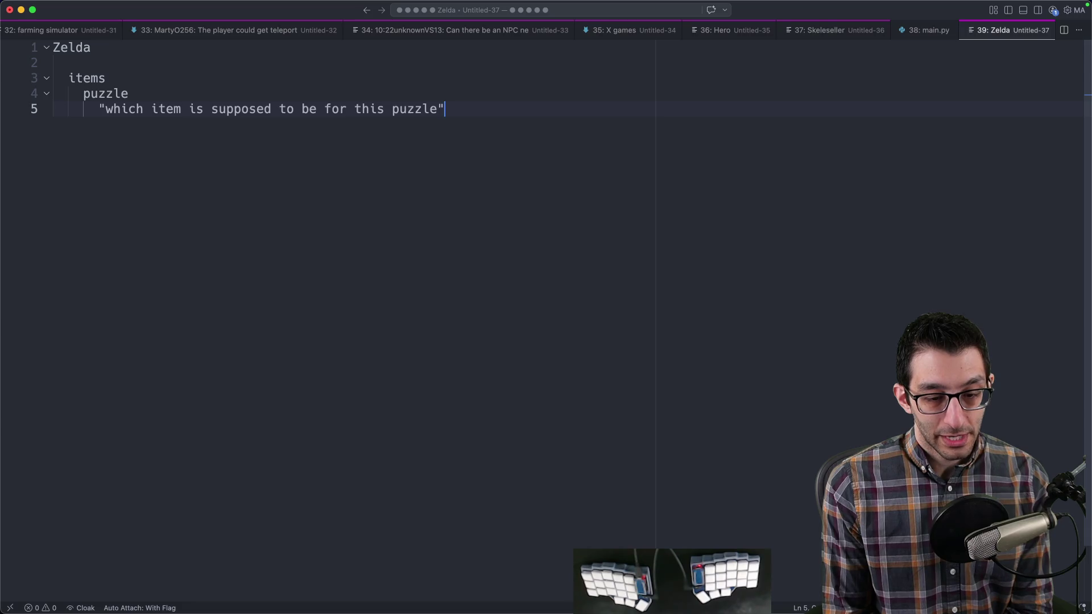
Step: Add an 'RPGs' note with 'key-item inventory' and 'you can't just use these whenever you want'
{"action": "key", "text": "Return"}
{"action": "key", "text": "Return"}
{"action": "key", "text": "Return"}
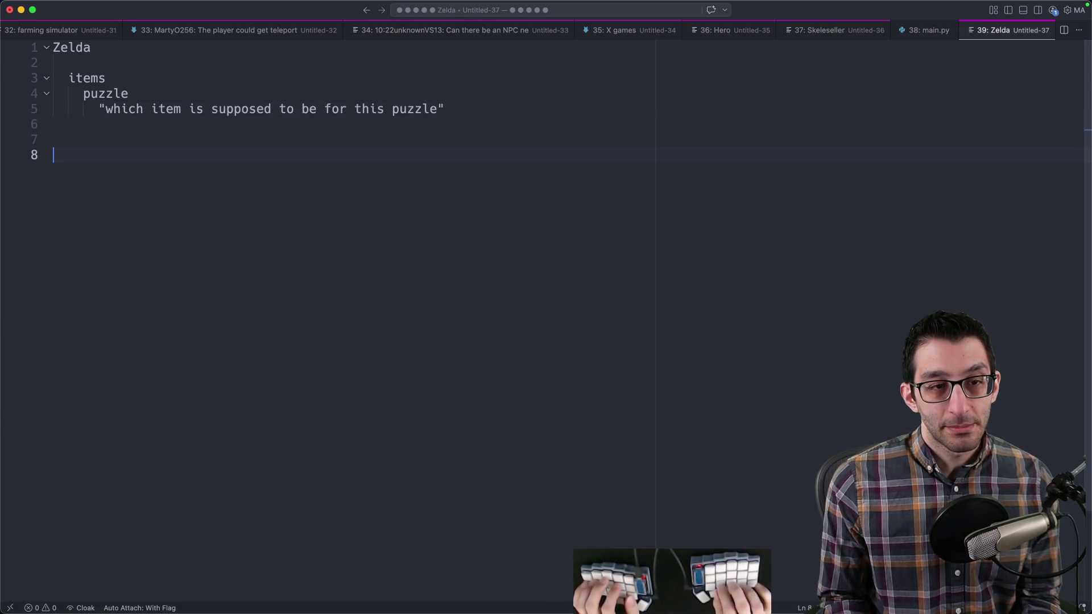
{"action": "type", "text": "i"}
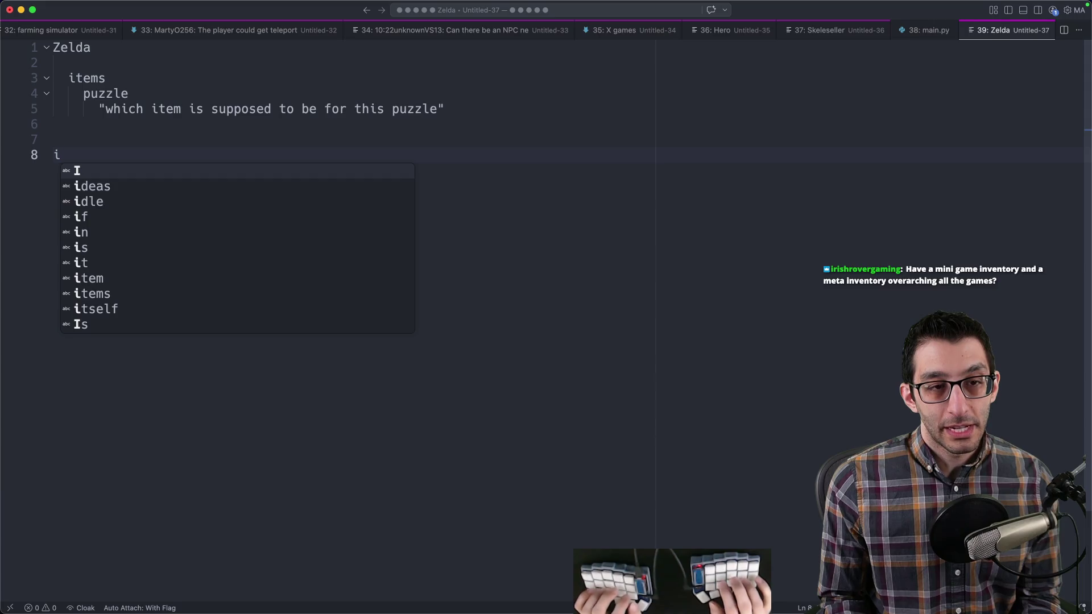
{"action": "key", "text": "BackSpace"}
{"action": "type", "text": "RPGs"}
{"action": "key", "text": "Return"}
{"action": "key", "text": "Tab"}
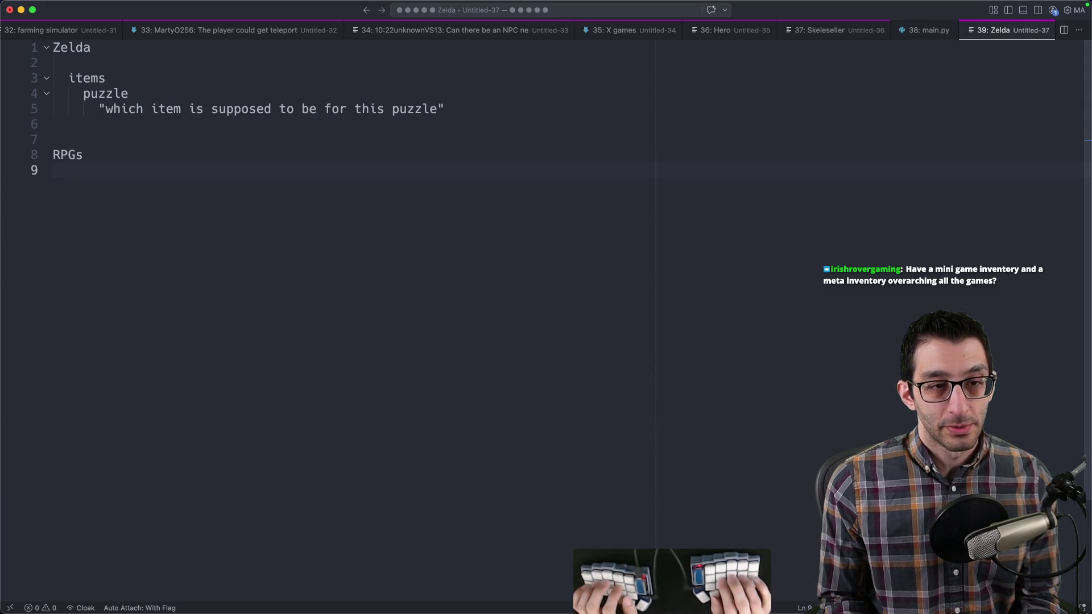
{"action": "type", "text": "key-item i"}
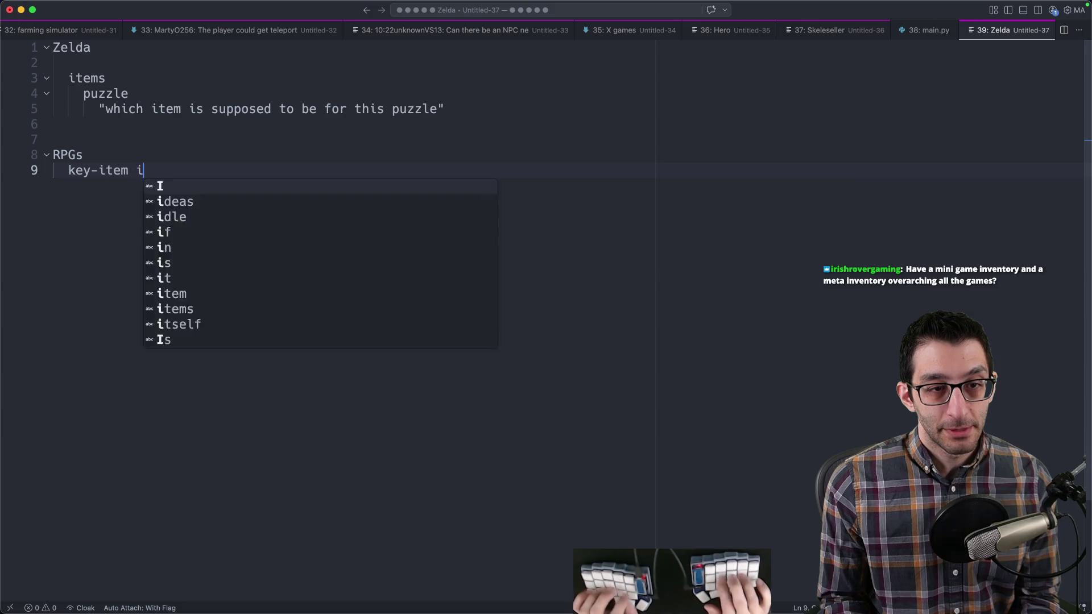
{"action": "type", "text": "nventory"}
{"action": "key", "text": "Return"}
{"action": "key", "text": "Tab"}
{"action": "type", "text": "you can't ju"}
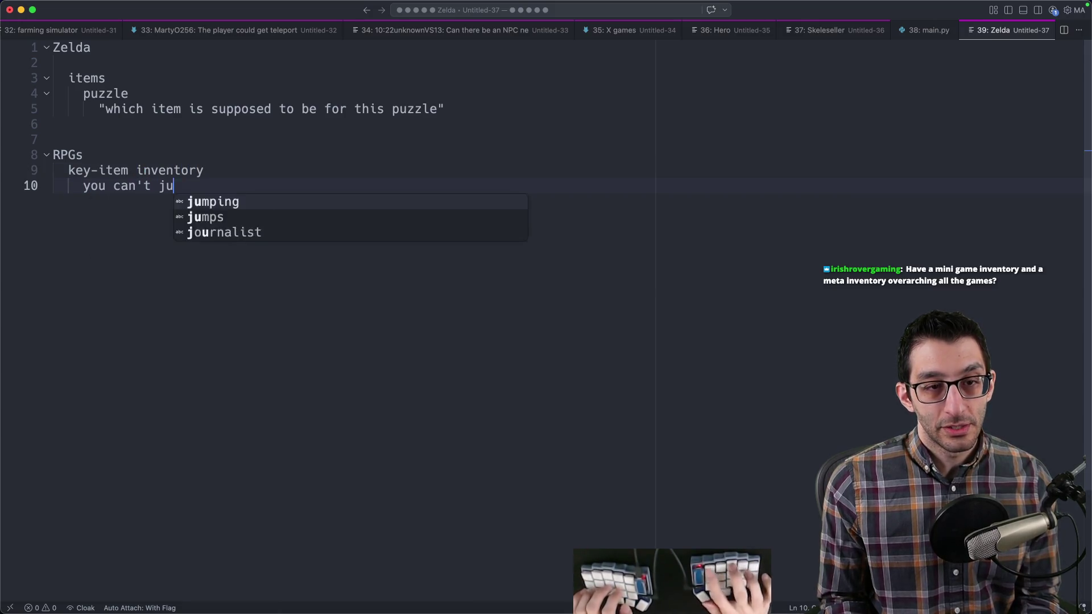
{"action": "type", "text": "st use these whenev"}
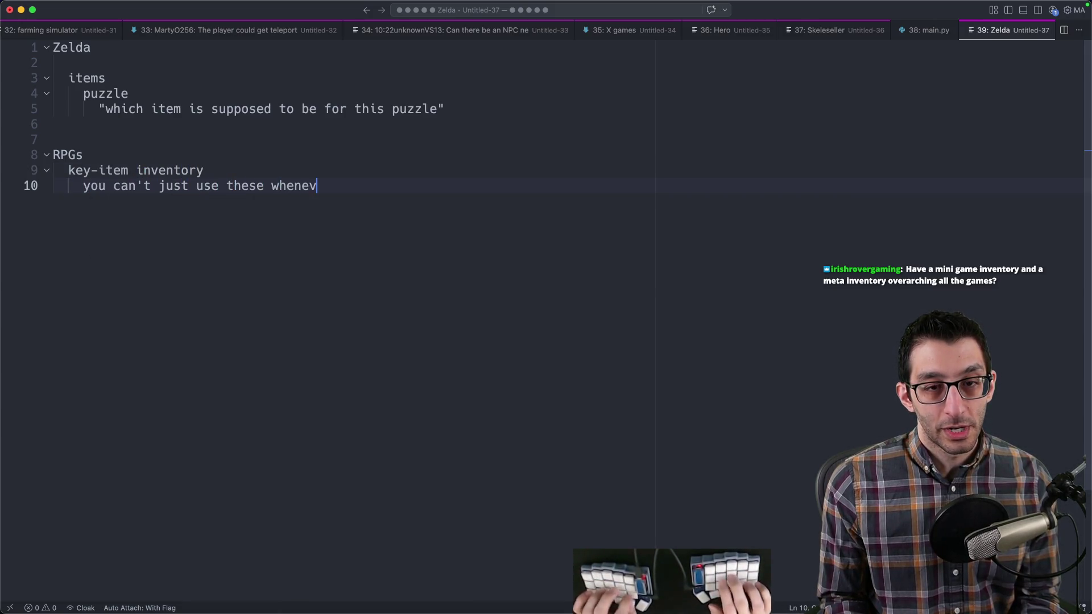
{"action": "type", "text": "er you want"}
Step: Add notes that an event requires one of those items and 'If you have it, you can proceed'
{"action": "key", "text": "Return"}
{"action": "type", "text": "a t"}
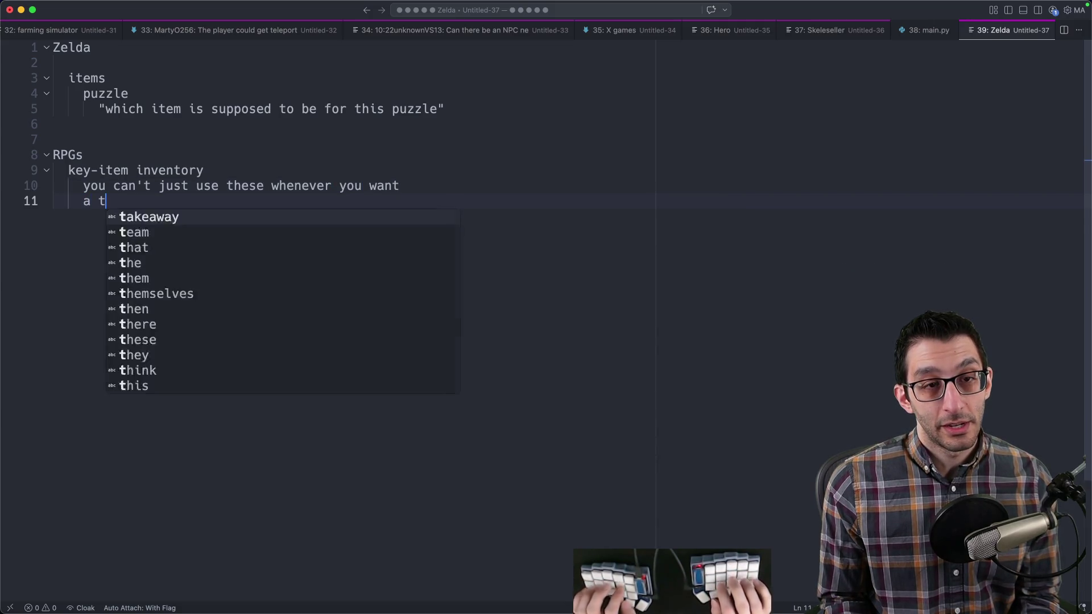
{"action": "key", "text": "BackSpace"}
{"action": "key", "text": "BackSpace"}
{"action": "type", "text": "n even"}
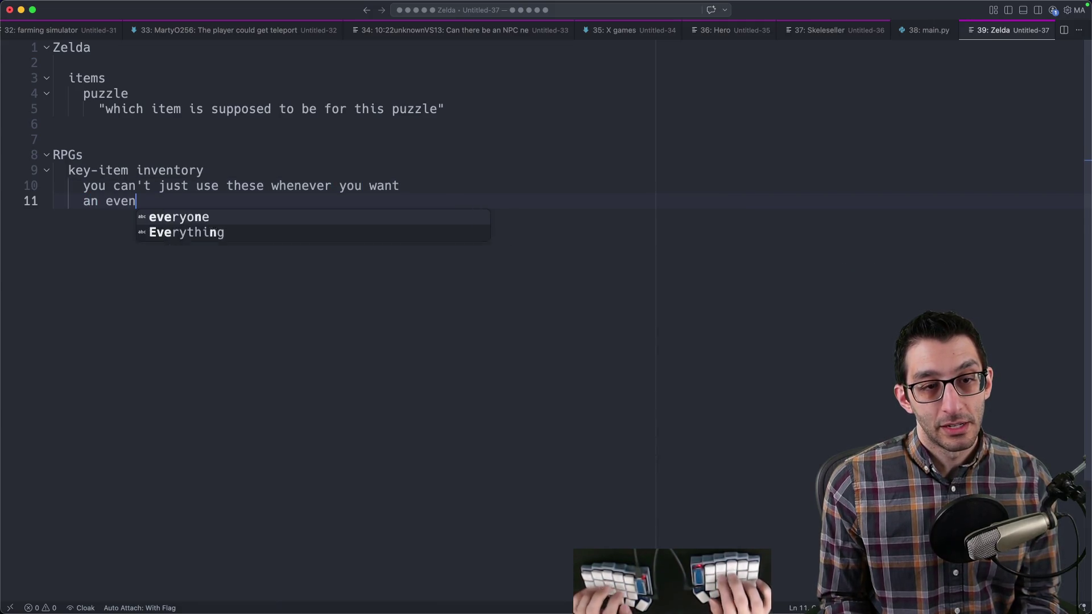
{"action": "type", "text": "t occurs that requires one of those items"}
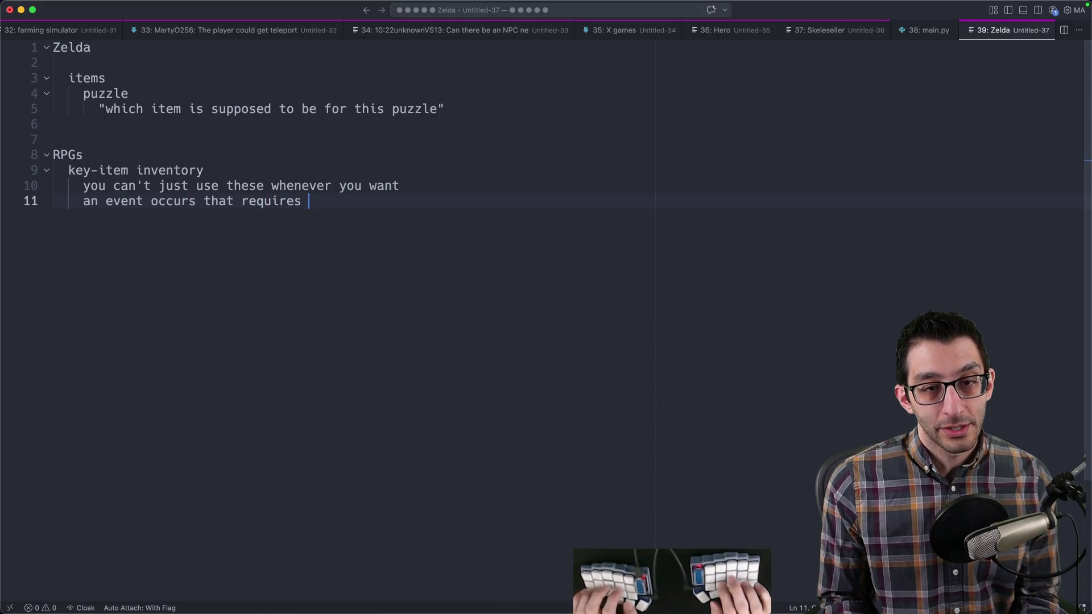
{"action": "key", "text": "Escape"}
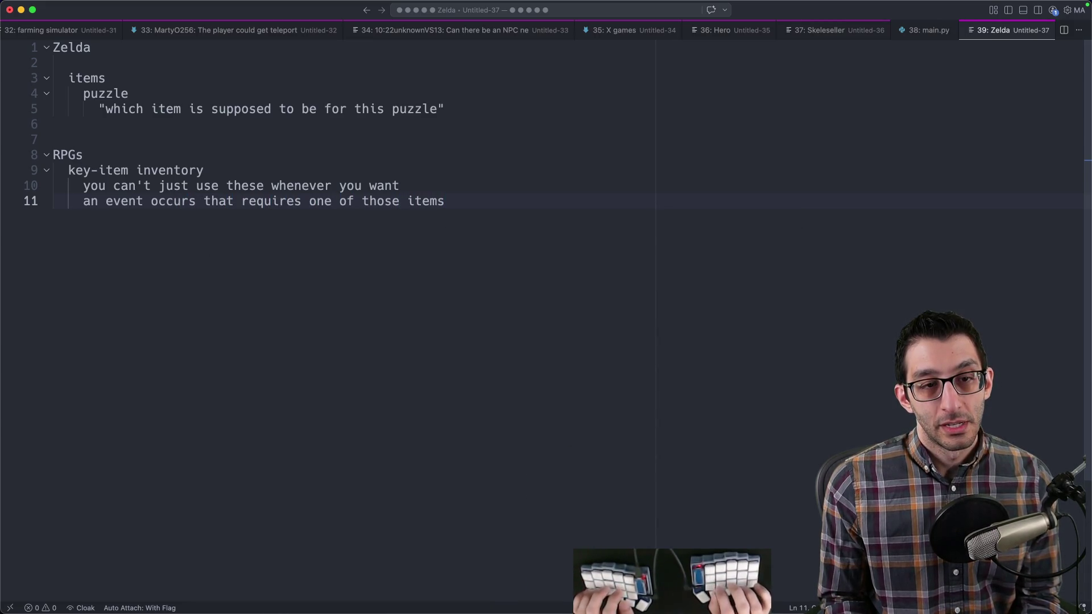
{"action": "key", "text": "Return"}
{"action": "key", "text": "Tab"}
{"action": "type", "text": "If you have it, you can proceed"}
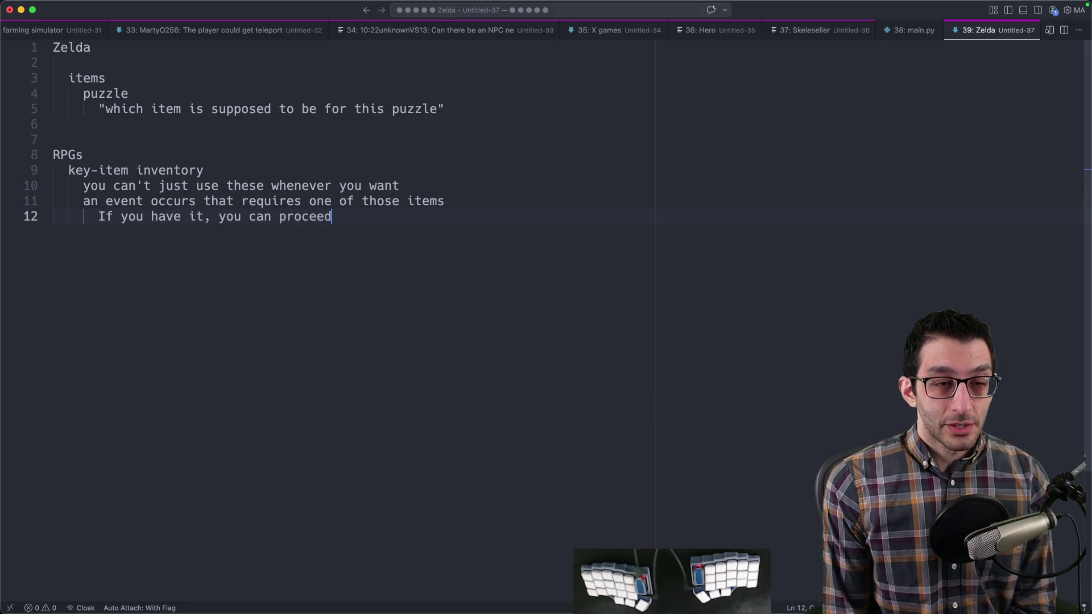
Step: Start an 'is there even' line below the notes and select all the text
{"action": "left_click_drag", "start_coordinate": [496, 111], "coordinate": [25, 78]}
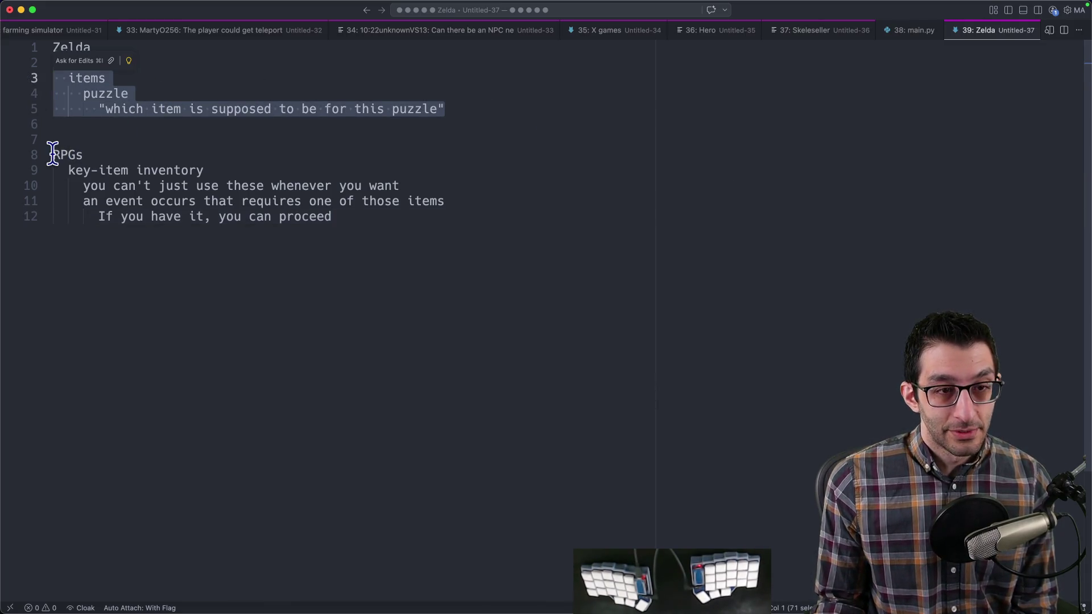
{"action": "left_click_drag", "start_coordinate": [54, 154], "coordinate": [679, 458]}
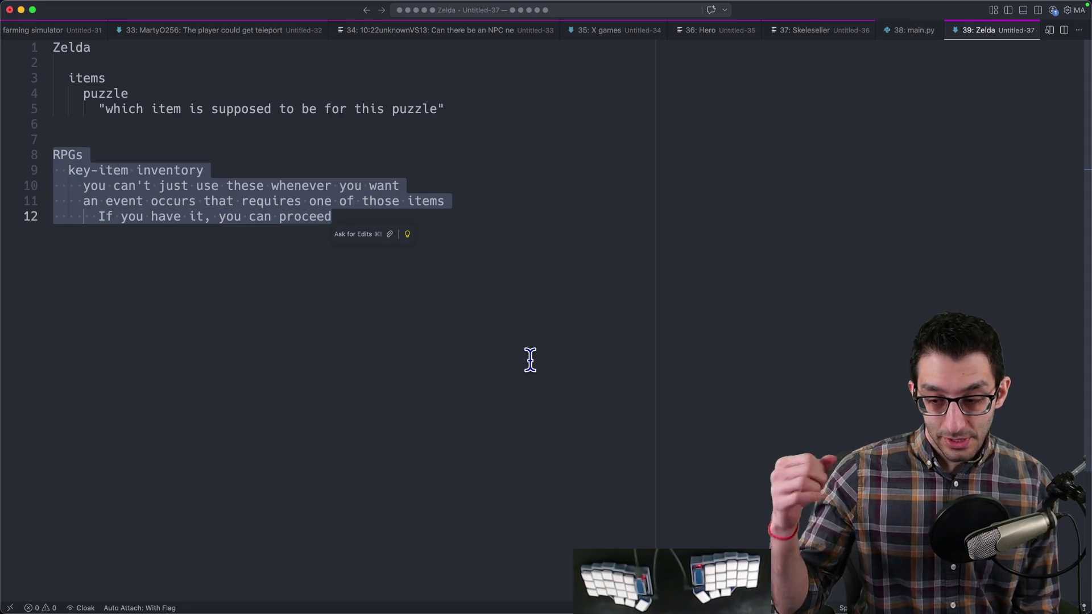
{"action": "key", "text": "Right"}
{"action": "key", "text": "Return"}
{"action": "key", "text": "Return"}
{"action": "key", "text": "Return"}
{"action": "key", "text": "BackSpace"}
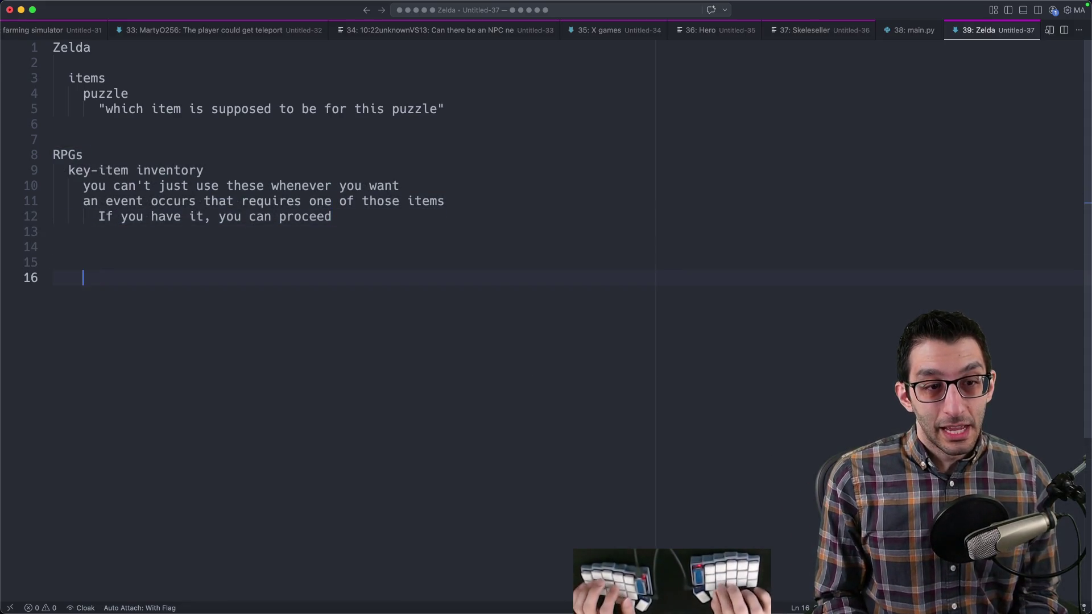
{"action": "type", "text": "is there even"}
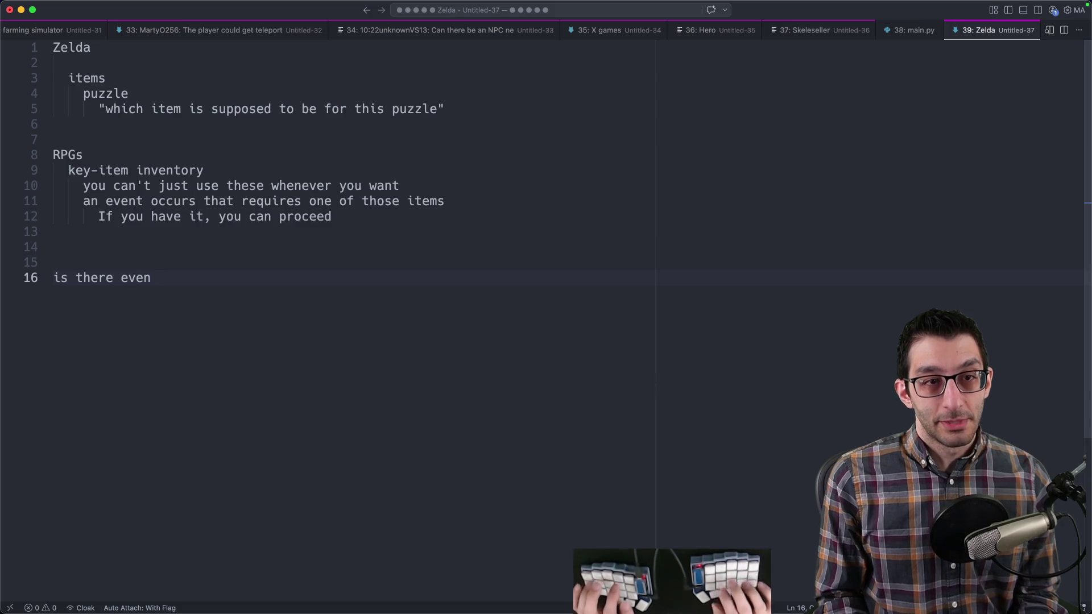
{"action": "key", "text": "super+a"}
{"action": "key", "text": "super+c"}
Step: Add a Heading 2 'Cross-game inventory' at the end of the Scratch tab
{"action": "key", "text": "super+Tab"}
{"action": "left_click", "coordinate": [472, 344]}
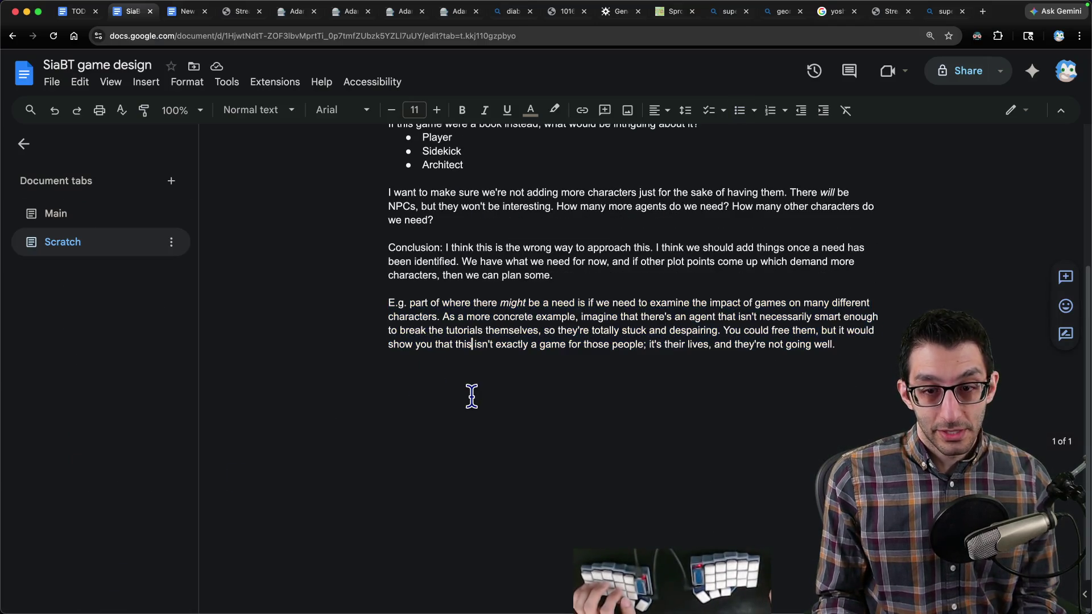
{"action": "key", "text": "Return"}
{"action": "key", "text": "BackSpace"}
{"action": "key", "text": "super+Right"}
{"action": "key", "text": "Return"}
{"action": "key", "text": "super+alt+2"}
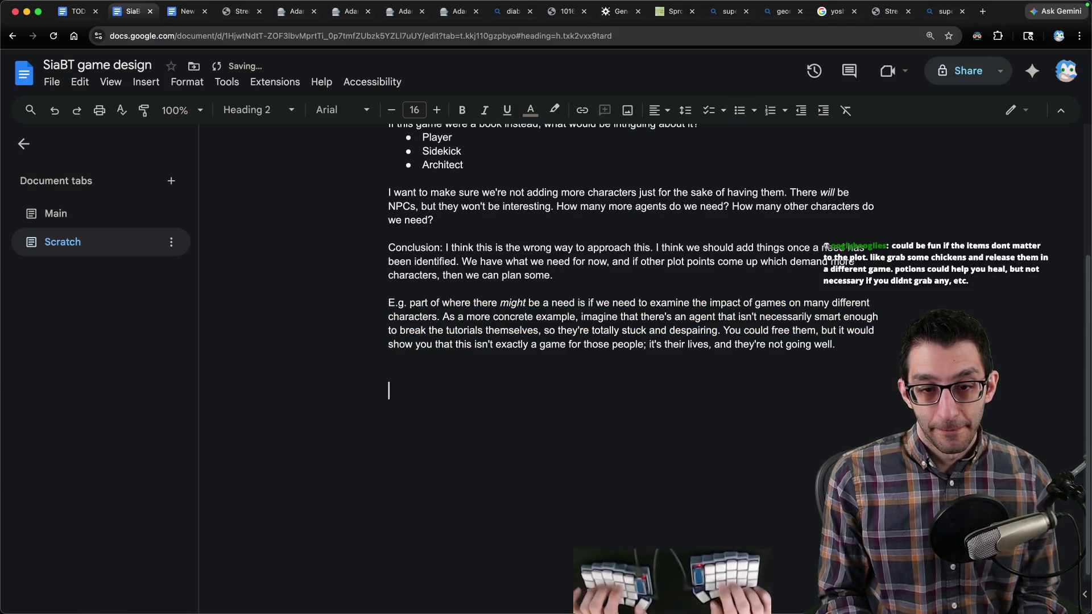
{"action": "type", "text": "Mel"}
{"action": "key", "text": "alt+BackSpace"}
{"action": "type", "text": "O"}
{"action": "key", "text": "BackSpace"}
{"action": "type", "text": "M"}
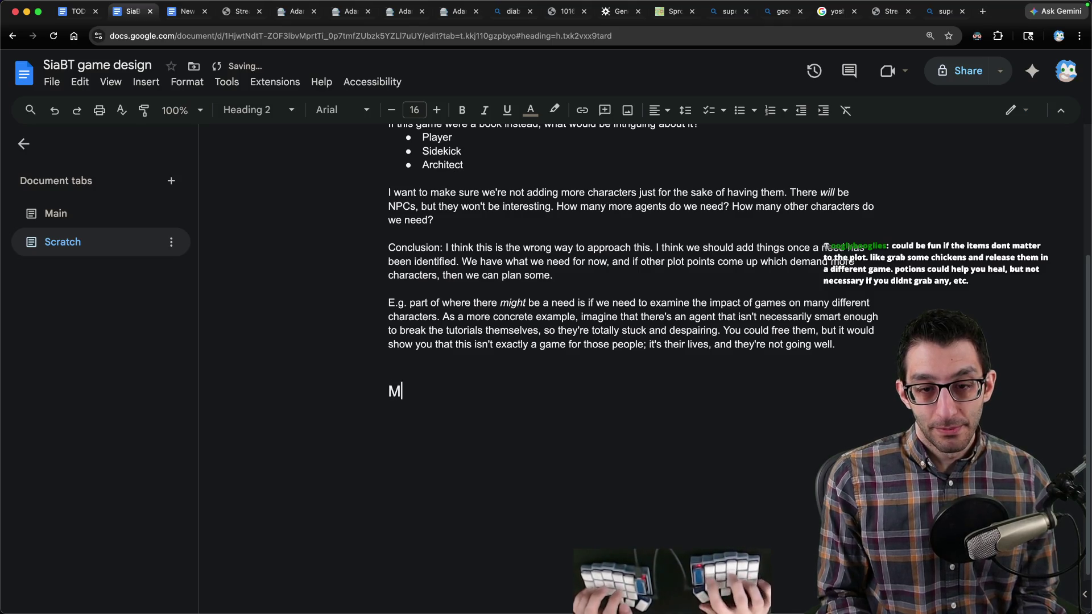
{"action": "type", "text": "eta inventory"}
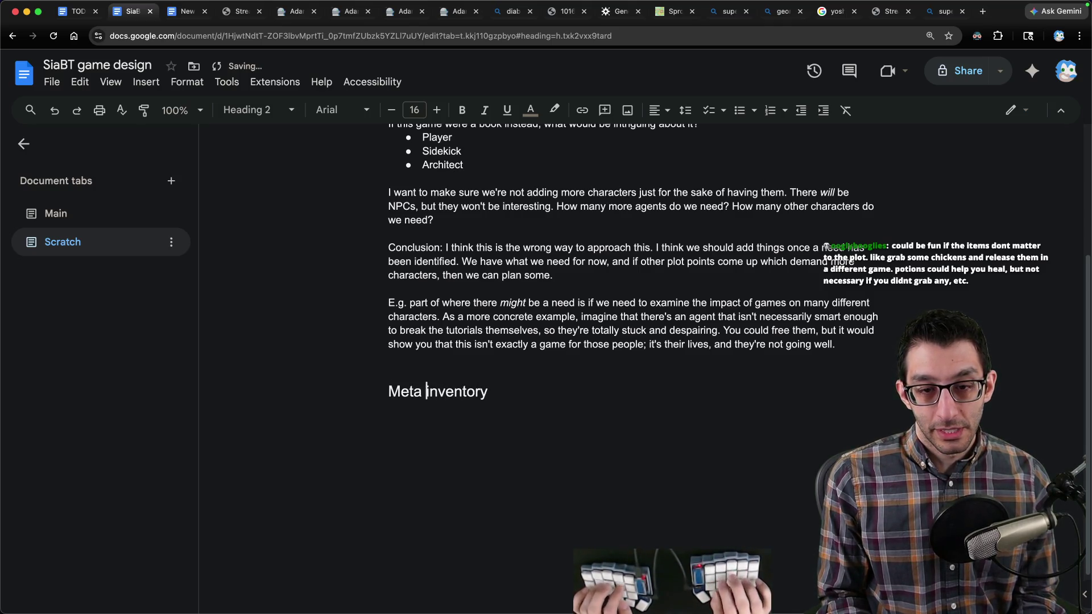
{"action": "key", "text": "alt+BackSpace"}
{"action": "type", "text": "Cross-game"}
Step: Paste the Zelda and RPGs notes below the heading as plain text
{"action": "key", "text": "super+Right"}
{"action": "key", "text": "Return"}
{"action": "key", "text": "super+v"}
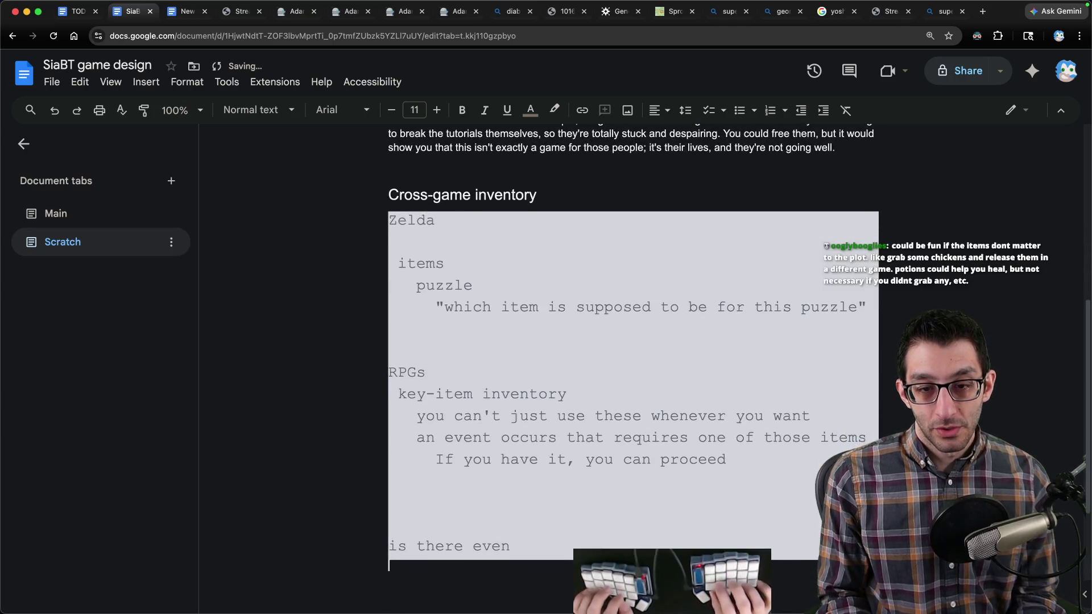
{"action": "key", "text": "super+z"}
{"action": "key", "text": "super+shift+v"}
{"action": "key", "text": "Up"}
{"action": "key", "text": "Up"}
{"action": "key", "text": "Up"}
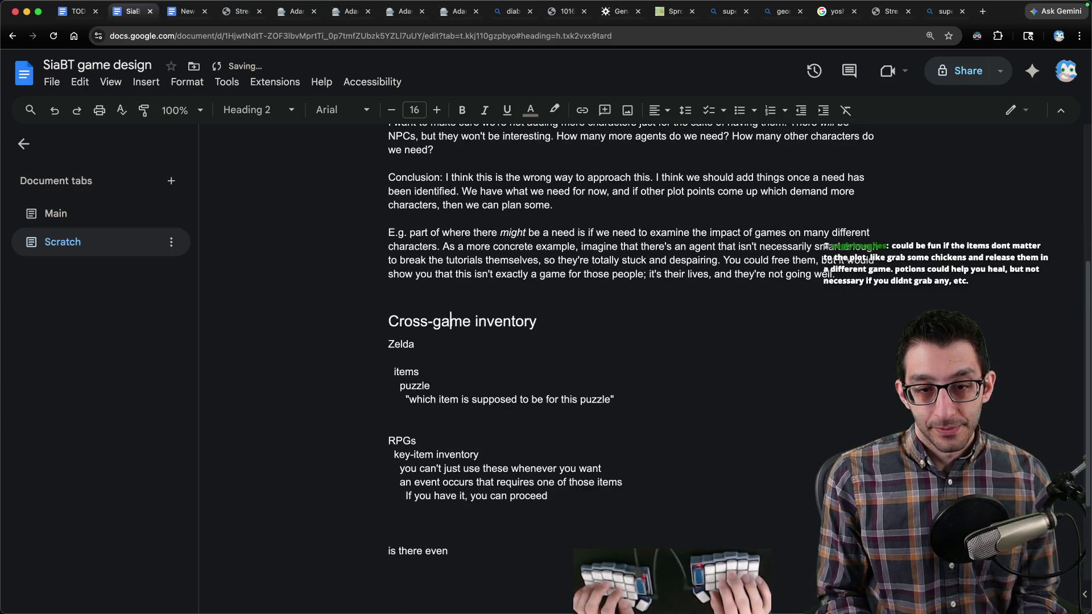
{"action": "scroll", "coordinate": [502, 398], "scroll_direction": "down", "scroll_amount": 2}
{"action": "left_click", "coordinate": [502, 409]}
Step: Finish the question 'Is there even the concept of an optional item?' with 'optional' italicized
{"action": "key", "text": "Delete"}
{"action": "key", "text": "Down"}
{"action": "key", "text": "End"}
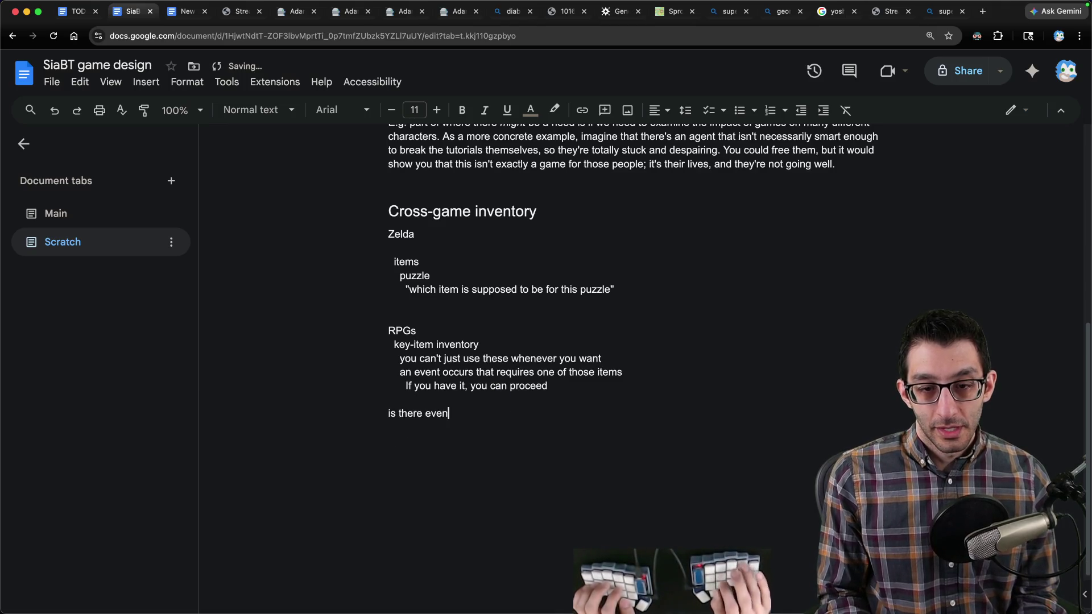
{"action": "key", "text": "super+Left"}
{"action": "key", "text": "Delete"}
{"action": "type", "text": "I"}
{"action": "key", "text": "super+Right"}
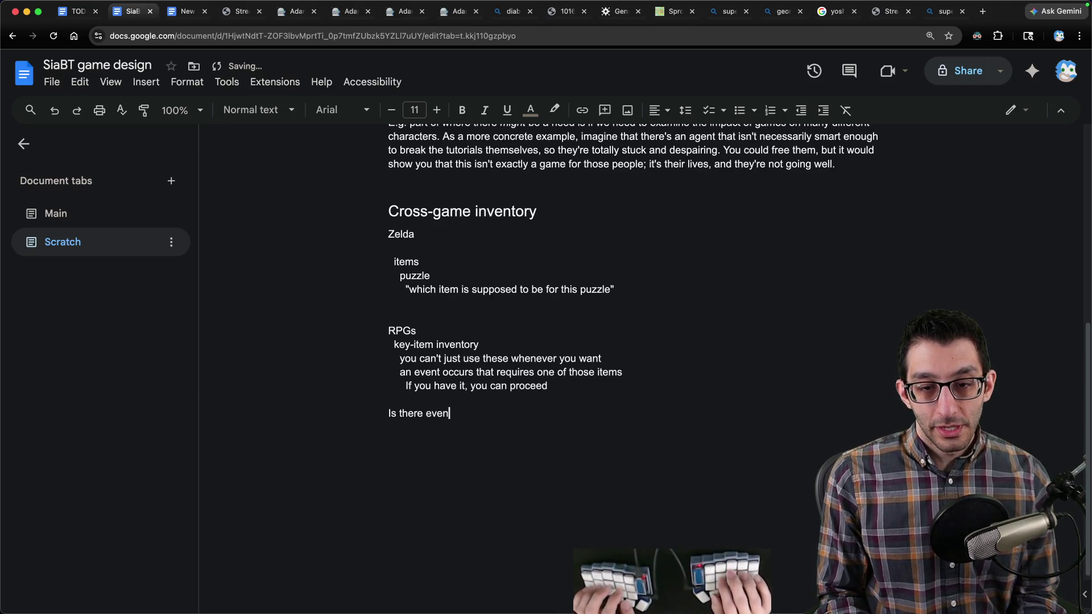
{"action": "type", "text": "the concept of an optiona"}
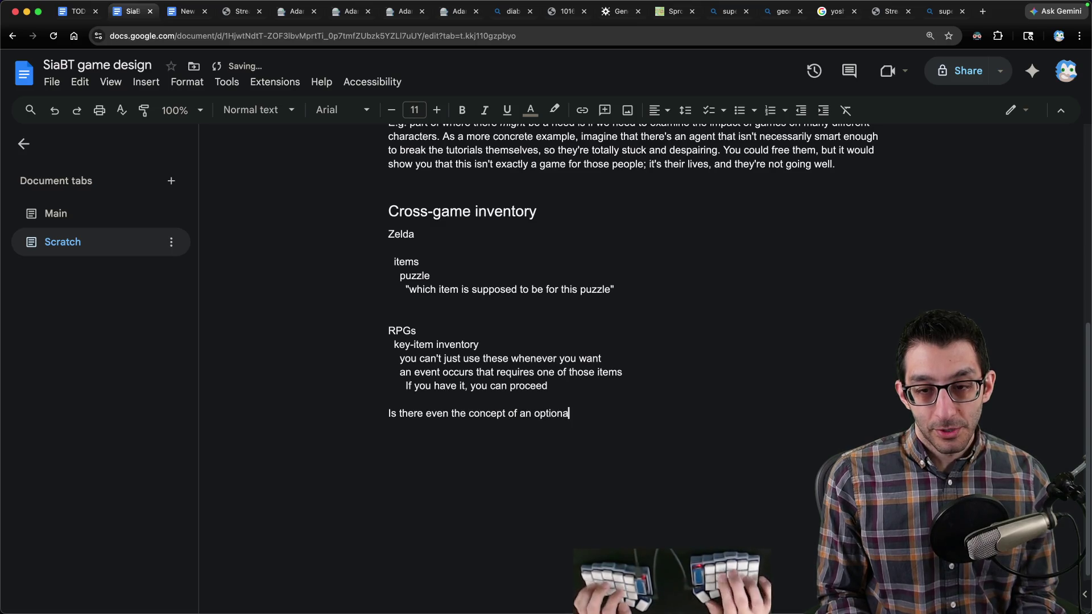
{"action": "type", "text": "l item?"}
{"action": "key", "text": "alt+shift+Left"}
{"action": "key", "text": "super+i"}
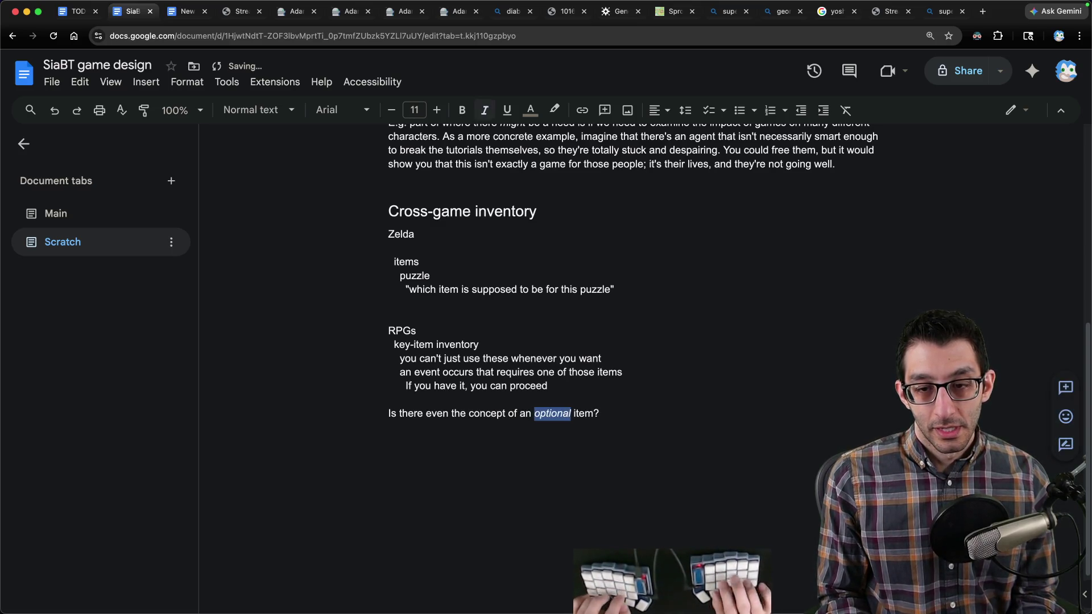
{"action": "key", "text": "super+Right"}
Step: Note you probably can't go backwards through games, plus an indented 'It could be a route for jokes.'
{"action": "type", "text": "If there"}
{"action": "key", "text": "alt+BackSpace"}
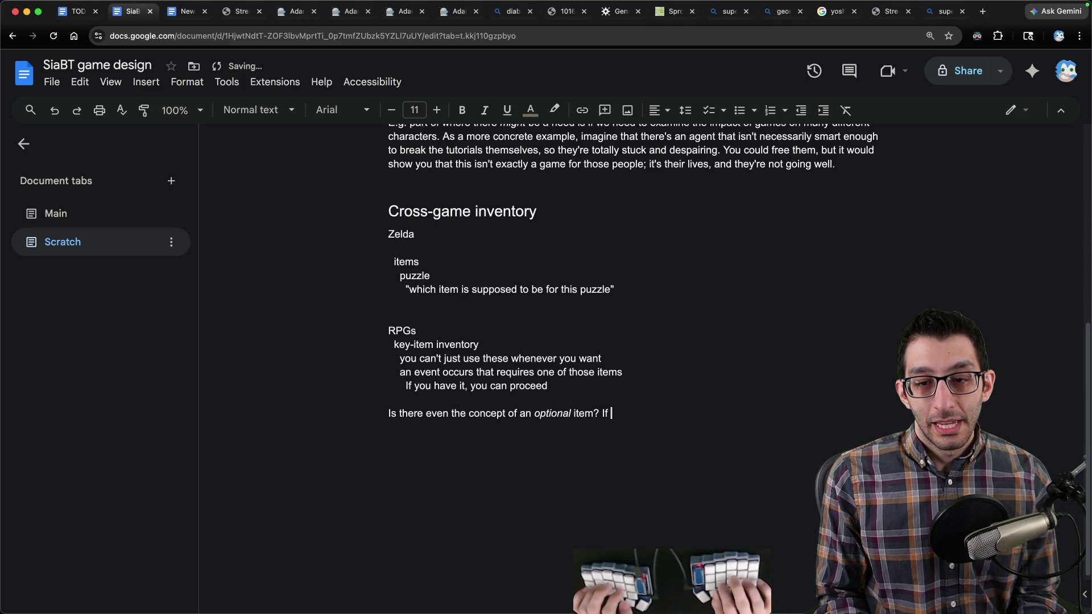
{"action": "type", "text": "obably can't go backwards thr"}
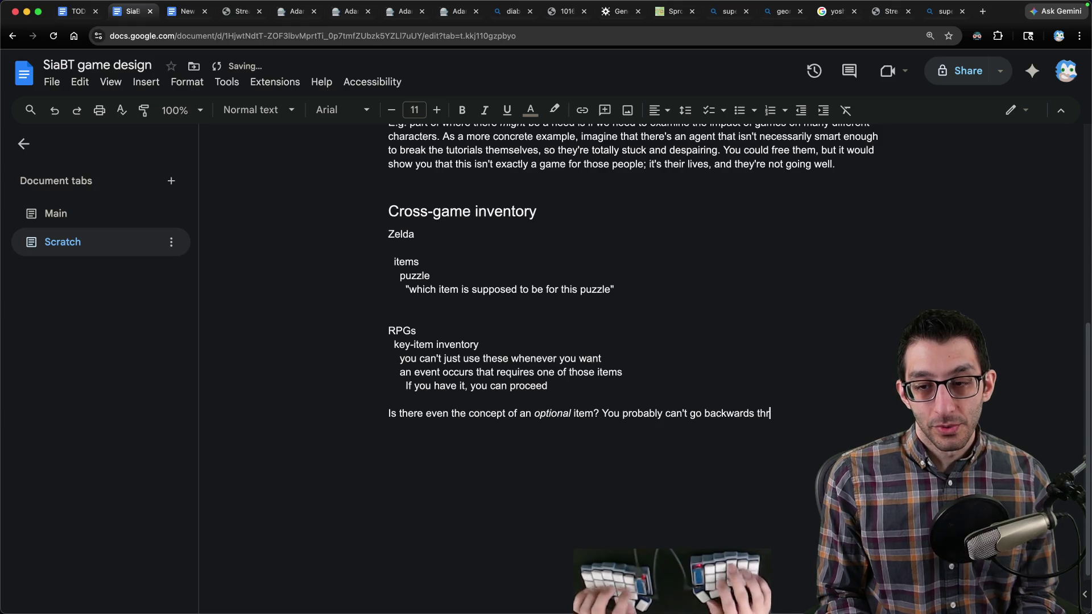
{"action": "type", "text": "ough games."}
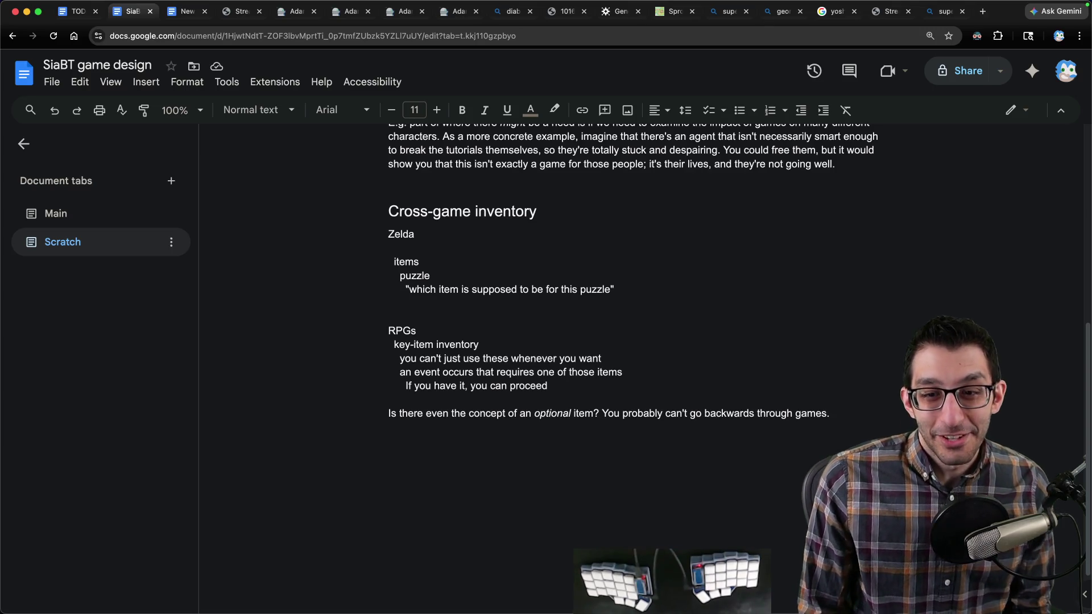
{"action": "key", "text": "Return"}
{"action": "key", "text": "Tab"}
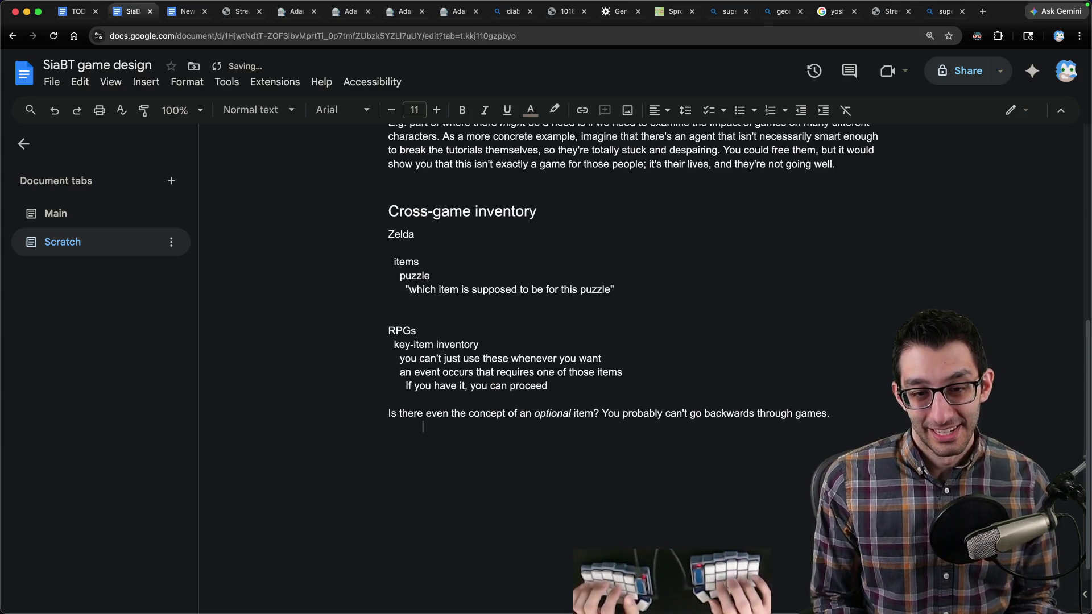
{"action": "type", "text": "It could be a route for jokes."}
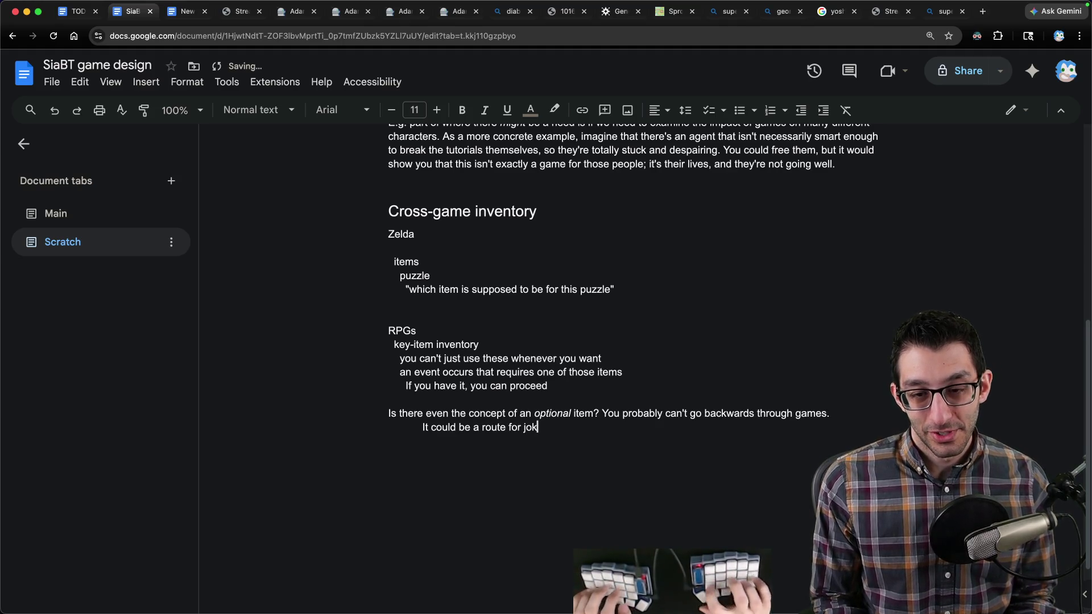
Step: Add a paragraph on unlockable backtracking through game worlds with no requirement to backtrack, italicizing 'could'
{"action": "key", "text": "Return"}
{"action": "key", "text": "Return"}
{"action": "type", "text": "We could"}
{"action": "key", "text": "BackSpace"}
{"action": "key", "text": "BackSpace"}
{"action": "key", "text": "BackSpace"}
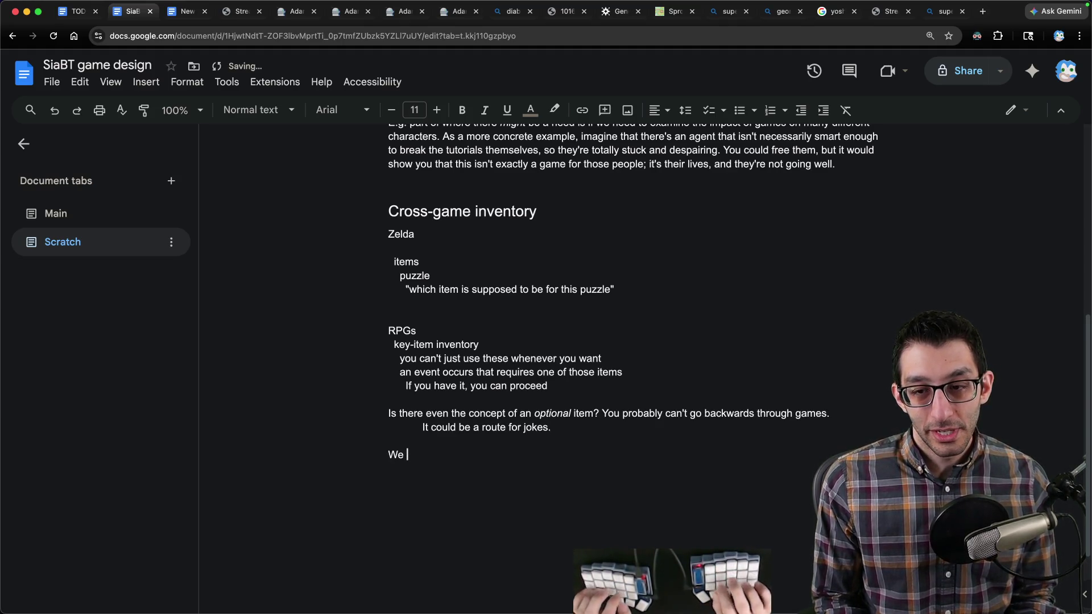
{"action": "key", "text": "ctrl+i"}
{"action": "type", "text": "could"}
{"action": "key", "text": "ctrl+i"}
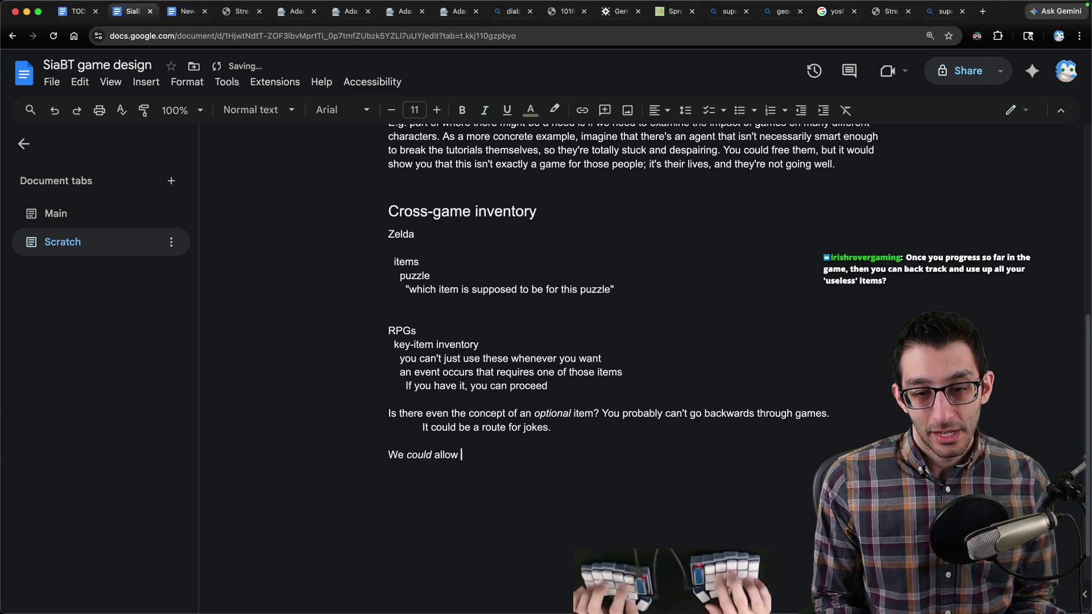
{"action": "type", "text": "acktracking through gam"}
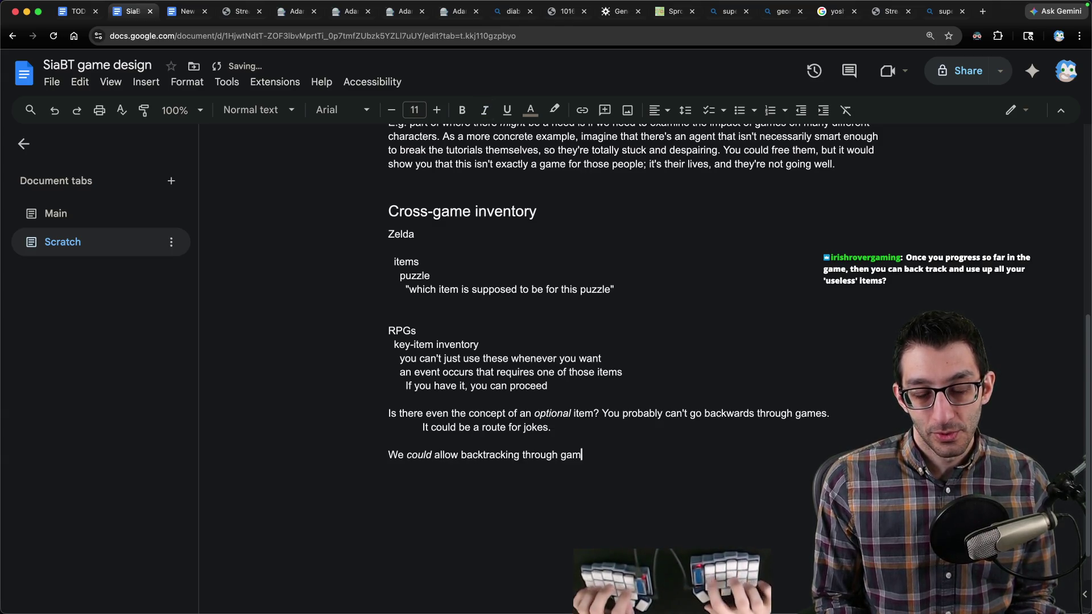
{"action": "type", "text": "e worlds, but I think "}
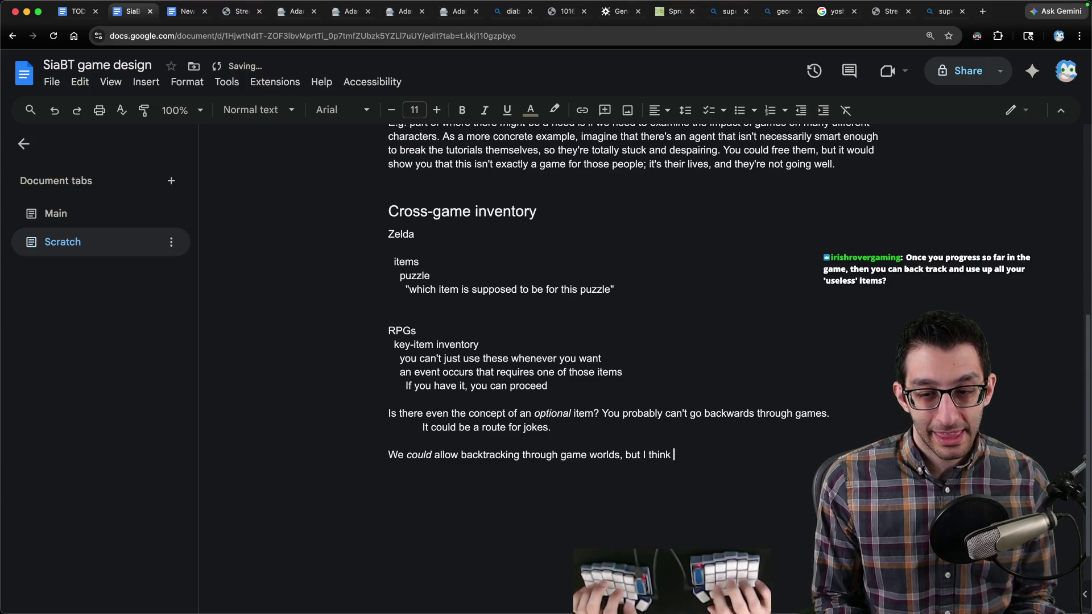
{"action": "type", "text": "it would have to be something that"}
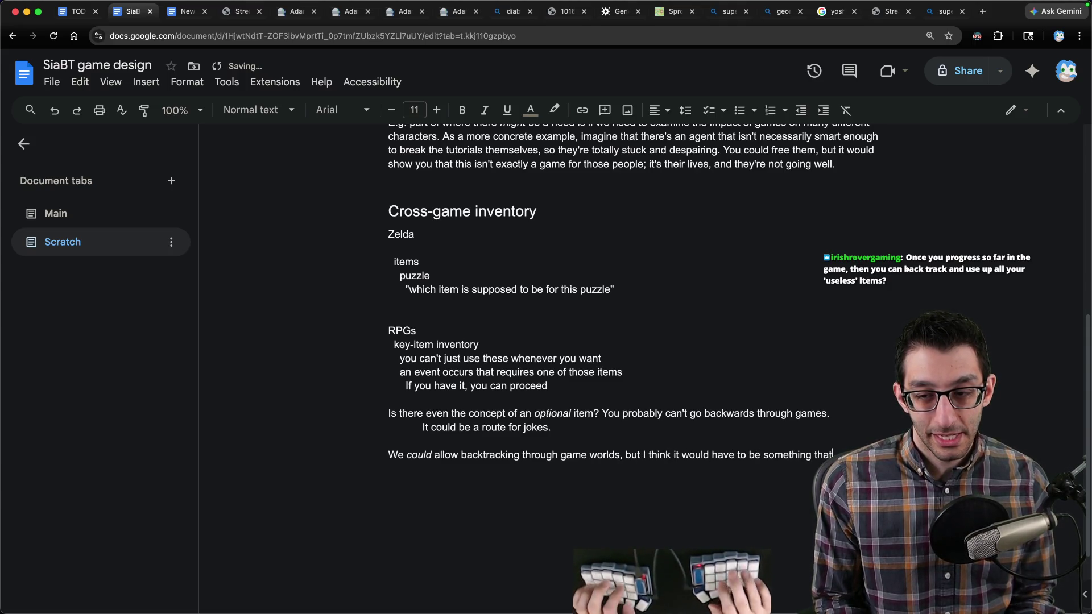
{"action": "type", "text": " y unlock at a particular"}
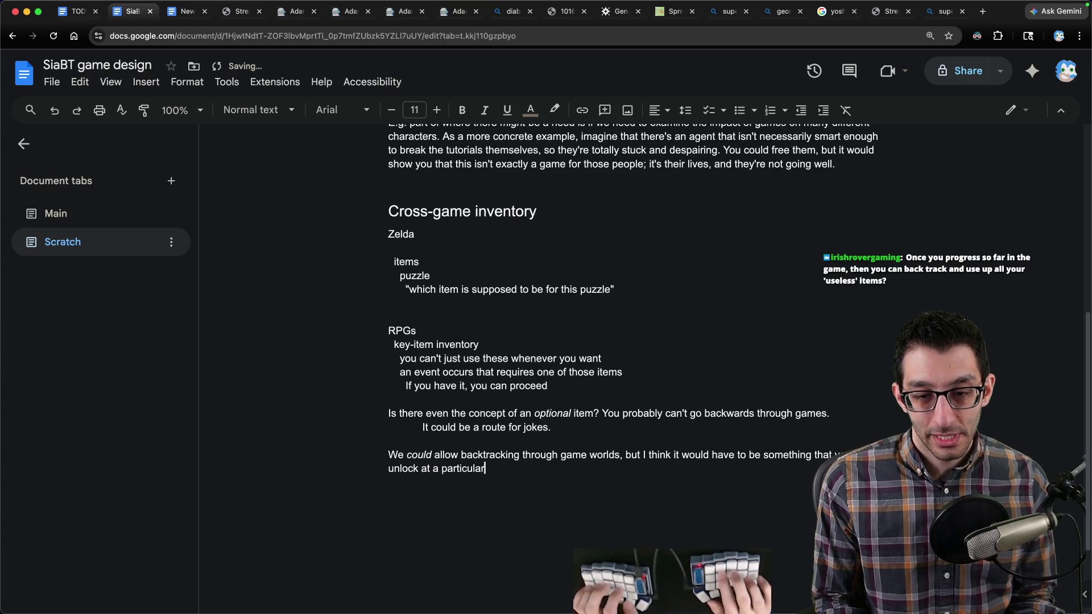
{"action": "type", "text": " point. There's no need to allow it though if"}
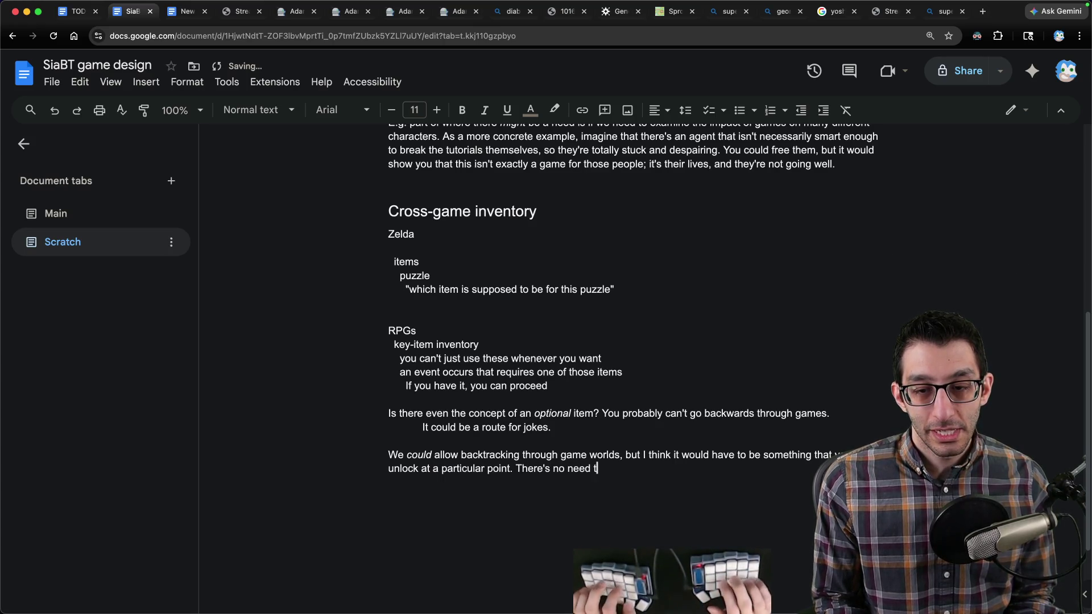
{"action": "type", "text": " there's"}
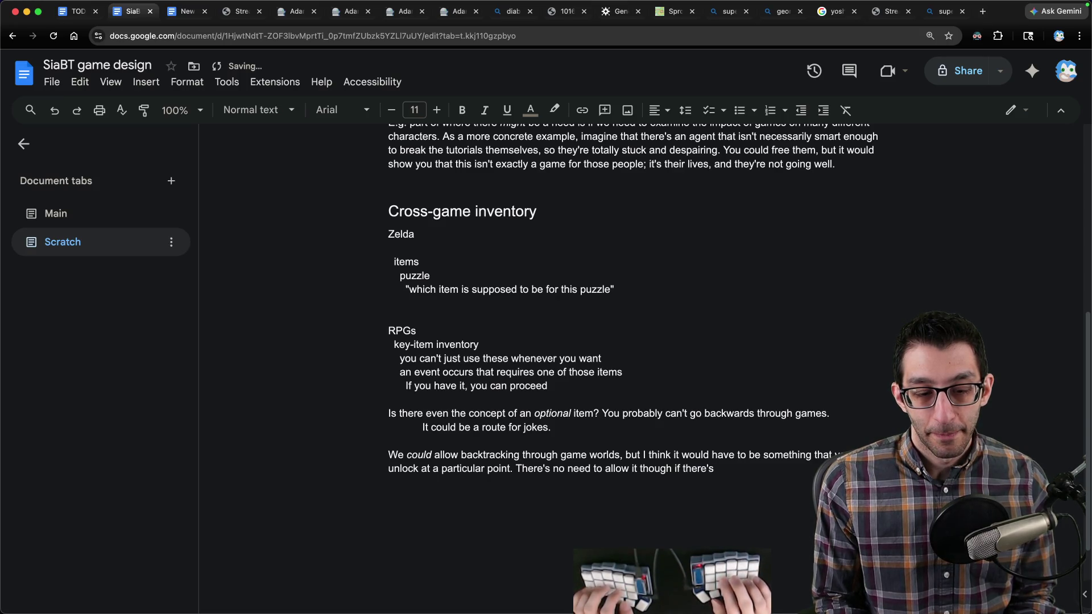
{"action": "key", "text": "BackSpace"}
{"action": "key", "text": "BackSpace"}
{"action": "key", "text": "BackSpace"}
{"action": "type", "text": "o requirement "}
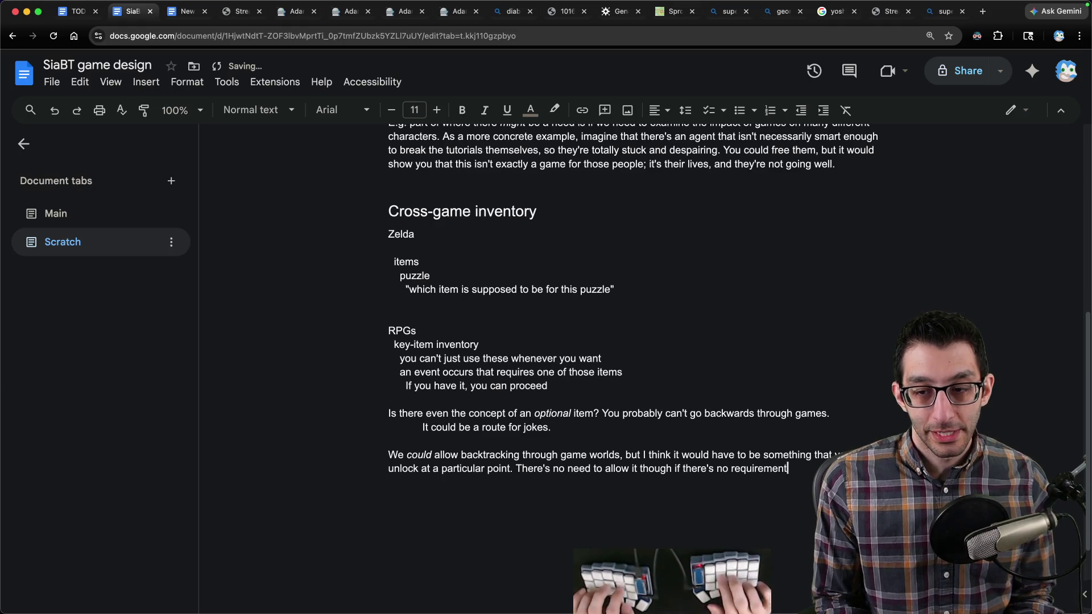
{"action": "type", "text": "to backtrack."}
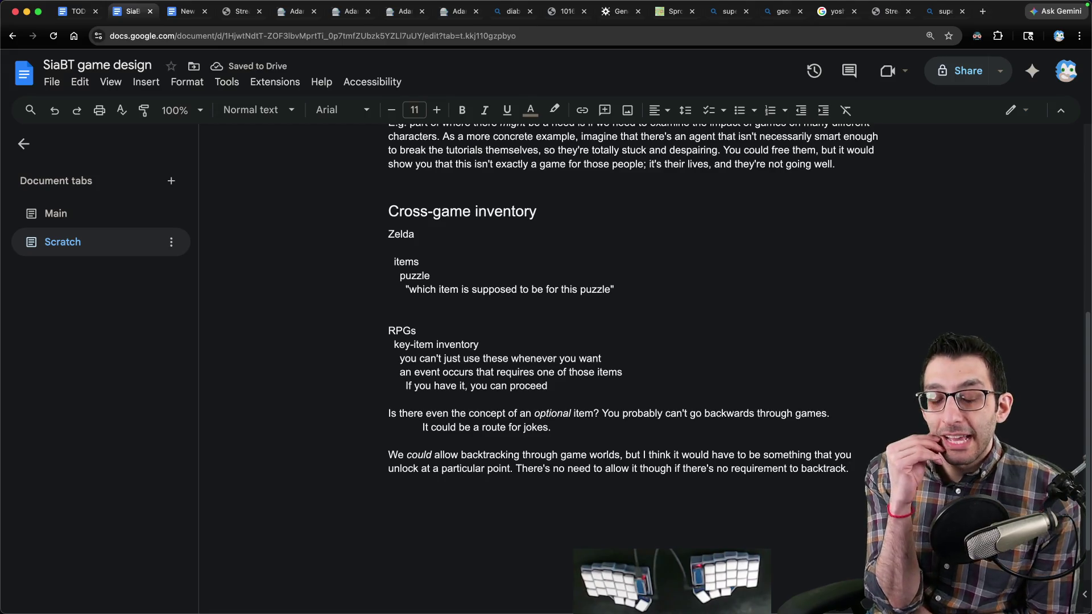
{"action": "scroll", "coordinate": [690, 373], "scroll_direction": "down", "scroll_amount": 3}
Step: Add an indented note about the Jump-Royale-style joke and a pickaxe item reusable in later games
{"action": "key", "text": "Return"}
{"action": "key", "text": "Tab"}
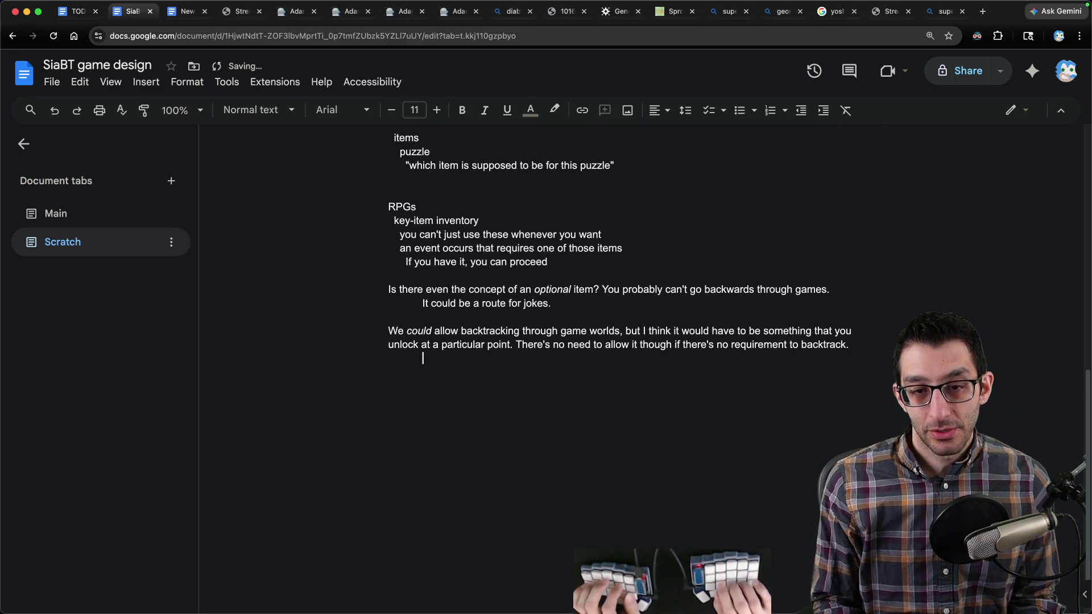
{"action": "type", "text": "I mentioned a joke in"}
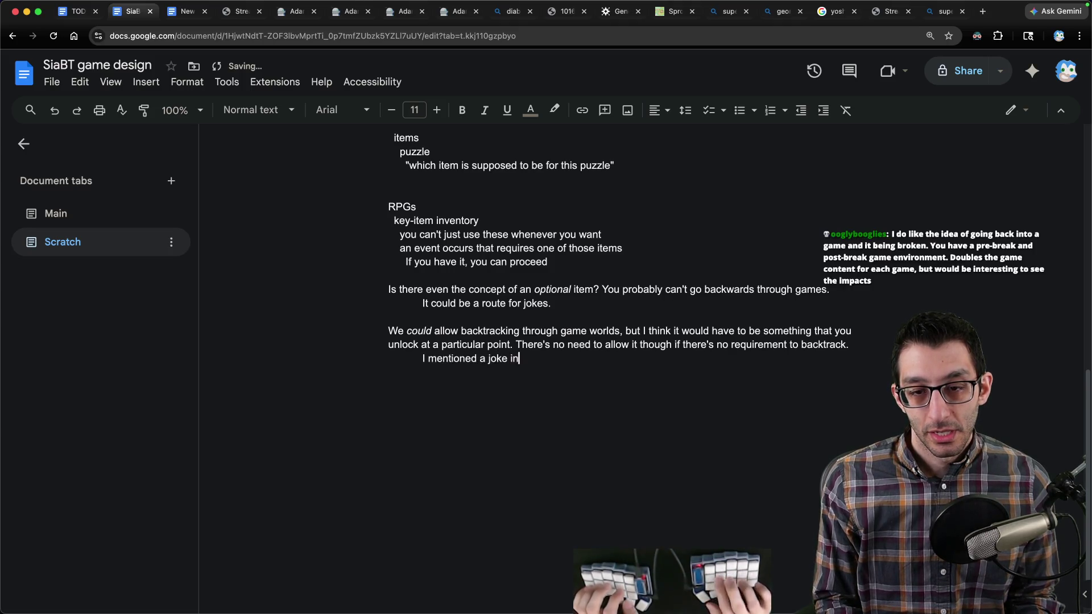
{"action": "type", "text": " the Jump Royale"}
{"action": "key", "text": "BackSpace"}
{"action": "key", "text": "BackSpace"}
{"action": "key", "text": "BackSpace"}
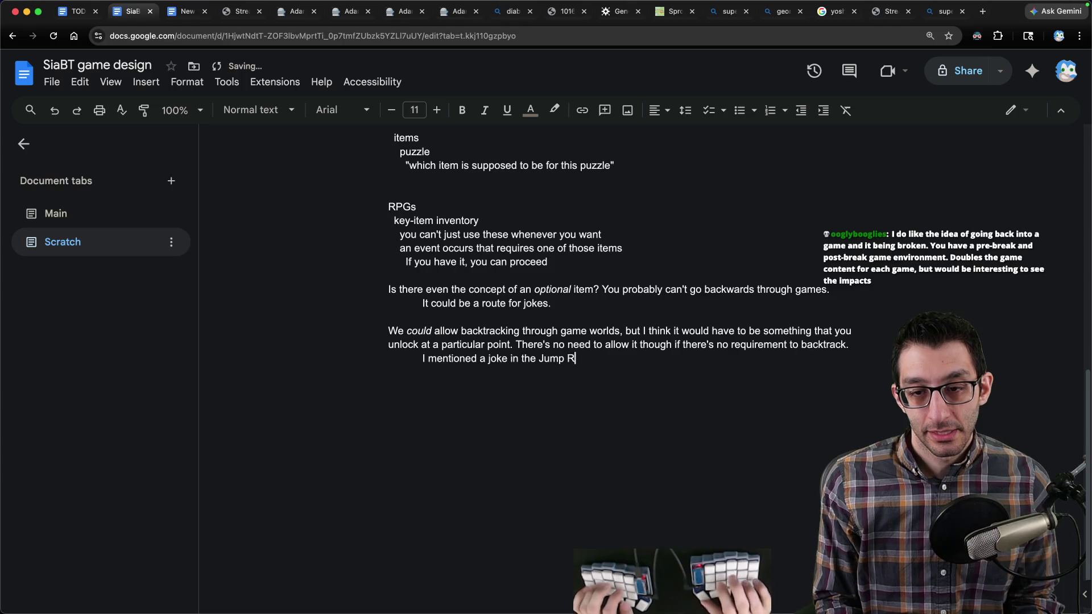
{"action": "type", "text": "le"}
{"action": "key", "text": "alt+Left"}
{"action": "key", "text": "BackSpace"}
{"action": "type", "text": "-"}
{"action": "key", "text": "alt+Right"}
{"action": "type", "text": "-sty"}
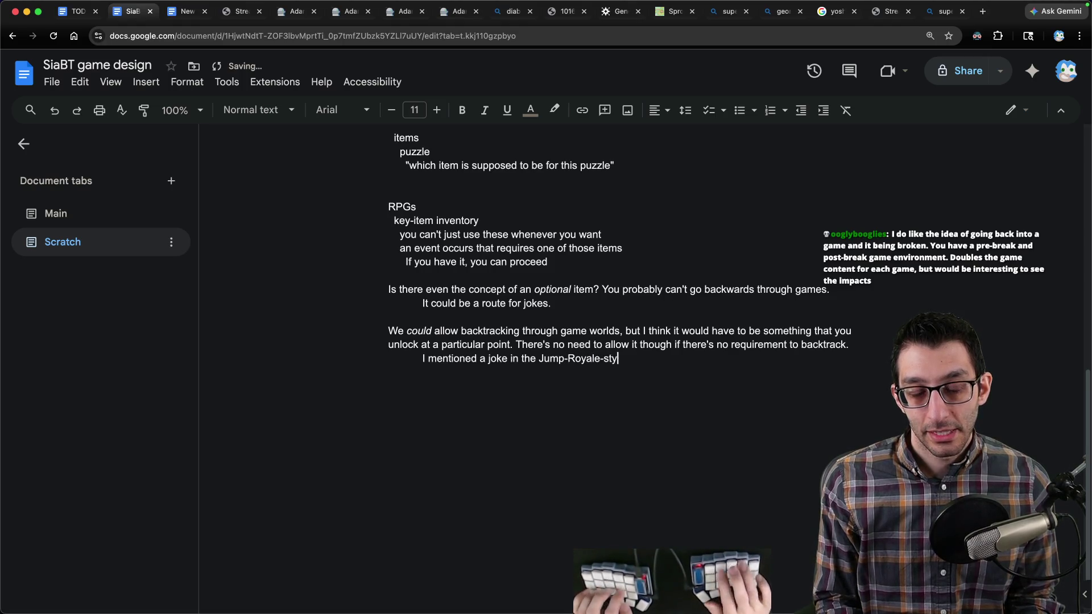
{"action": "type", "text": "le game where you j"}
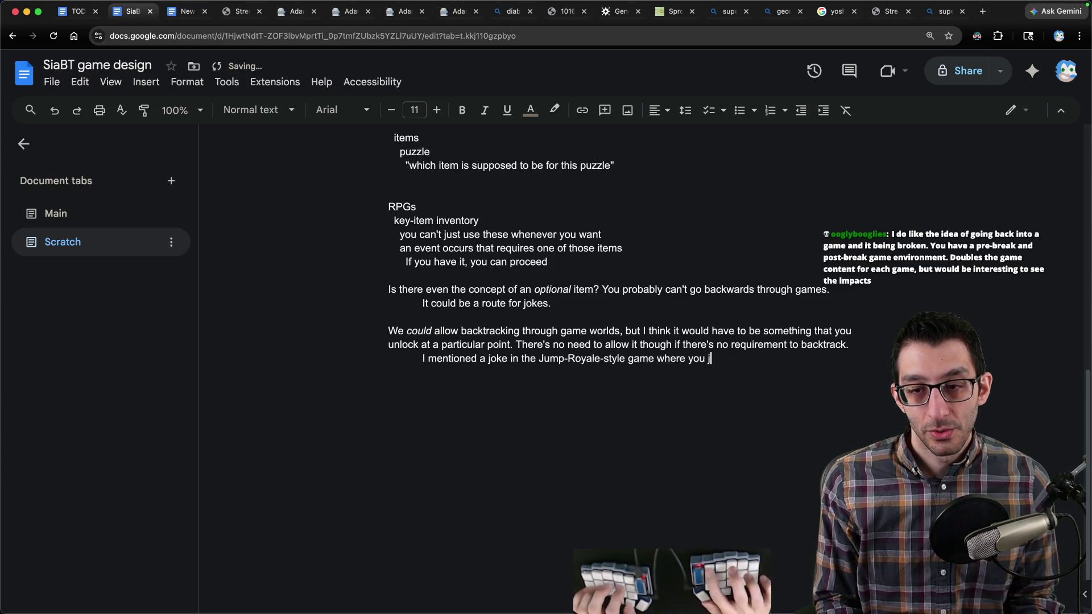
{"action": "type", "text": "ump upward thinkin"}
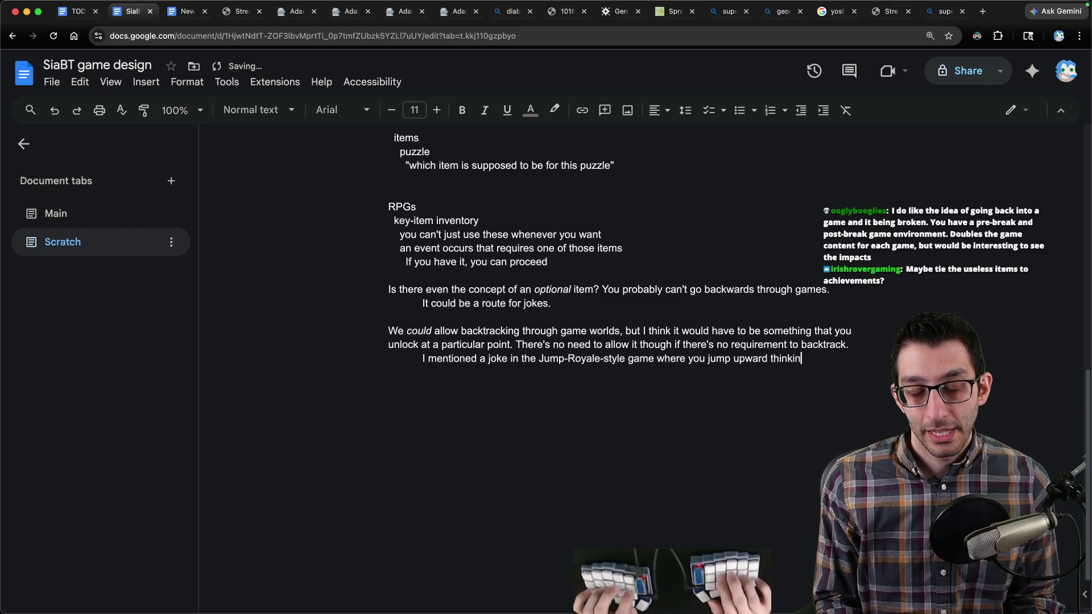
{"action": "type", "text": "g that it's the solution, but "}
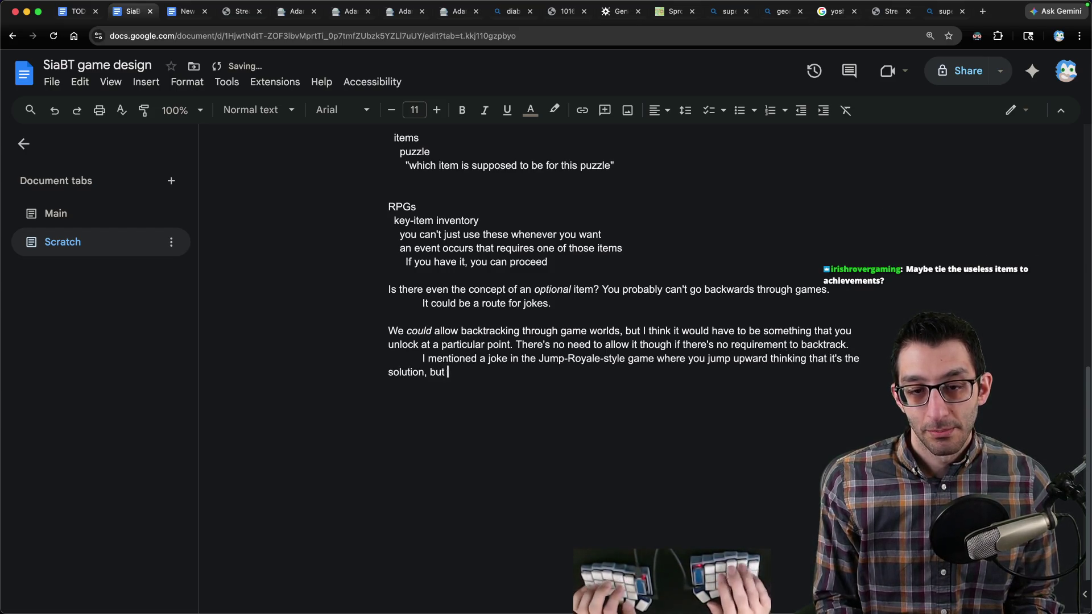
{"action": "type", "text": "you eventually take out a"}
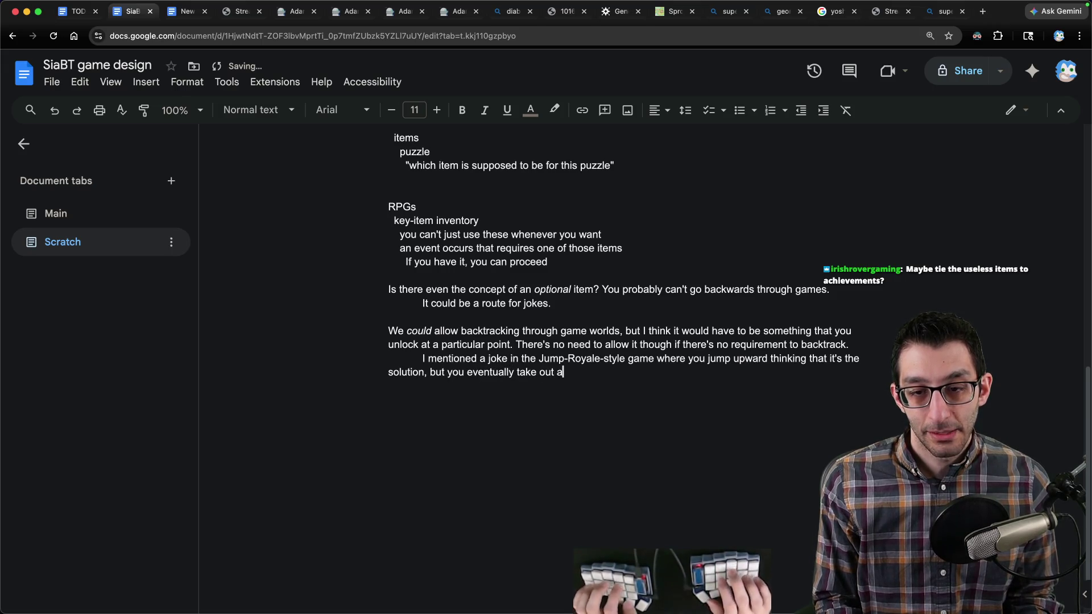
{"action": "type", "text": " pickaxe and get "}
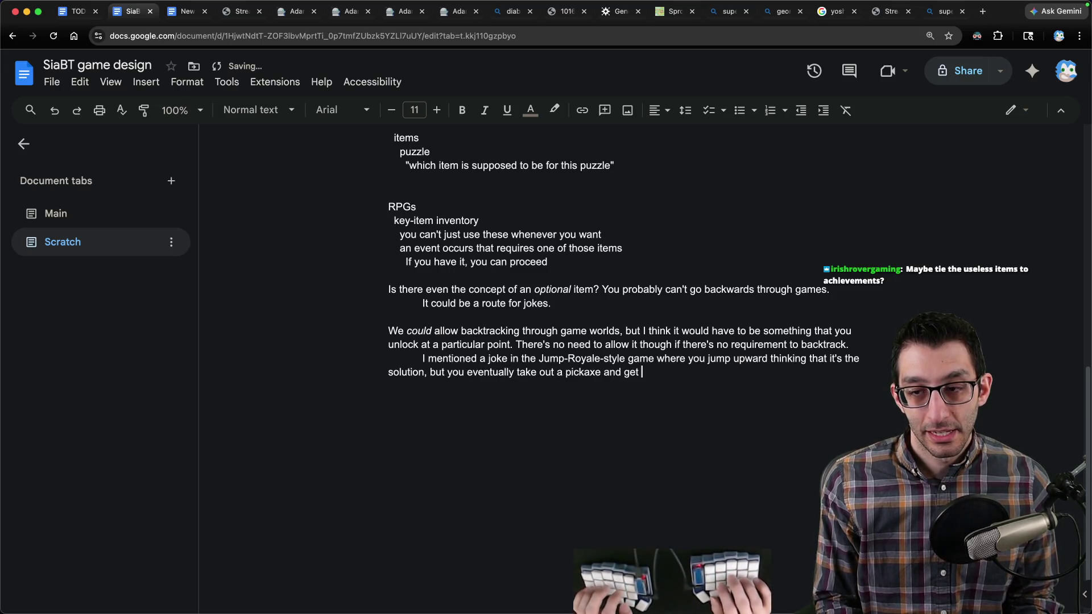
{"action": "type", "text": "crafting mater"}
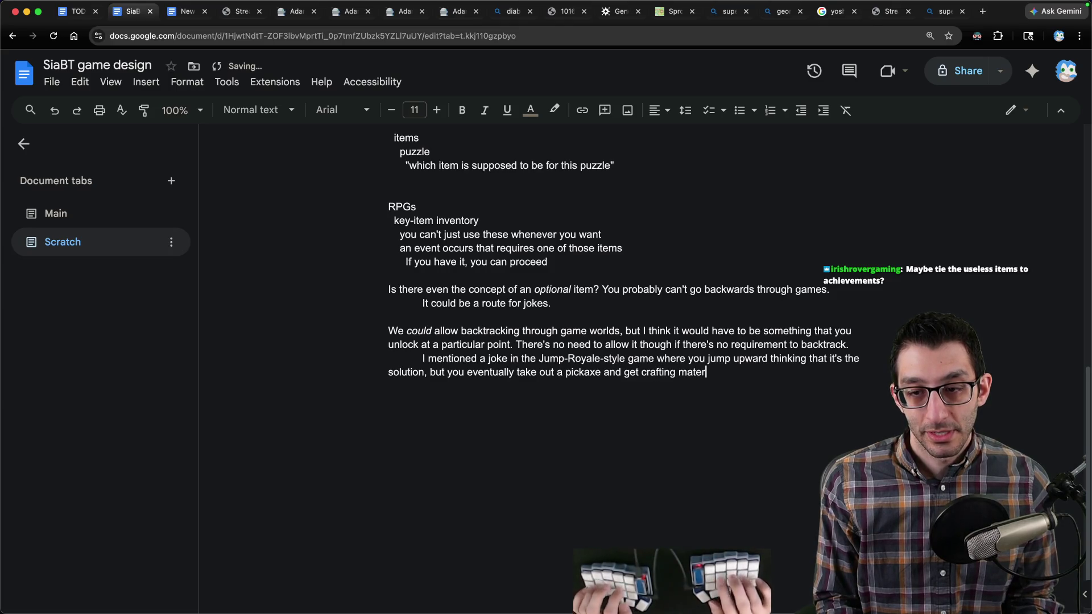
{"action": "type", "text": "ials by destroying pla"}
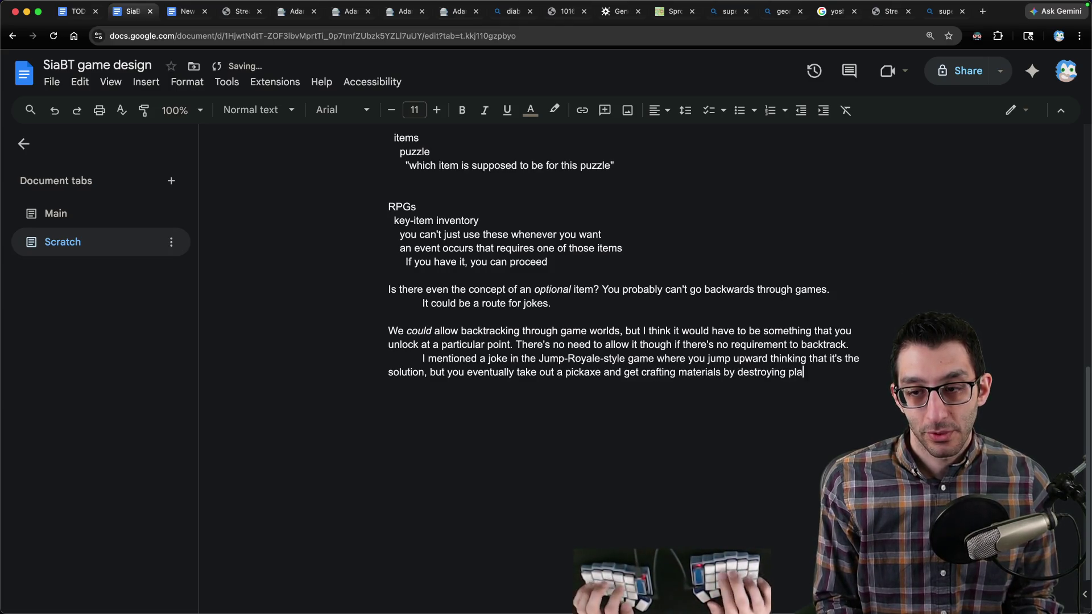
{"action": "type", "text": "tforms. It c"}
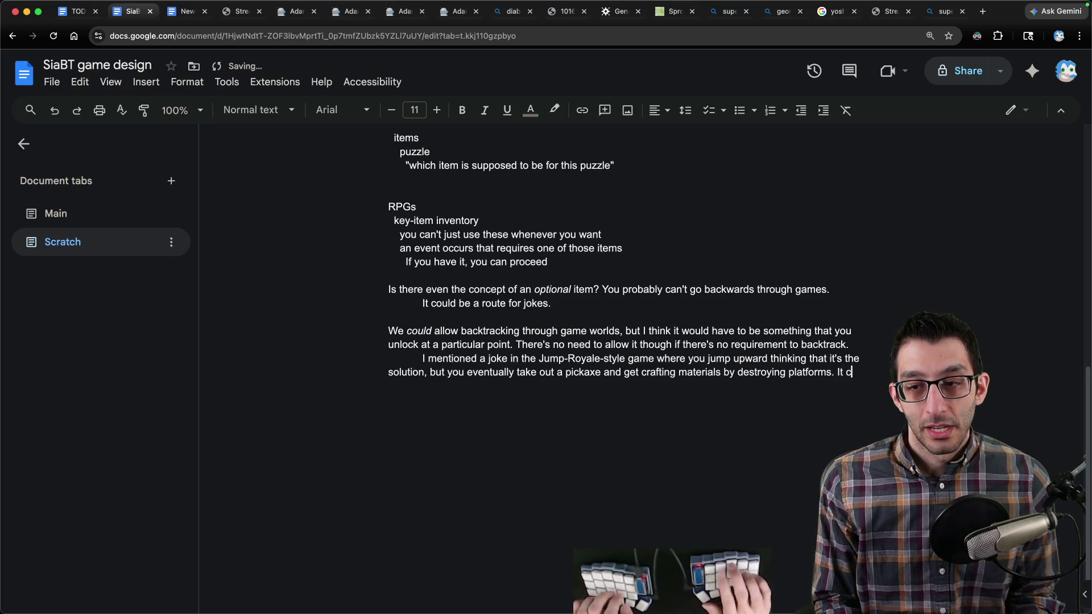
{"action": "type", "text": "ould be kind of interest"}
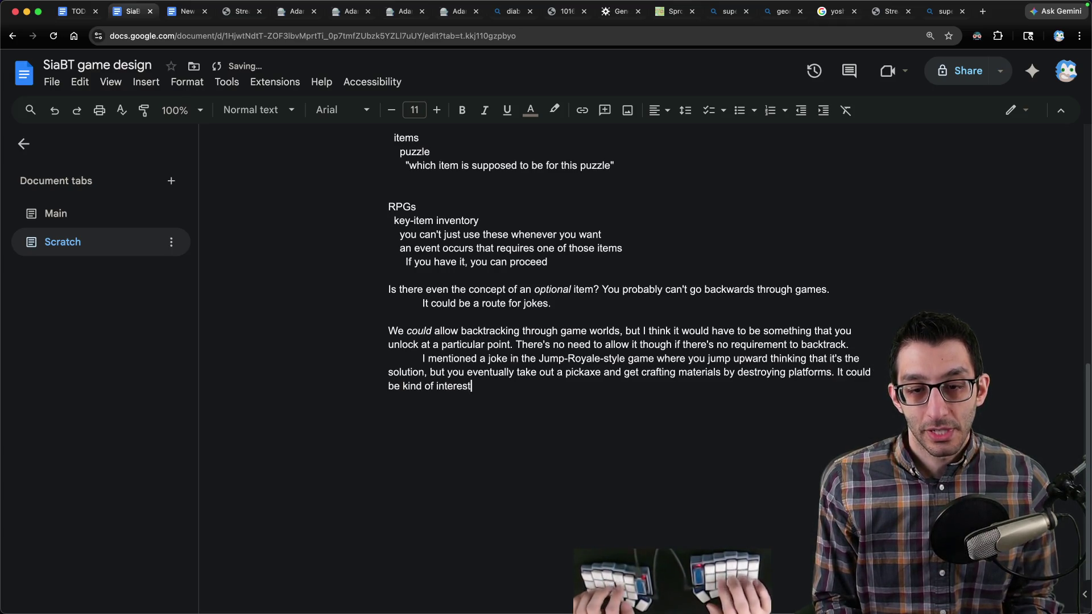
{"action": "type", "text": "ing to have a pickar"}
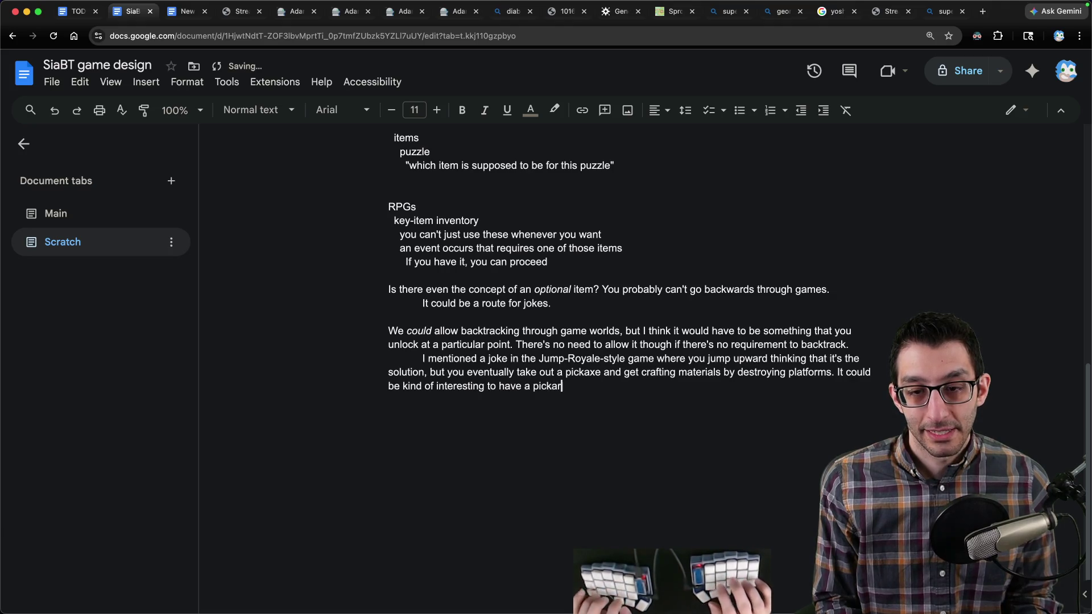
{"action": "key", "text": "BackSpace"}
{"action": "type", "text": "xe be an item that y"}
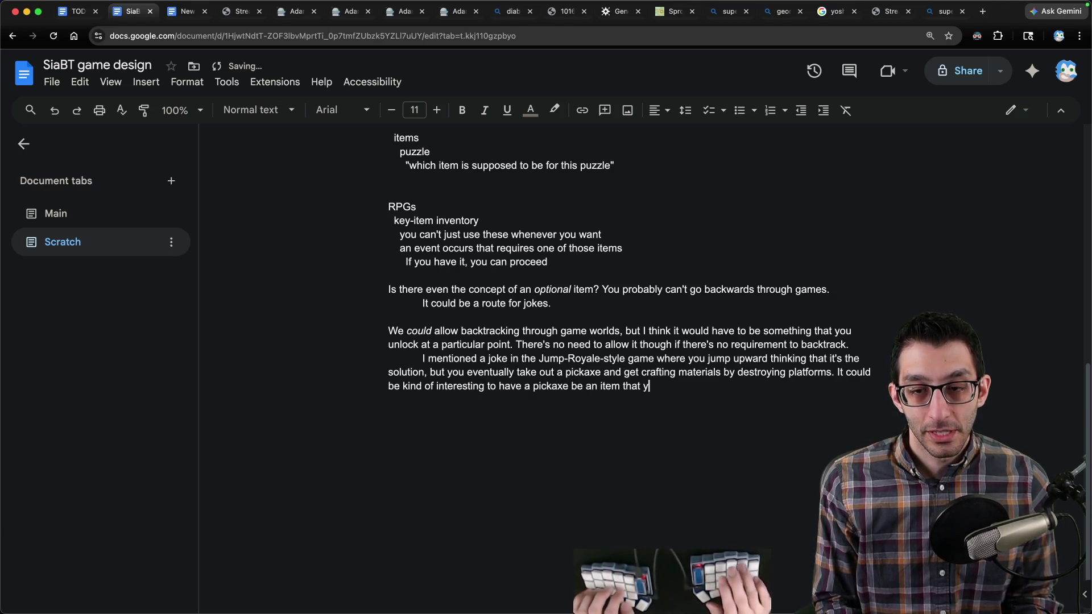
{"action": "type", "text": "ou can use in later game"}
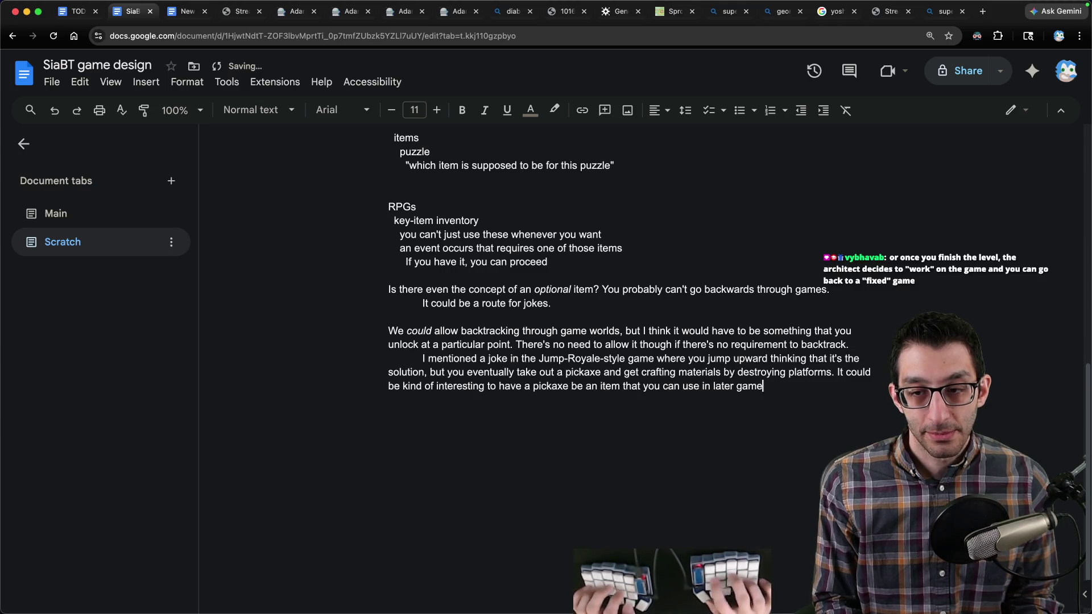
{"action": "type", "text": "s."}
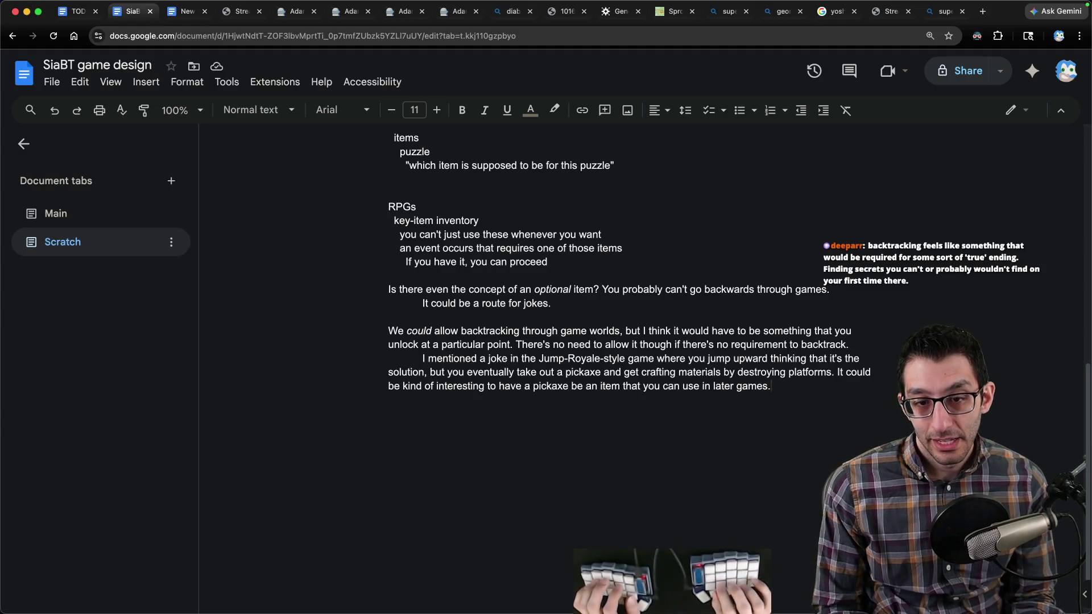
{"action": "key", "text": "Return"}
{"action": "key", "text": "Return"}
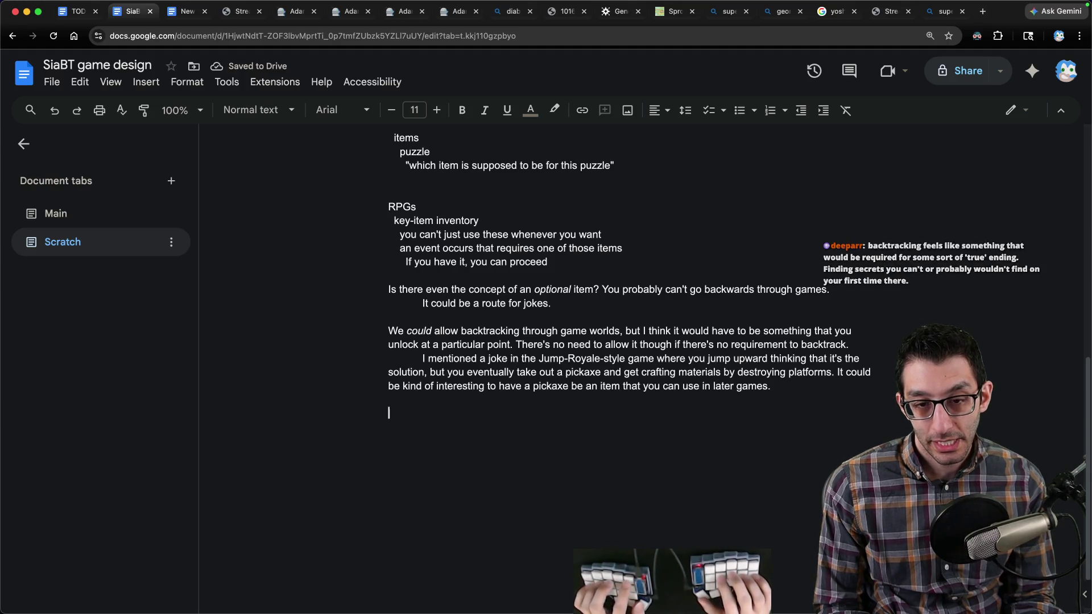
Step: Add a Metroidvania heading, bullet 'Your first view of a level', and sub-bullet about objectives needing New Item X
{"action": "type", "text": "Metroiv"}
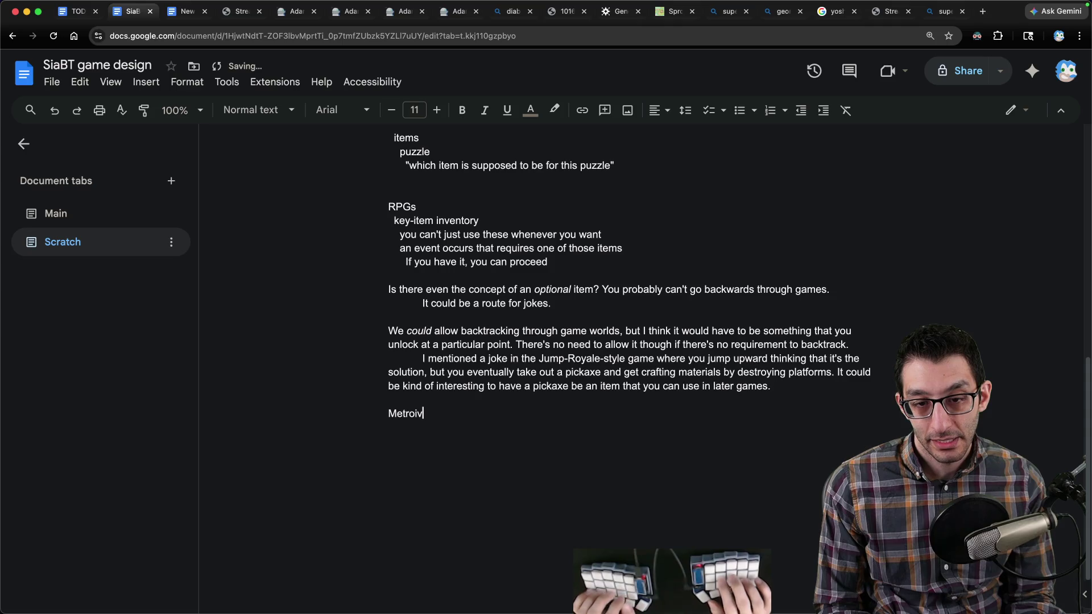
{"action": "key", "text": "BackSpace"}
{"action": "type", "text": "dvania"}
{"action": "key", "text": "Return"}
{"action": "type", "text": "* "}
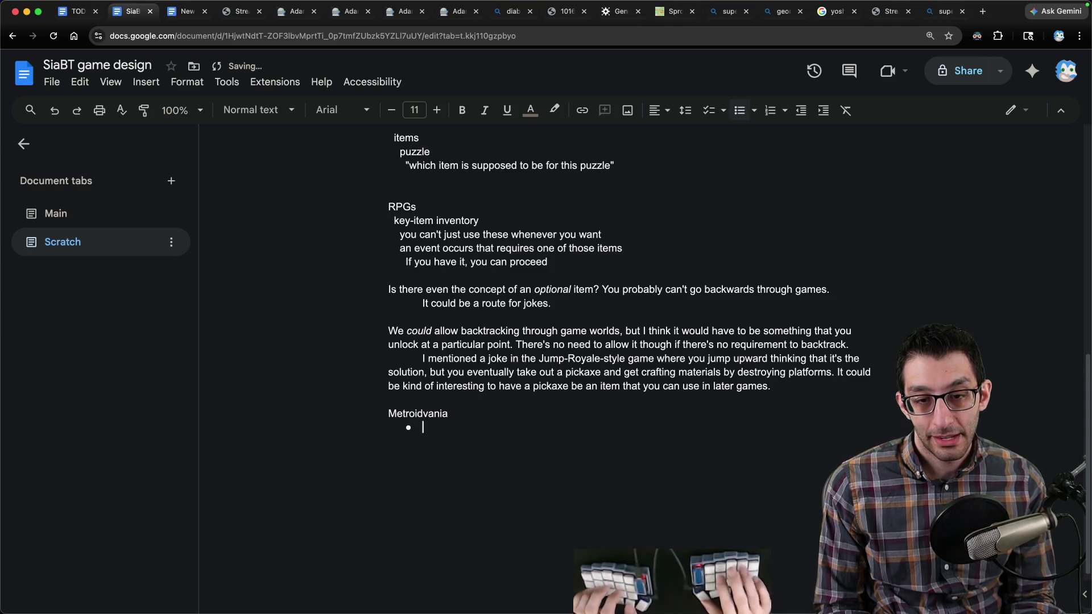
{"action": "type", "text": "Your first view of a level"}
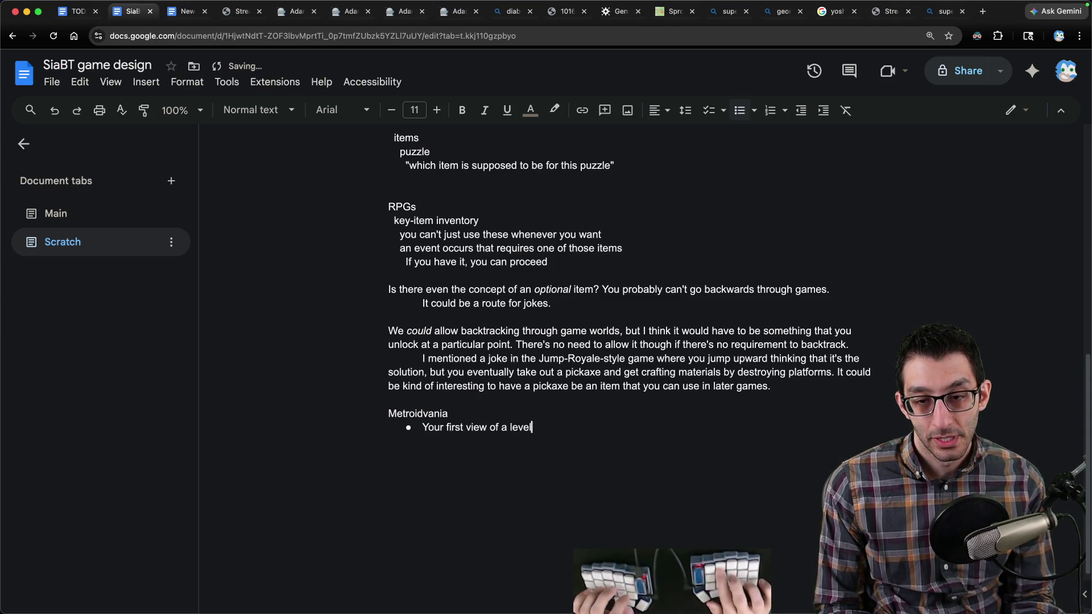
{"action": "key", "text": "Return"}
{"action": "key", "text": "Tab"}
{"action": "type", "text": "Objectives you cann"}
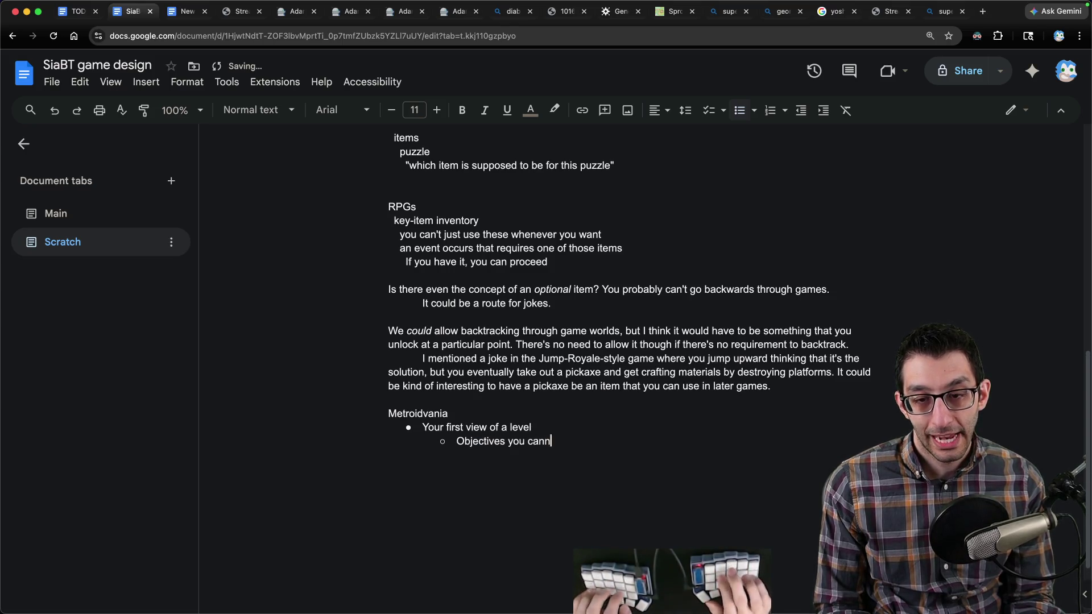
{"action": "type", "text": "ot do u"}
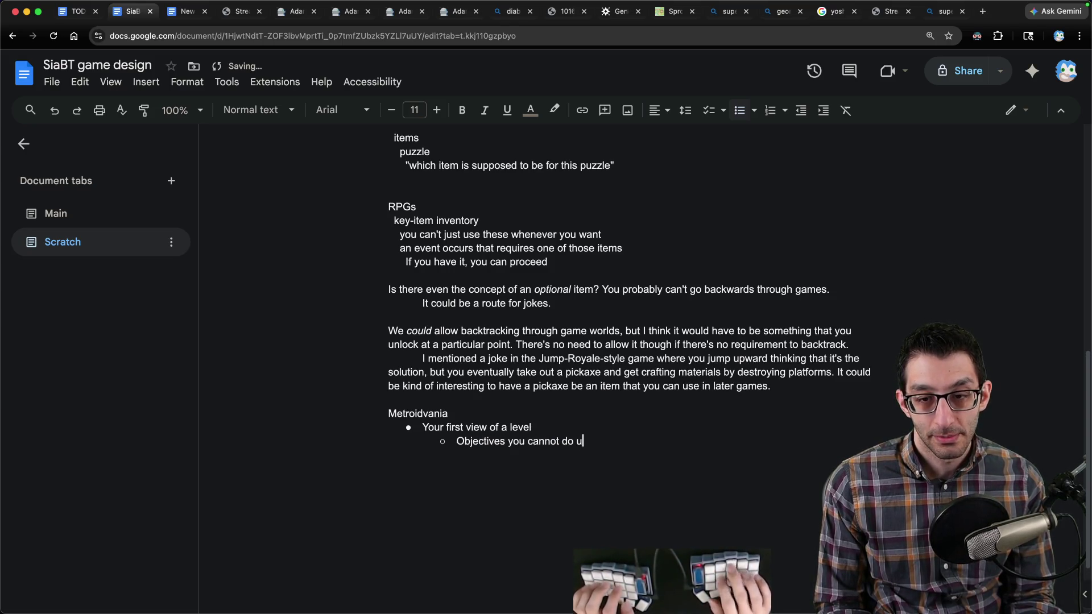
{"action": "type", "text": "ntil you have New Item "}
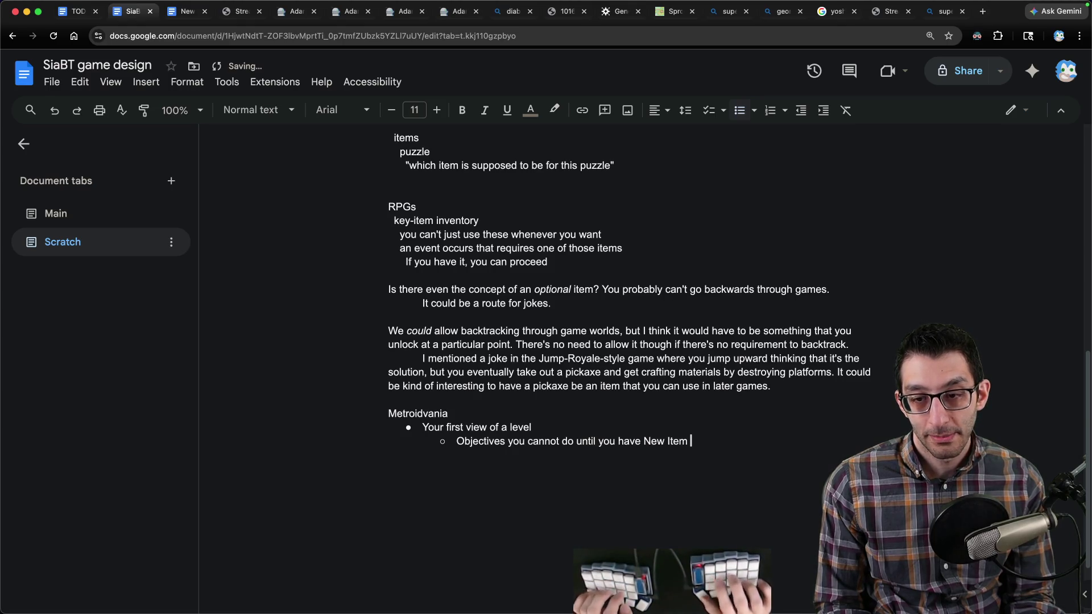
{"action": "type", "text": "X"}
Step: Add bullets 'You get Item X in a later level' and 'Backtrack to complete objectives that are now possible'
{"action": "key", "text": "Return"}
{"action": "key", "text": "shift+Tab"}
{"action": "type", "text": "You "}
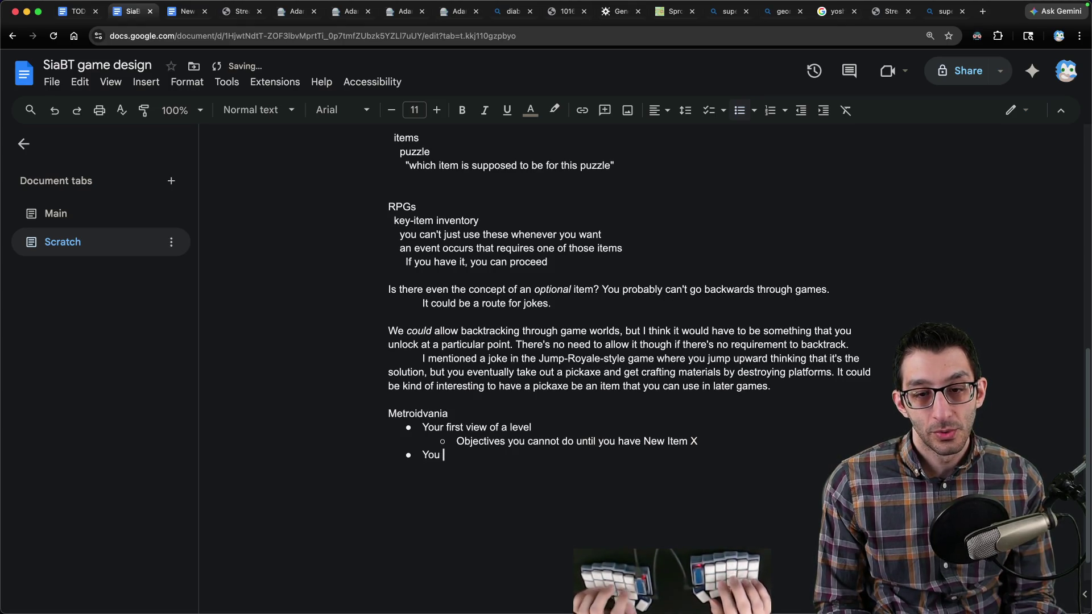
{"action": "type", "text": "get new I"}
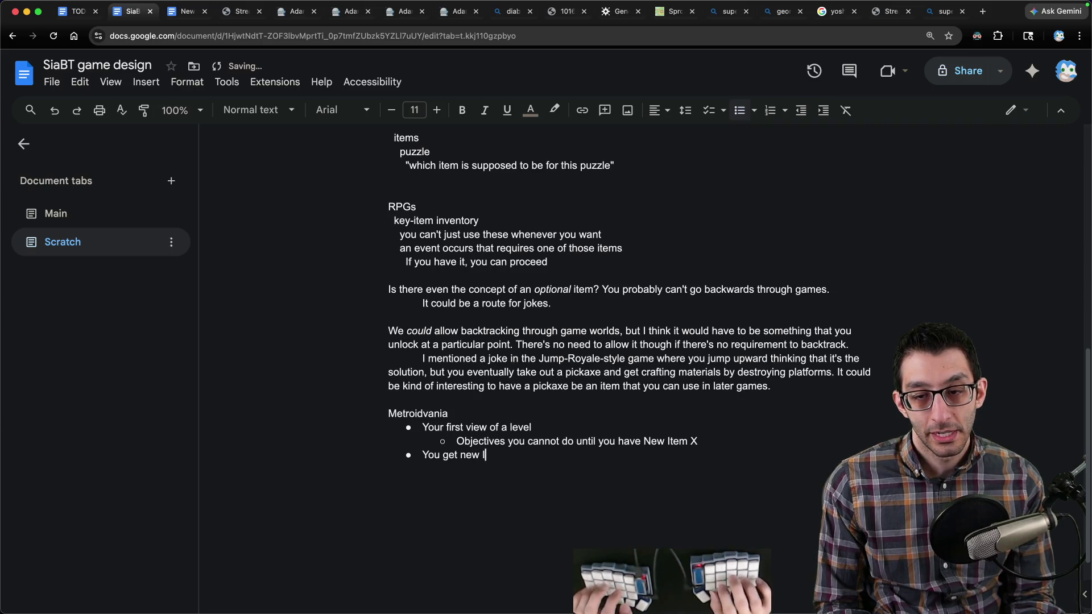
{"action": "key", "text": "BackSpace"}
{"action": "key", "text": "BackSpace"}
{"action": "key", "text": "BackSpace"}
{"action": "type", "text": "em X in a later"}
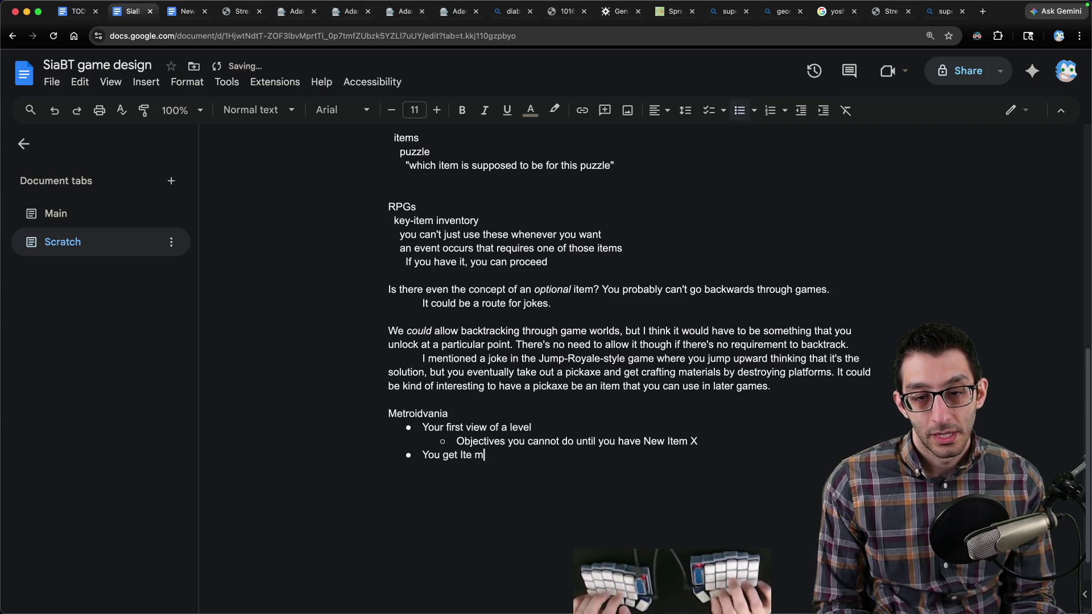
{"action": "type", "text": " level"}
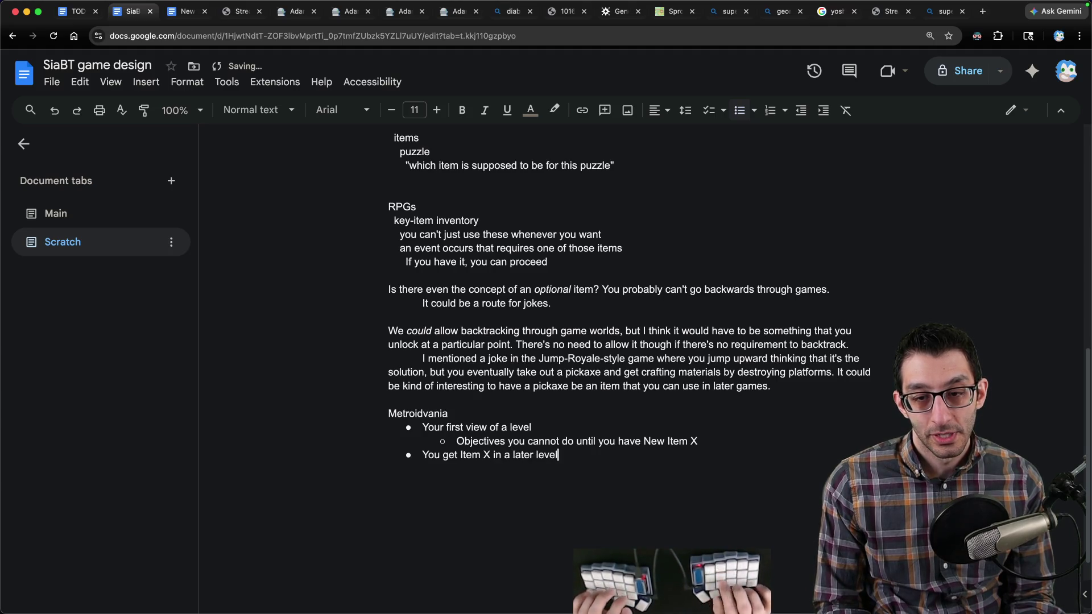
{"action": "key", "text": "Return"}
{"action": "type", "text": "Backtrack to c"}
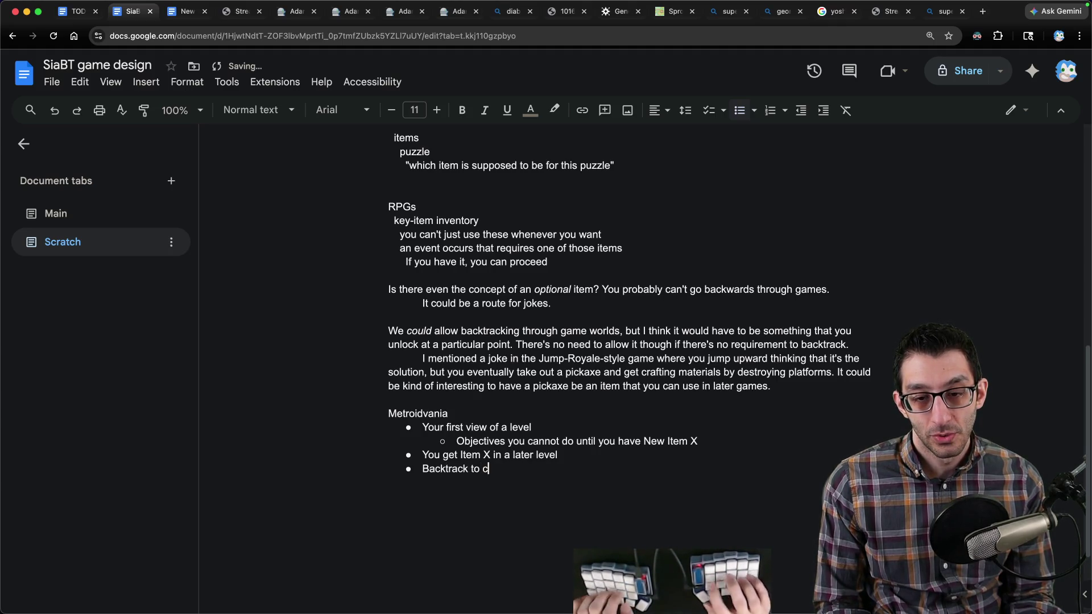
{"action": "type", "text": "omplete objectives that"}
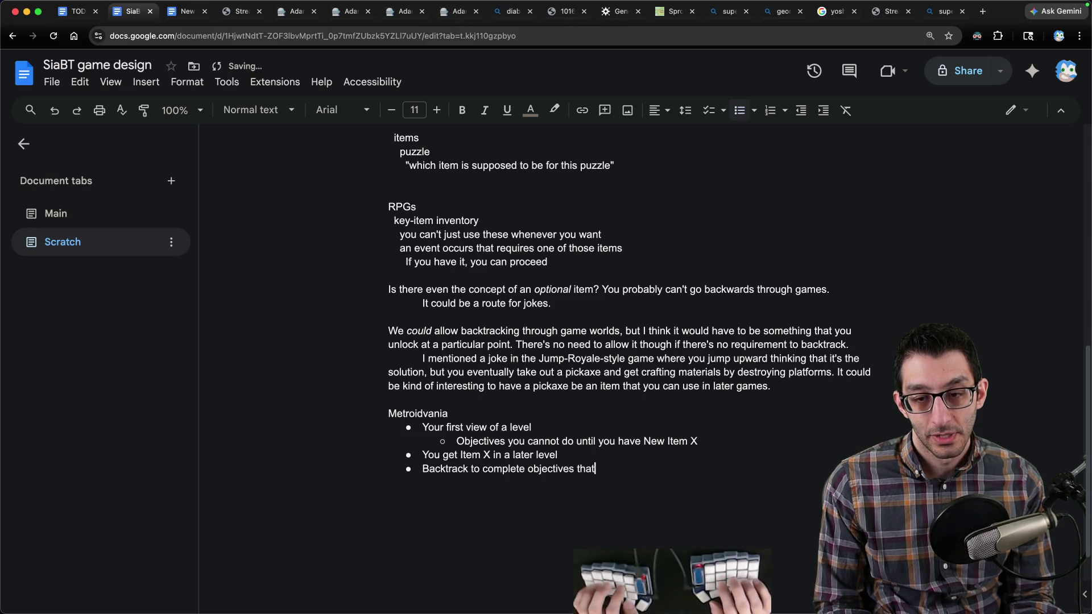
{"action": "type", "text": " are now possible"}
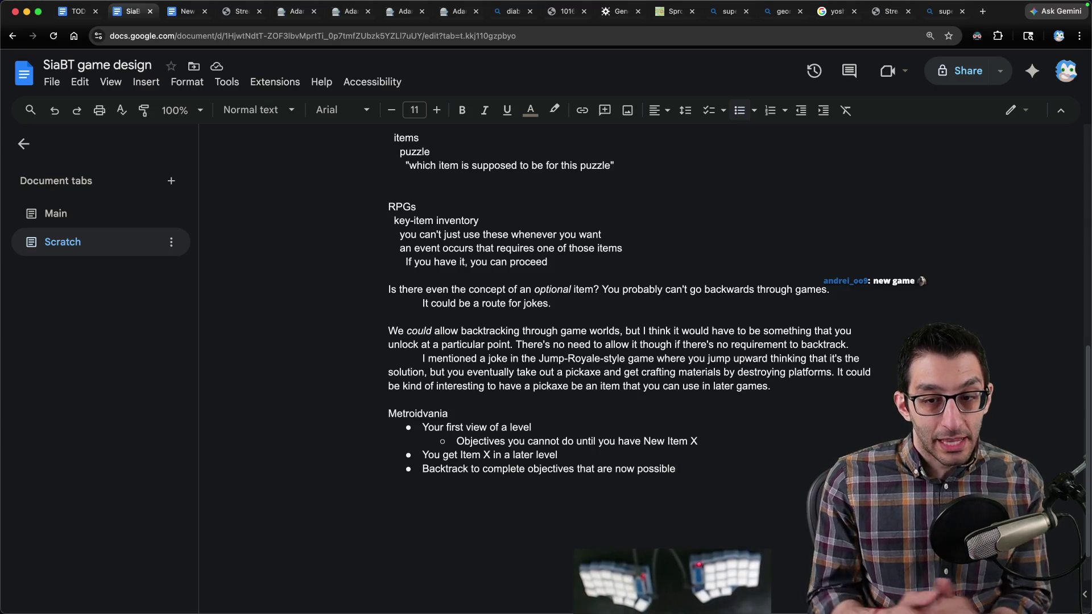
Step: Add a paragraph doubting a Zelda-style puzzle mechanism would suit a platformer game
{"action": "key", "text": "Return"}
{"action": "key", "text": "Return"}
{"action": "key", "text": "Return"}
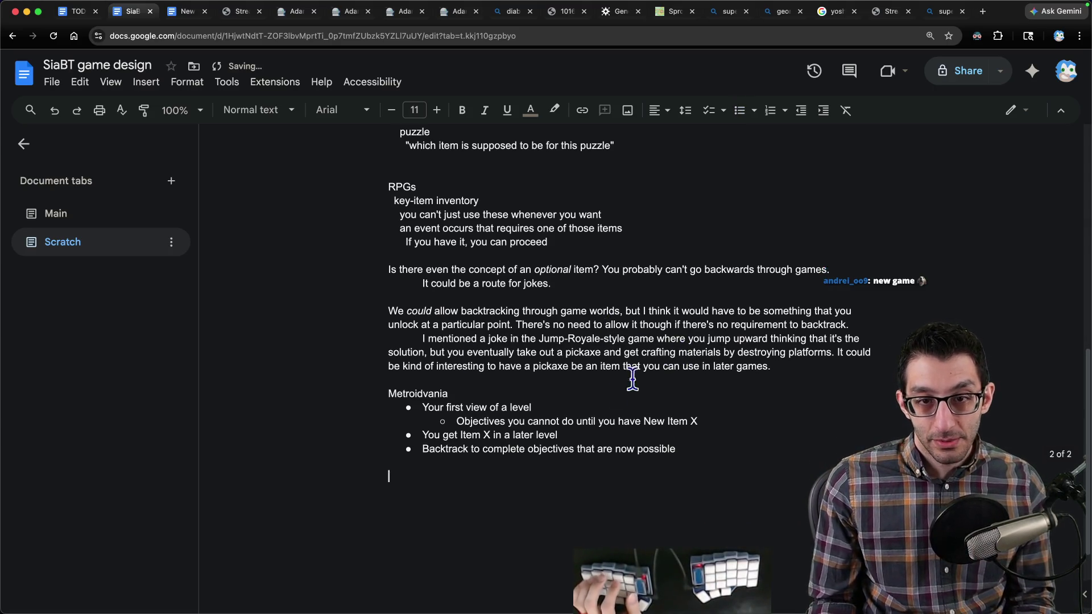
{"action": "type", "text": "A lot of this"}
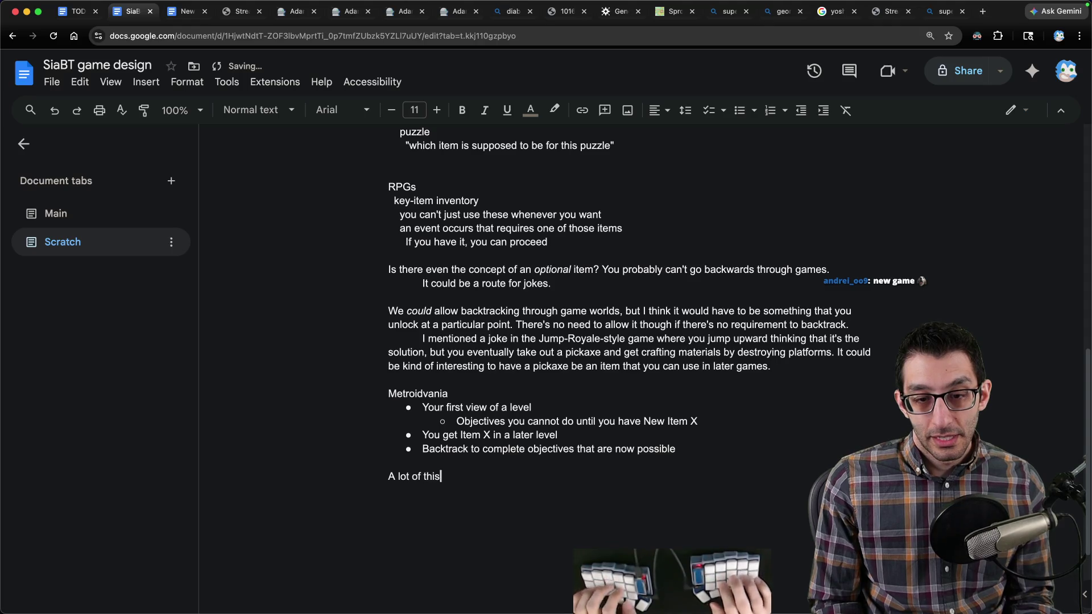
{"action": "type", "text": " game defies logic, so t"}
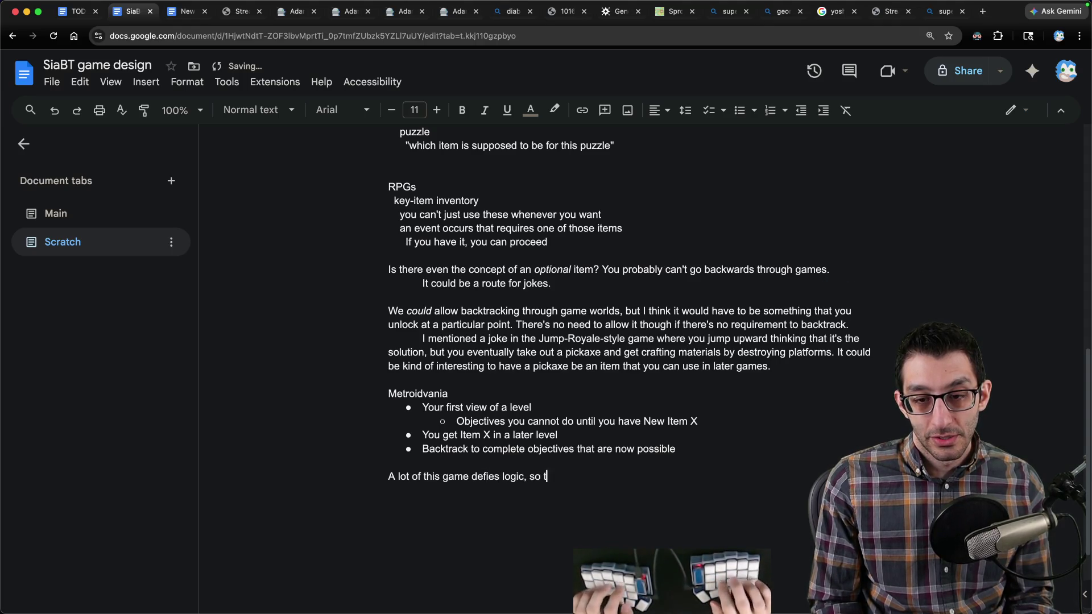
{"action": "type", "text": "he Zelda-style puz"}
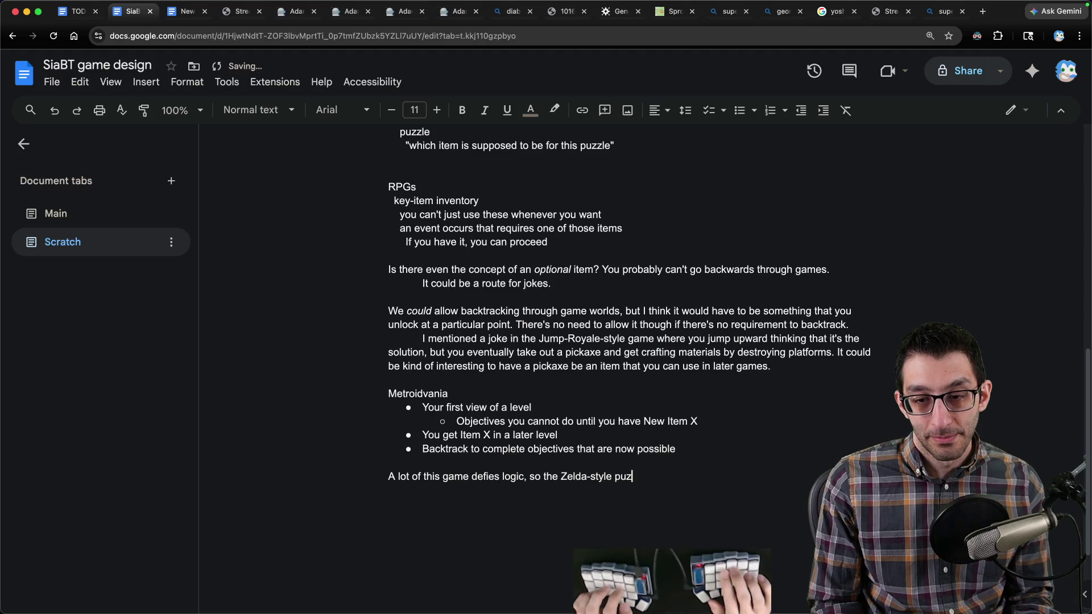
{"action": "type", "text": "zle mechanism prob"}
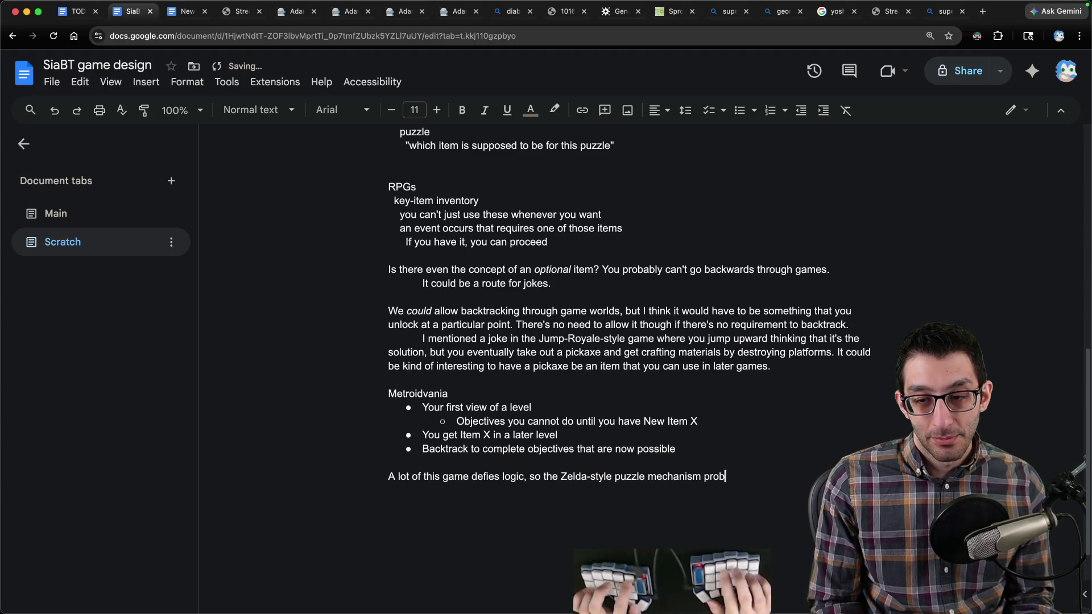
{"action": "type", "text": "ably wouldn't be ver"}
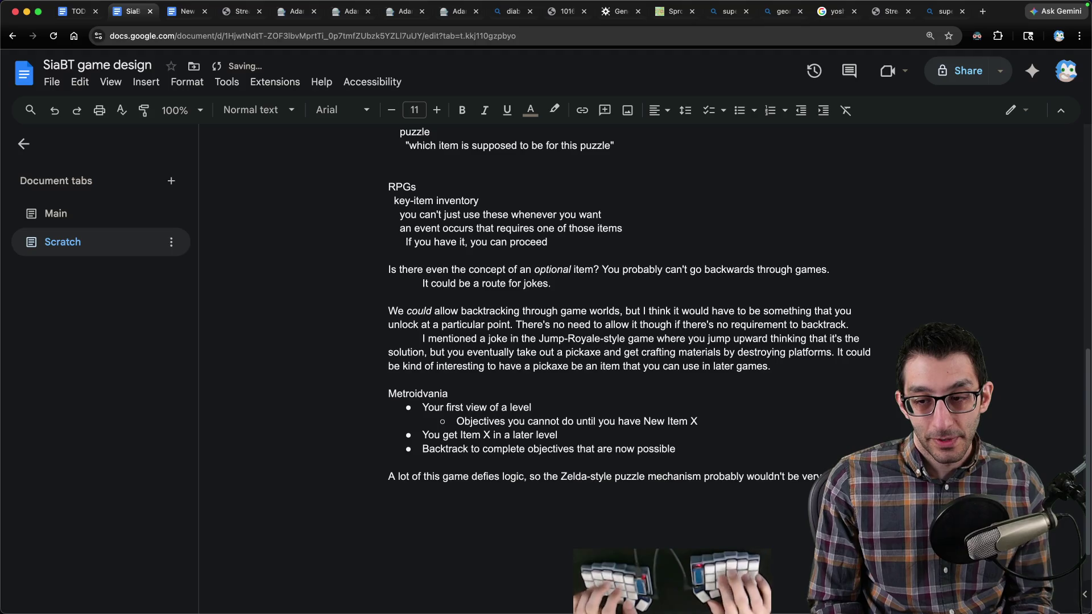
{"action": "type", "text": "backtracking. E.g."}
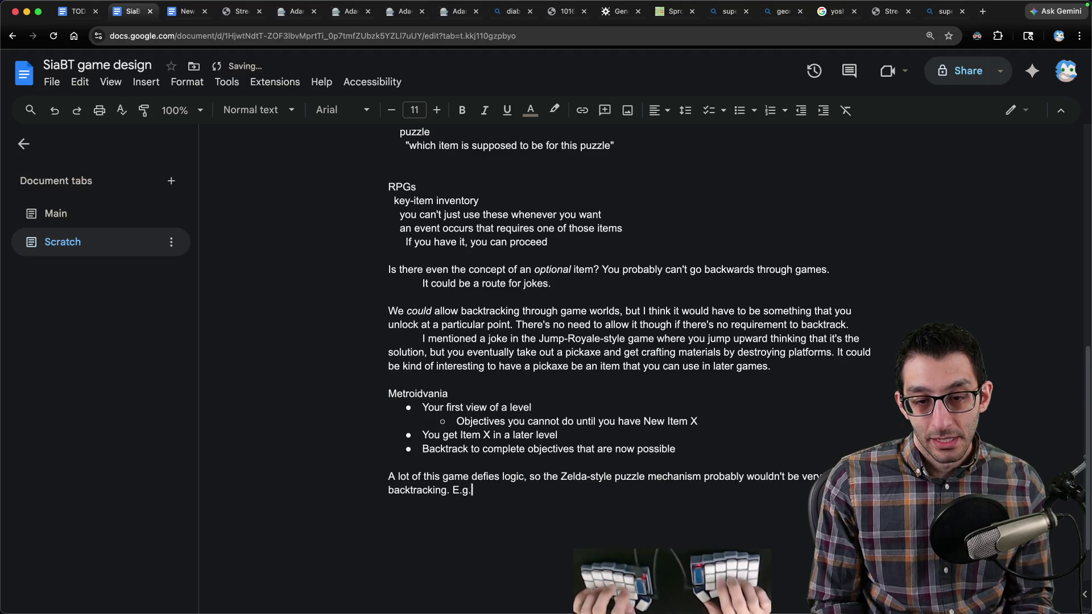
{"action": "type", "text": " you get a picx"}
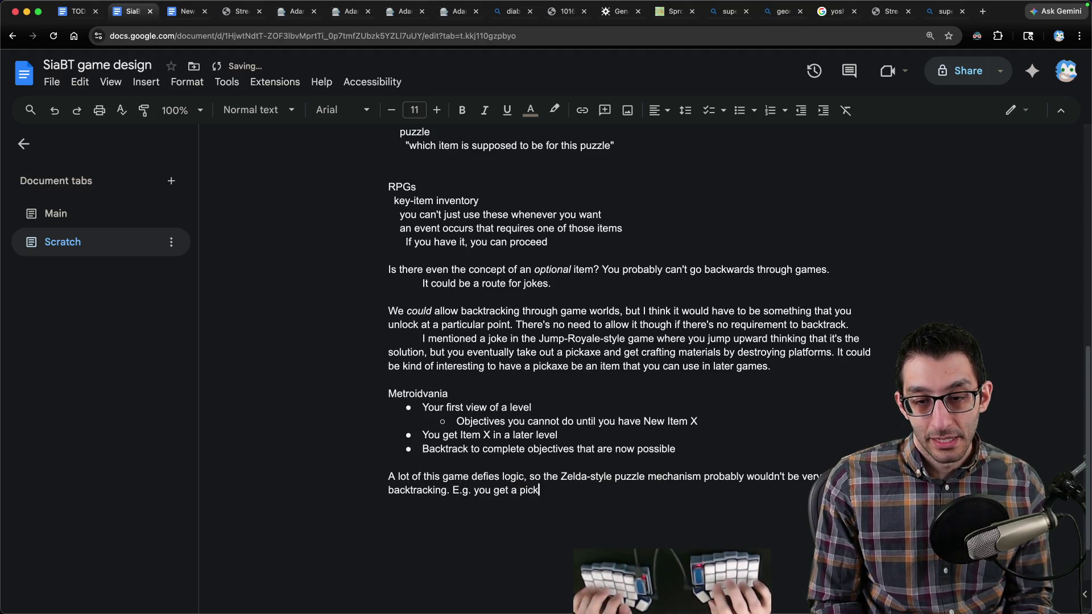
{"action": "type", "text": "axe,so does that mean y"}
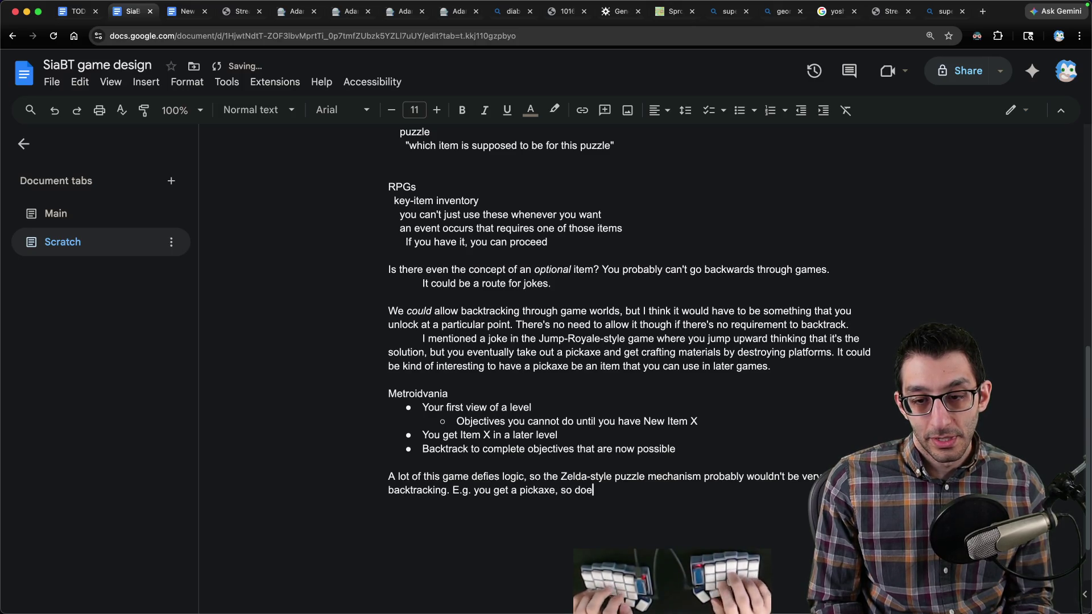
{"action": "type", "text": "ou can use it in the plr"}
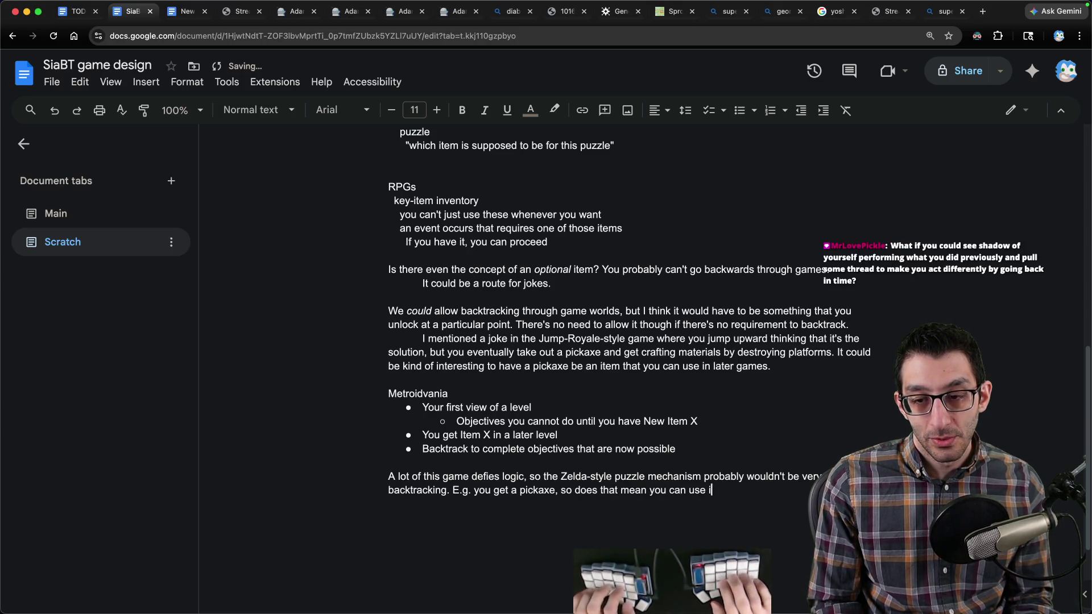
{"action": "key", "text": "BackSpace"}
{"action": "type", "text": "atformer ga"}
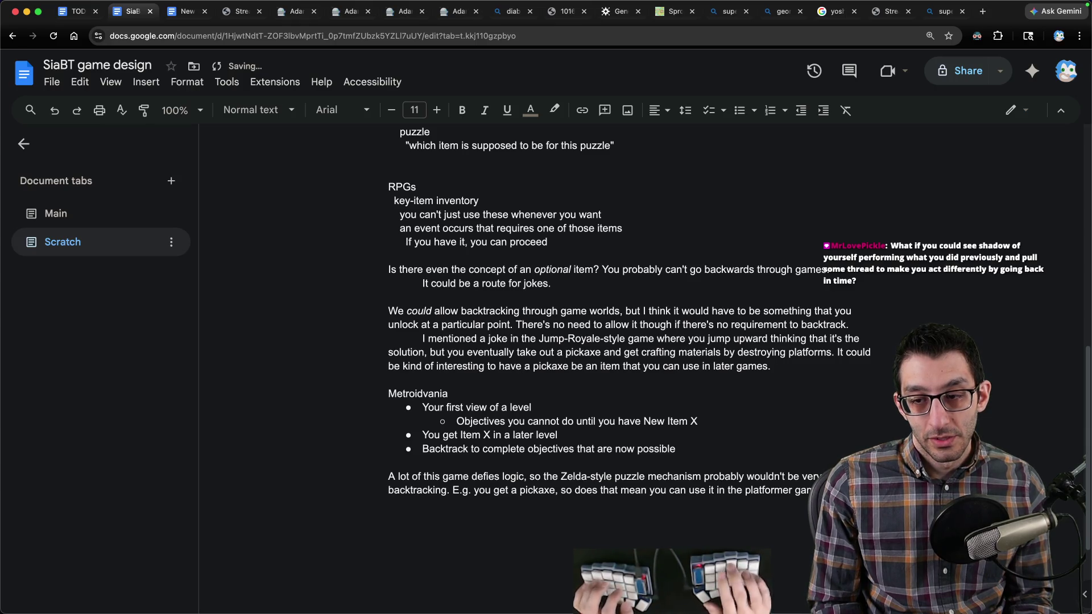
{"action": "type", "text": "m probaly"}
{"action": "key", "text": "BackSpace"}
{"action": "type", "text": "bly"}
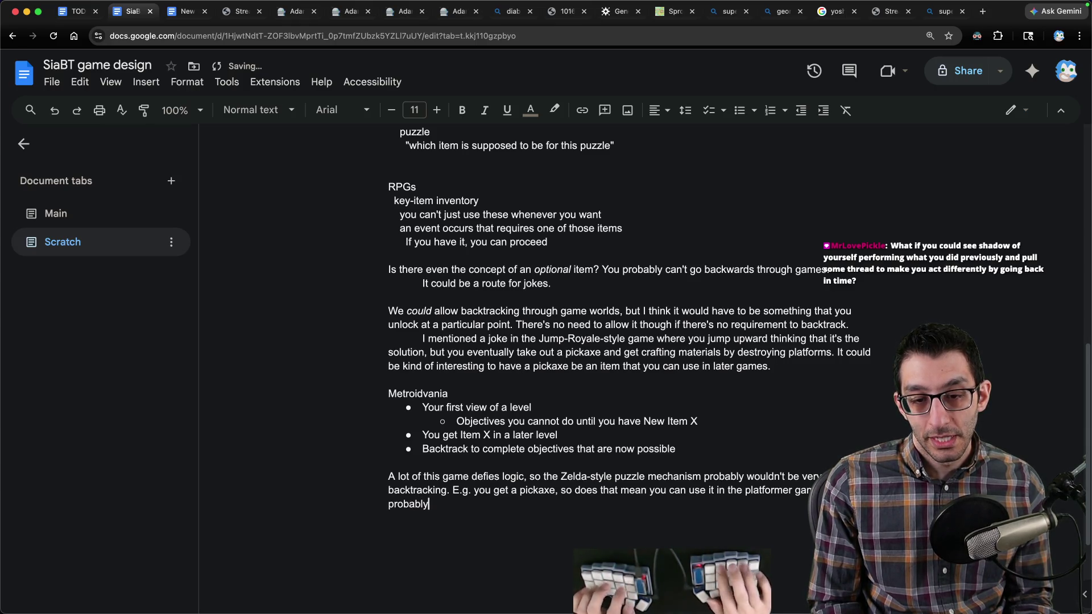
{"action": "type", "text": " wouldn't have a way of knowing."}
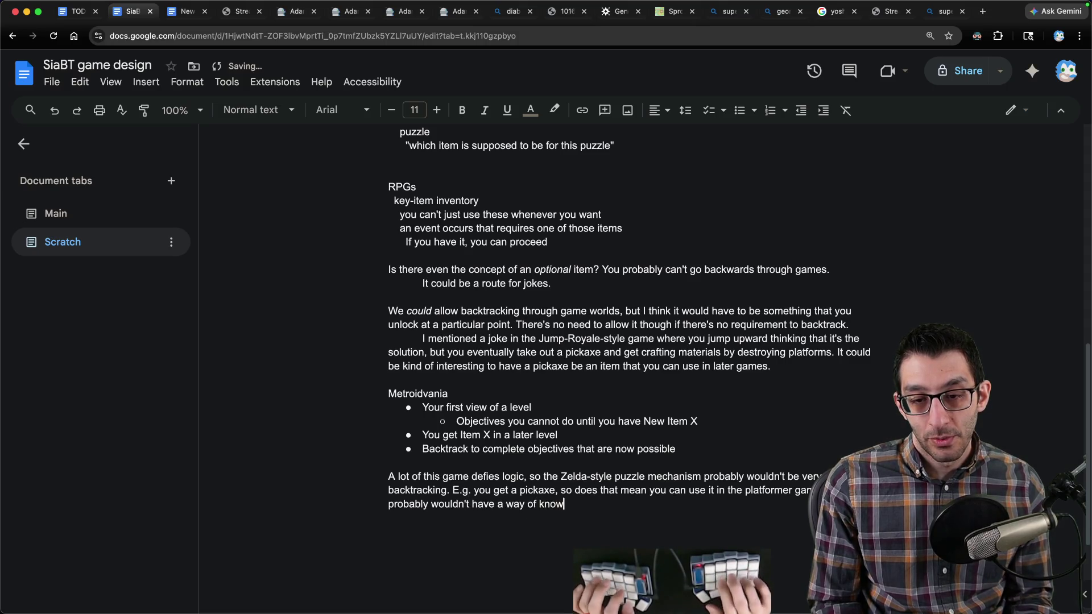
Step: Start an indented note that items could have durability to show you're done with them
{"action": "key", "text": "Return"}
{"action": "key", "text": "Tab"}
{"action": "type", "text": "Items could have durability to indica"}
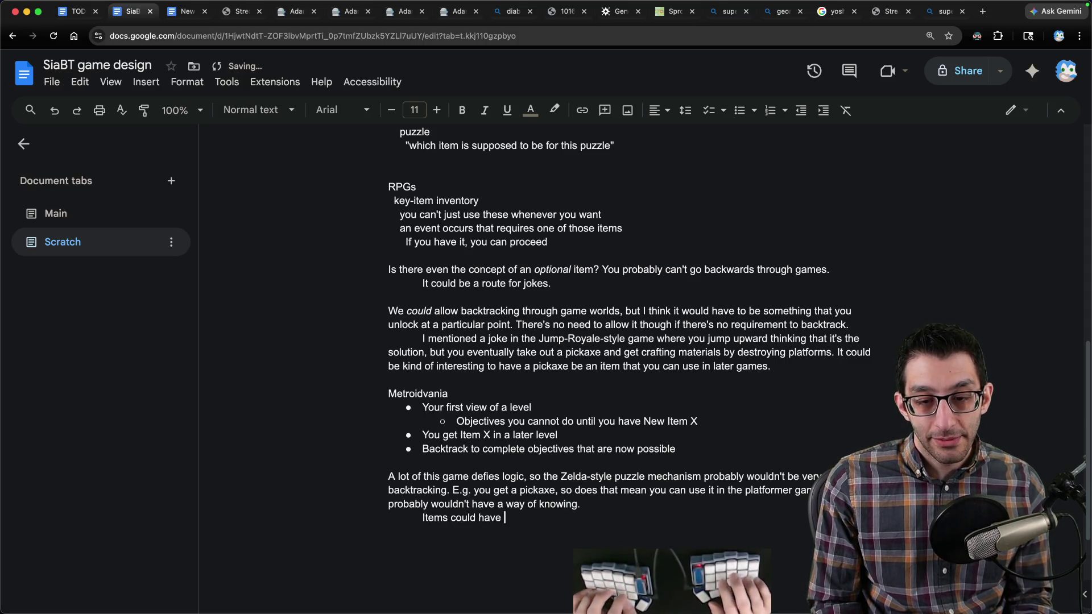
{"action": "type", "text": "te that you'r"}
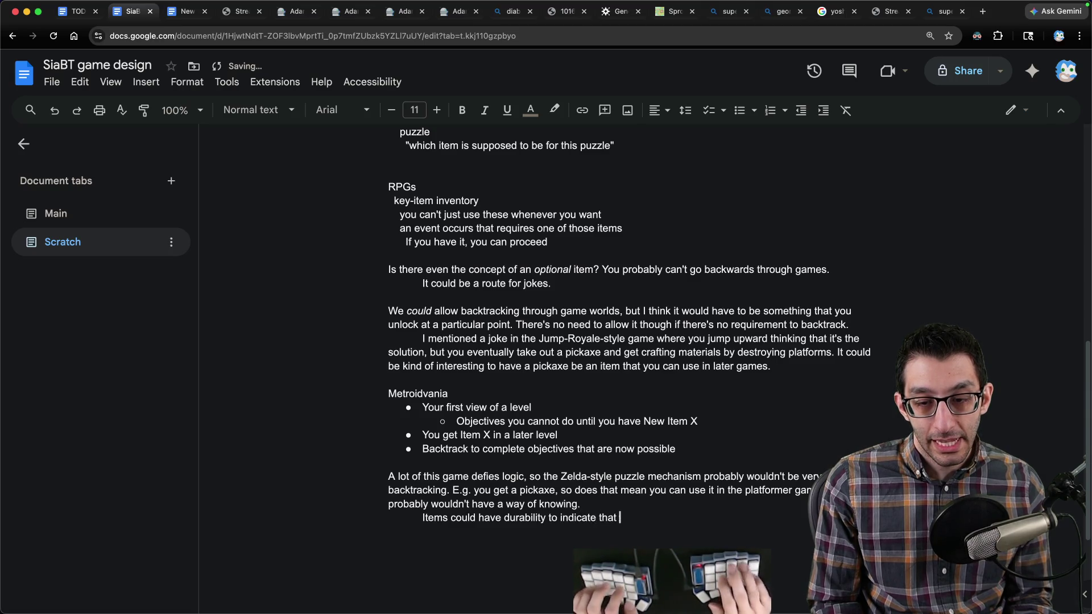
{"action": "key", "text": "BackSpace"}
{"action": "type", "text": "e done with them though."}
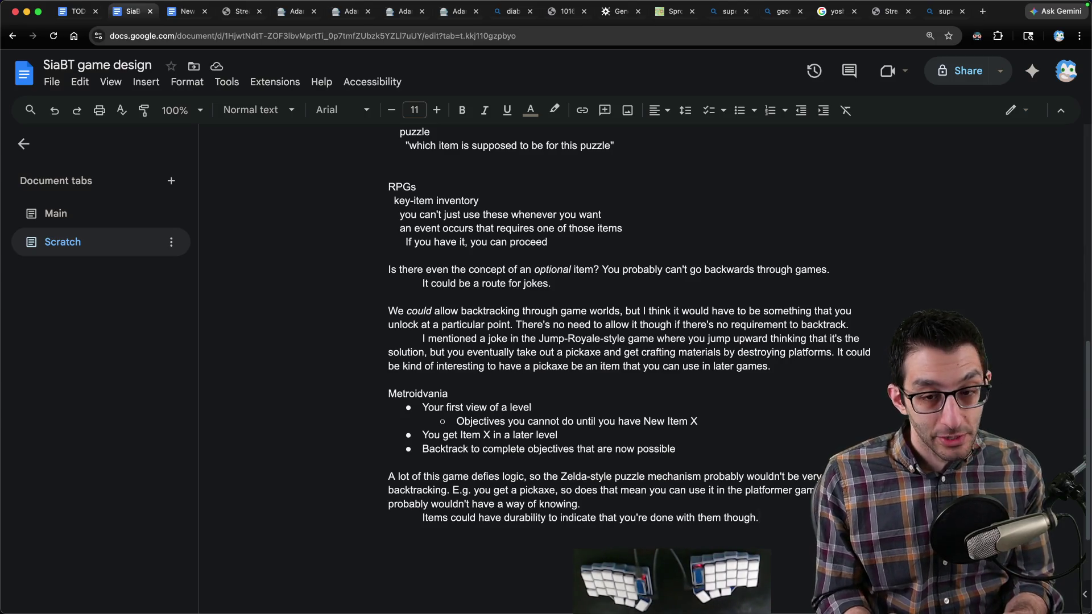
Step: In a new VS Code file, note '10 sub-games' with indented 'broken state' and 'fixed state', plus '20 games to make'
{"action": "key", "text": "super+Tab"}
{"action": "key", "text": "super+n"}
{"action": "type", "text": "10 sub-games"}
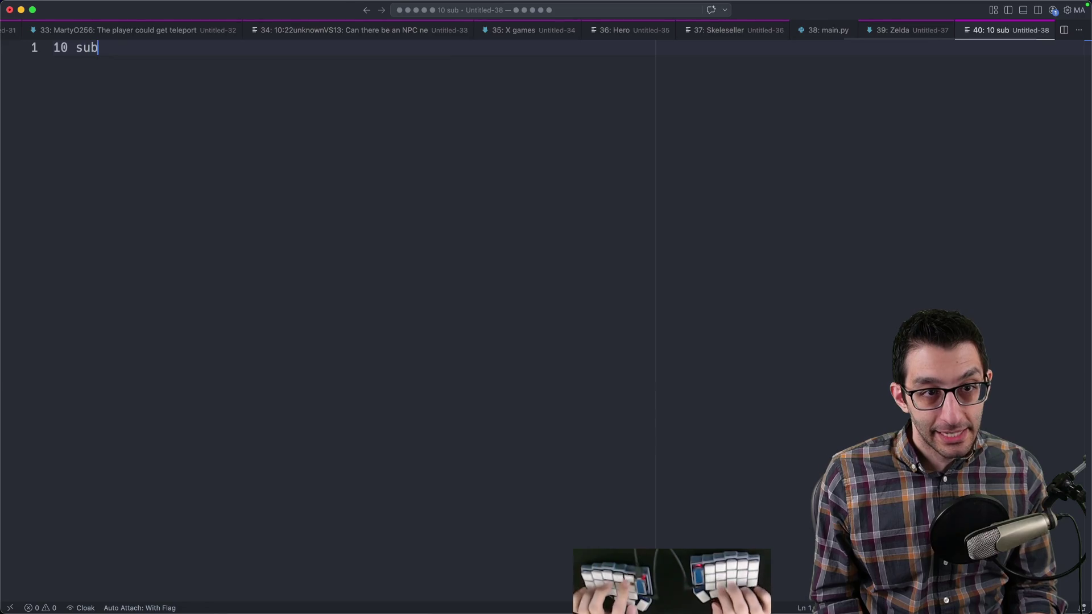
{"action": "key", "text": "Return"}
{"action": "key", "text": "Tab"}
{"action": "type", "text": "broken state"}
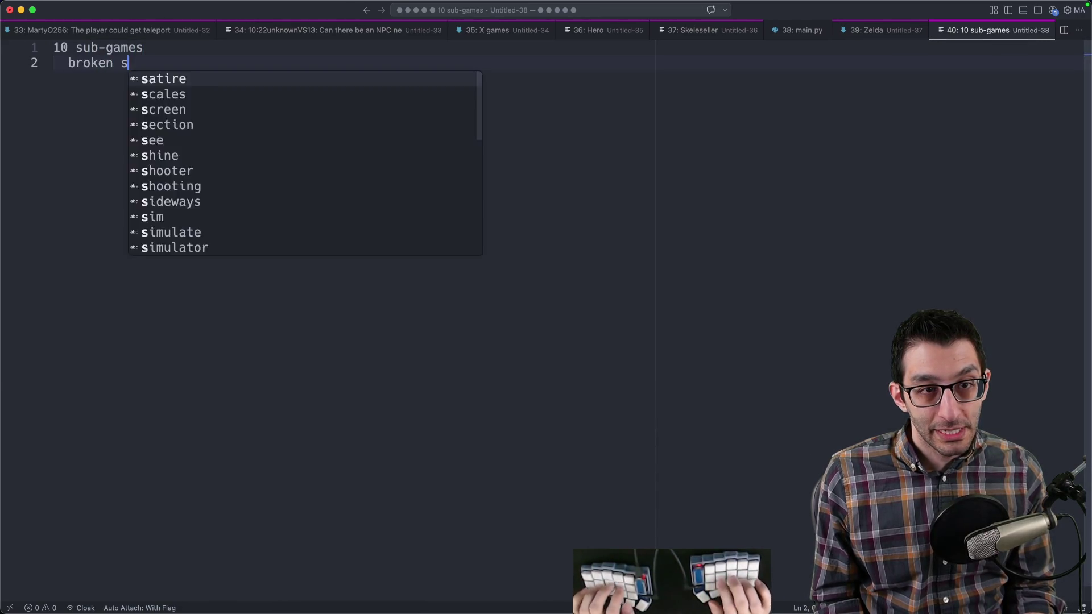
{"action": "key", "text": "Return"}
{"action": "type", "text": "fixed state"}
{"action": "key", "text": "Return"}
{"action": "key", "text": "Return"}
{"action": "key", "text": "Return"}
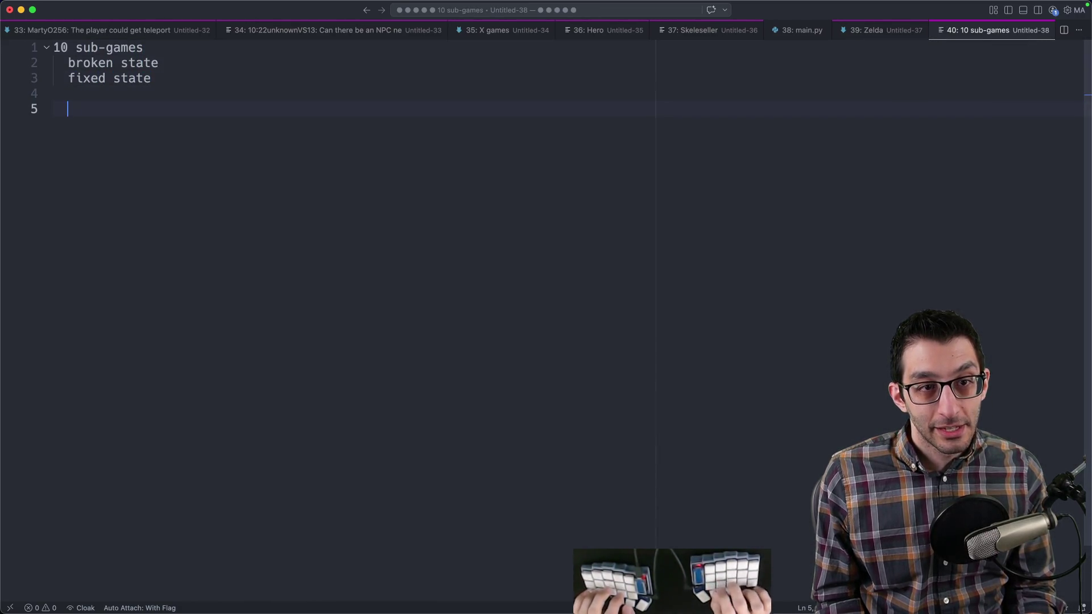
{"action": "type", "text": "20 games to make"}
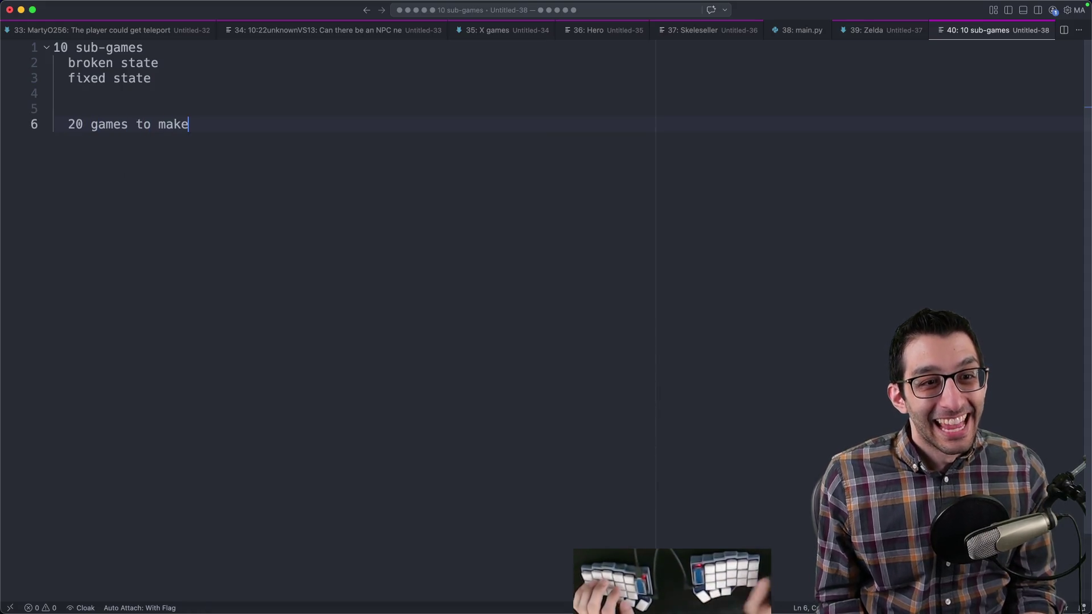
{"action": "left_click_drag", "start_coordinate": [56, 77], "coordinate": [156, 80]}
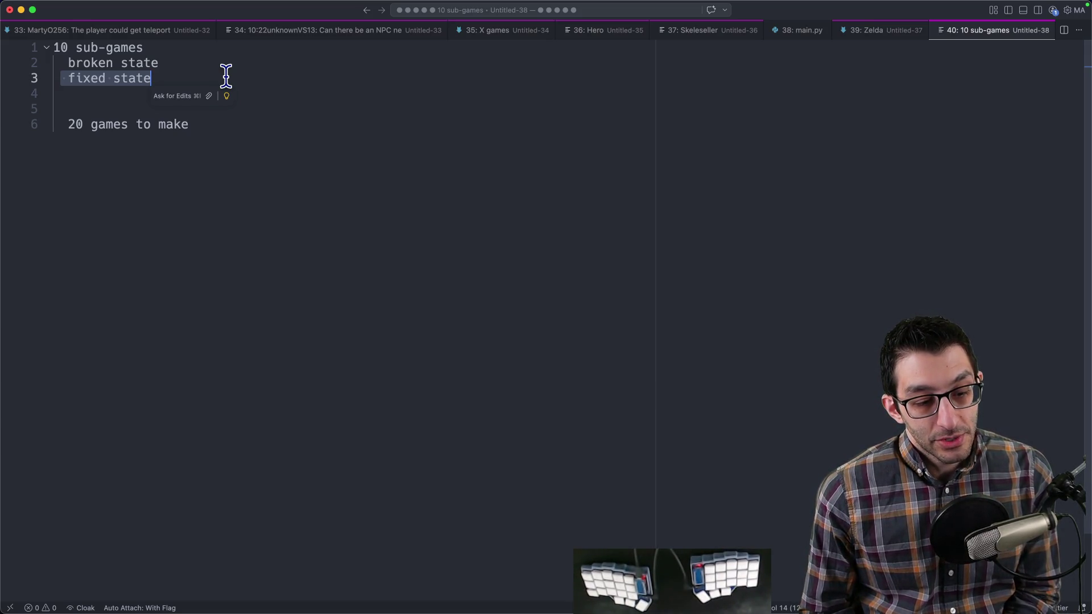
Step: Add a 'Conclusions so far:' heading followed by bulleted 'Pros' and 'Cons'
{"action": "key", "text": "super+Tab"}
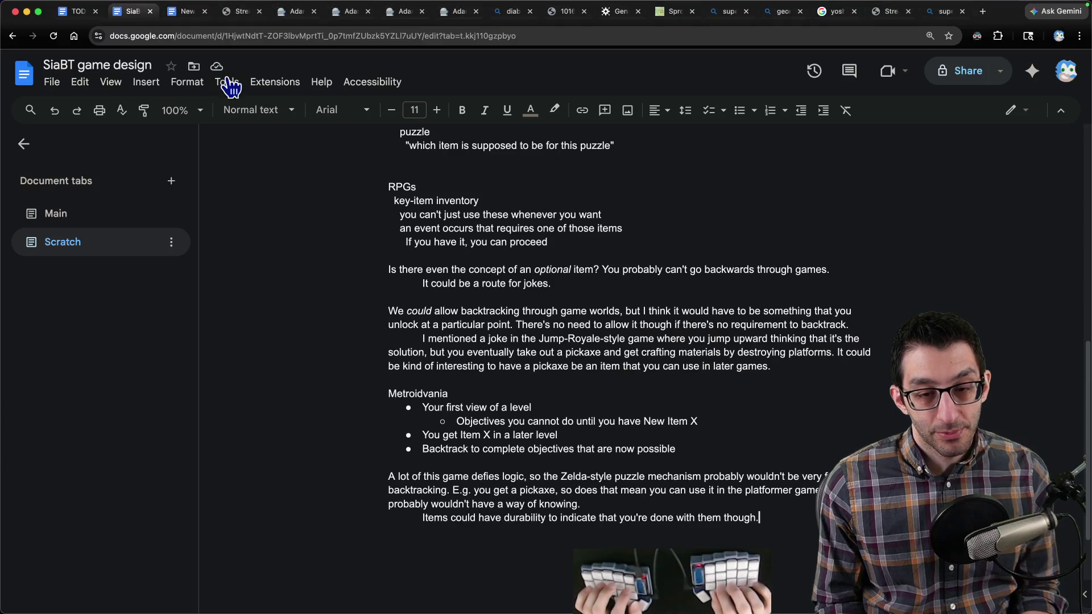
{"action": "key", "text": "Return"}
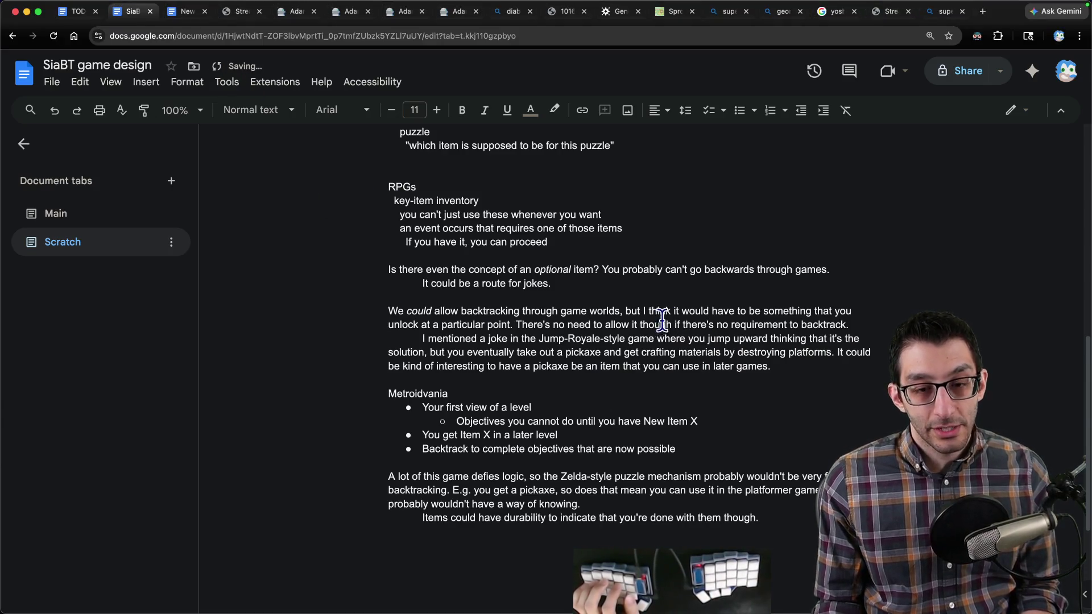
{"action": "scroll", "coordinate": [662, 318], "scroll_direction": "down", "scroll_amount": 4}
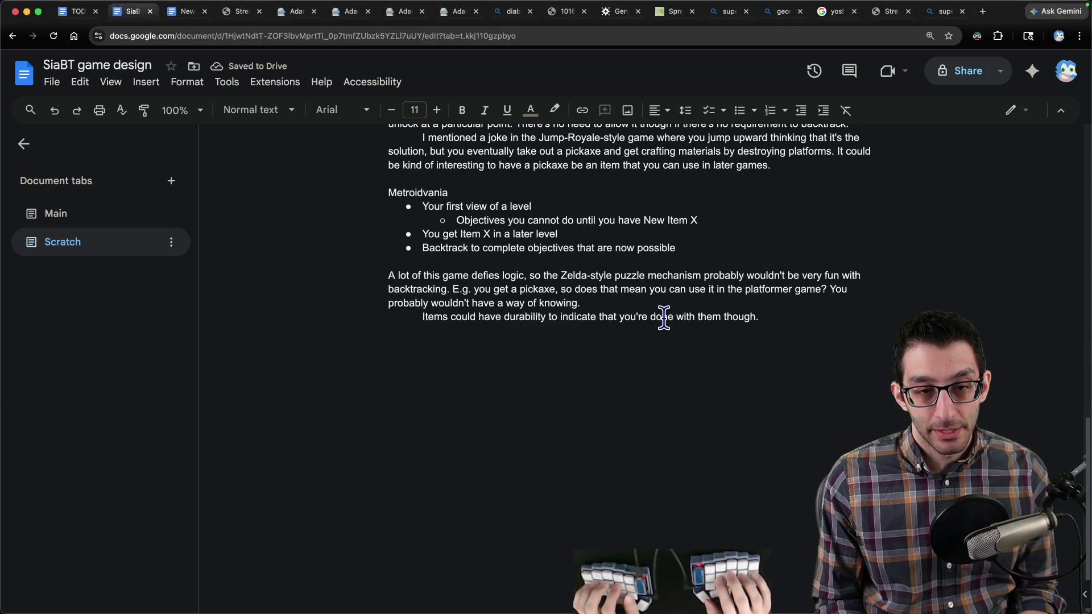
{"action": "type", "text": "Conclusions so far:"}
{"action": "key", "text": "Return"}
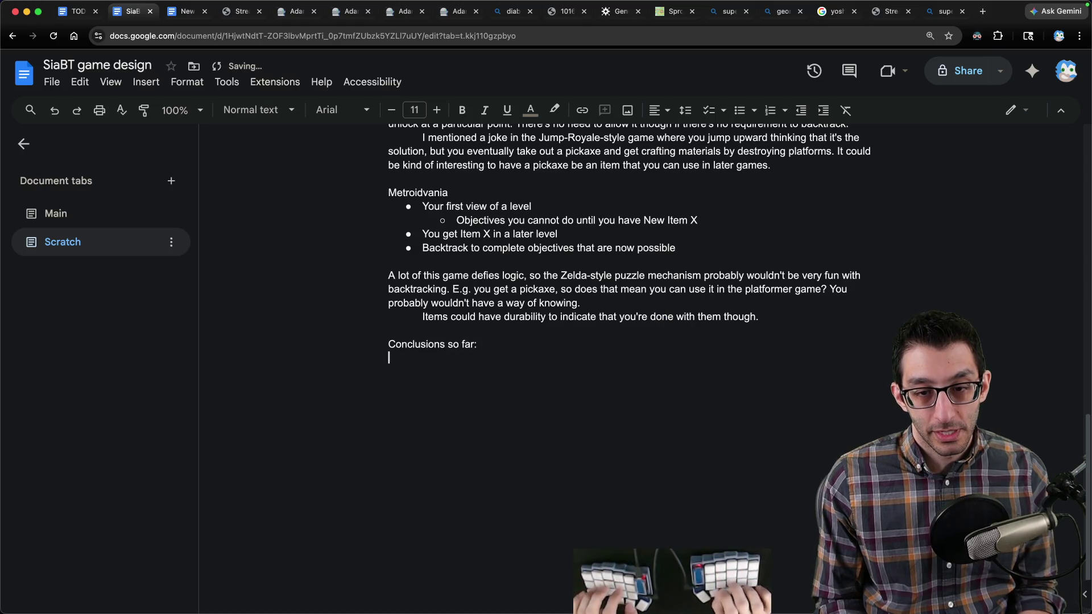
{"action": "key", "text": "ctrl+shift+8"}
{"action": "type", "text": "Pros"}
{"action": "key", "text": "Return"}
{"action": "type", "text": "Cons"}
Step: Add Pros sub-bullets 'Another route for jokes' and 'Another route for puzzles'
{"action": "key", "text": "Up"}
{"action": "key", "text": "Return"}
{"action": "key", "text": "Tab"}
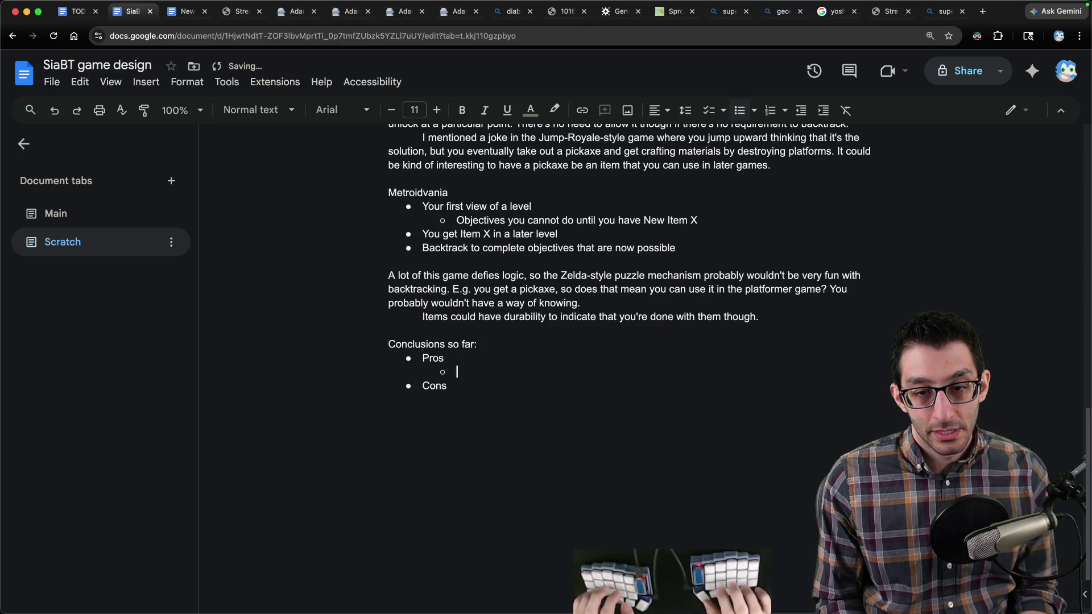
{"action": "type", "text": "Another route for jokes"}
{"action": "key", "text": "Return"}
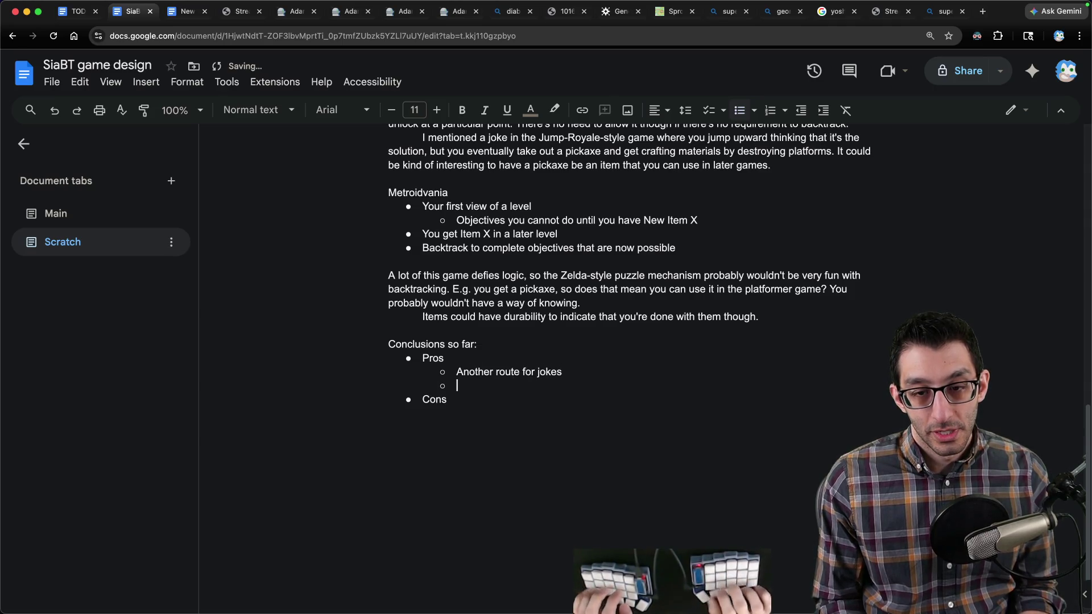
{"action": "type", "text": "Another route for puzzles"}
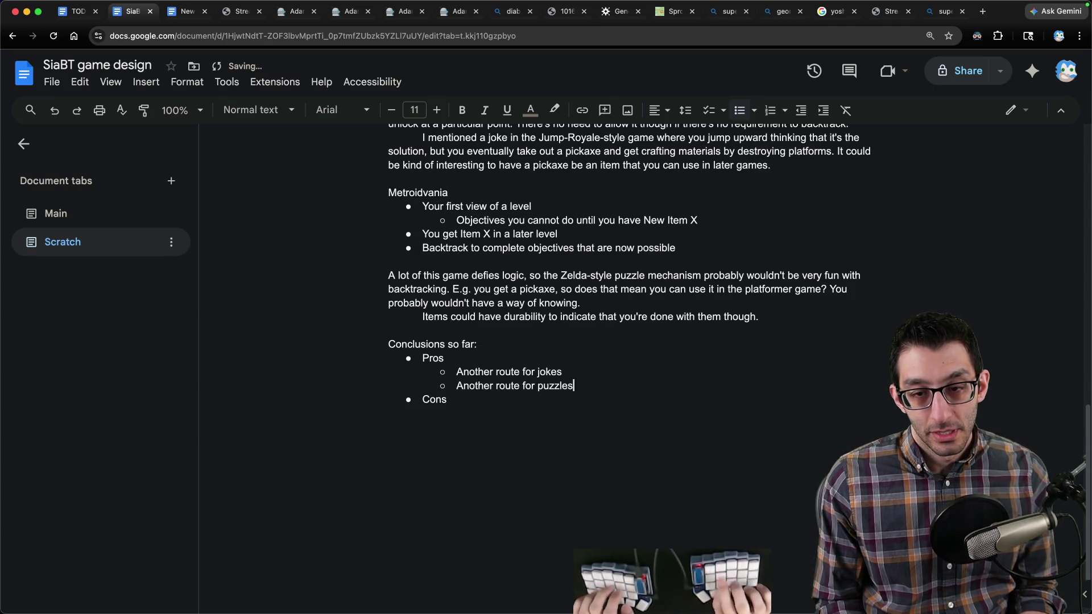
Step: Add Cons sub-bullets about overwhelming illogical mechanics and 'Could increase development time'
{"action": "key", "text": "Down"}
{"action": "key", "text": "Return"}
{"action": "key", "text": "Tab"}
{"action": "type", "text": "Could potentially b"}
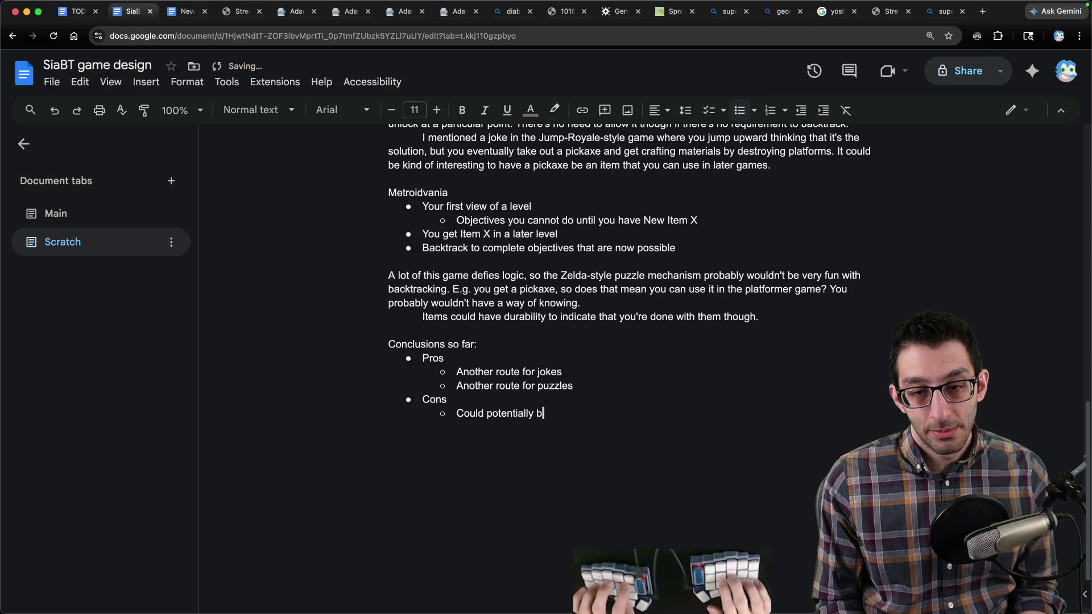
{"action": "type", "text": "e overwhelming when yuo have"}
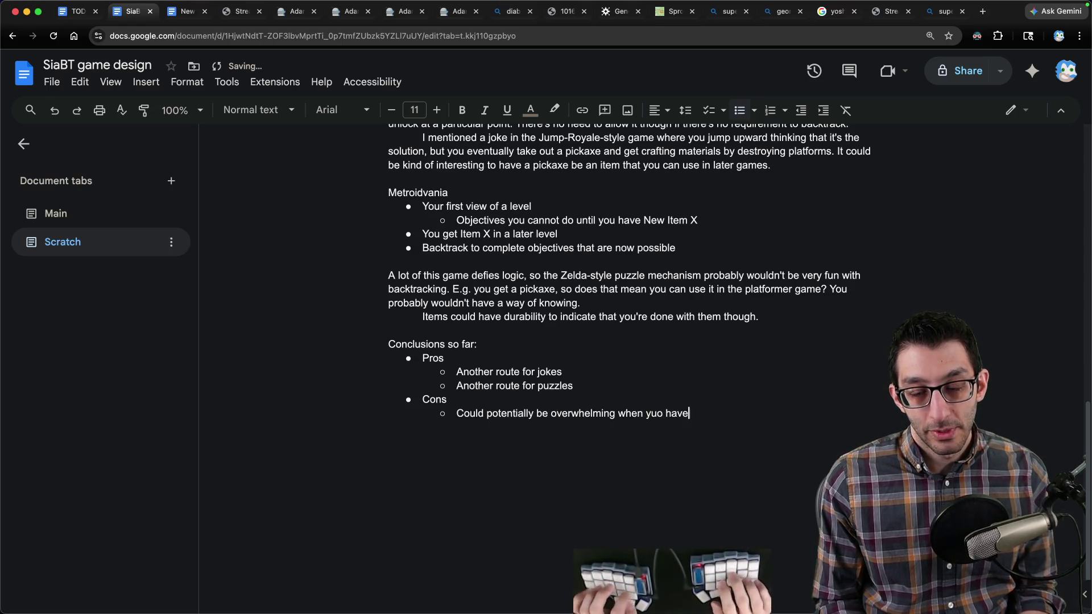
{"action": "type", "text": "yo"}
{"action": "key", "text": "BackSpace"}
{"action": "key", "text": "BackSpace"}
{"action": "type", "text": "you ca"}
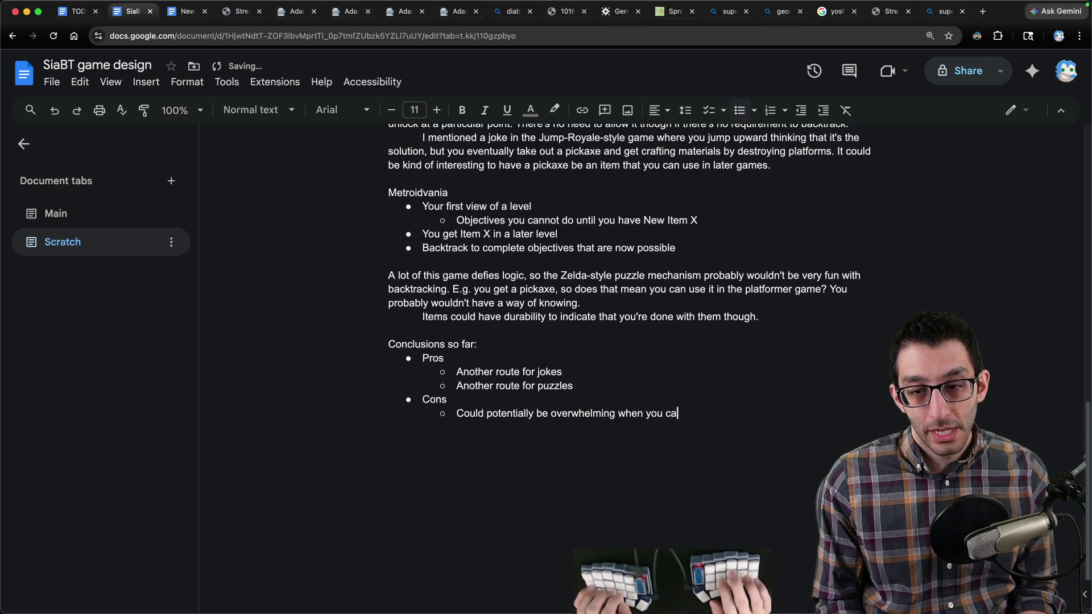
{"action": "type", "text": "n go back to any game a"}
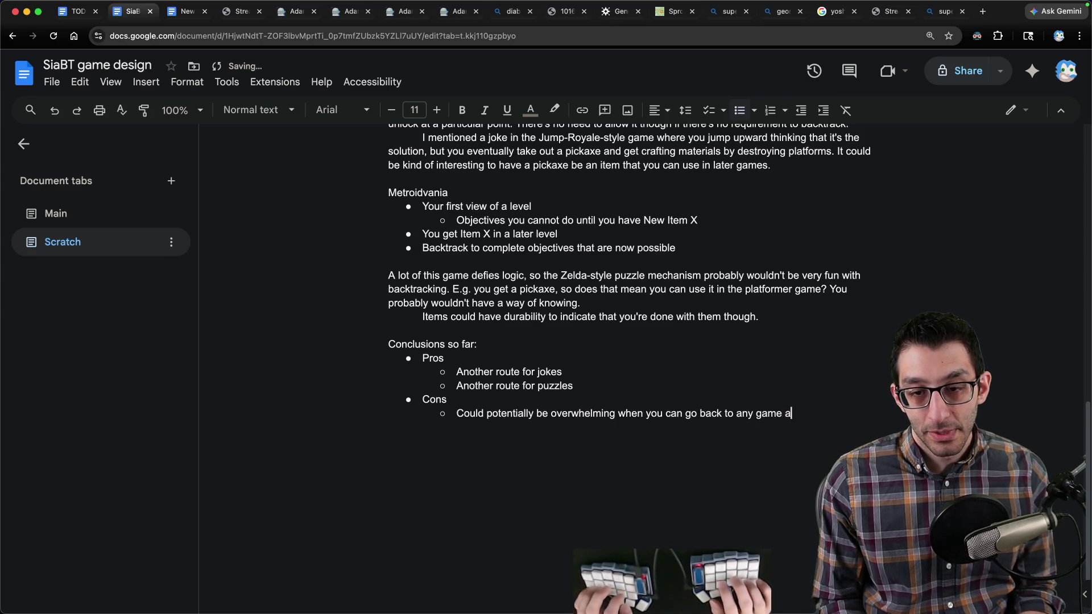
{"action": "type", "text": "nd mechanics don't neces"}
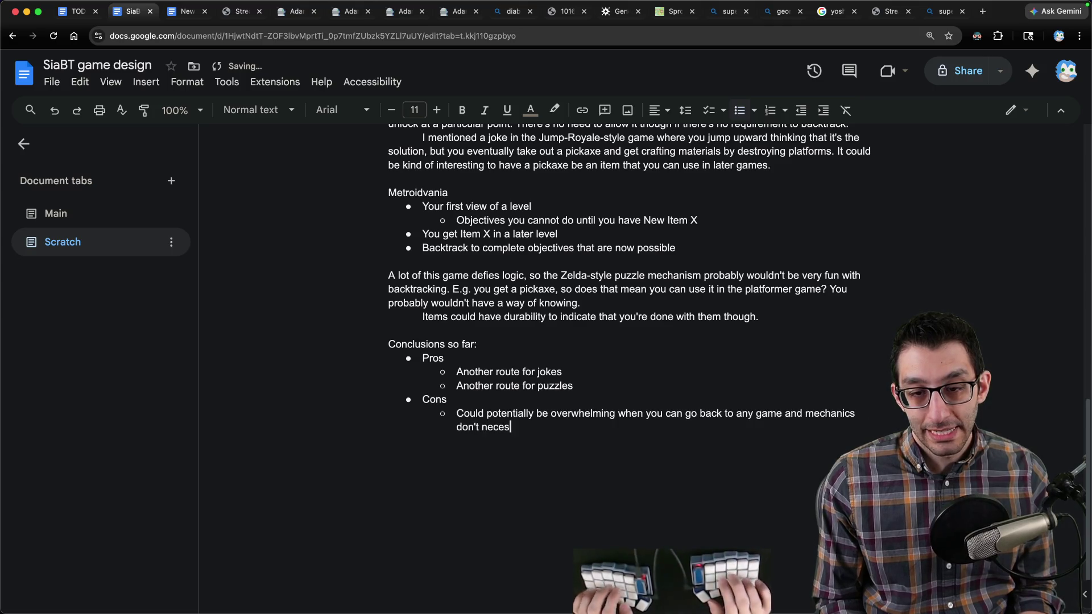
{"action": "type", "text": "sarily follow logic "}
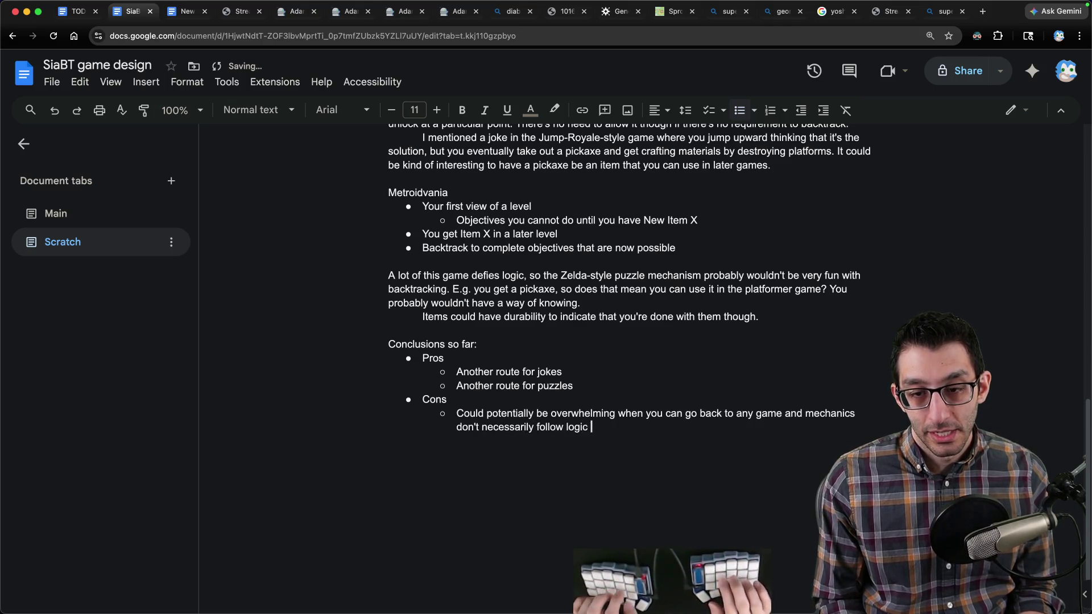
{"action": "type", "text": "to begin with"}
{"action": "key", "text": "Return"}
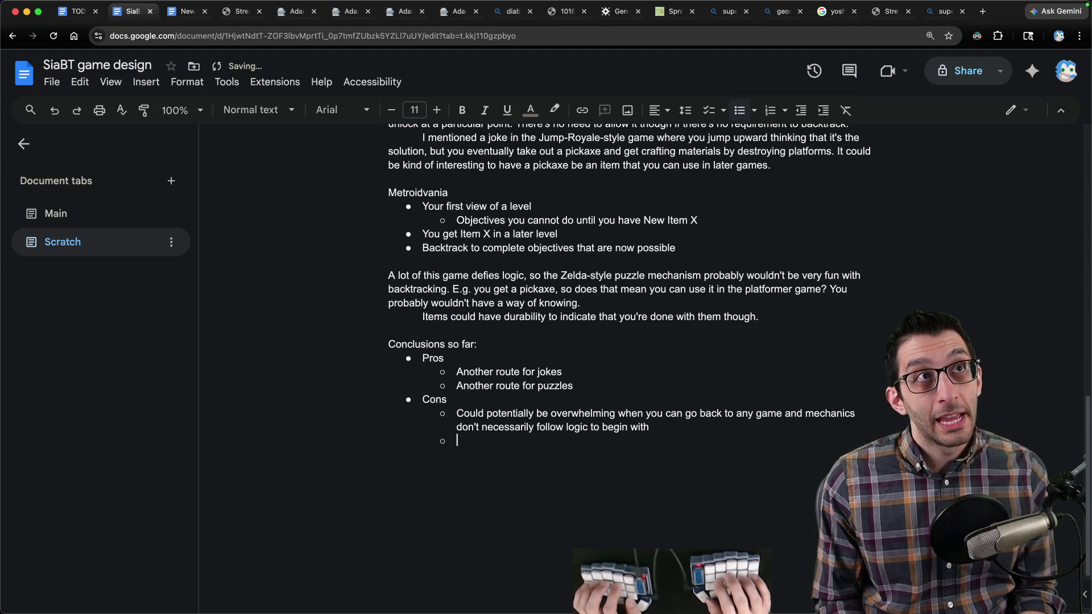
{"action": "type", "text": "Could increase "}
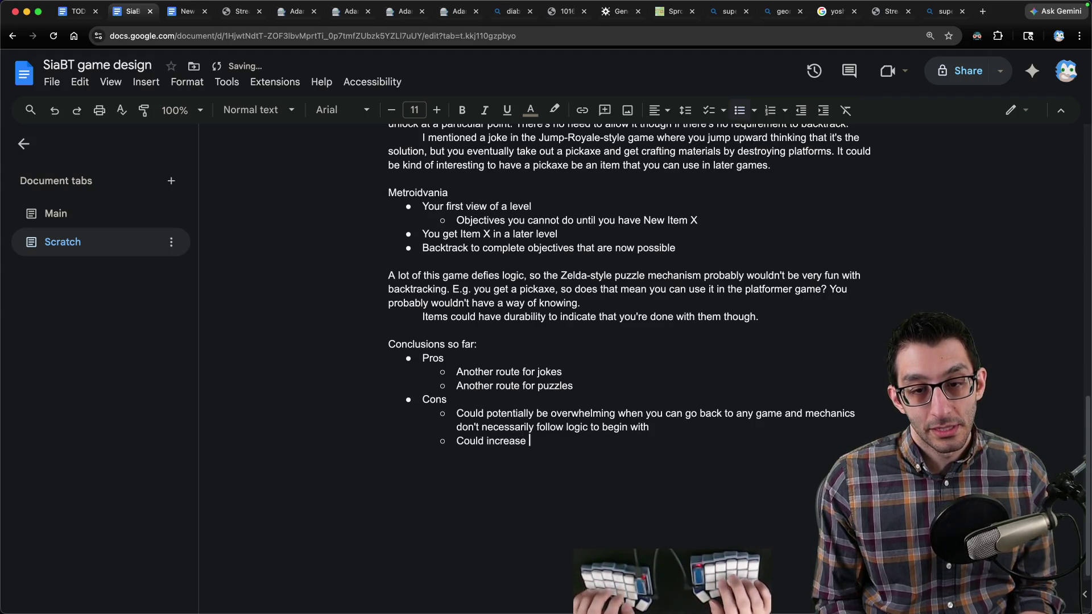
{"action": "type", "text": "development time"}
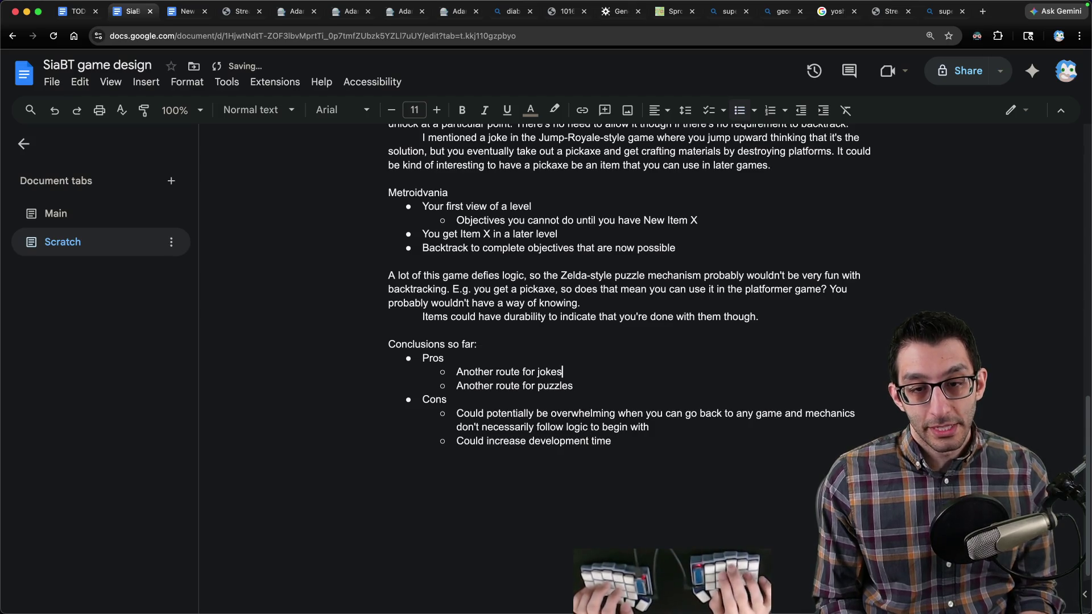
Step: Extend the heading to 'Conclusions so far for backtracking'
{"action": "left_click", "coordinate": [478, 344]}
{"action": "type", "text": "for backtracking"}
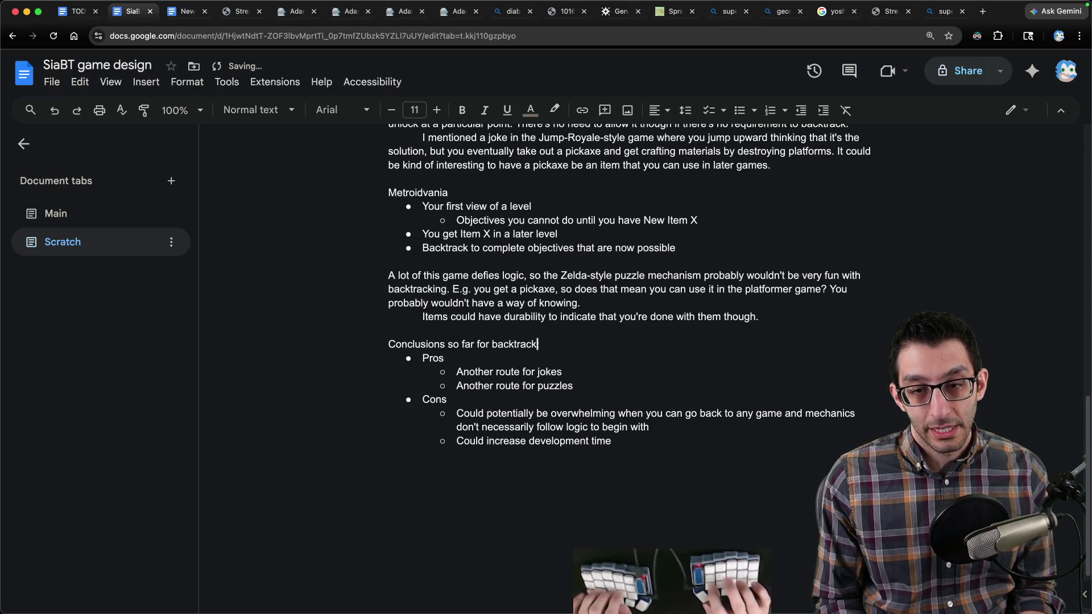
{"action": "left_click", "coordinate": [612, 440]}
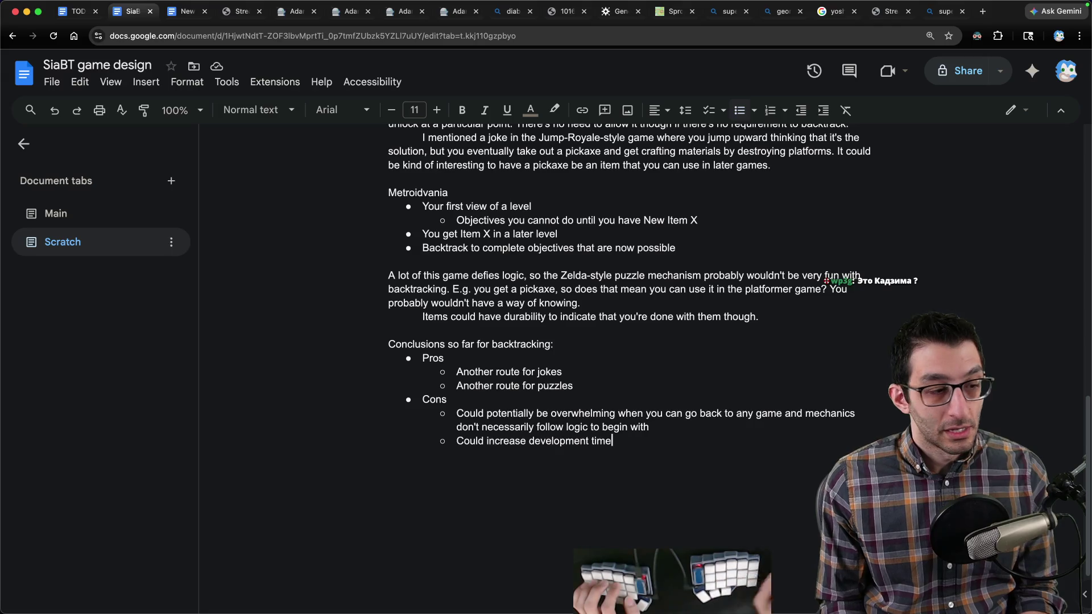
{"action": "key", "text": "super+Tab"}
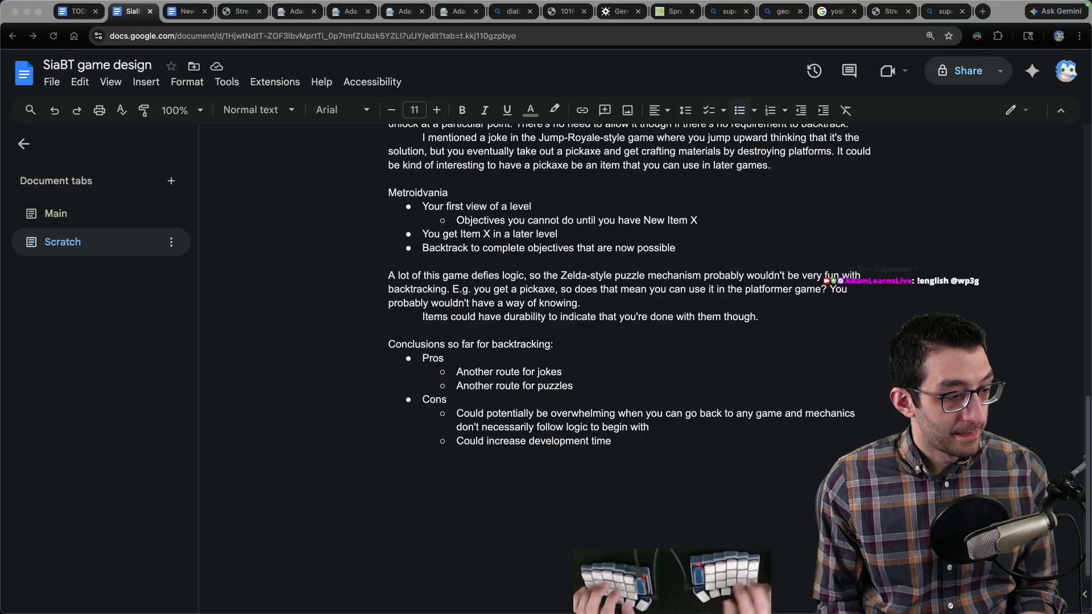
{"action": "key", "text": "super+Tab"}
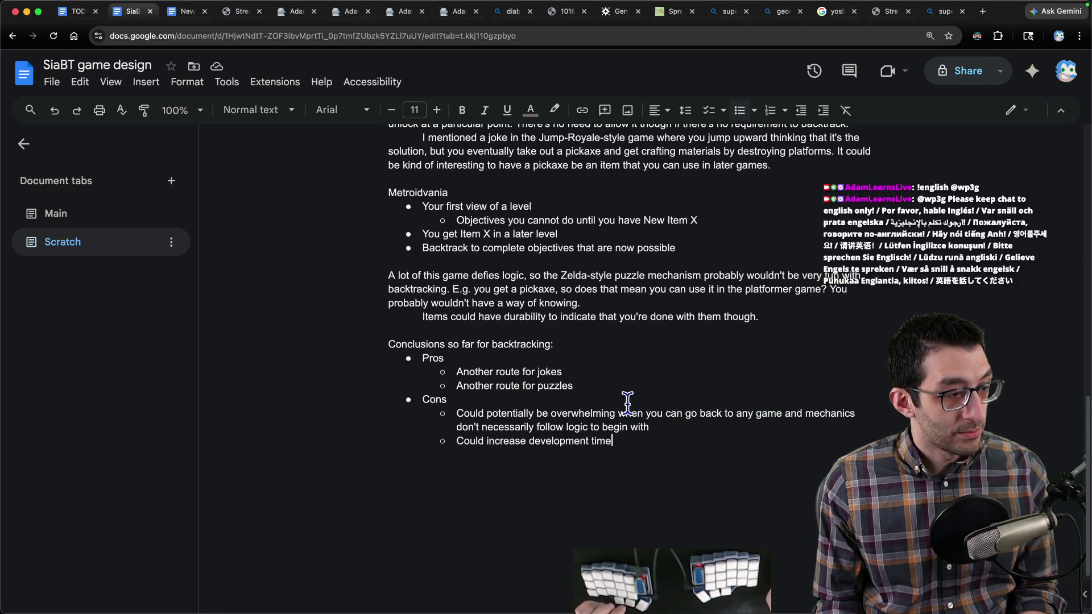
{"action": "left_click", "coordinate": [644, 446]}
{"action": "key", "text": "super+Tab"}
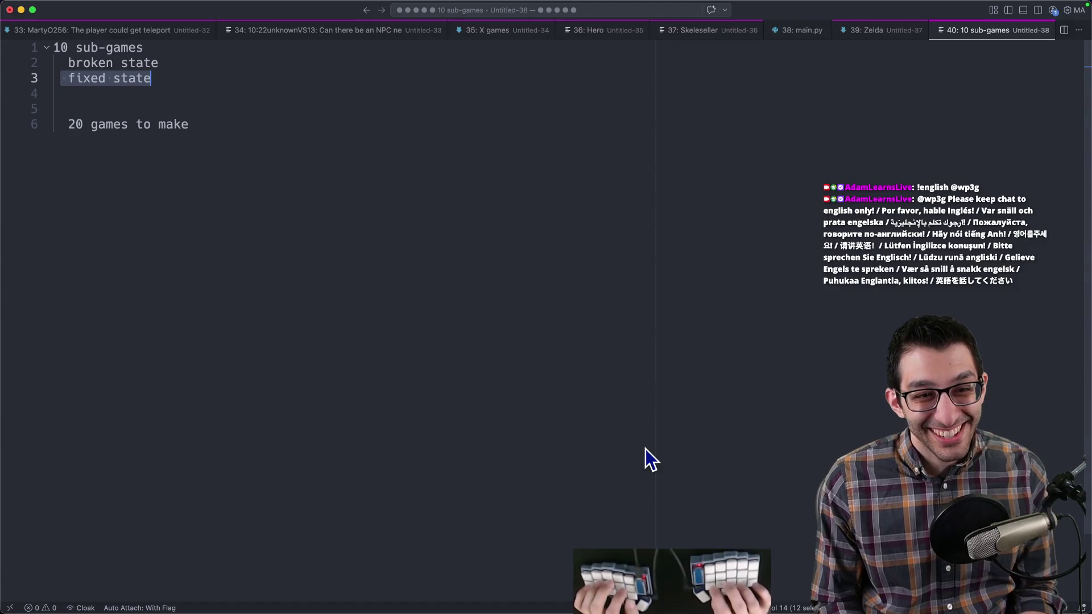
{"action": "key", "text": "super+Tab"}
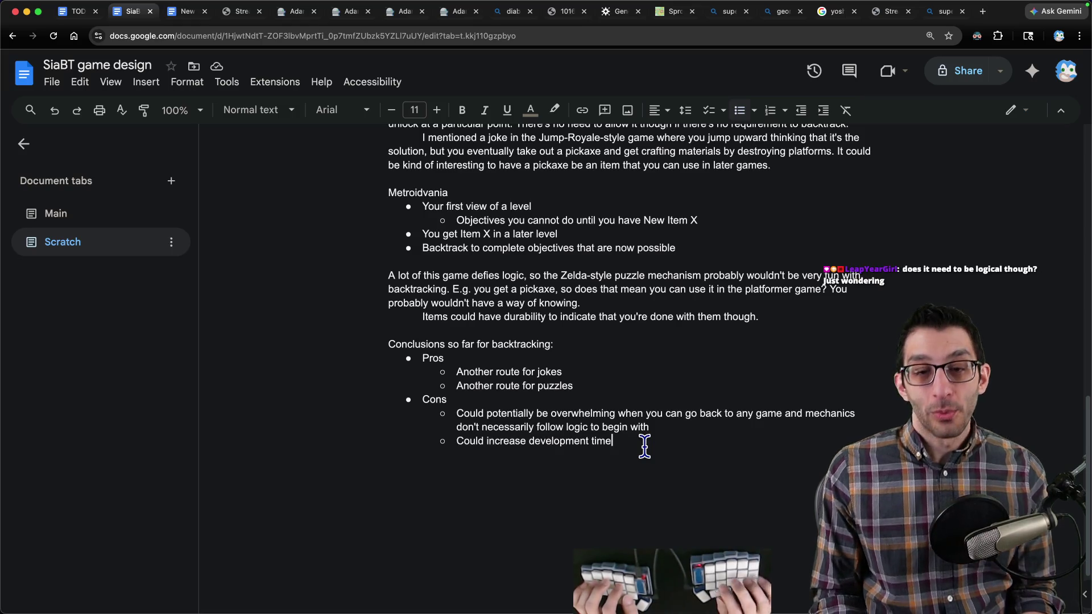
Step: Add a Cons sub-bullet on story implications, like the first platformer's broken world leading to the Real World
{"action": "key", "text": "Return"}
{"action": "type", "text": "Could have story implications. E.g. th"}
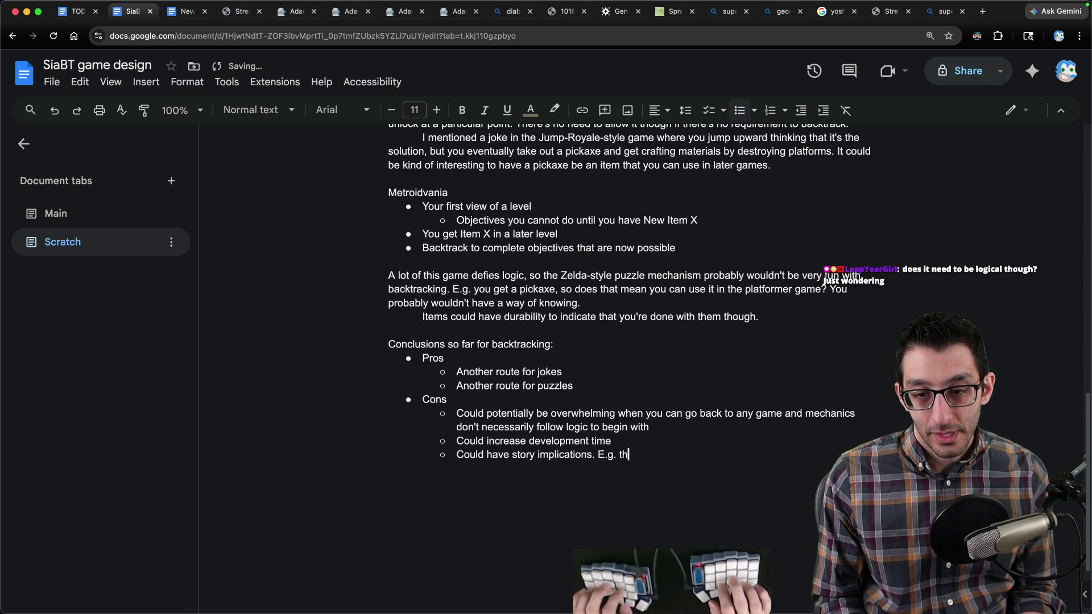
{"action": "type", "text": "e first platformer had "}
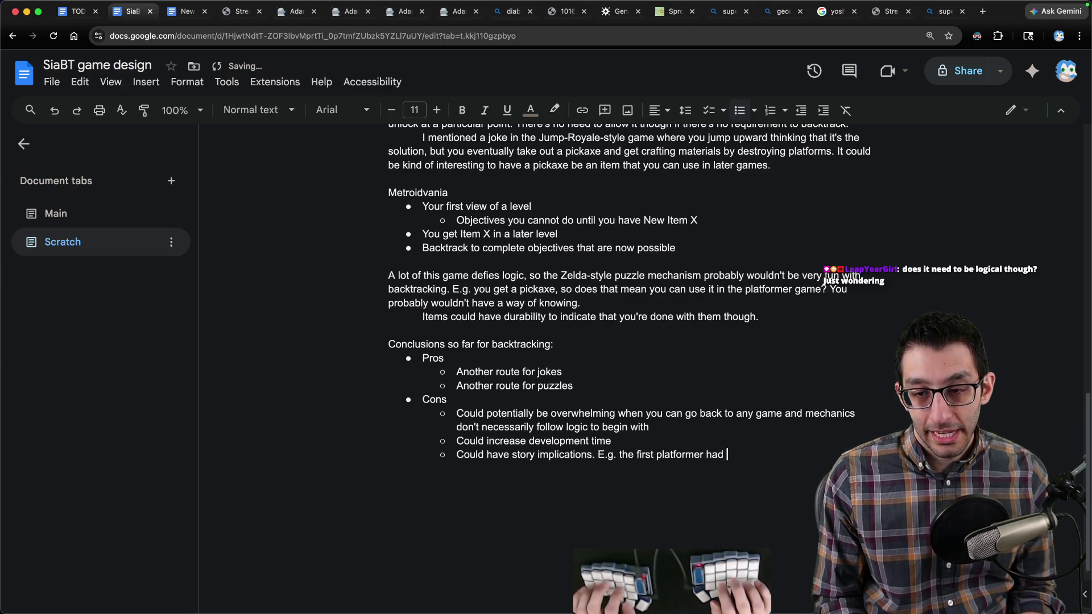
{"action": "type", "text": "orld t"}
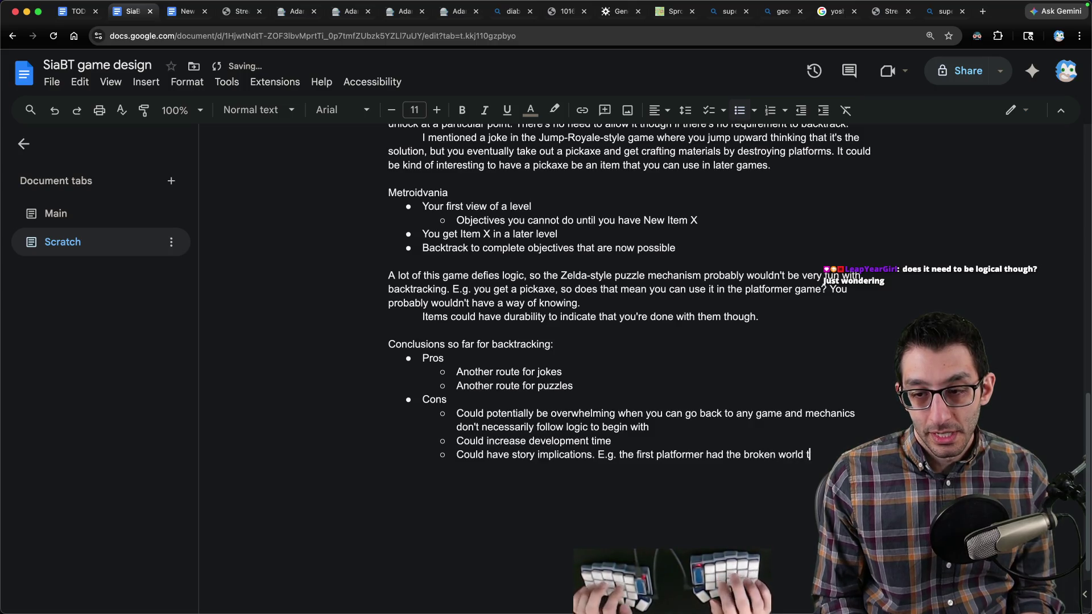
{"action": "type", "text": "Real Worl"}
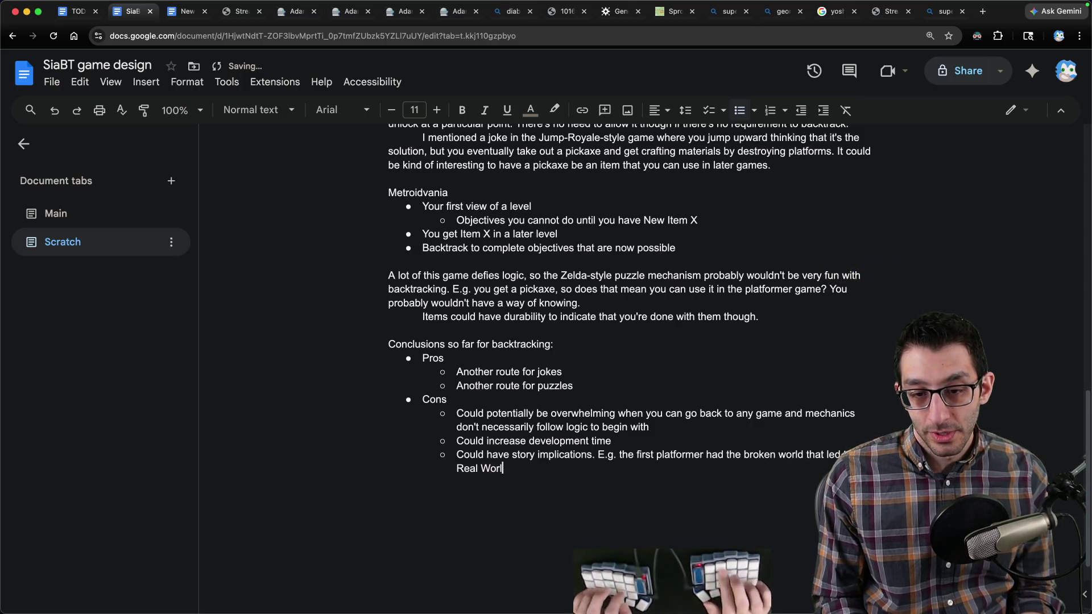
{"action": "type", "text": "d. So if we allow you to backt"}
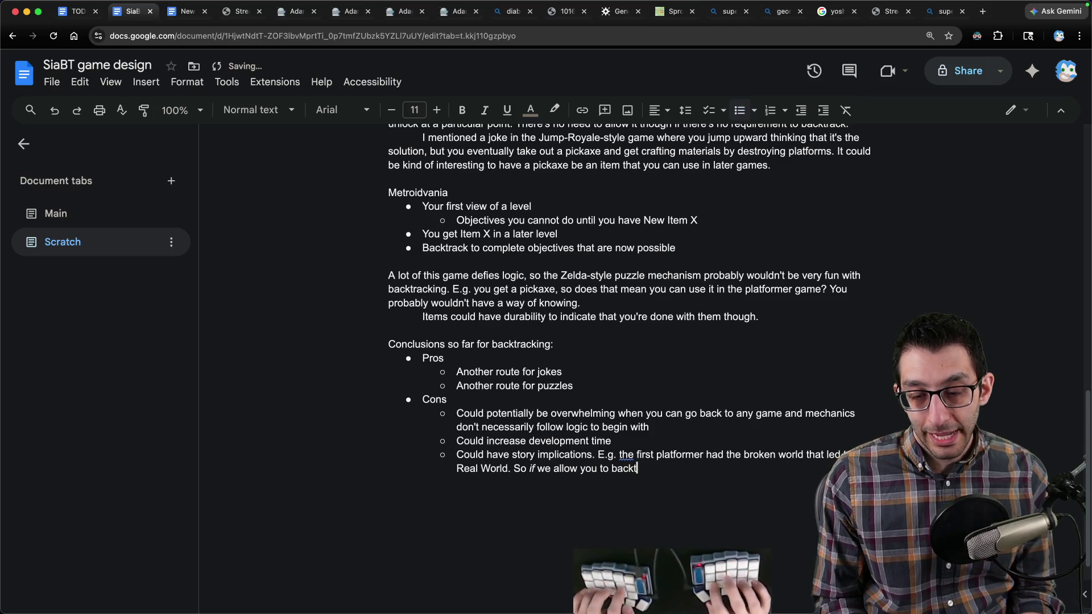
{"action": "type", "text": "rack, we need to keep these t"}
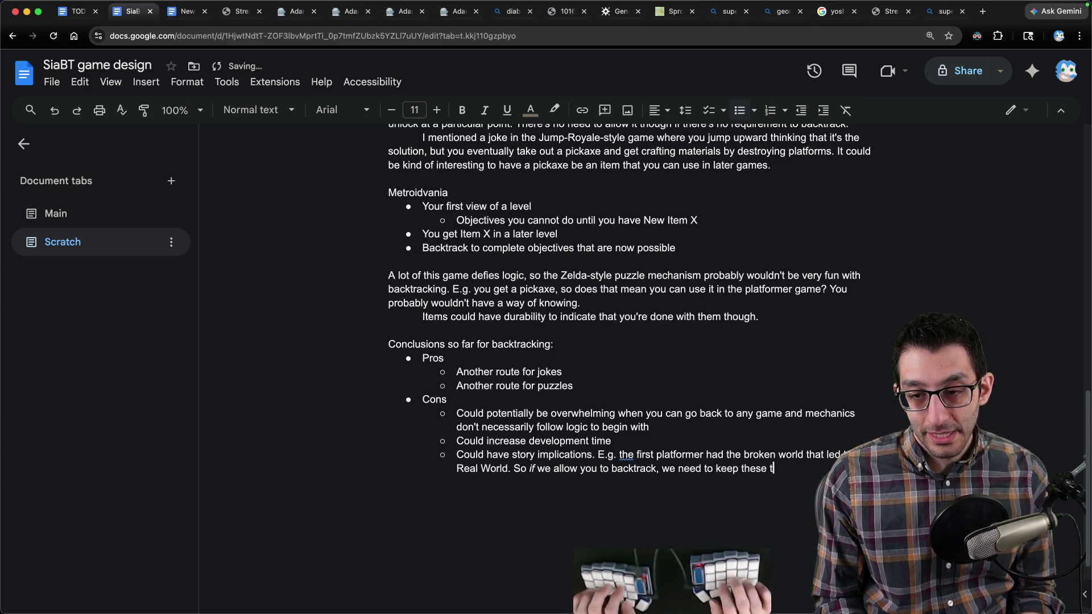
{"action": "type", "text": "hings in mind"}
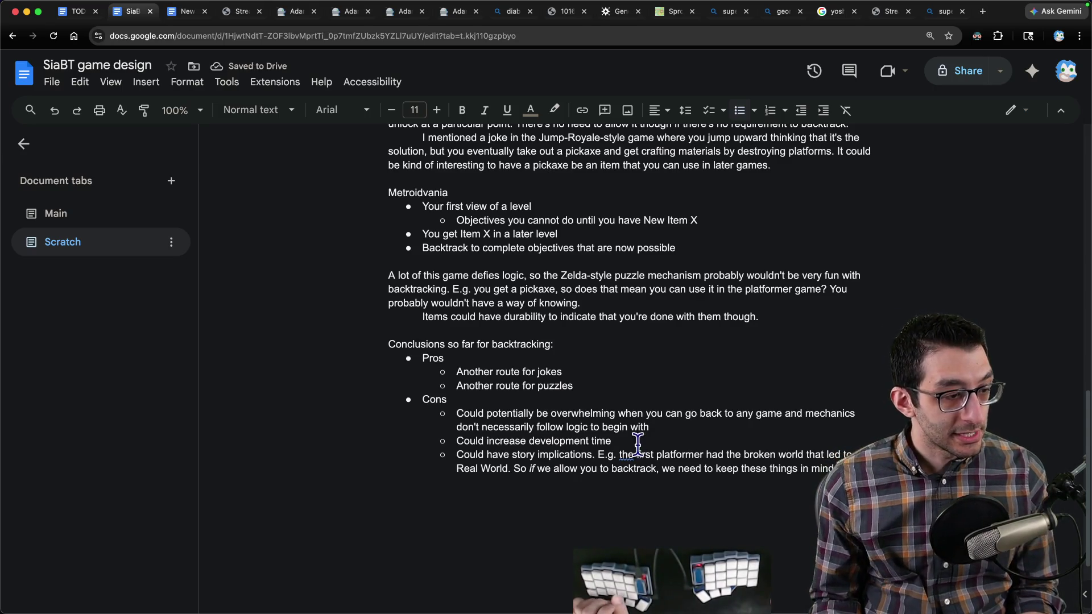
{"action": "scroll", "coordinate": [621, 438], "scroll_direction": "down", "scroll_amount": 1}
{"action": "scroll", "coordinate": [622, 438], "scroll_direction": "down", "scroll_amount": 5}
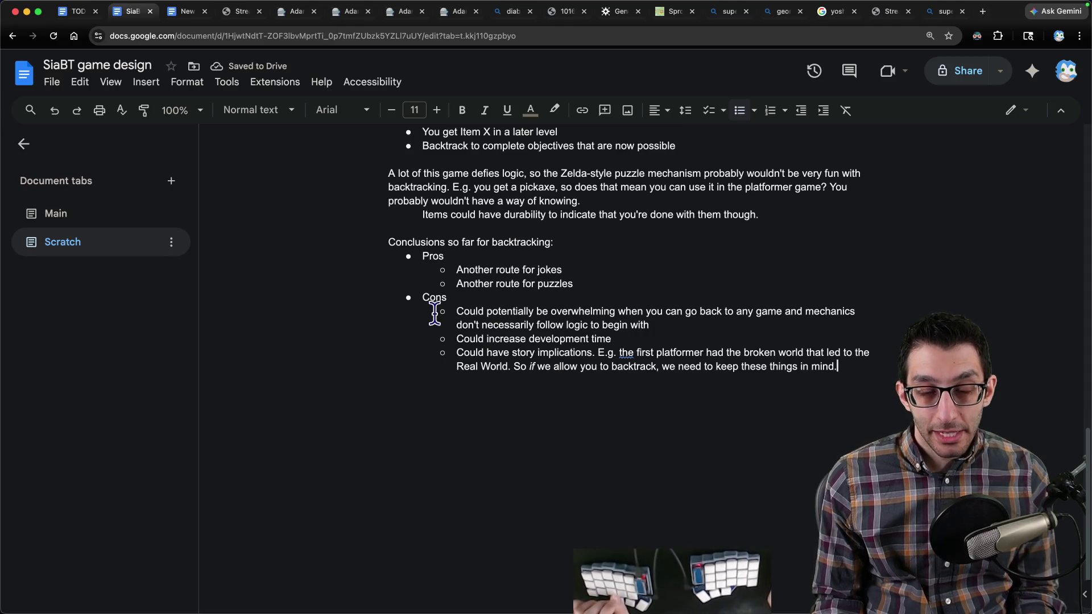
{"action": "key", "text": "super+Tab"}
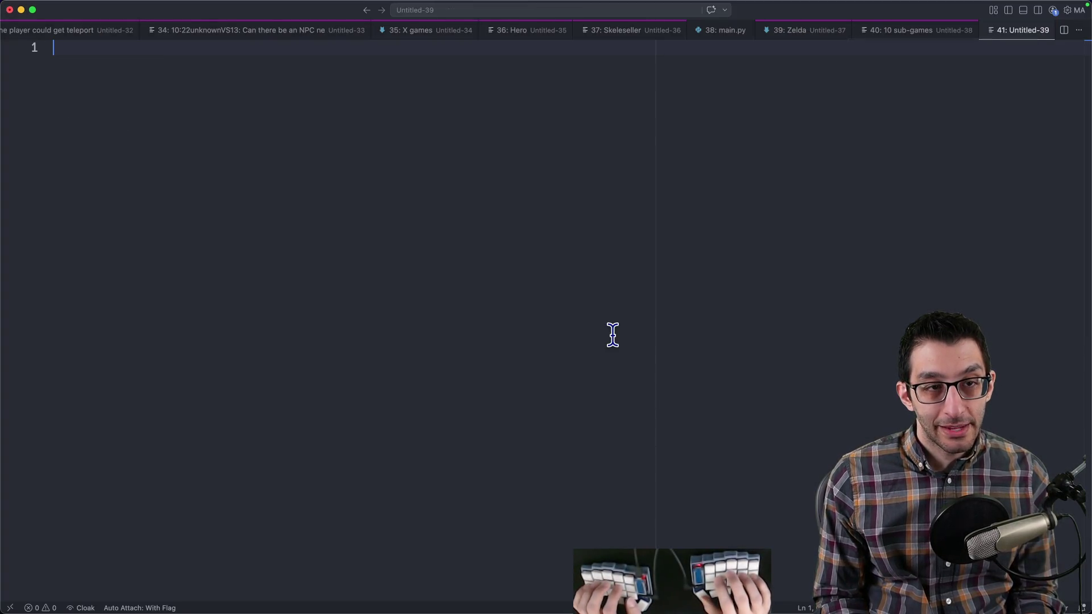
Step: Write a 'Fire' note with nested 'Bucket of water' and 'use the water on the fire → put it out'
{"action": "type", "text": "Fire"}
{"action": "key", "text": "Return"}
{"action": "key", "text": "Tab"}
{"action": "type", "text": "Bucke"}
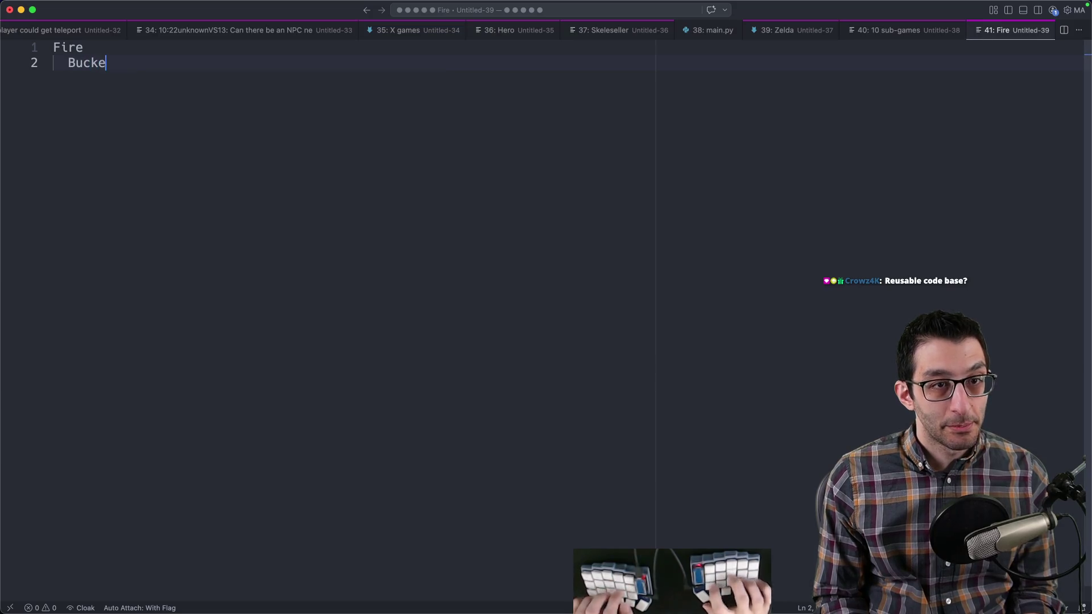
{"action": "type", "text": "t of water"}
{"action": "key", "text": "Return"}
{"action": "key", "text": "Return"}
{"action": "key", "text": "Tab"}
{"action": "type", "text": "u"}
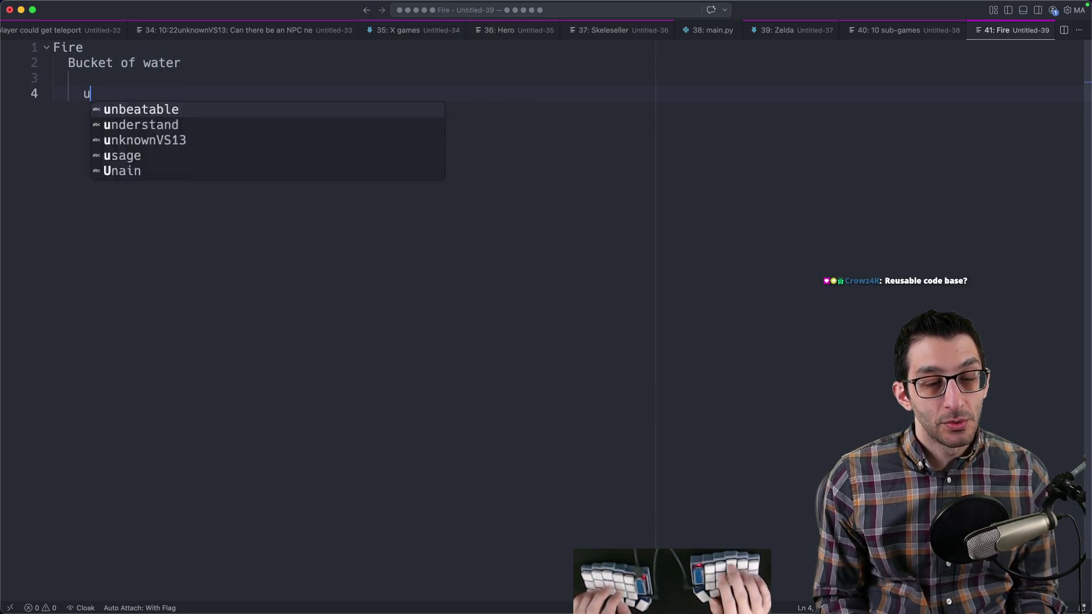
{"action": "type", "text": "se the water on the fire → "}
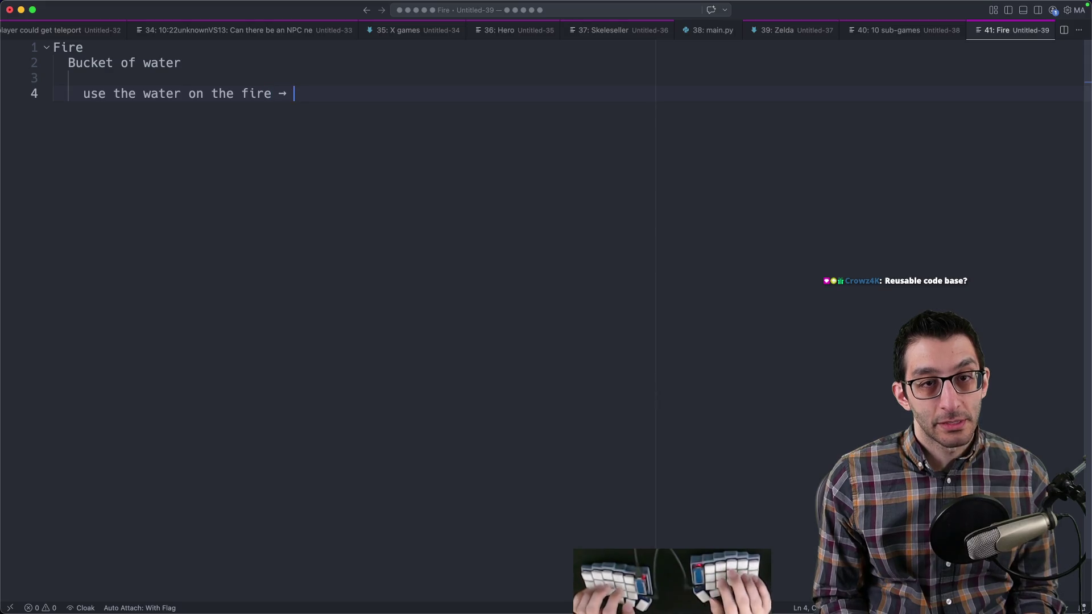
{"action": "type", "text": "put it out"}
{"action": "key", "text": "super+a"}
{"action": "left_click", "coordinate": [402, 111]}
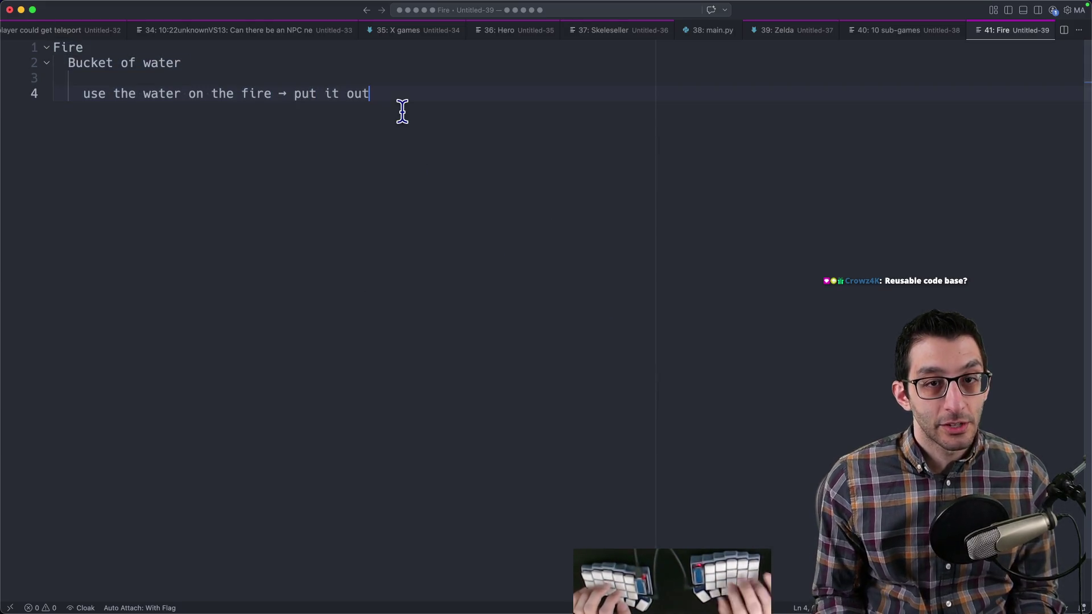
Step: Add a 'comedy game' section where putting water on the fire spreads it
{"action": "key", "text": "Return"}
{"action": "key", "text": "Return"}
{"action": "key", "text": "Return"}
{"action": "type", "text": "normal game l"}
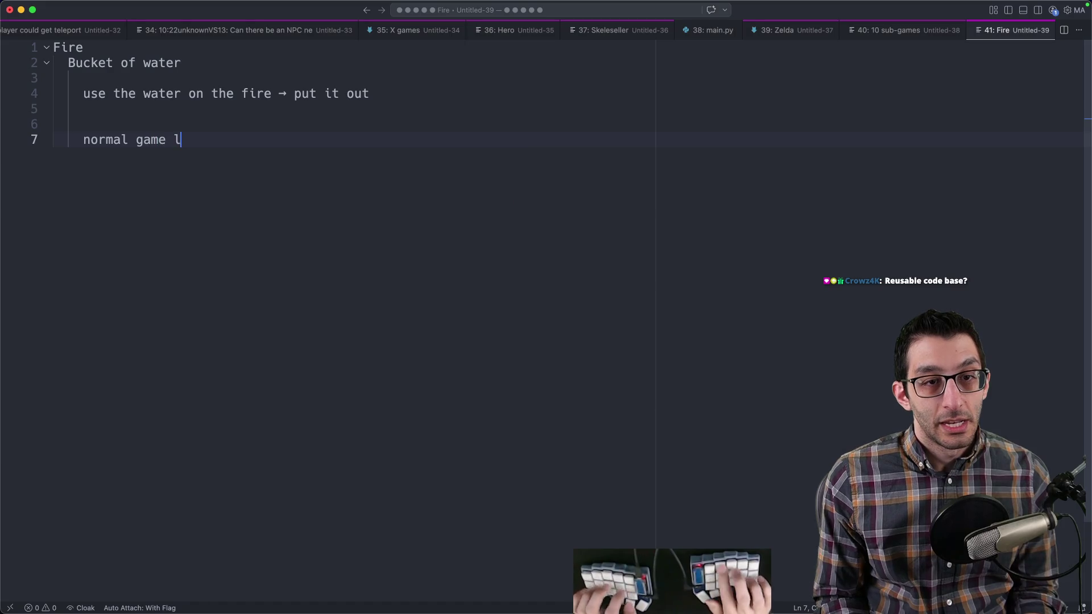
{"action": "key", "text": "Return"}
{"action": "key", "text": "Return"}
{"action": "key", "text": "Return"}
{"action": "key", "text": "shift+Tab"}
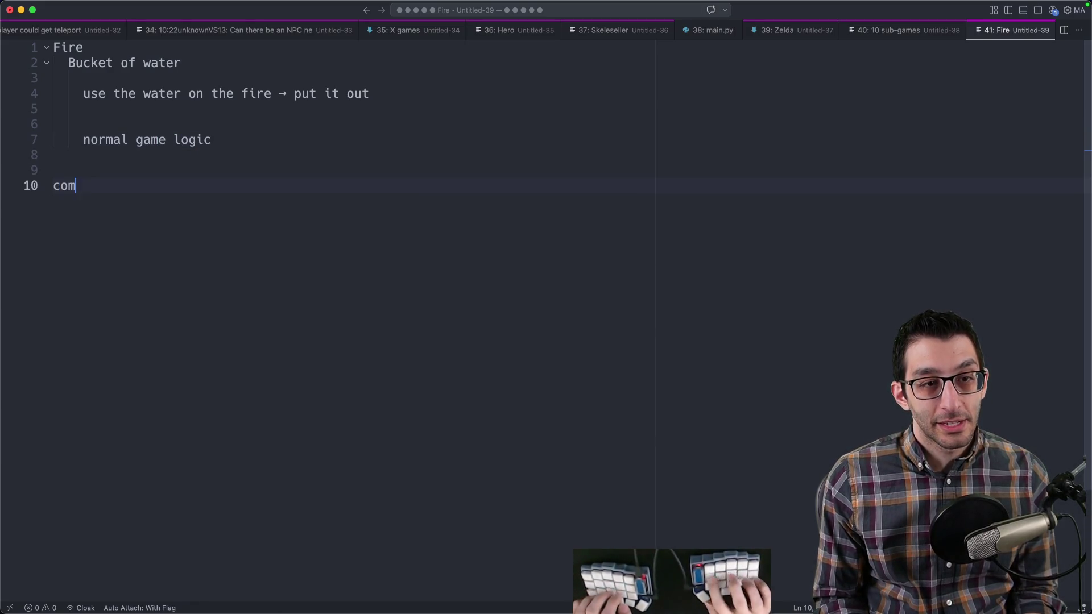
{"action": "type", "text": "edy game"}
{"action": "key", "text": "Return"}
{"action": "type", "text": "you"}
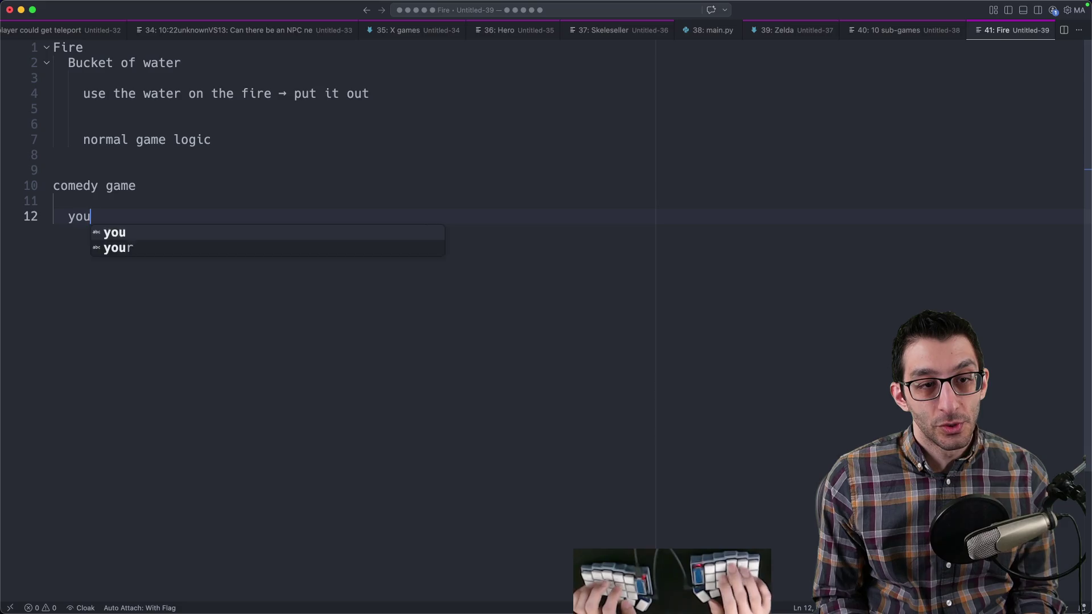
{"action": "type", "text": " put water on the fire and "}
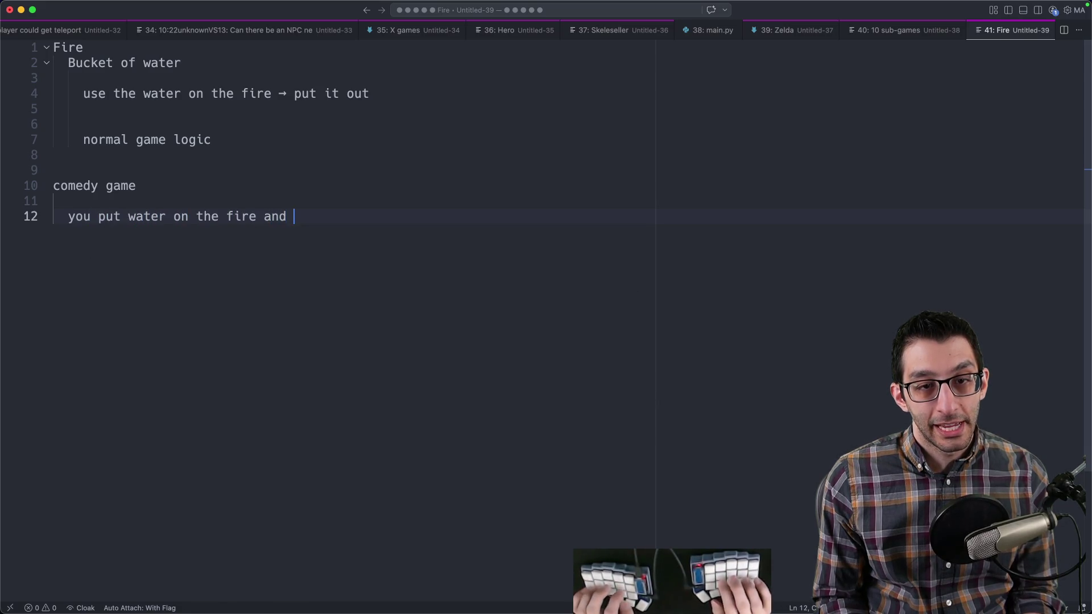
{"action": "type", "text": "it spreads the fire"}
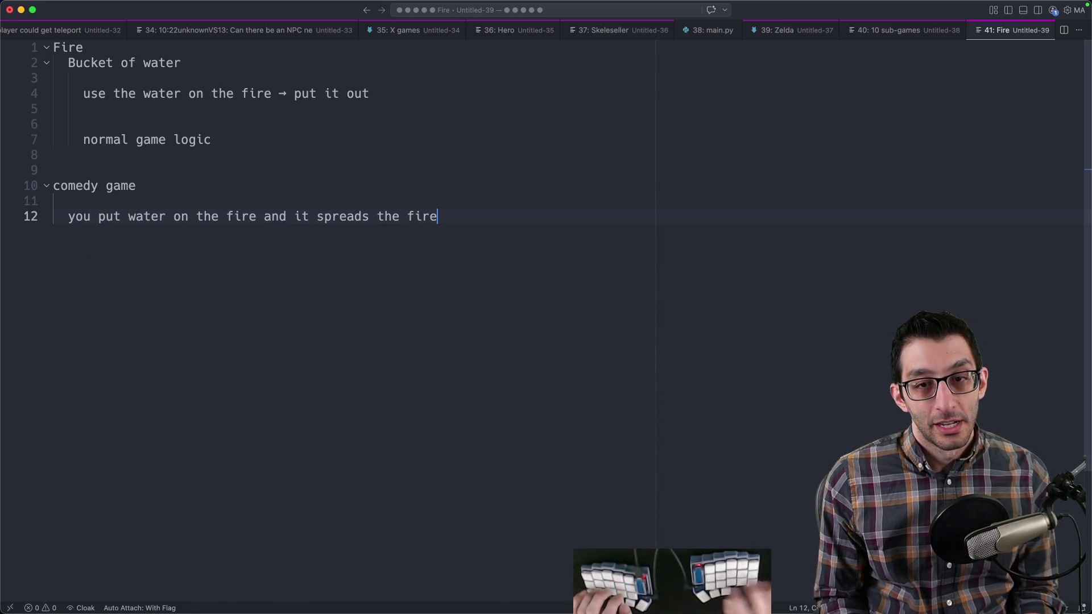
{"action": "mouse_move", "coordinate": [377, 254]}
{"action": "left_mouse_down"}
{"action": "mouse_move", "coordinate": [285, 215]}
{"action": "mouse_move", "coordinate": [102, 227]}
{"action": "left_mouse_up"}
{"action": "triple_click", "coordinate": [102, 228]}
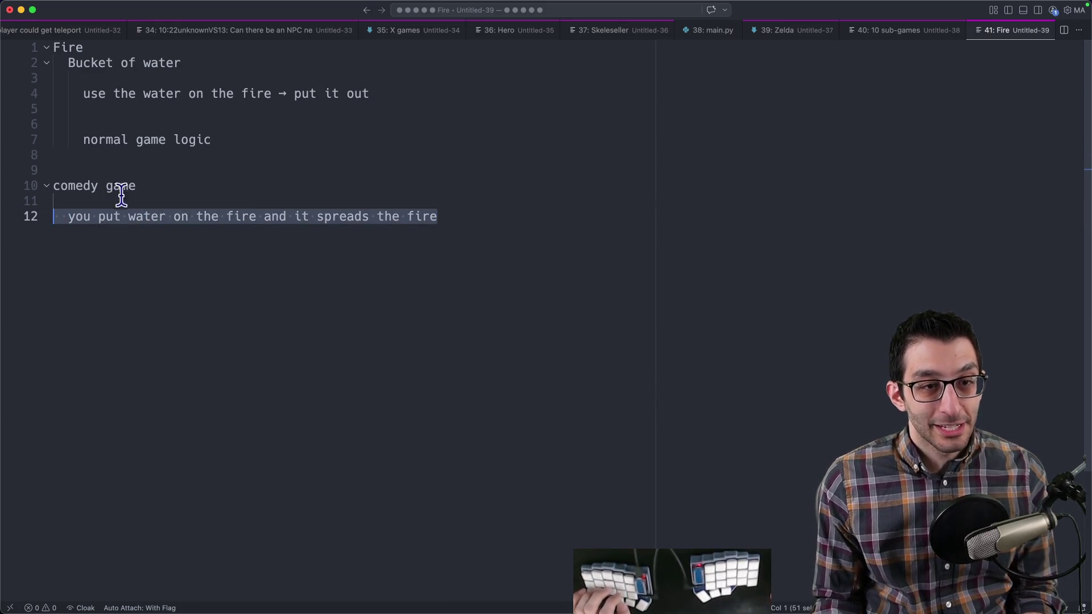
{"action": "triple_click", "coordinate": [119, 187]}
{"action": "left_click", "coordinate": [507, 228]}
Step: Nest 'Bucket of Water' under the comedy line with a 'Funny Item #6' line beneath it
{"action": "key", "text": "Return"}
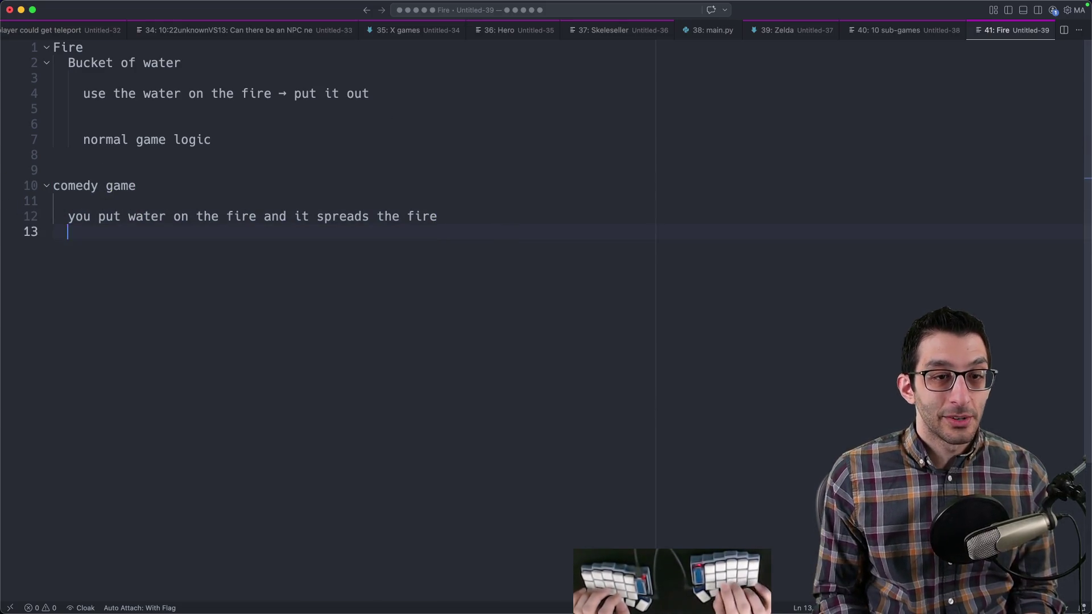
{"action": "key", "text": "Return"}
{"action": "key", "text": "Tab"}
{"action": "type", "text": "Bucket of Water"}
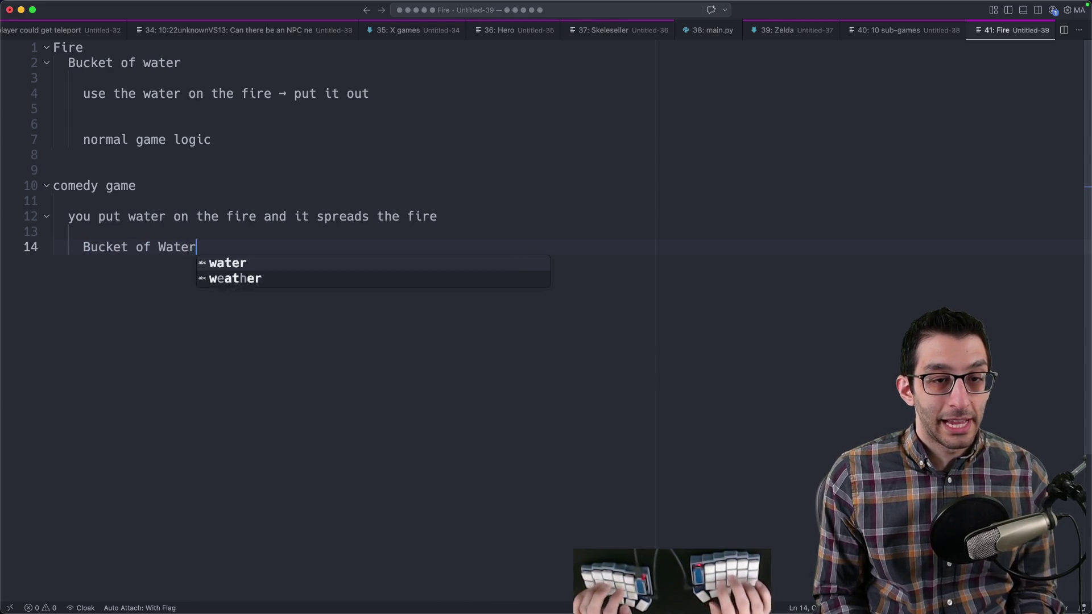
{"action": "key", "text": "Return"}
{"action": "type", "text": "Item #6\""}
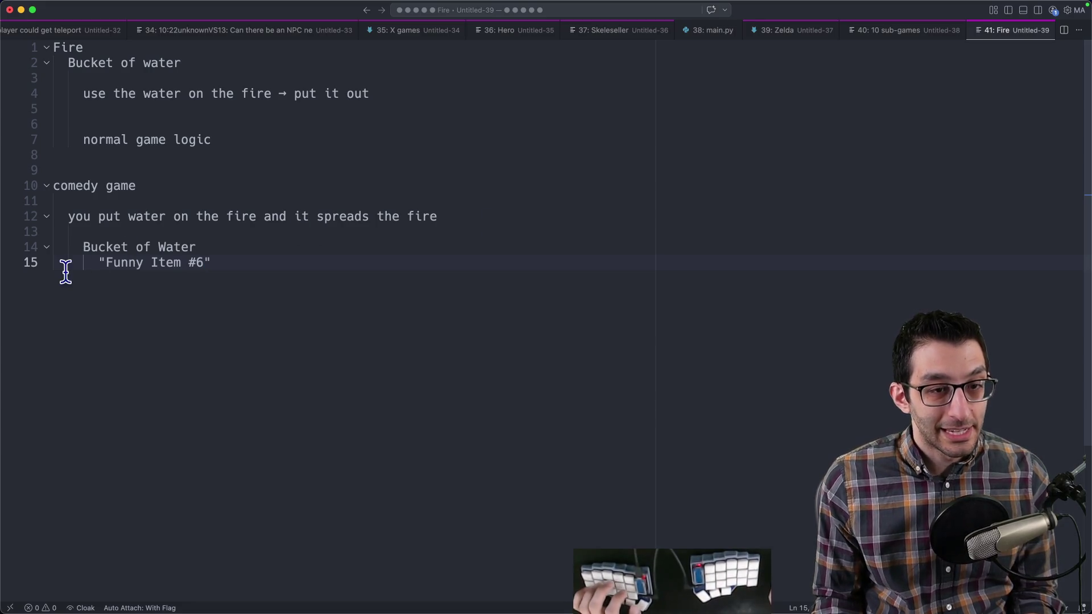
{"action": "left_click_drag", "start_coordinate": [66, 267], "coordinate": [278, 258]}
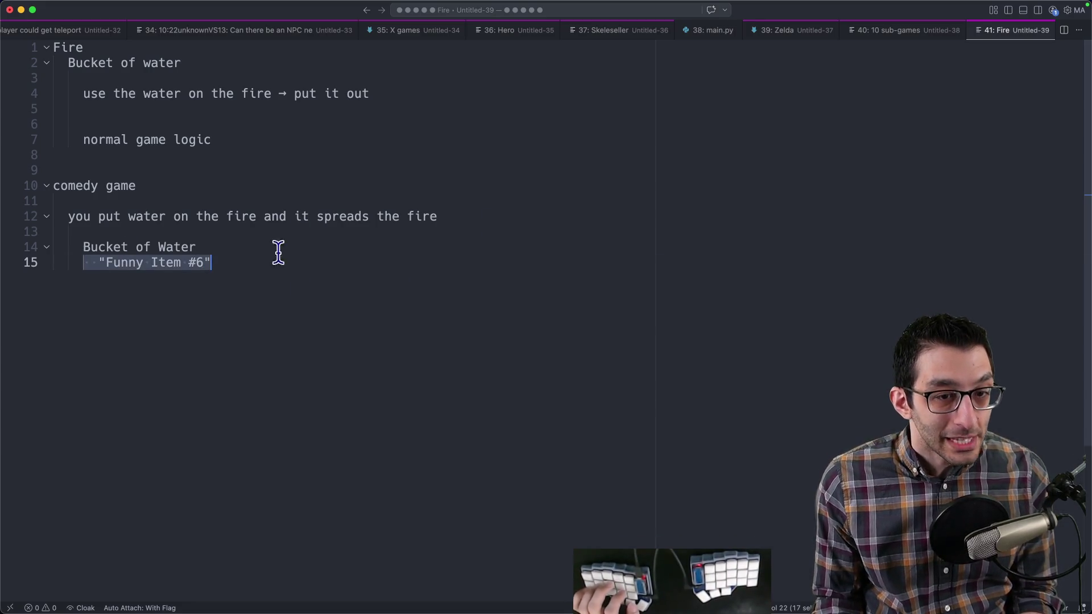
{"action": "left_click_drag", "start_coordinate": [87, 245], "coordinate": [267, 242]}
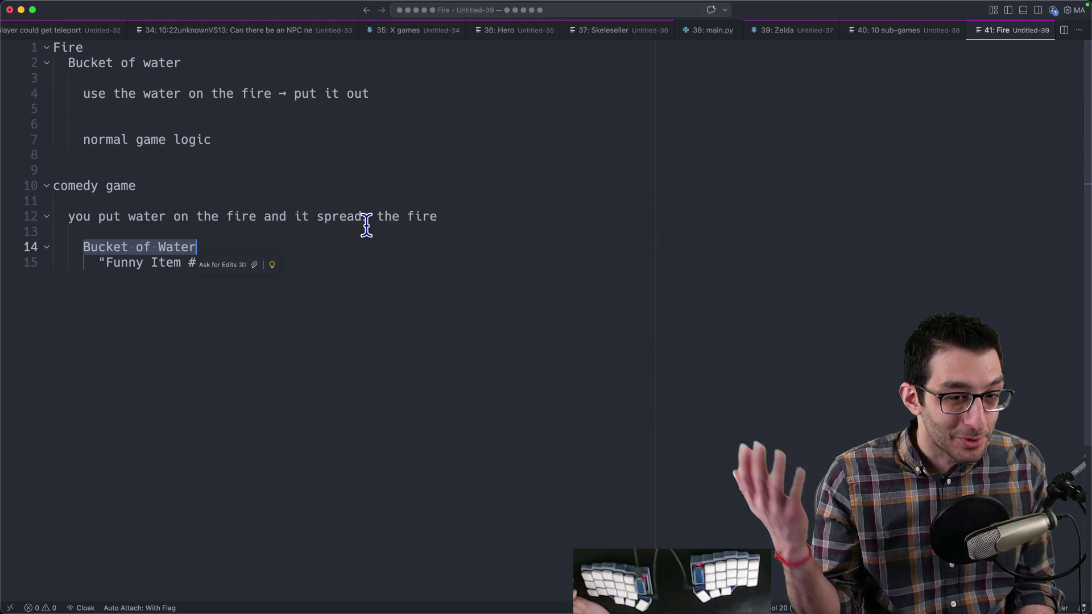
{"action": "left_click", "coordinate": [366, 259]}
{"action": "left_click", "coordinate": [211, 257]}
{"action": "type", "text": "6\""}
{"action": "left_click_drag", "start_coordinate": [189, 169], "coordinate": [337, 261]}
{"action": "left_click", "coordinate": [337, 261]}
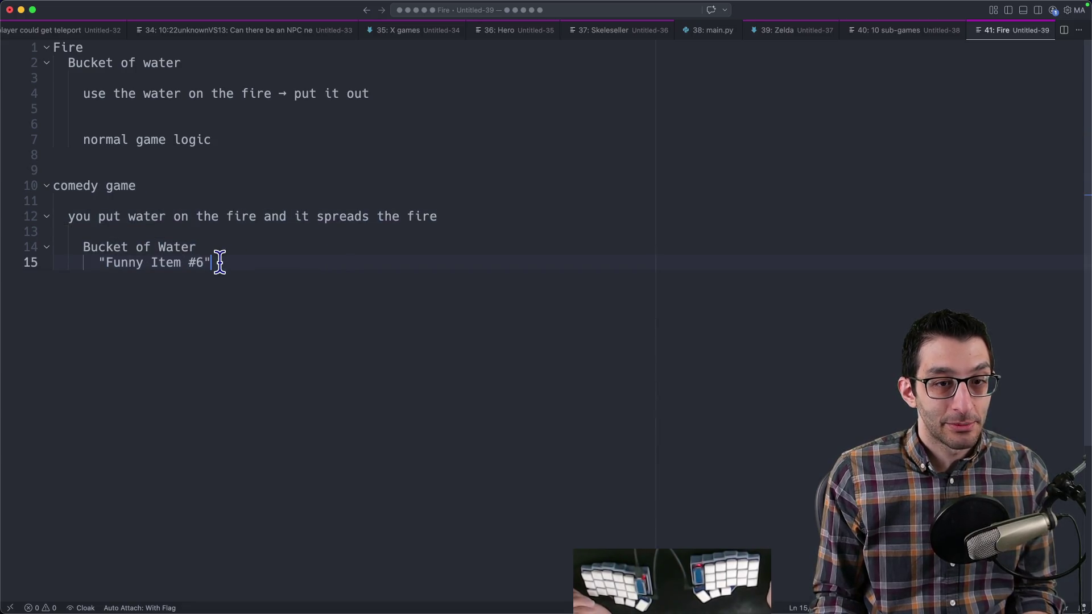
{"action": "left_click_drag", "start_coordinate": [85, 245], "coordinate": [234, 253]}
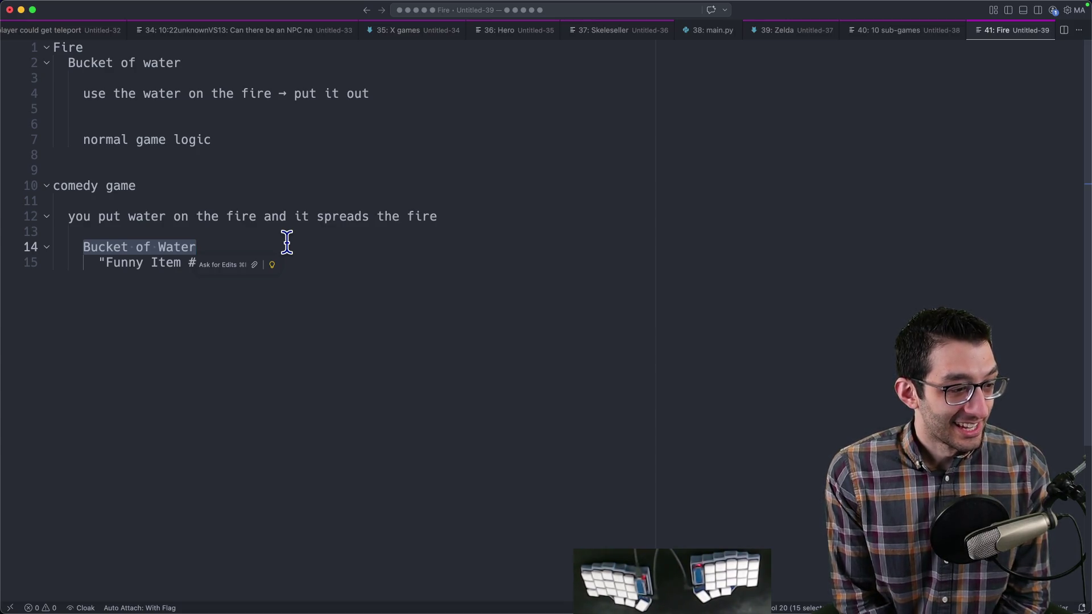
{"action": "left_click", "coordinate": [419, 321]}
{"action": "key", "text": "super+Tab"}
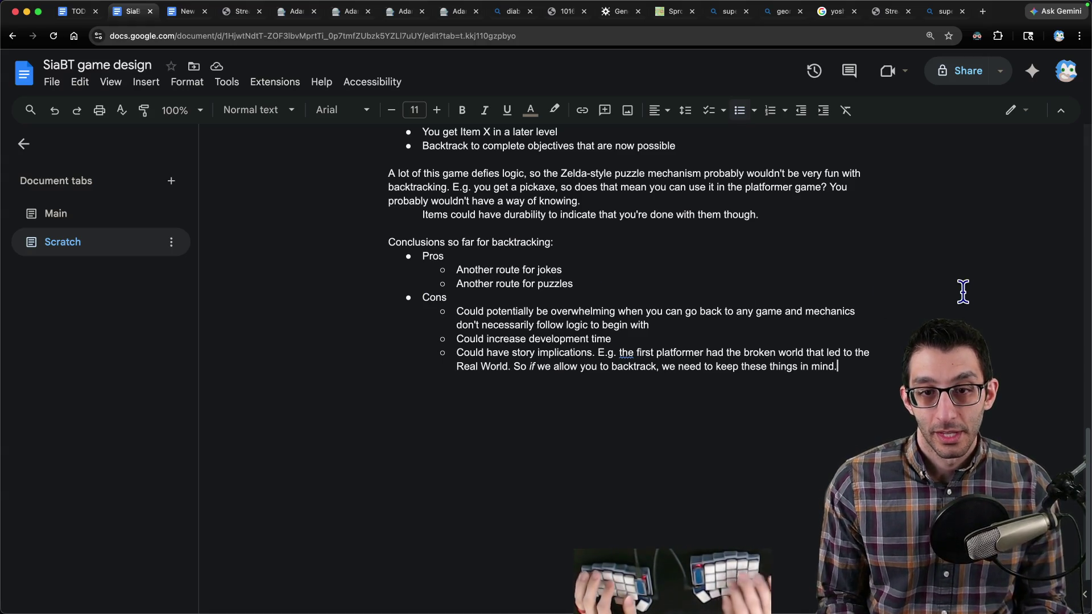
Step: Start a sub-point 'Players may expect sub-games to' under 'Could increase development time'
{"action": "key", "text": "Up"}
{"action": "key", "text": "Up"}
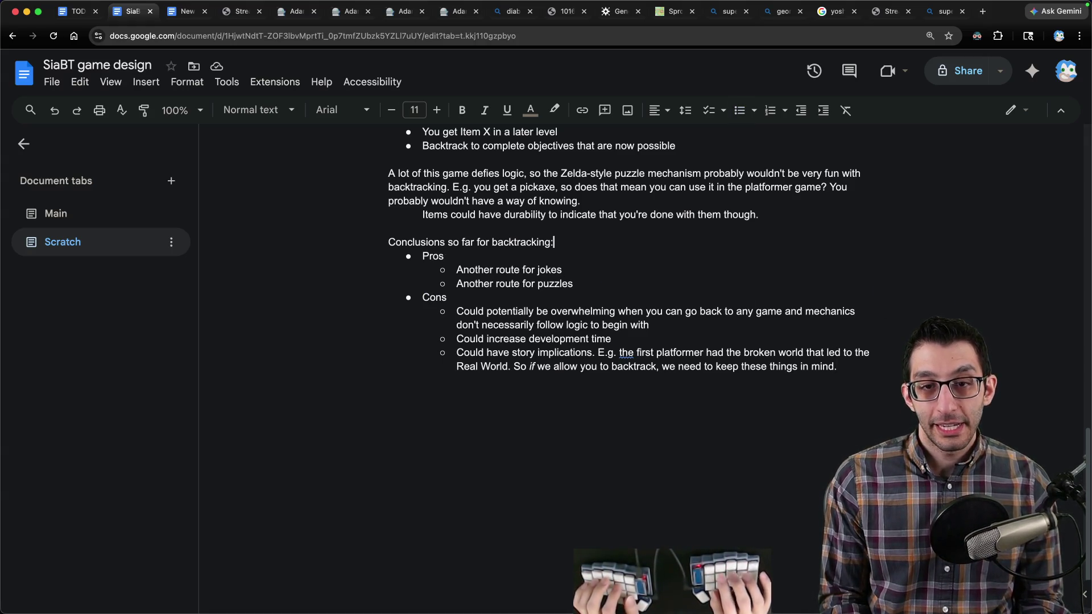
{"action": "key", "text": "Down"}
{"action": "key", "text": "shift+Down"}
{"action": "key", "text": "shift+Down"}
{"action": "key", "text": "shift+Down"}
{"action": "key", "text": "Left"}
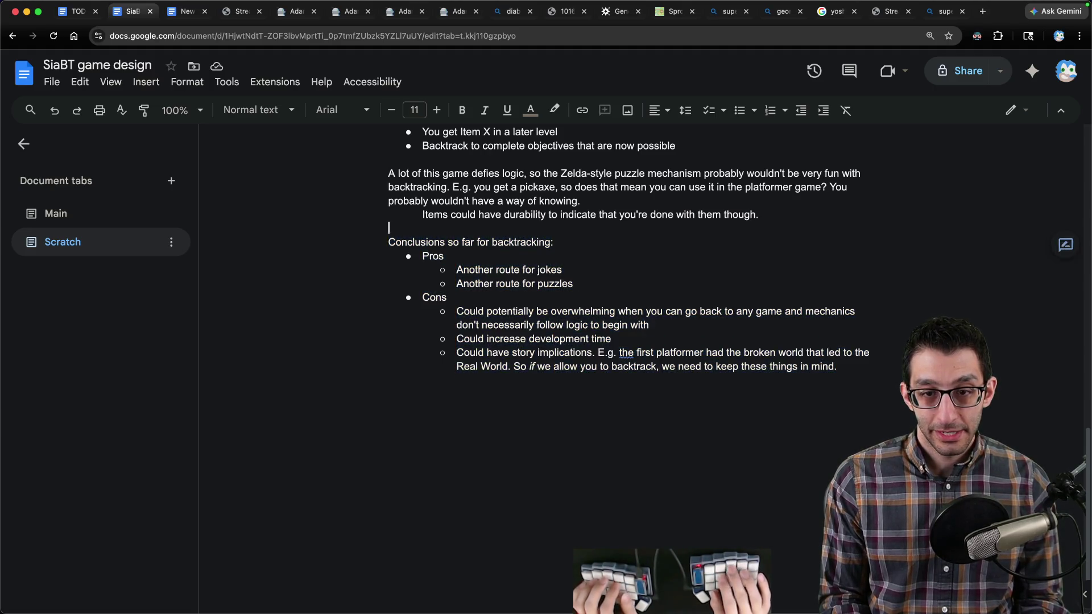
{"action": "key", "text": "Down"}
{"action": "key", "text": "Down"}
{"action": "key", "text": "Down"}
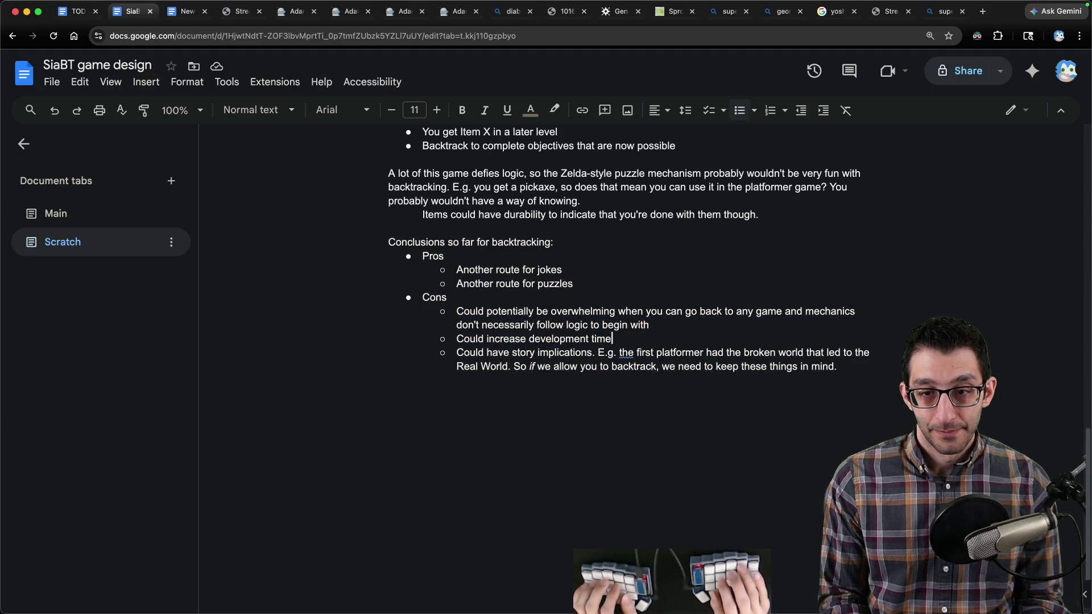
{"action": "key", "text": "Return"}
{"action": "key", "text": "Tab"}
{"action": "type", "text": "y expect "}
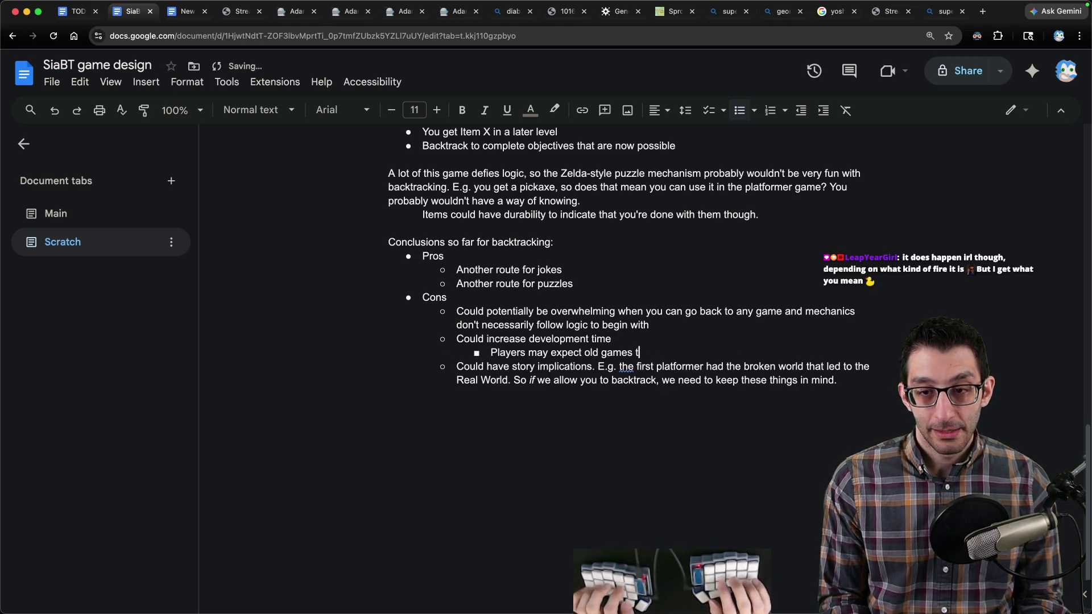
{"action": "type", "text": "sub-gam"}
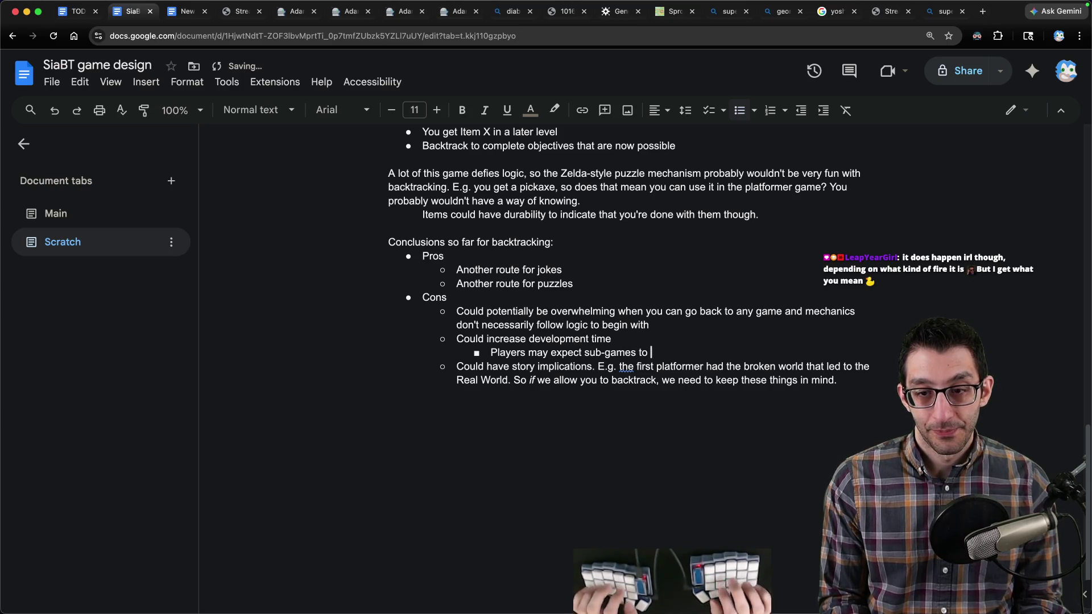
{"action": "key", "text": "super+1"}
Step: Return to the SiaBT design doc's Main tab and bring up its Characters section
{"action": "key", "text": "super+3"}
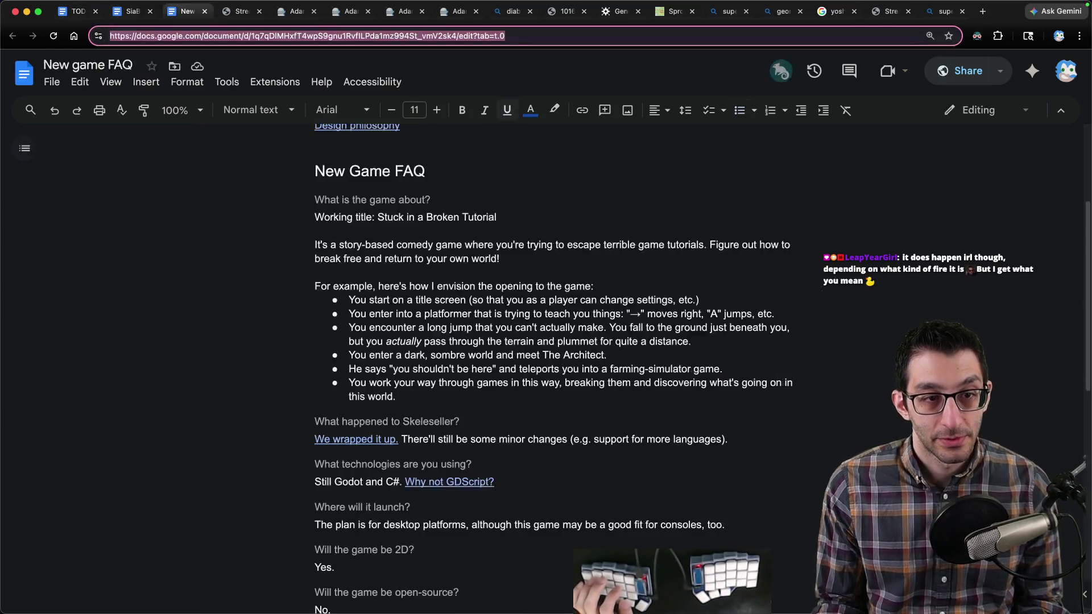
{"action": "key", "text": "super+2"}
{"action": "left_click", "coordinate": [83, 219]}
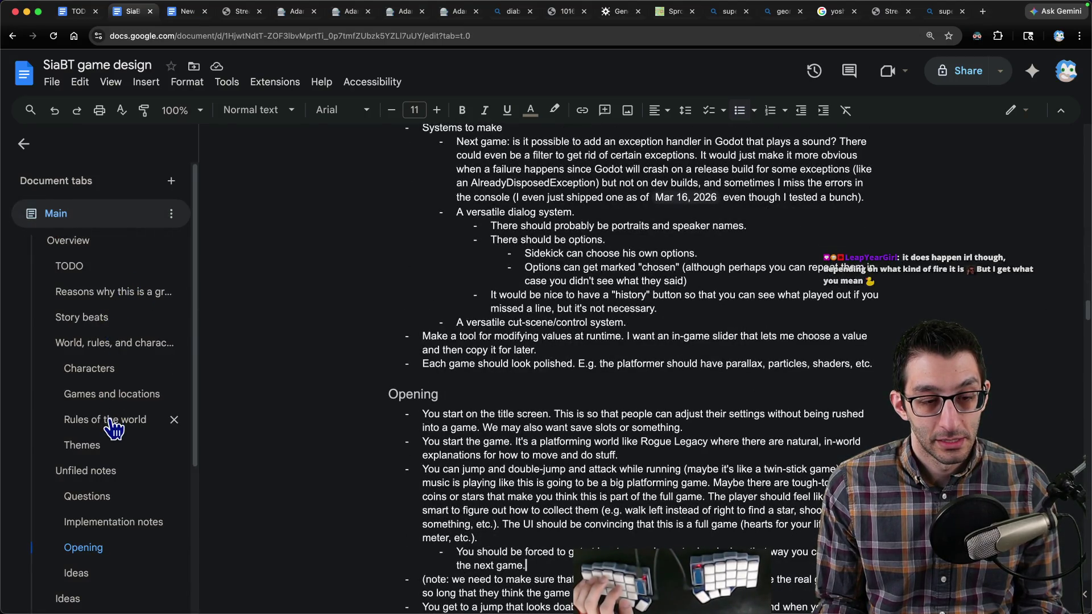
{"action": "left_click", "coordinate": [112, 393]}
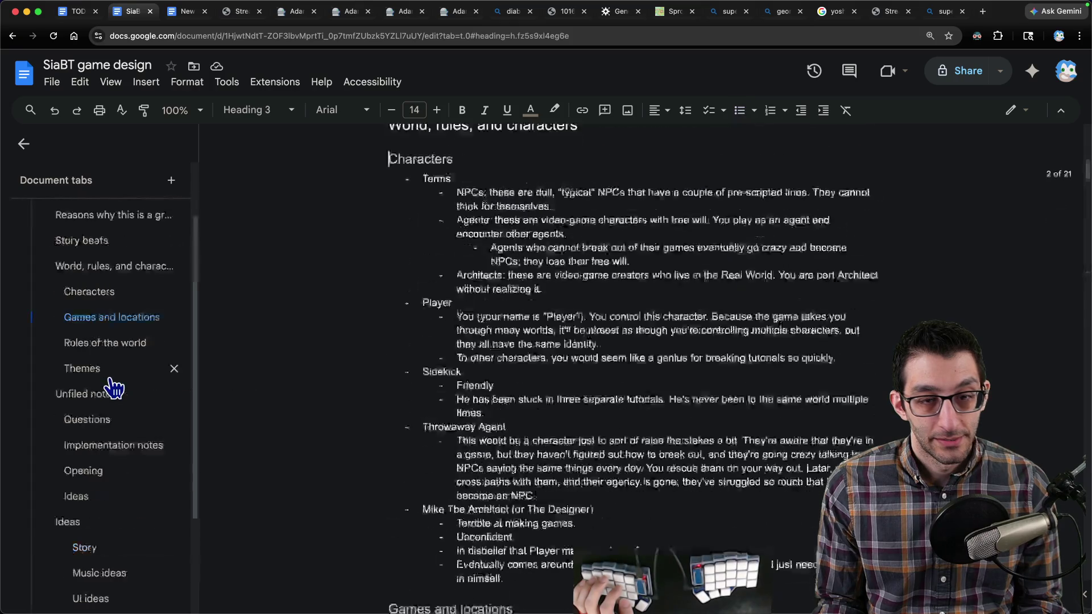
{"action": "scroll", "coordinate": [515, 267], "scroll_direction": "up", "scroll_amount": 1}
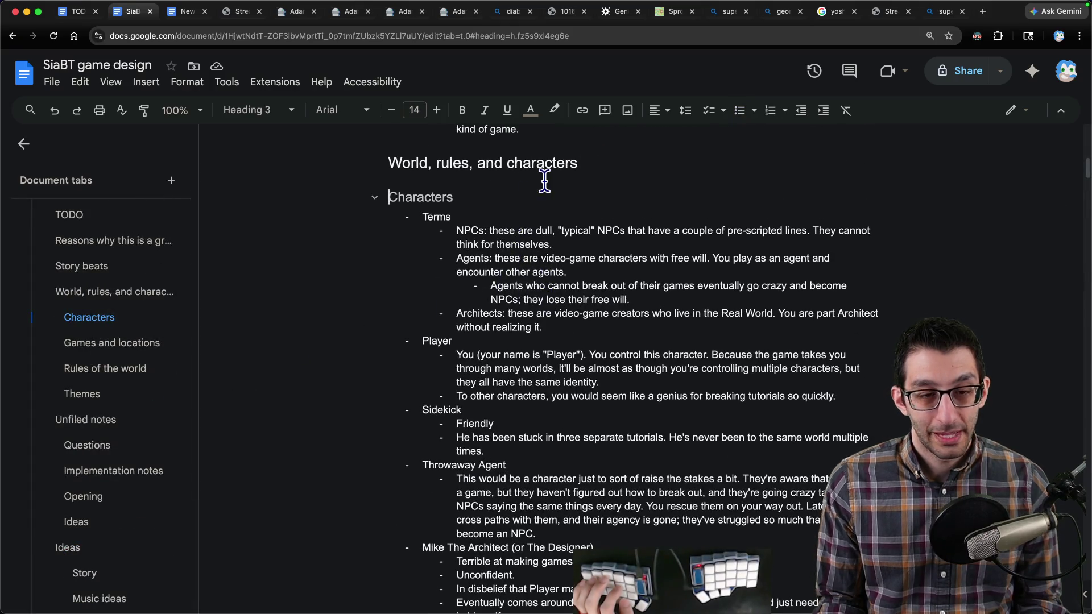
Step: Add a 'Terms' heading above Characters and move the NPC, Agent and Architect definitions under it
{"action": "key", "text": "Return"}
{"action": "type", "text": "Terms"}
{"action": "double_click", "coordinate": [436, 250]}
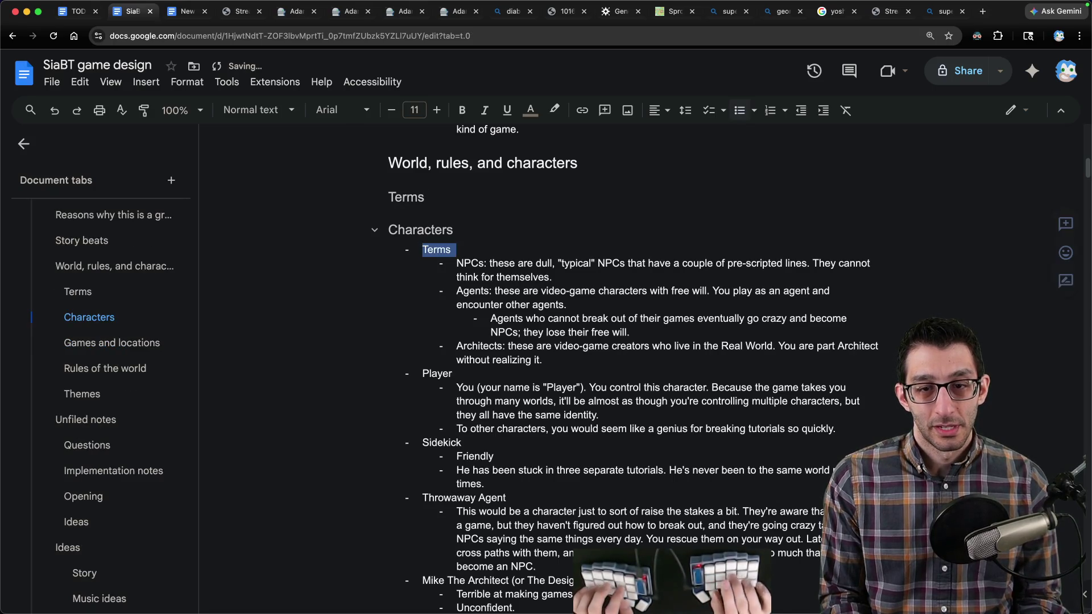
{"action": "key", "text": "shift+Down"}
{"action": "key", "text": "shift+Down"}
{"action": "key", "text": "shift+Down"}
{"action": "key", "text": "Up"}
{"action": "key", "text": "Up"}
{"action": "key", "text": "shift+Down"}
{"action": "key", "text": "shift+Down"}
{"action": "key", "text": "shift+Down"}
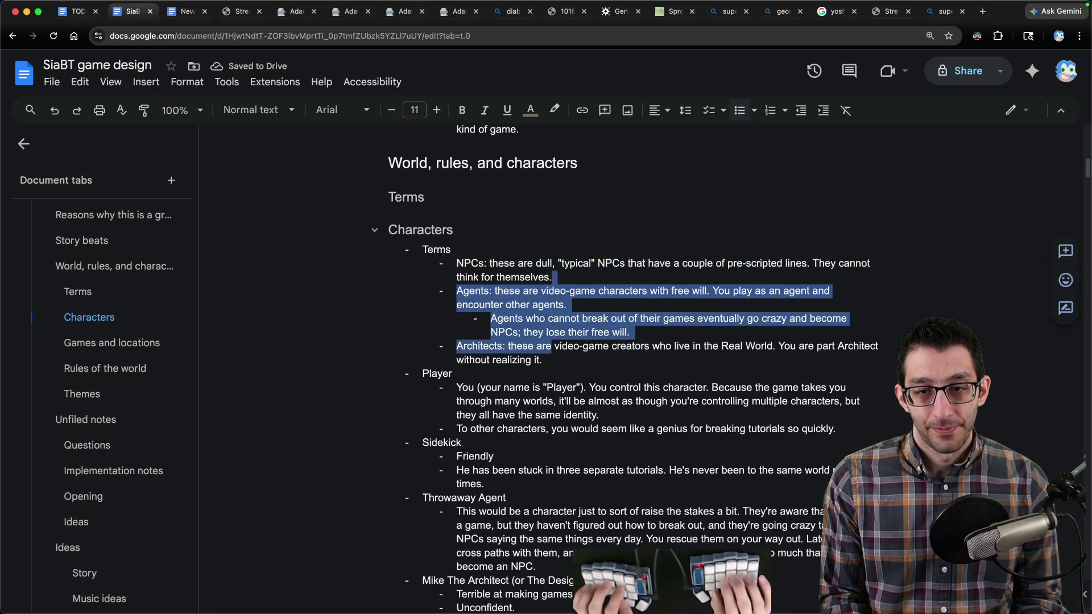
{"action": "key", "text": "ctrl+shift+Up"}
{"action": "key", "text": "ctrl+shift+Up"}
{"action": "key", "text": "ctrl+shift+Up"}
{"action": "key", "text": "ctrl+shift+Down"}
{"action": "key", "text": "shift+Tab"}
{"action": "key", "text": "Down"}
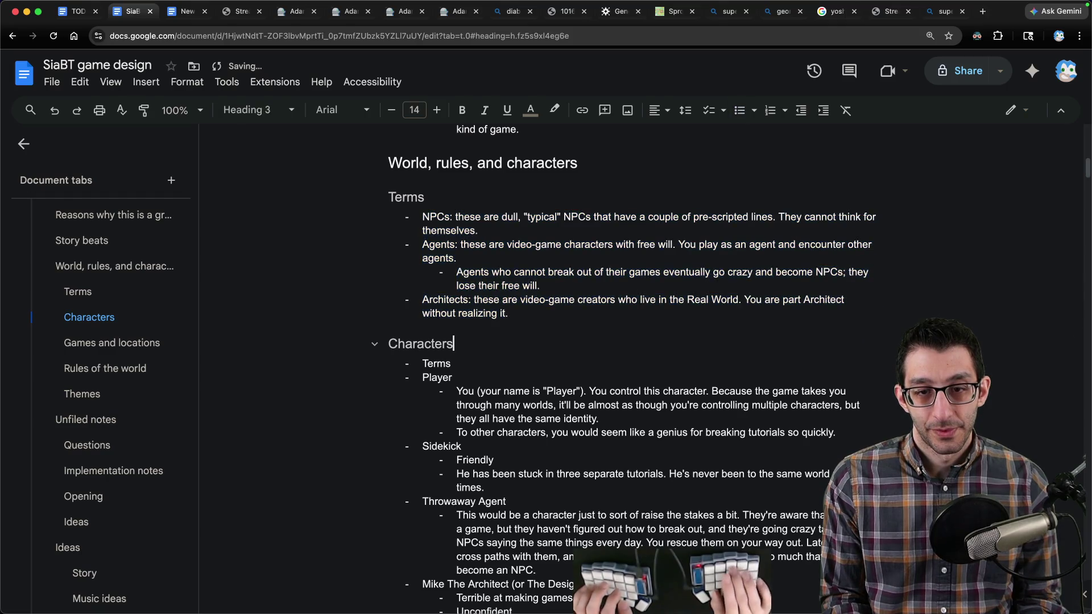
{"action": "key", "text": "Up"}
Step: Delete the leftover Terms line from the Characters list
{"action": "key", "text": "Return"}
{"action": "key", "text": "Down"}
{"action": "key", "text": "Down"}
{"action": "key", "text": "Down"}
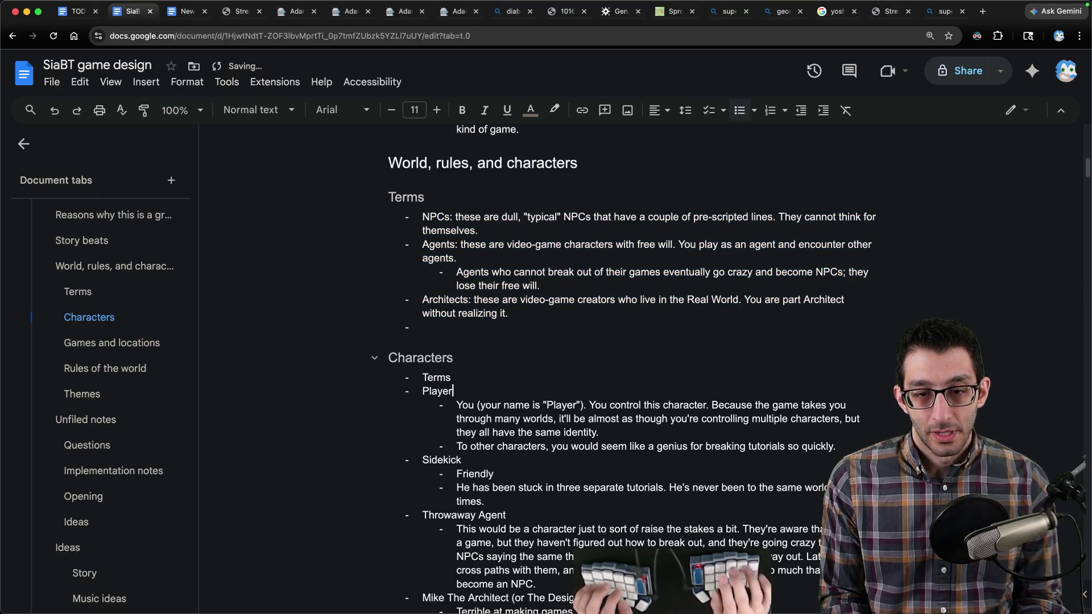
{"action": "key", "text": "Up"}
{"action": "key", "text": "shift+Home"}
{"action": "key", "text": "BackSpace"}
{"action": "key", "text": "BackSpace"}
{"action": "key", "text": "BackSpace"}
Step: Delete The Real World bullet and its sub-points from Games and locations
{"action": "scroll", "coordinate": [529, 215], "scroll_direction": "down", "scroll_amount": 6}
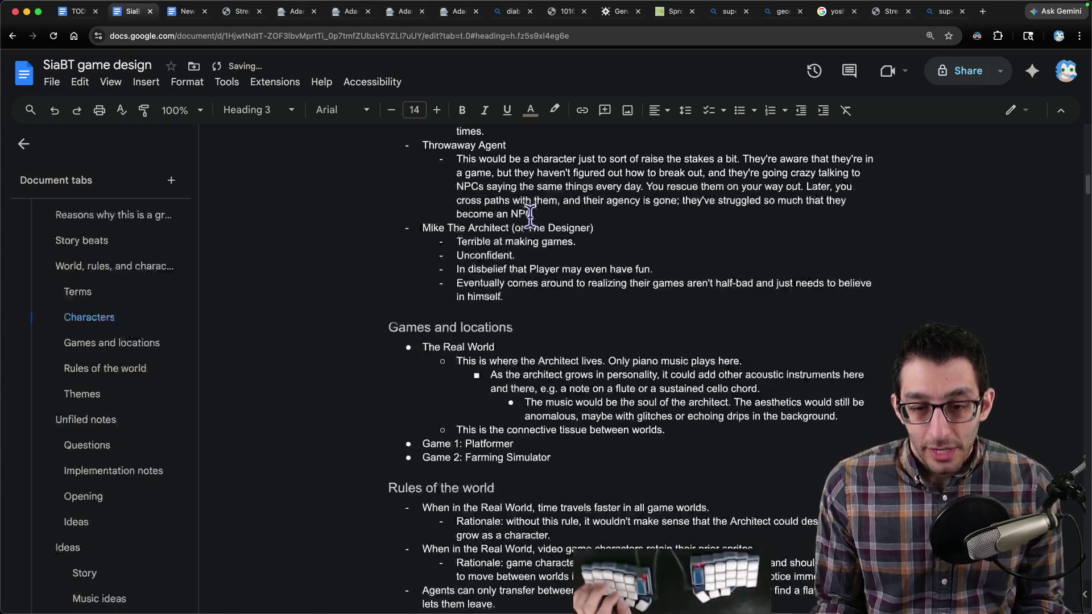
{"action": "scroll", "coordinate": [529, 216], "scroll_direction": "down", "scroll_amount": 1}
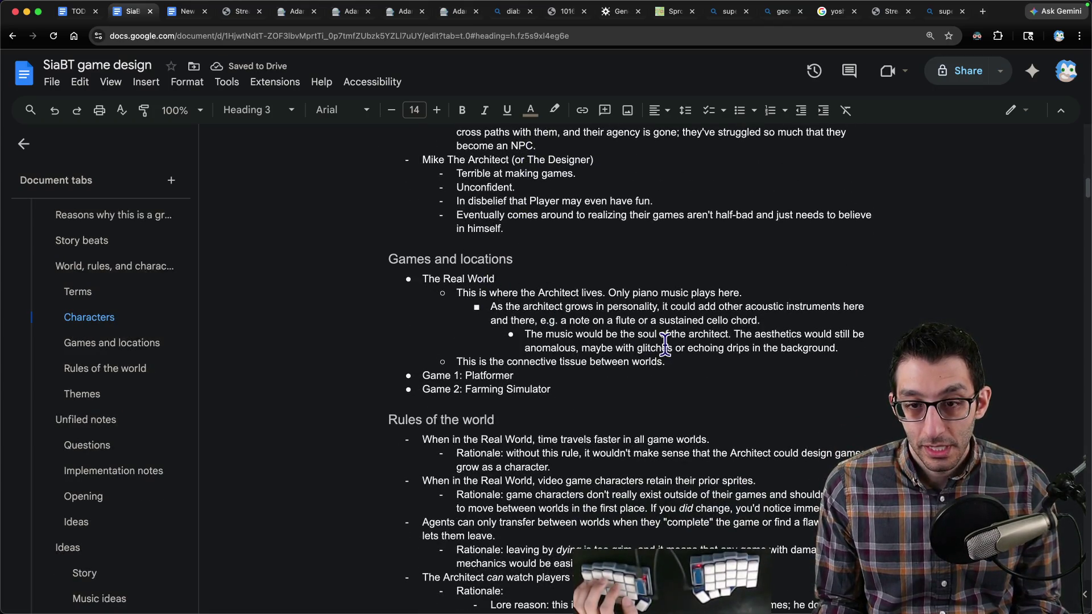
{"action": "mouse_move", "coordinate": [666, 362]}
{"action": "left_mouse_down"}
{"action": "mouse_move", "coordinate": [414, 312]}
{"action": "mouse_move", "coordinate": [341, 285]}
{"action": "left_mouse_up"}
{"action": "key", "text": "shift+Up"}
{"action": "key", "text": "BackSpace"}
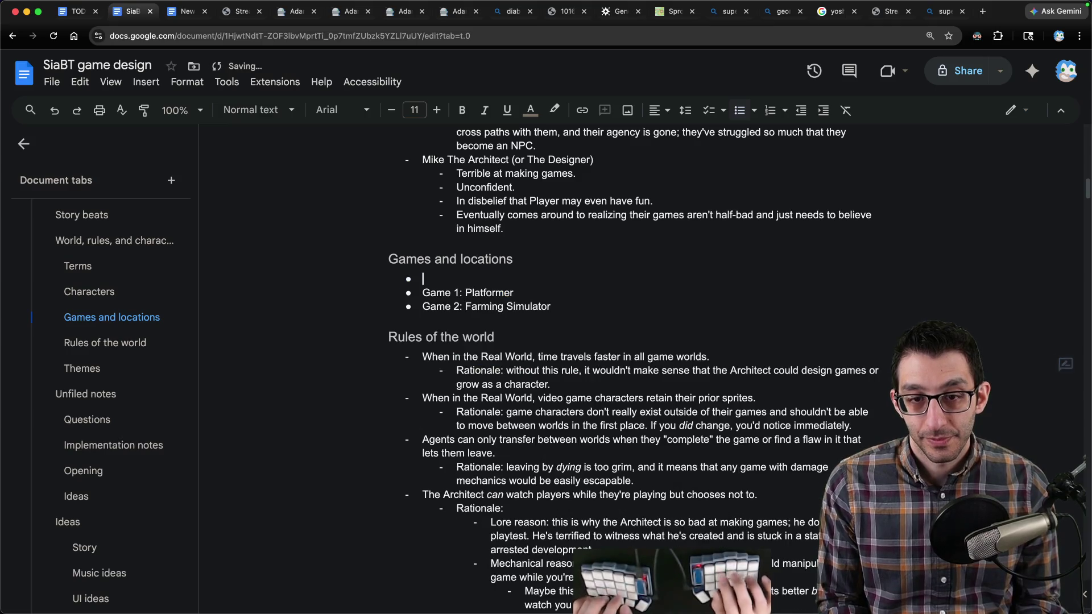
Step: Paste The Real World notes into the empty bullet under Terms
{"action": "left_click", "coordinate": [78, 266]}
{"action": "scroll", "coordinate": [504, 312], "scroll_direction": "up", "scroll_amount": 1}
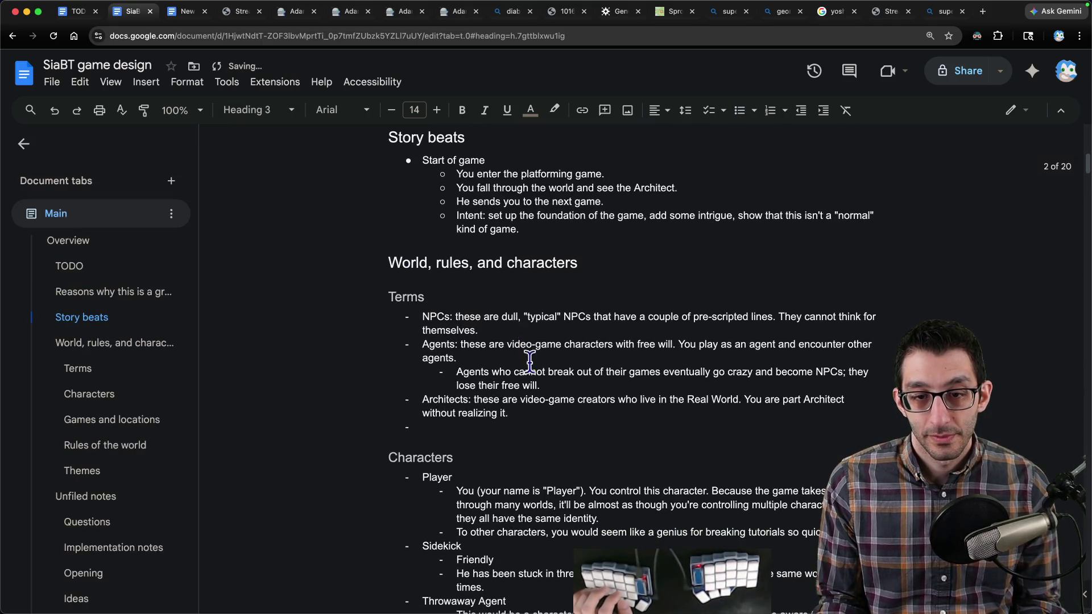
{"action": "left_click", "coordinate": [508, 426]}
{"action": "key", "text": "cmd+v"}
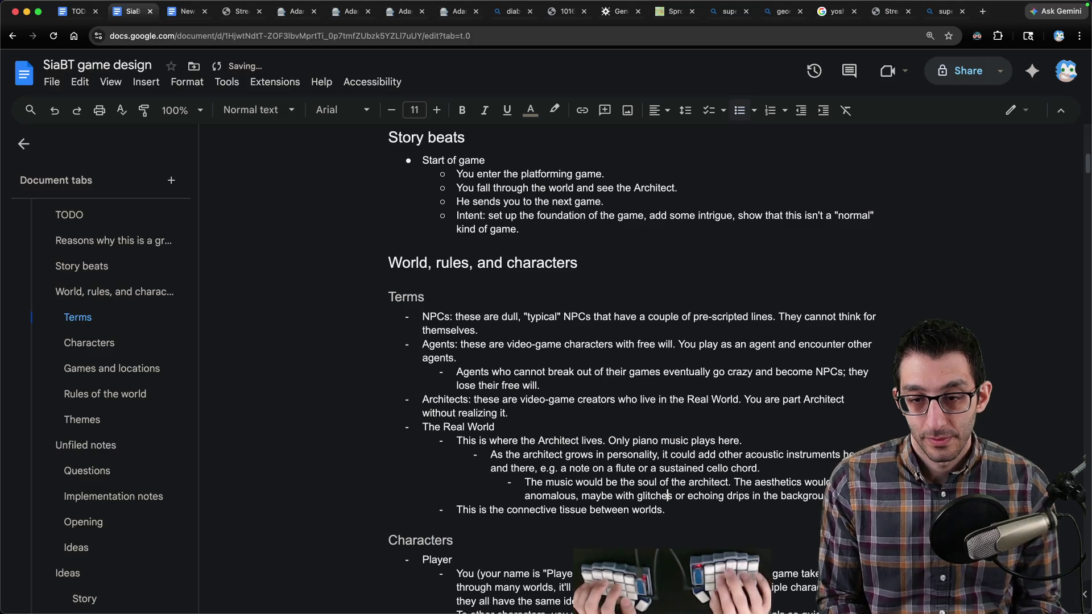
{"action": "left_click_drag", "start_coordinate": [665, 510], "coordinate": [421, 427]}
{"action": "key", "text": "ctrl+shift+Up"}
{"action": "key", "text": "ctrl+shift+Up"}
{"action": "key", "text": "ctrl+shift+Up"}
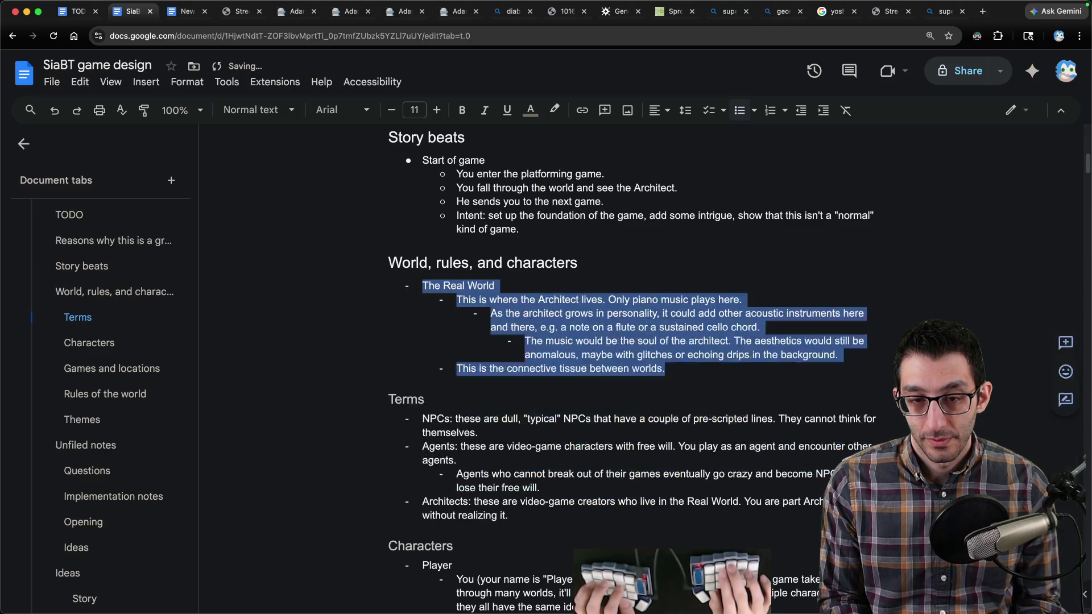
{"action": "key", "text": "ctrl+shift+Down"}
Step: Add a 'Locations' bullet and indent The Real World block beneath it
{"action": "key", "text": "Left"}
{"action": "key", "text": "Return"}
{"action": "key", "text": "Up"}
{"action": "type", "text": "Locati"}
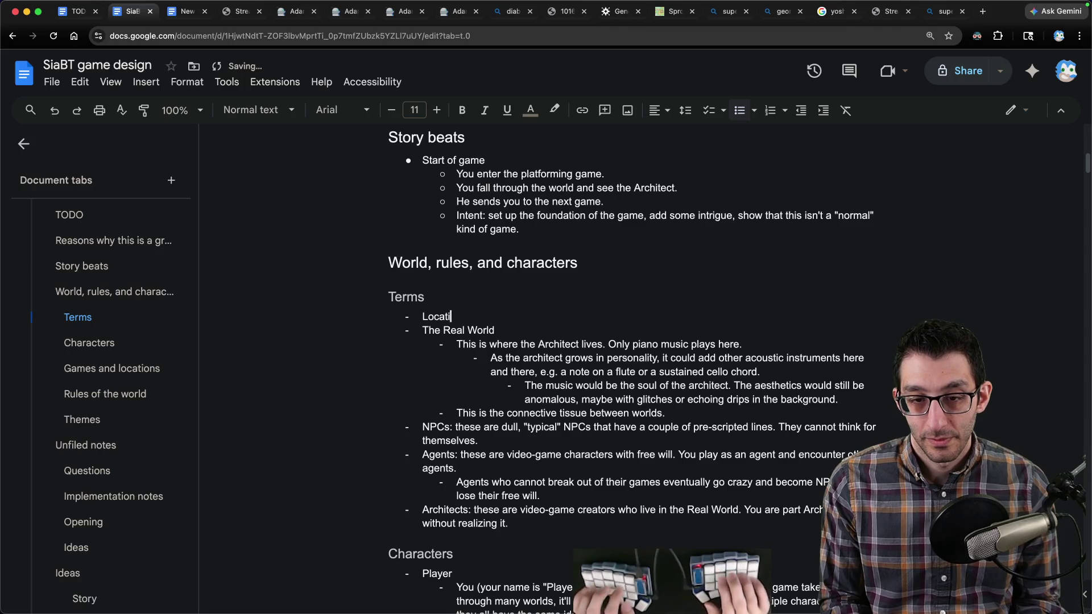
{"action": "type", "text": "ons"}
{"action": "key", "text": "Down"}
{"action": "key", "text": "shift+Down"}
{"action": "key", "text": "shift+Down"}
{"action": "key", "text": "shift+Down"}
{"action": "key", "text": "Tab"}
{"action": "key", "text": "Down"}
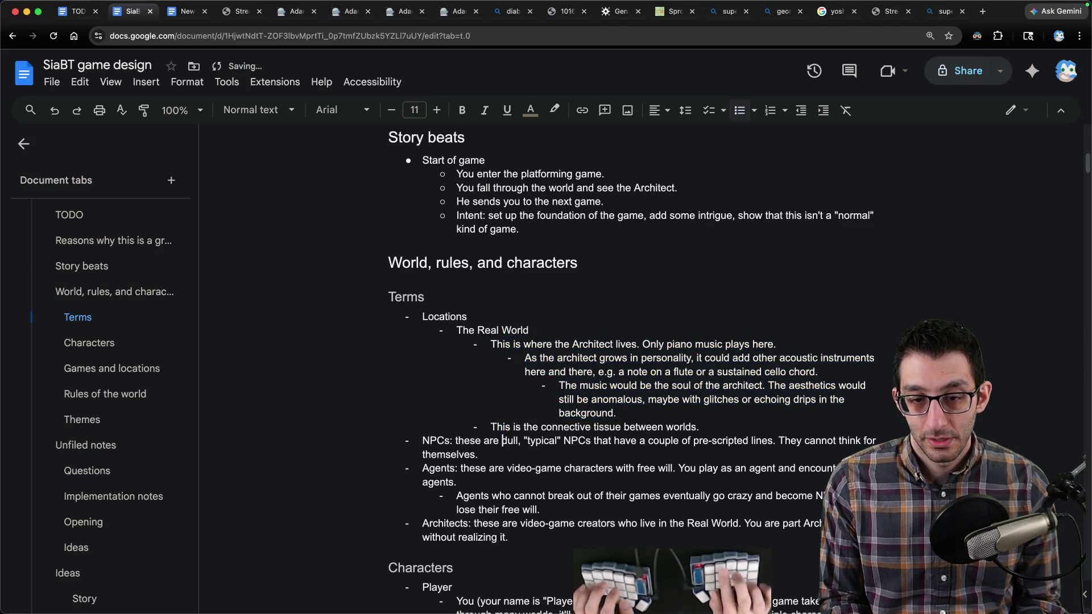
Step: Add an Entities bullet above NPCs and indent the NPCs, Agents and Architects terms under it
{"action": "key", "text": "Home"}
{"action": "key", "text": "Return"}
{"action": "key", "text": "Up"}
{"action": "key", "text": "shift+Down"}
{"action": "key", "text": "shift+Down"}
{"action": "key", "text": "shift+Down"}
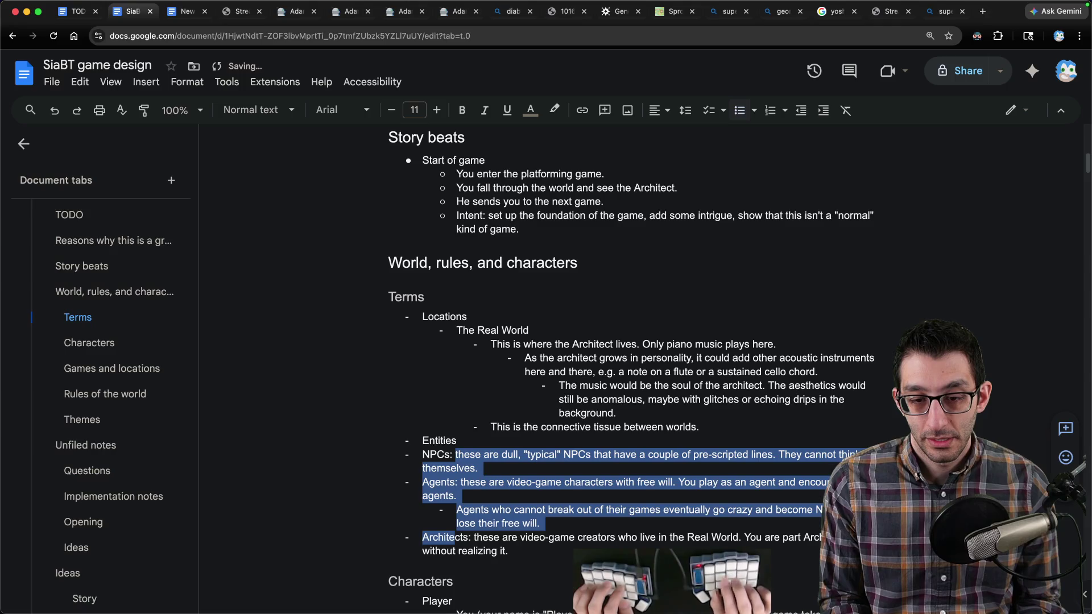
{"action": "key", "text": "Tab"}
{"action": "key", "text": "Right"}
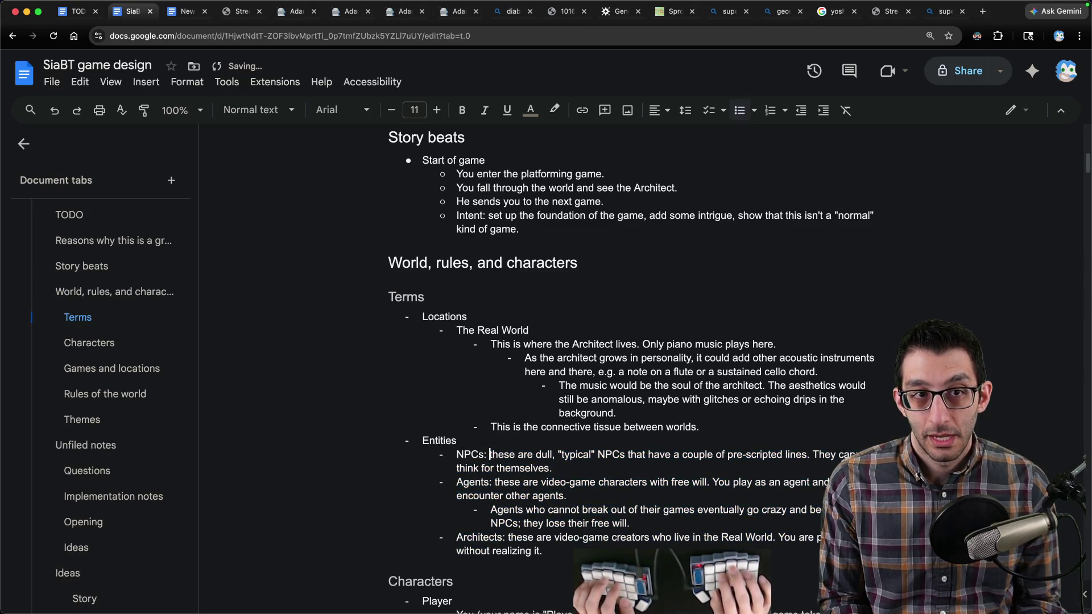
Step: Glance at the New game FAQ document and the Scratch tab, then return to Main's Terms
{"action": "key", "text": "ctrl+Tab"}
{"action": "key", "text": "ctrl+shift+Tab"}
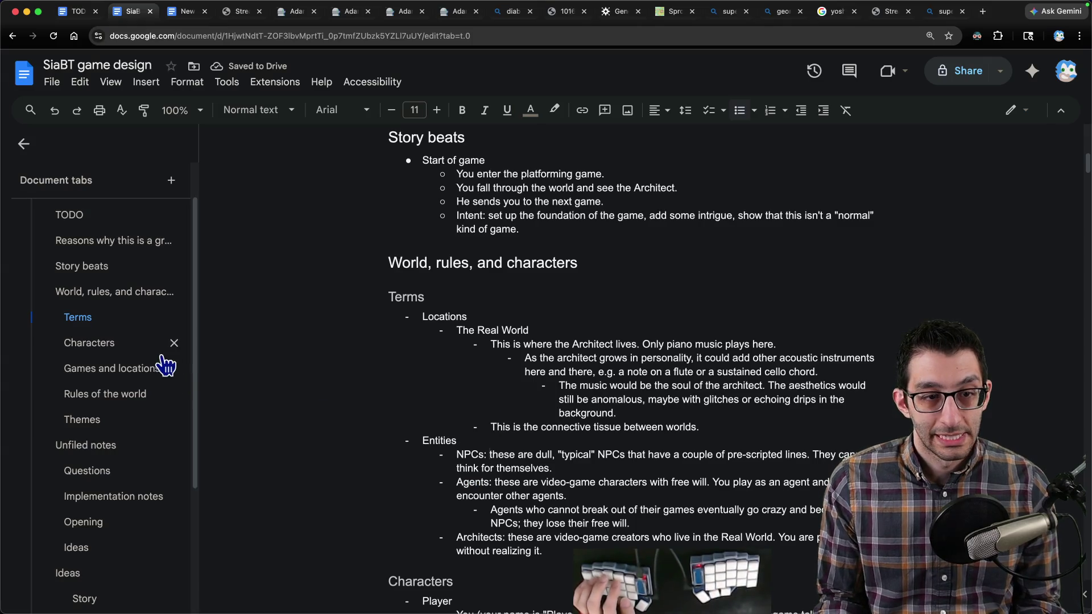
{"action": "scroll", "coordinate": [106, 272], "scroll_direction": "down", "scroll_amount": 3}
{"action": "left_click", "coordinate": [80, 589]}
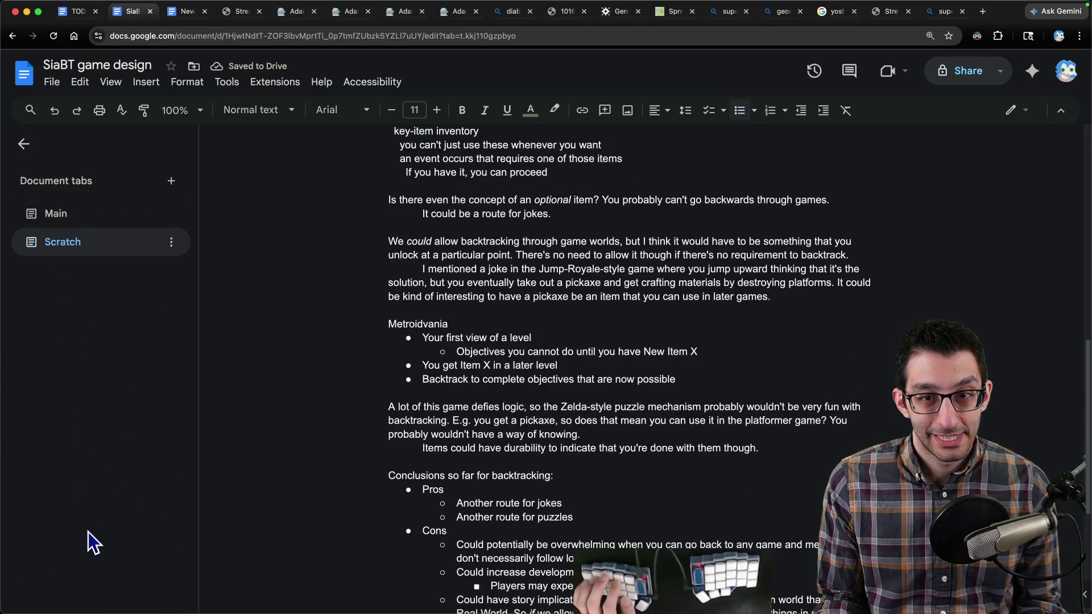
{"action": "scroll", "coordinate": [603, 435], "scroll_direction": "down", "scroll_amount": 3}
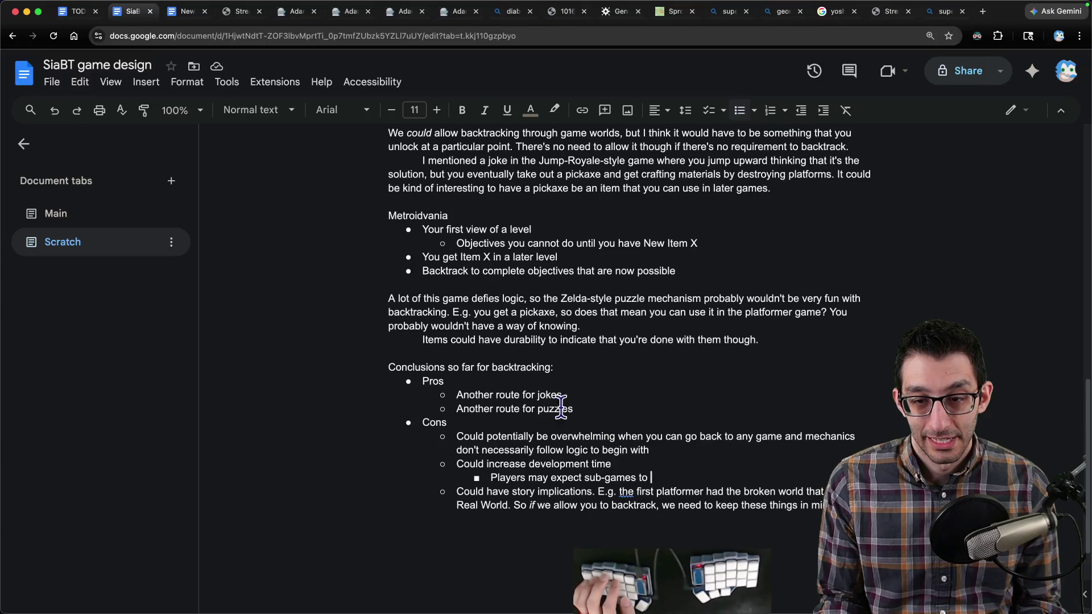
{"action": "key", "text": "ctrl+shift+Page_Up"}
Step: Add a Misc. bullet above Entities with an indented Sub-games definition, then switch to the New game FAQ document
{"action": "key", "text": "Up"}
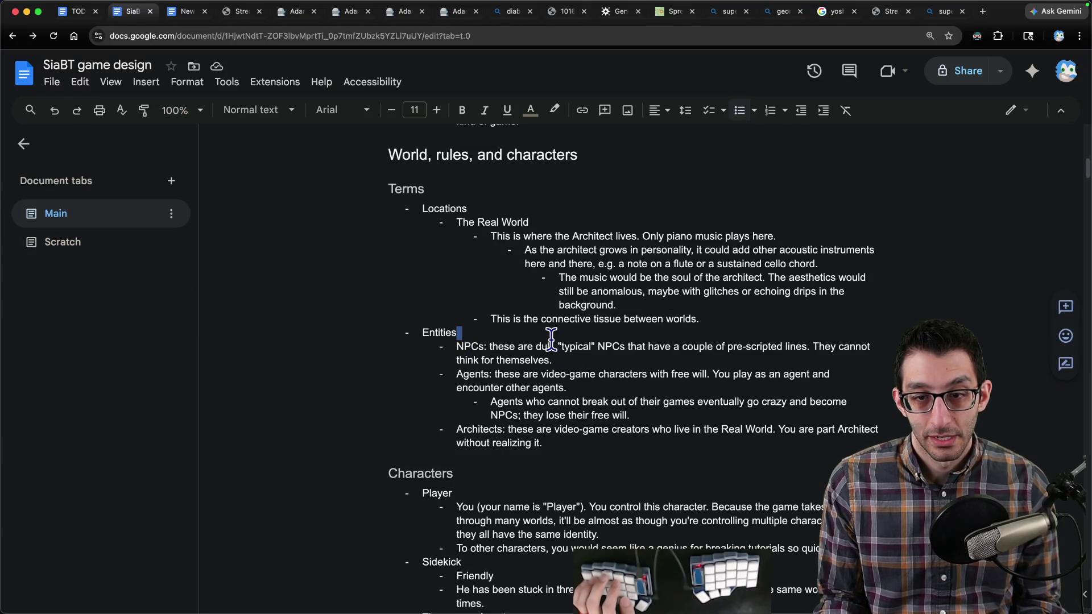
{"action": "key", "text": "Home"}
{"action": "key", "text": "Return"}
{"action": "key", "text": "Up"}
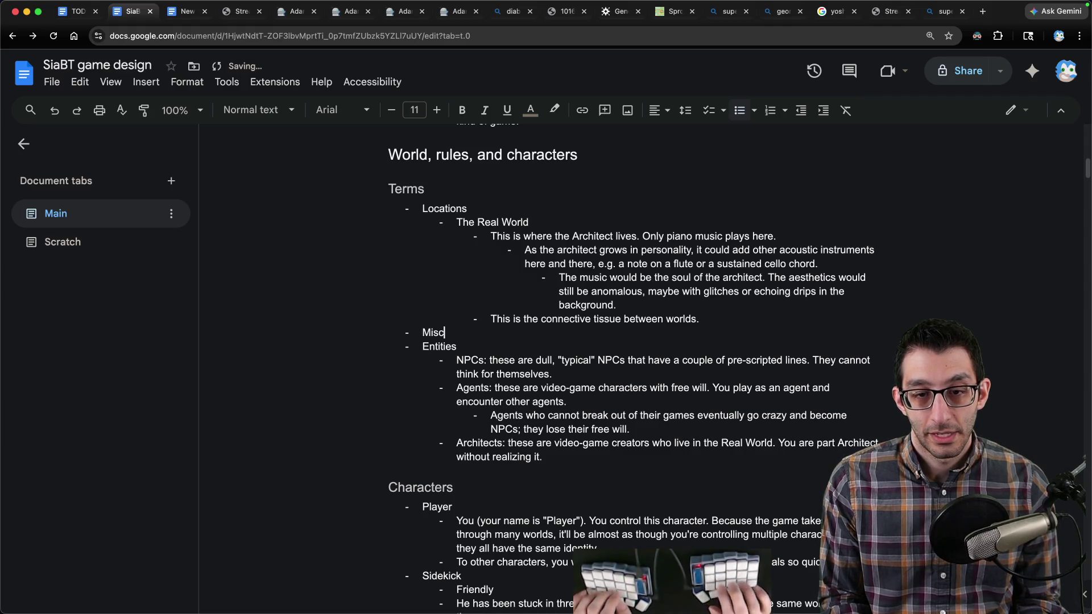
{"action": "type", "text": "."}
{"action": "key", "text": "Return"}
{"action": "key", "text": "Tab"}
{"action": "type", "text": "S"}
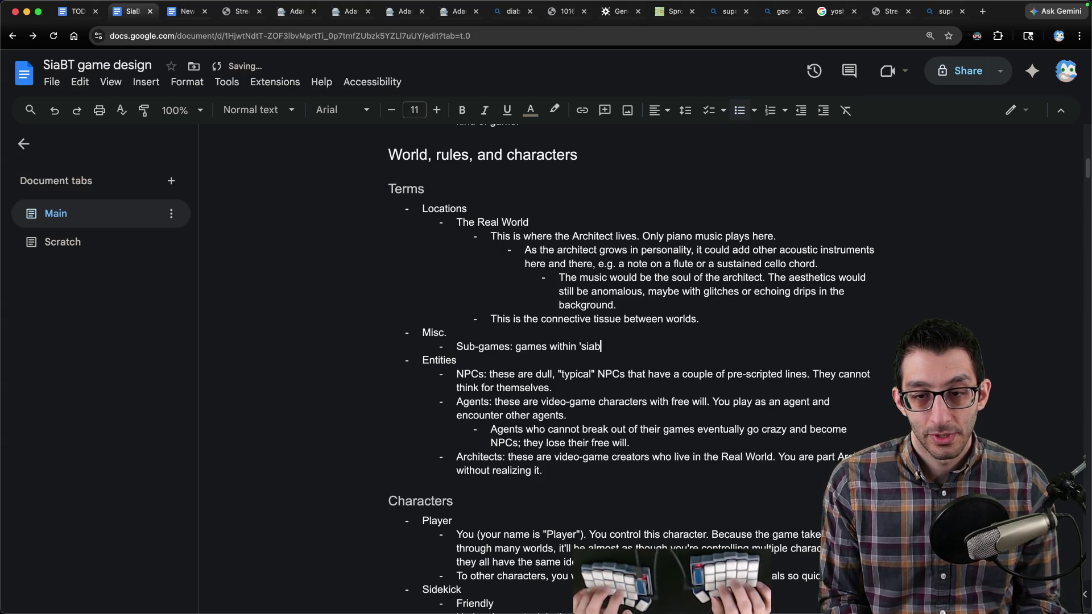
{"action": "type", "text": " that Player experien"}
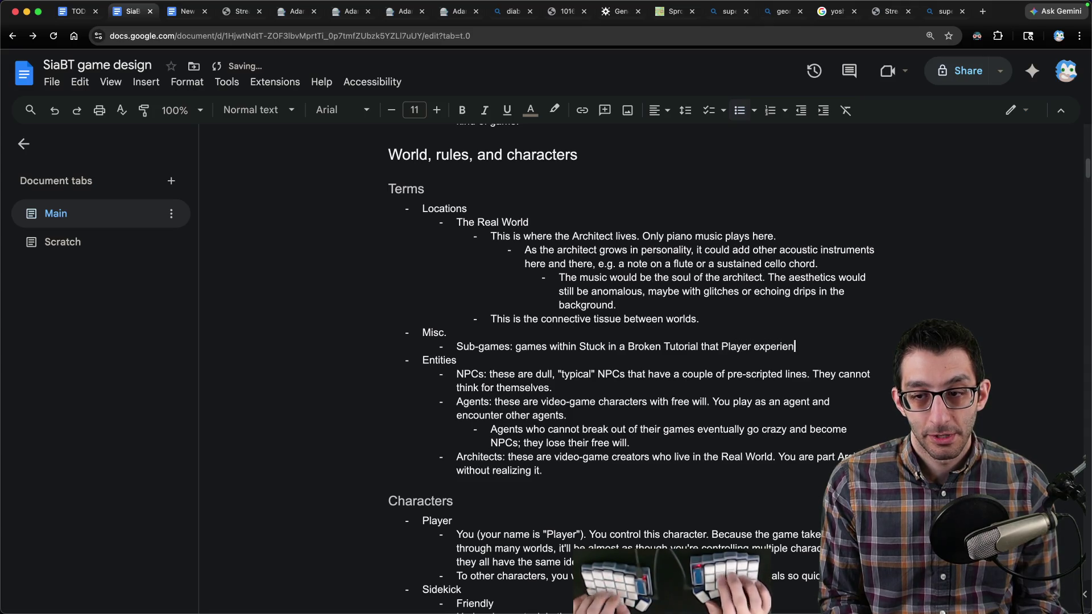
{"action": "type", "text": "part of the Real"}
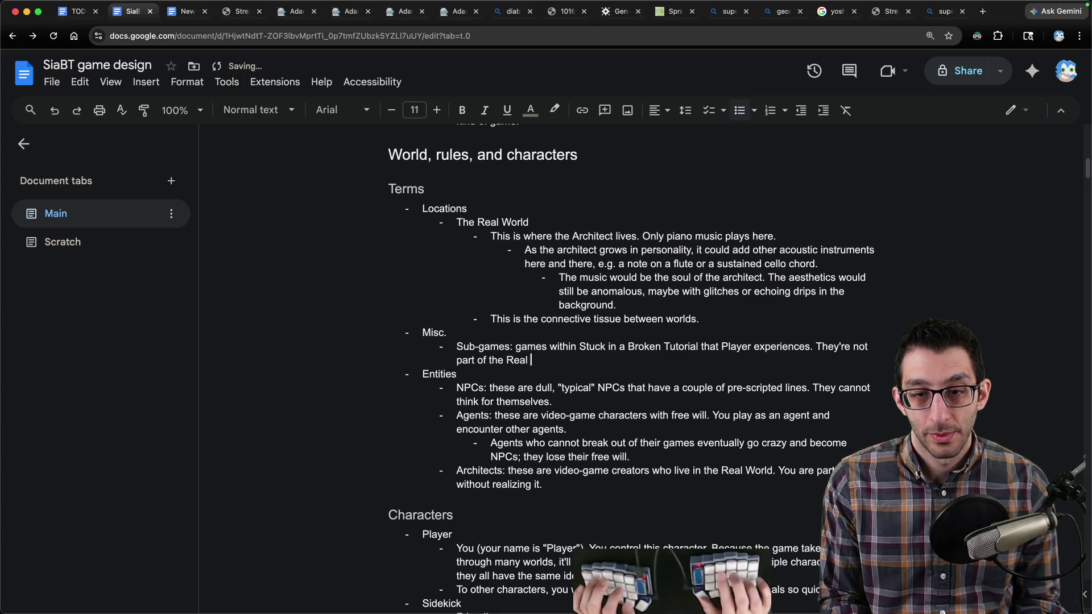
{"action": "type", "text": "World"}
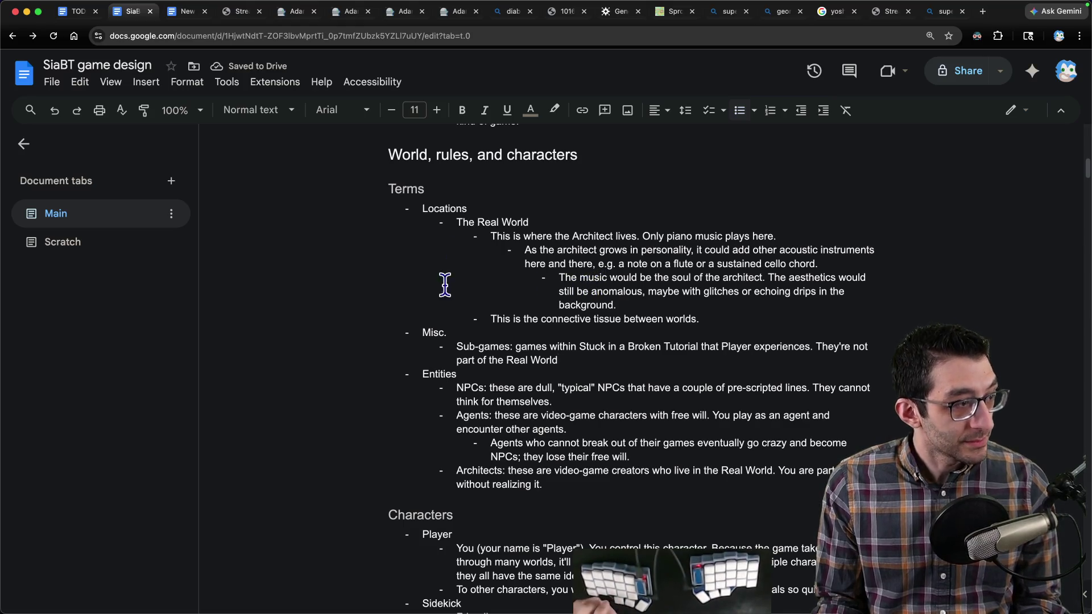
{"action": "scroll", "coordinate": [488, 299], "scroll_direction": "down", "scroll_amount": 1}
{"action": "key", "text": "ctrl+Tab"}
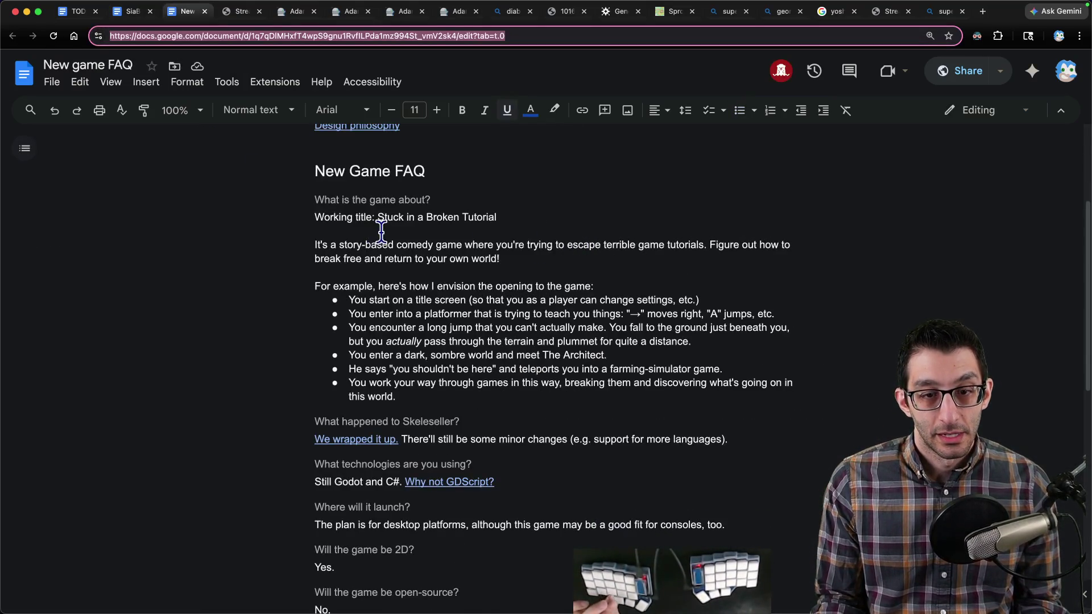
Step: Back in the design doc's Scratch tab, add blank lines above the backtracking conclusions
{"action": "key", "text": "ctrl+shift+Tab"}
{"action": "left_click", "coordinate": [59, 242]}
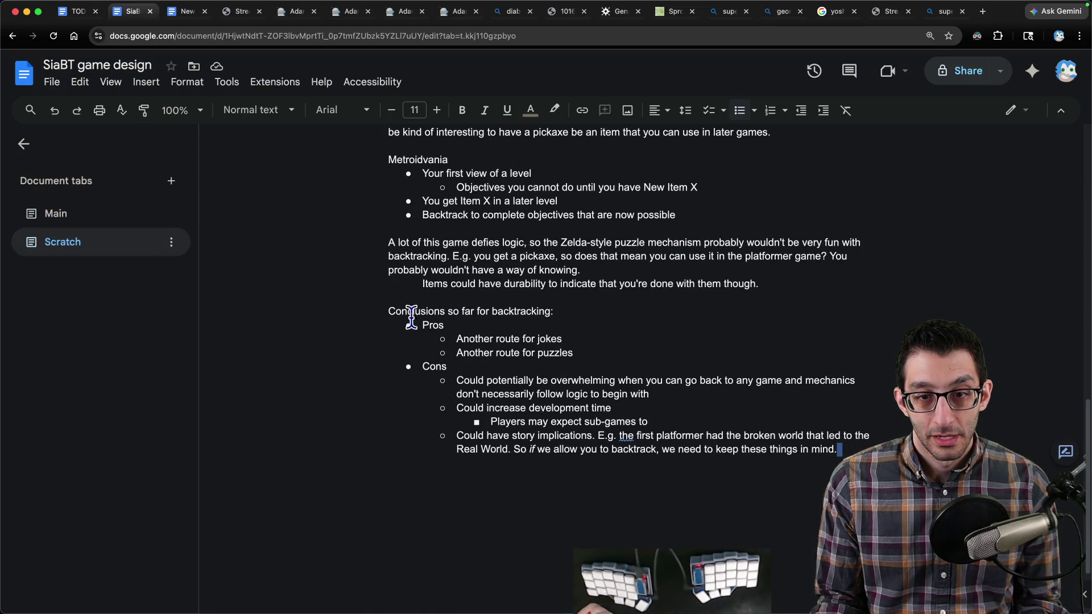
{"action": "left_click_drag", "start_coordinate": [366, 322], "coordinate": [816, 526]}
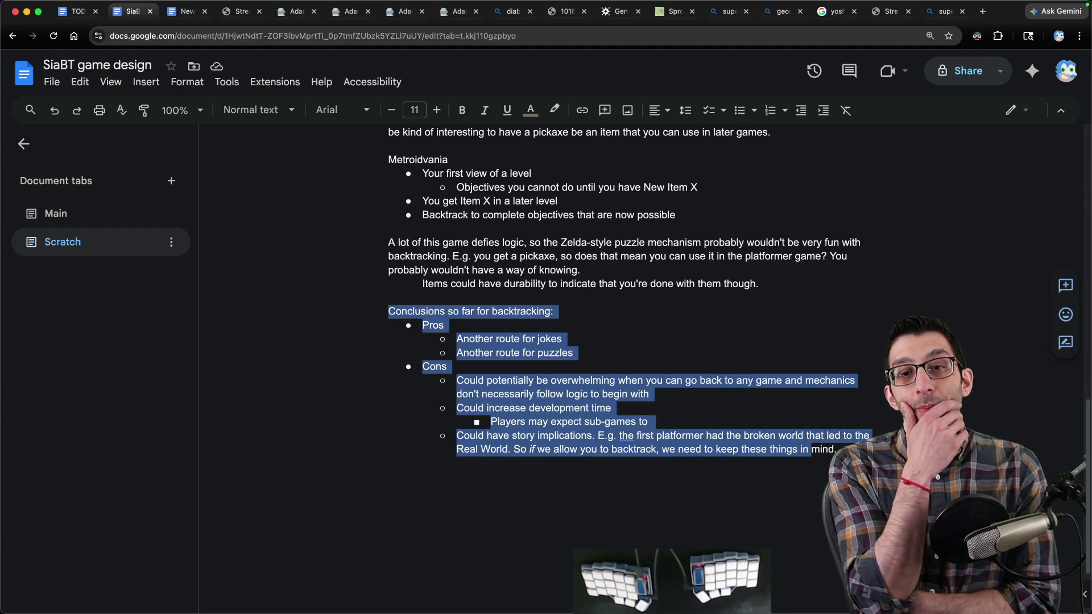
{"action": "scroll", "coordinate": [779, 492], "scroll_direction": "up", "scroll_amount": 3}
{"action": "scroll", "coordinate": [782, 480], "scroll_direction": "down", "scroll_amount": 5}
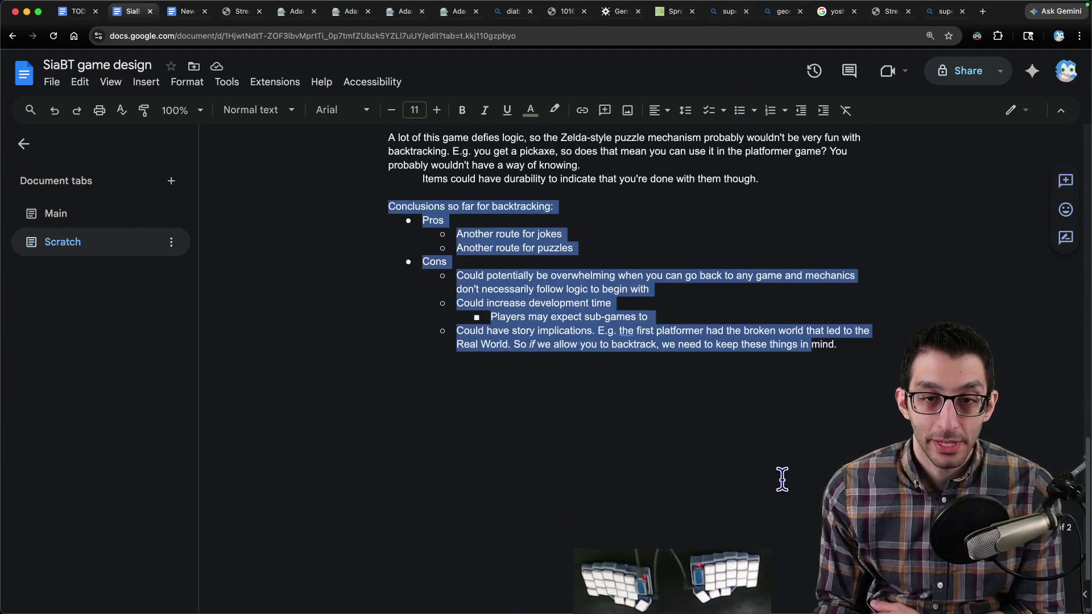
{"action": "left_click", "coordinate": [818, 463]}
{"action": "left_click", "coordinate": [388, 192]}
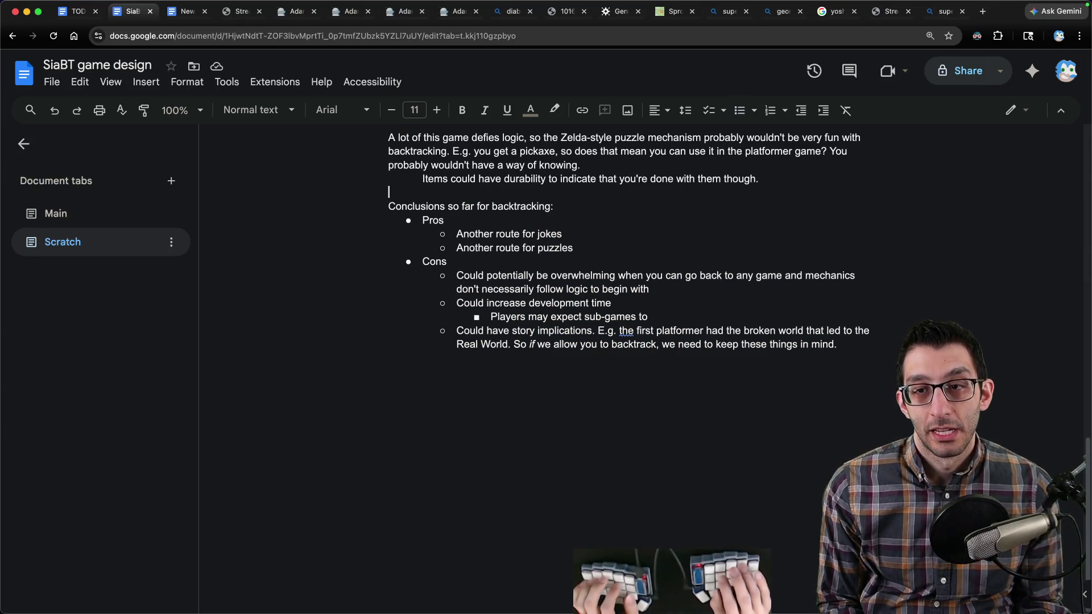
{"action": "key", "text": "Return"}
{"action": "key", "text": "Return"}
Step: Write 'Platformer' and 'Farming simulator' on separate lines above the conclusions, then select Platformer
{"action": "scroll", "coordinate": [836, 420], "scroll_direction": "up", "scroll_amount": 4}
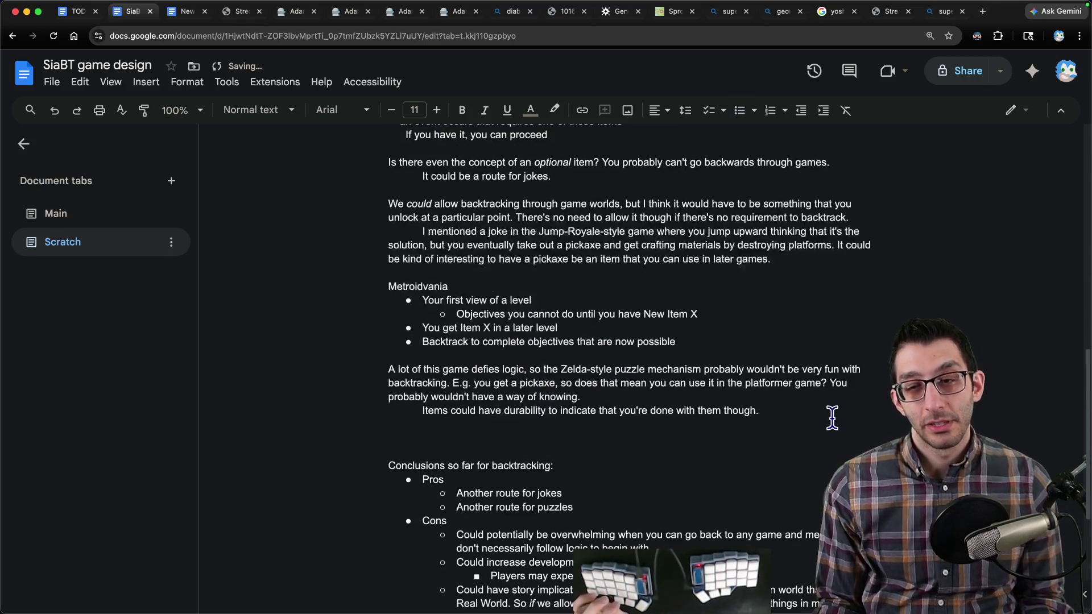
{"action": "scroll", "coordinate": [813, 412], "scroll_direction": "down", "scroll_amount": 1}
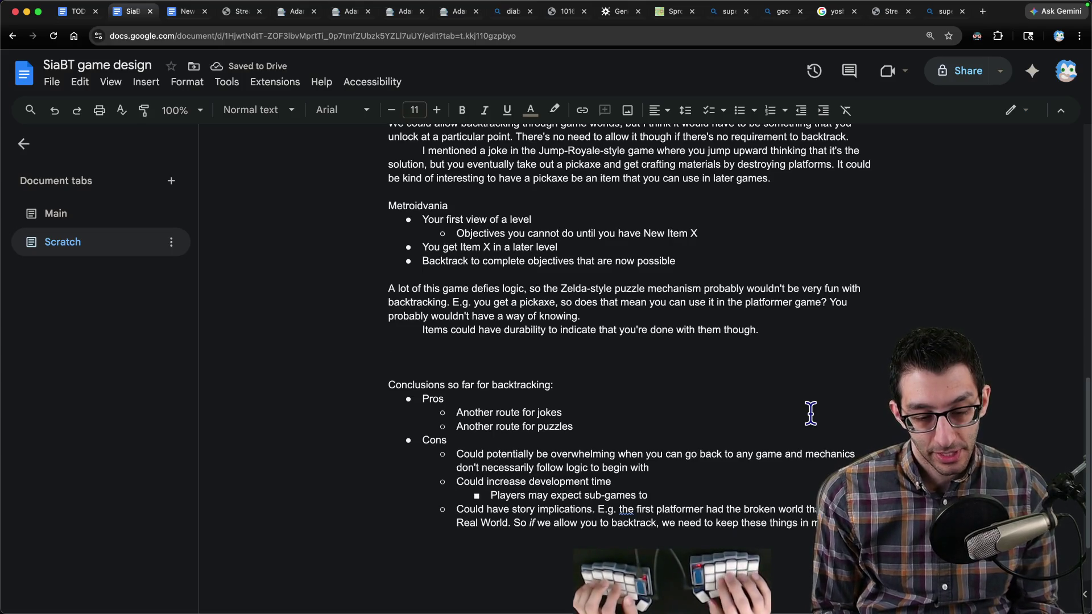
{"action": "type", "text": "Platformer"}
{"action": "key", "text": "Return"}
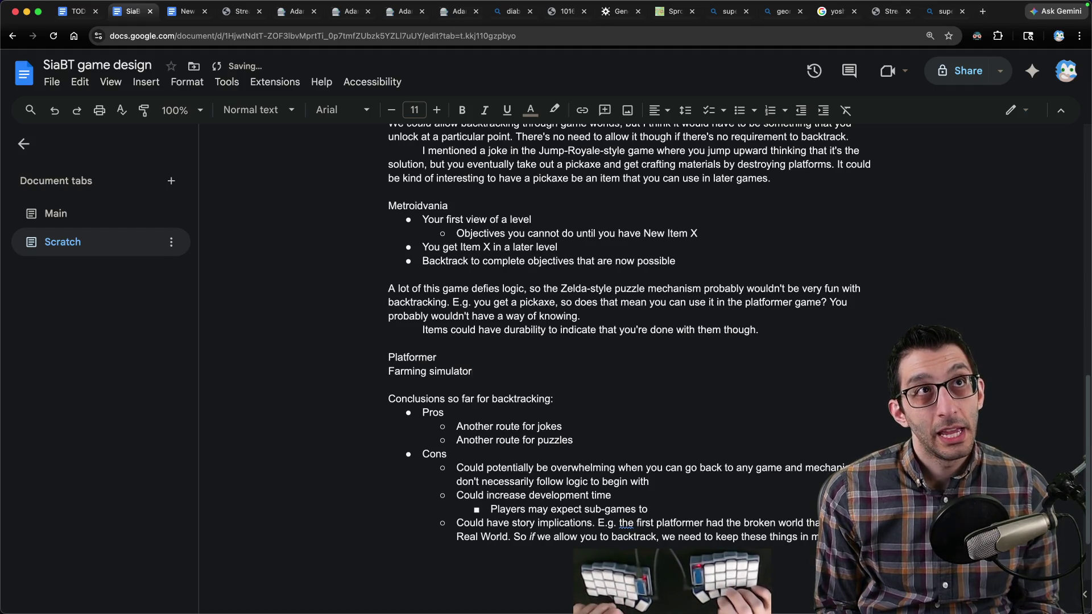
{"action": "key", "text": "super+shift+Left"}
{"action": "key", "text": "alt+shift+Right"}
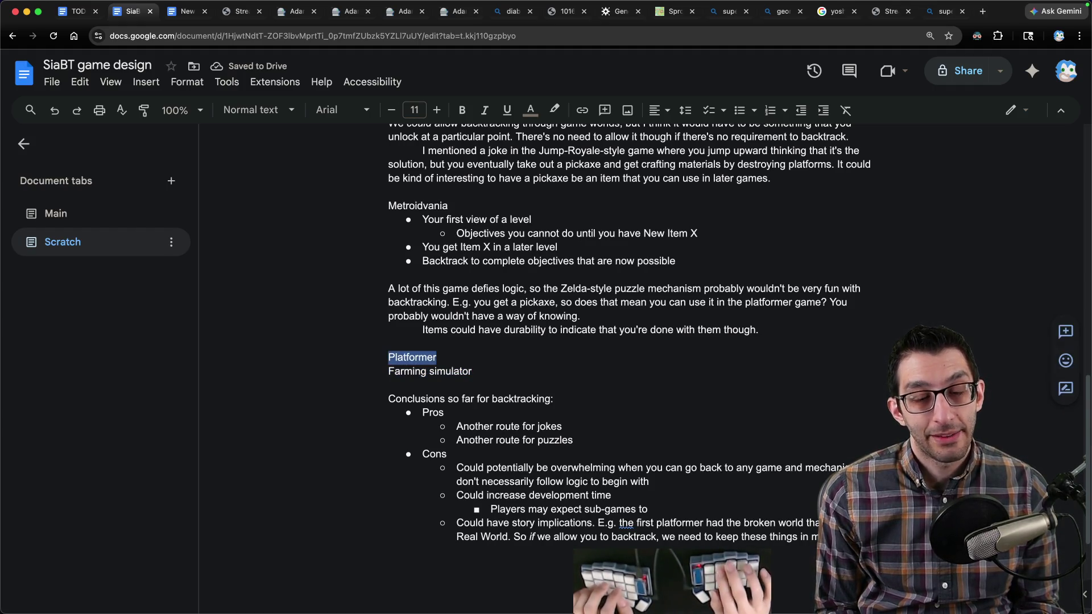
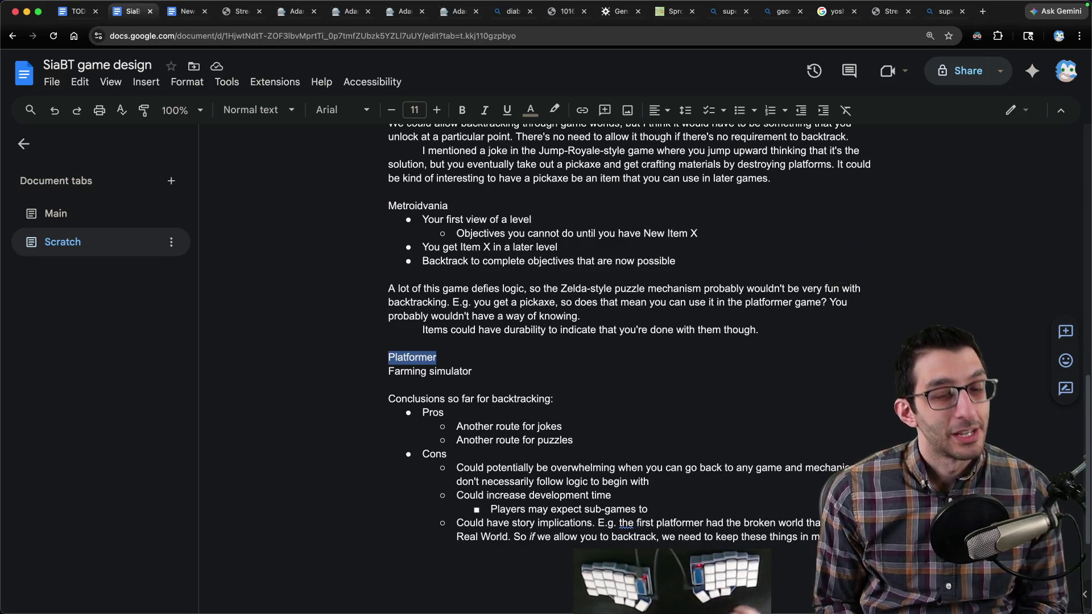
Step: Duplicate the design doc into a second browser tab and find 'polish' in its Main tab
{"action": "middle_click", "coordinate": [53, 35]}
{"action": "left_click_drag", "start_coordinate": [163, 16], "coordinate": [111, 10]}
{"action": "left_click", "coordinate": [96, 212]}
{"action": "key", "text": "ctrl+f"}
{"action": "type", "text": "polish"}
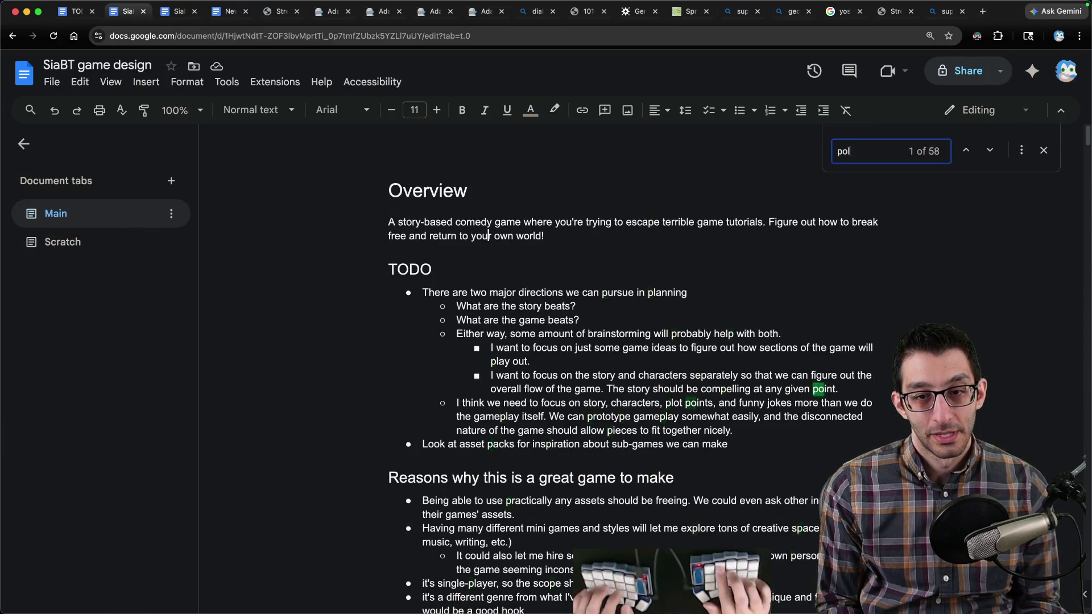
{"action": "key", "text": "Escape"}
Step: Add a sub-bullet: 'There's a diegetic reason why we *shouldn't* polish some games; the Architect'
{"action": "scroll", "coordinate": [739, 307], "scroll_direction": "down", "scroll_amount": 4}
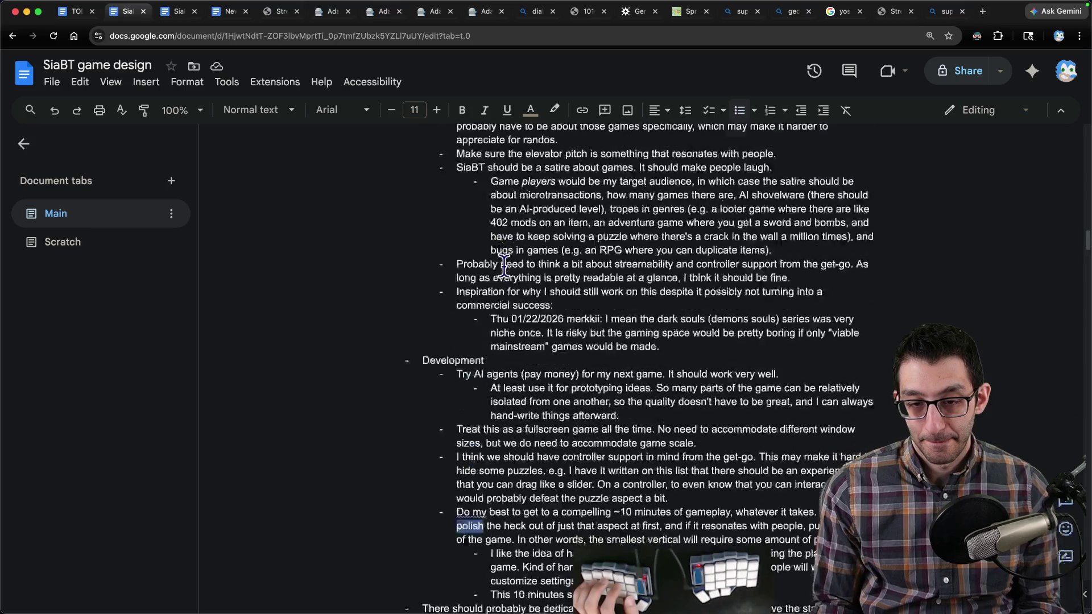
{"action": "key", "text": "Down"}
{"action": "key", "text": "Down"}
{"action": "key", "text": "Down"}
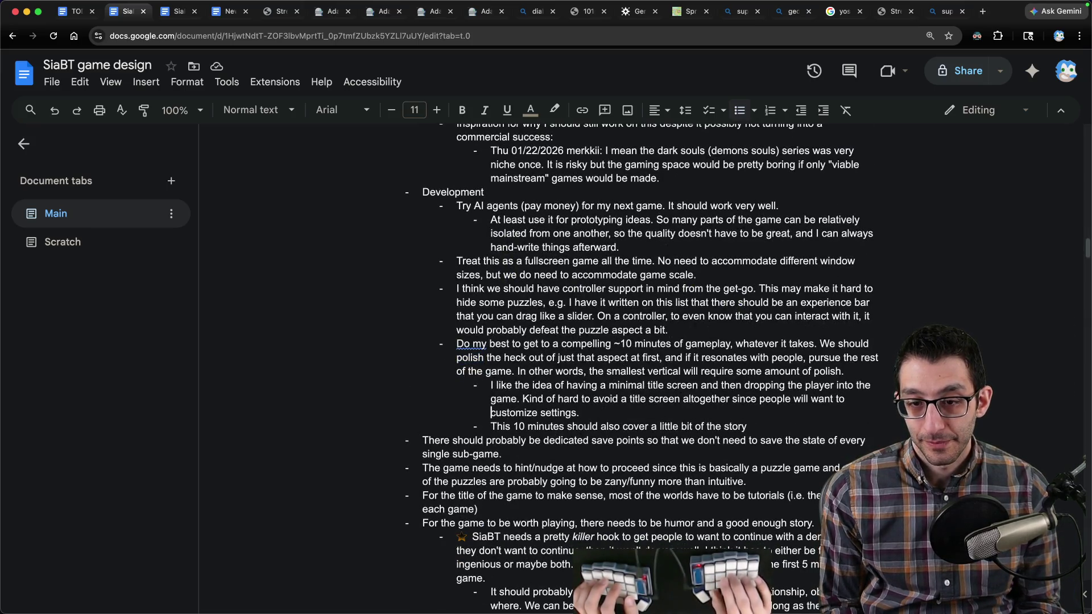
{"action": "key", "text": "End"}
{"action": "key", "text": "Return"}
{"action": "type", "text": "There's a diegetic re"}
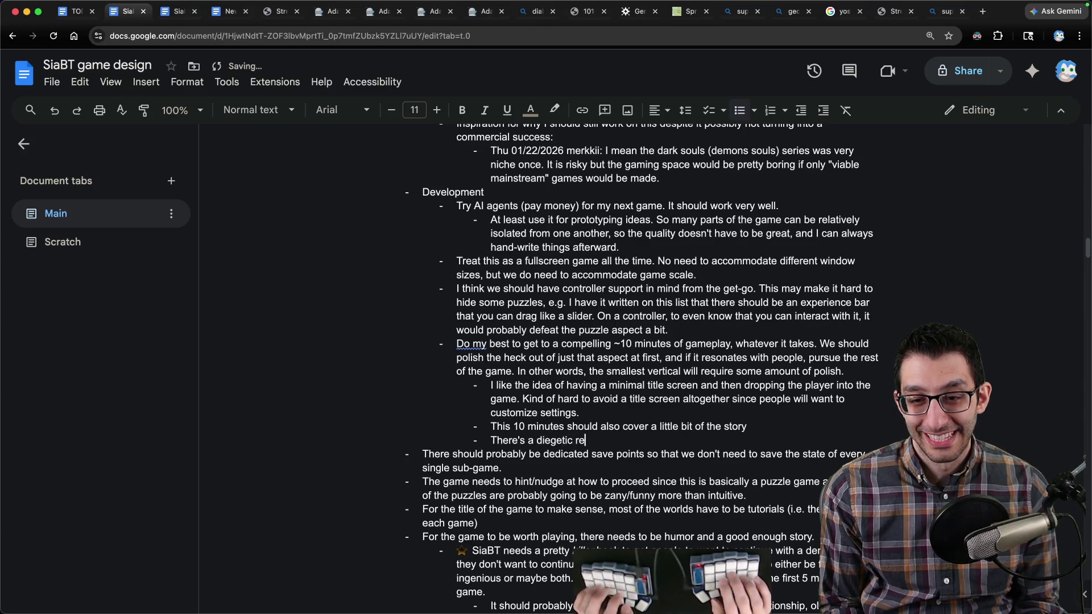
{"action": "type", "text": "ason why we"}
{"action": "key", "text": "ctrl+i"}
{"action": "type", "text": " shouldn't"}
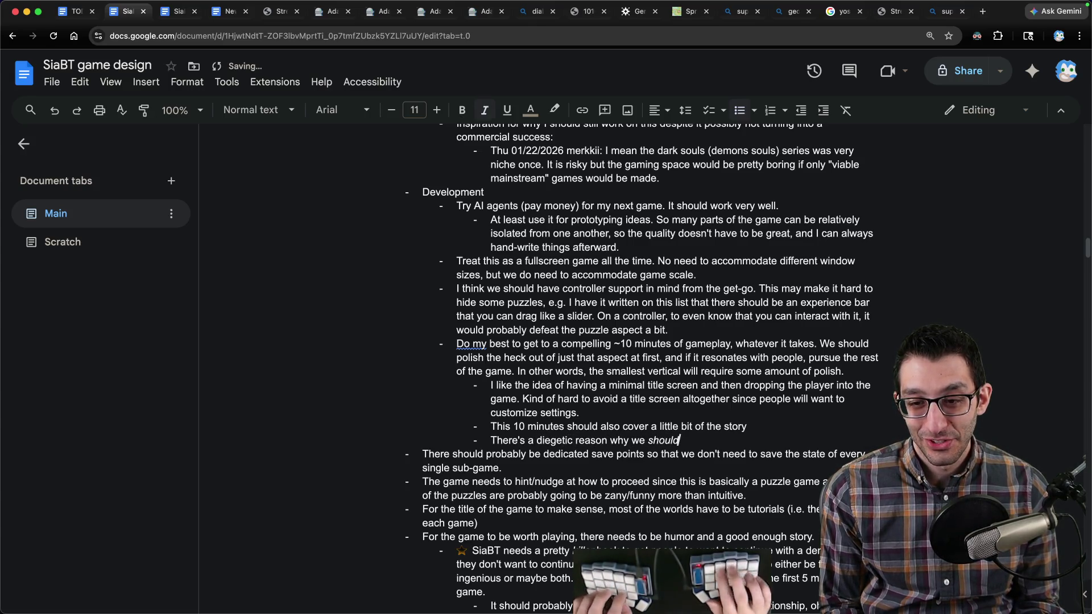
{"action": "key", "text": "ctrl+i"}
{"action": "type", "text": "polish some games; the Architect "}
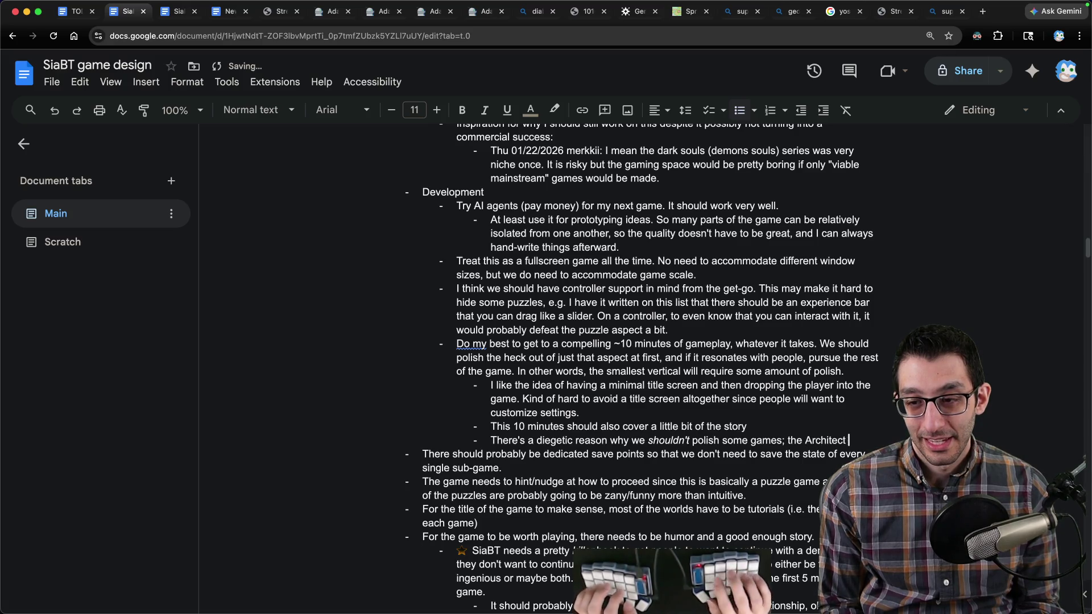
{"action": "type", "text": "just didn't finish a l"}
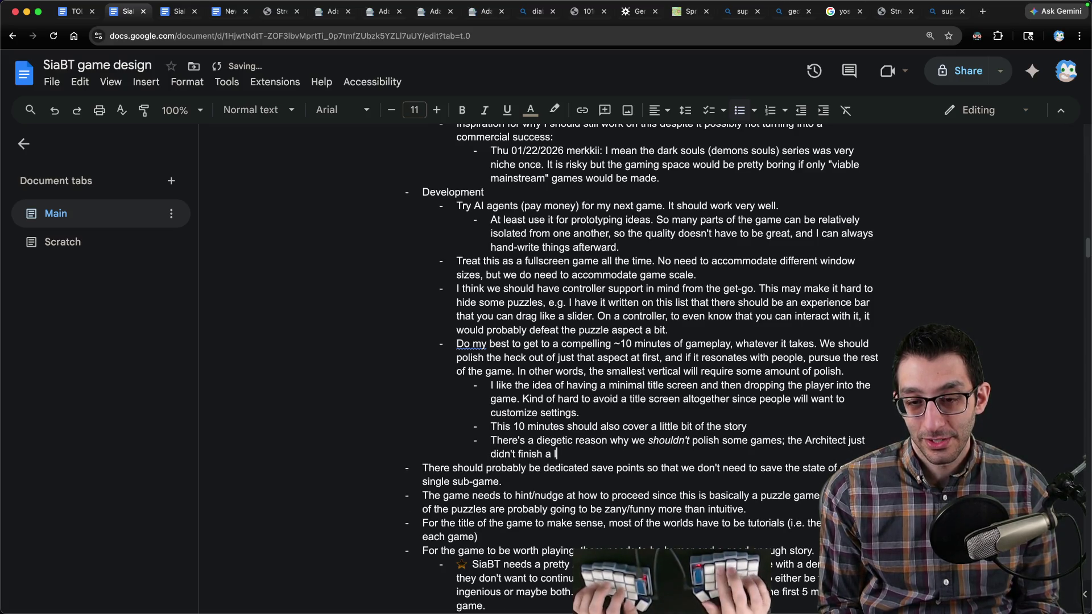
{"action": "type", "text": "ot of them."}
Step: Under Platformer, add the indented note 'You come back here with double-jump and can reach literal new heights.'
{"action": "key", "text": "ctrl+Tab"}
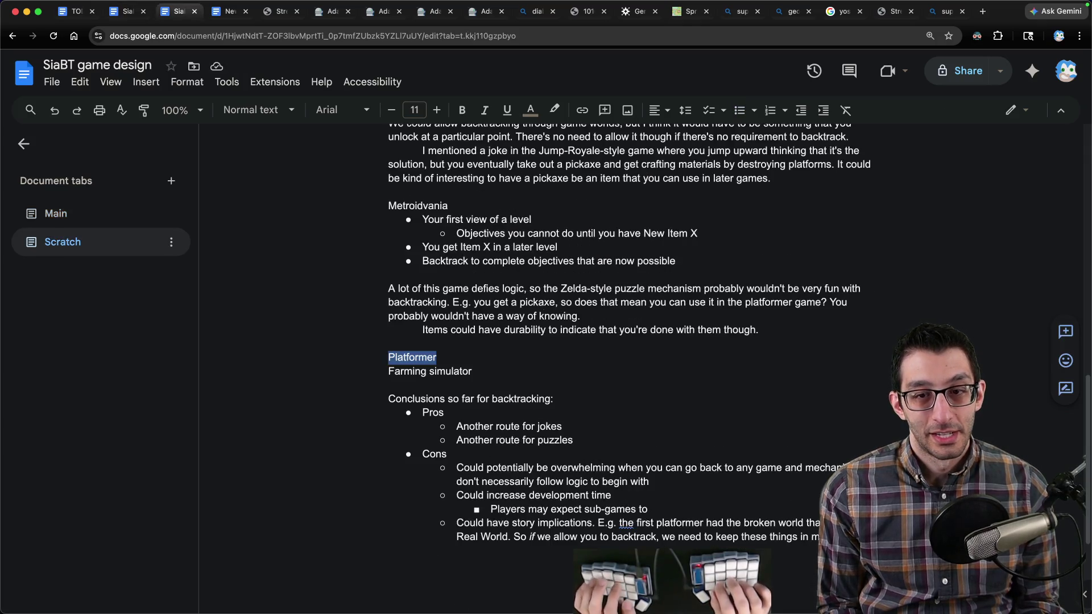
{"action": "left_click", "coordinate": [512, 353]}
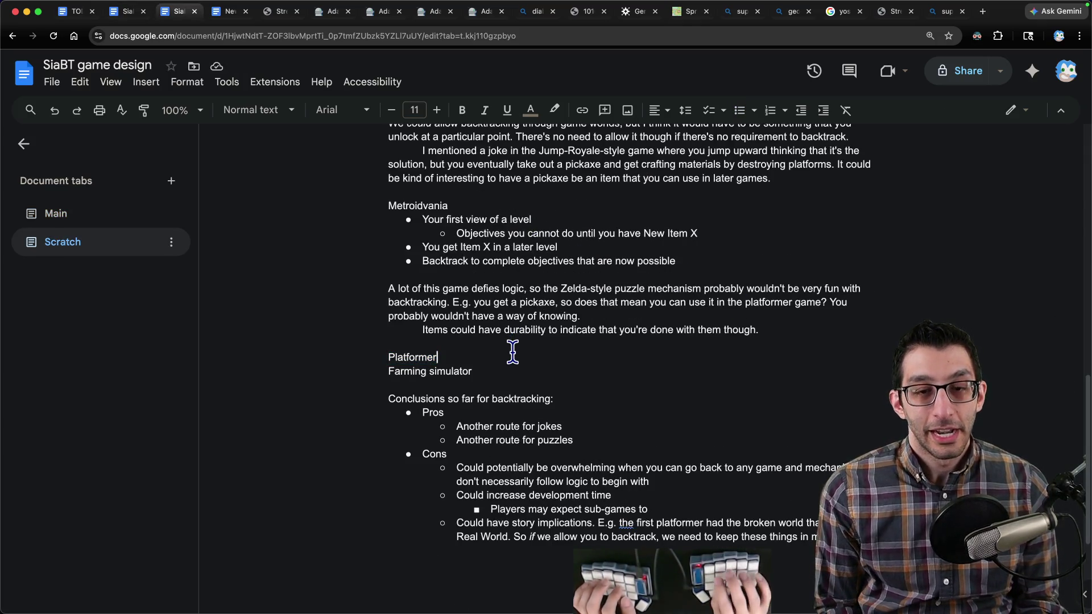
{"action": "key", "text": "alt+shift+Left"}
{"action": "key", "text": "Right"}
{"action": "key", "text": "Return"}
{"action": "key", "text": "Tab"}
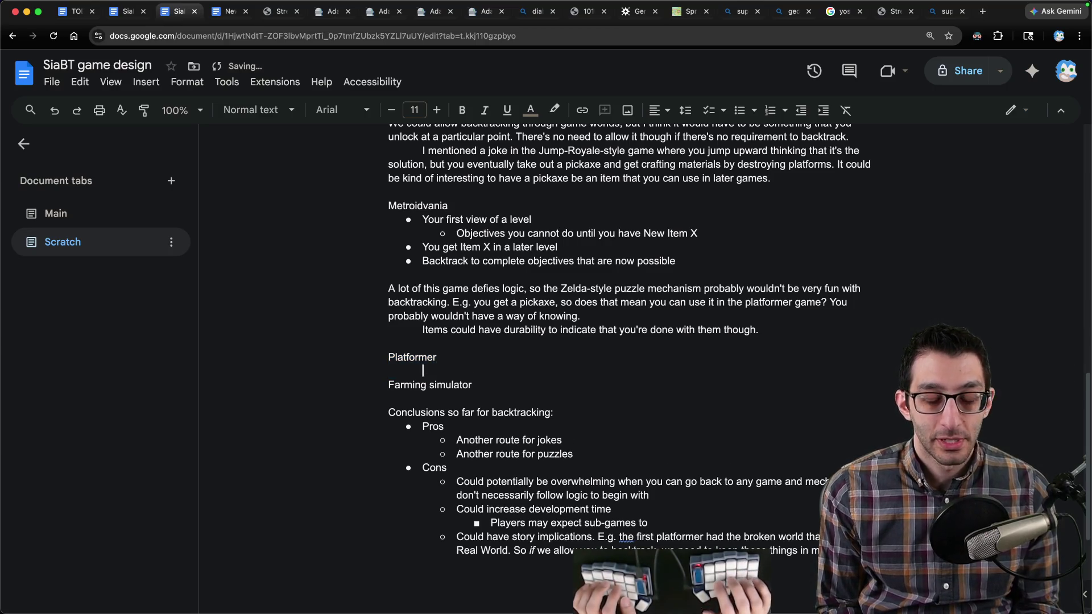
{"action": "type", "text": "You come ba"}
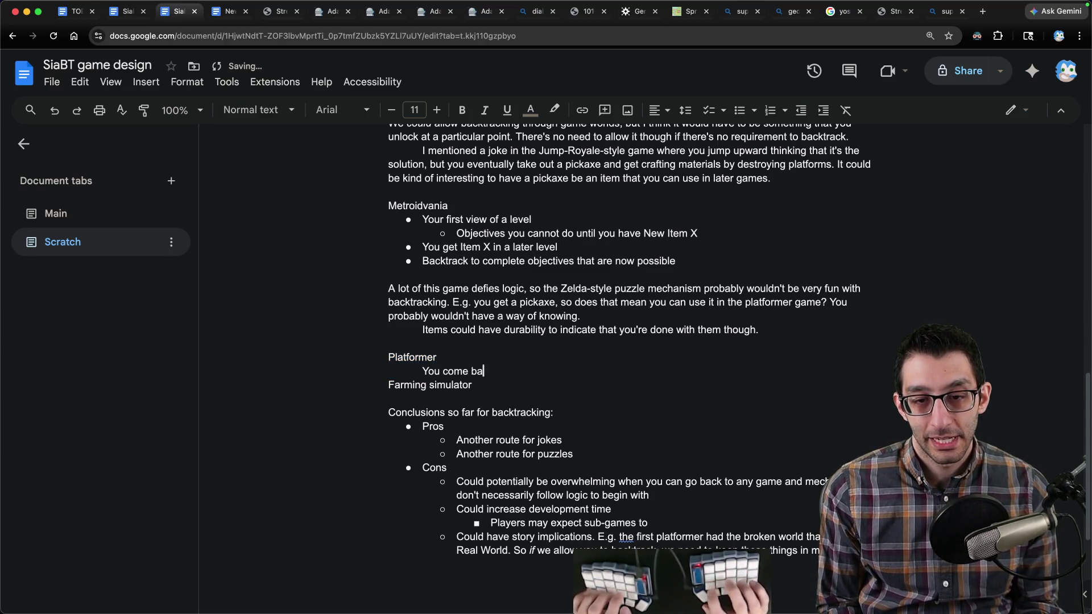
{"action": "type", "text": "ck here with double-"}
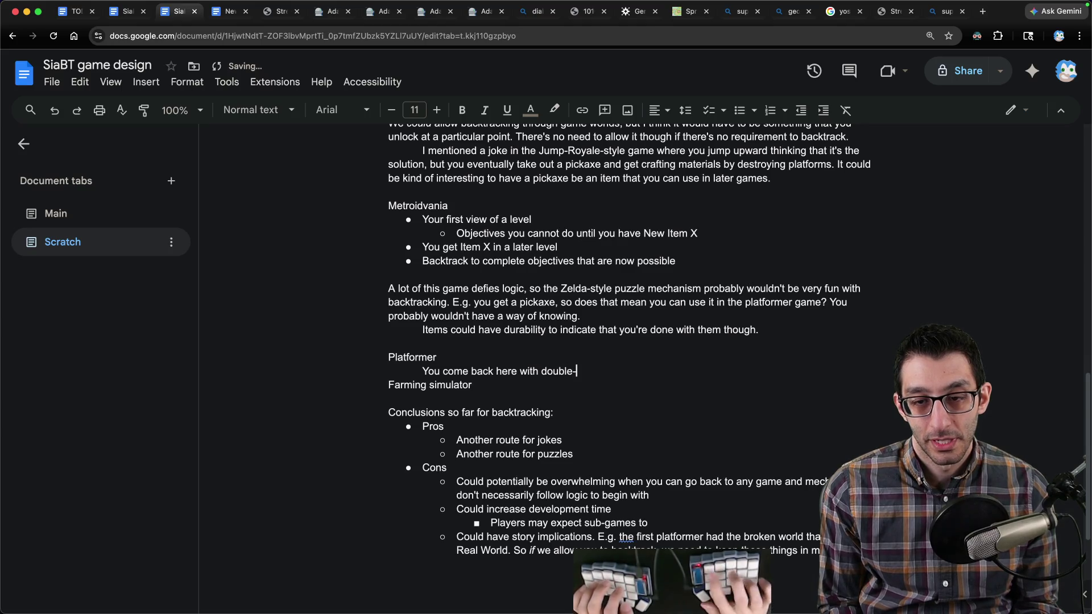
{"action": "type", "text": "jump and can reach l"}
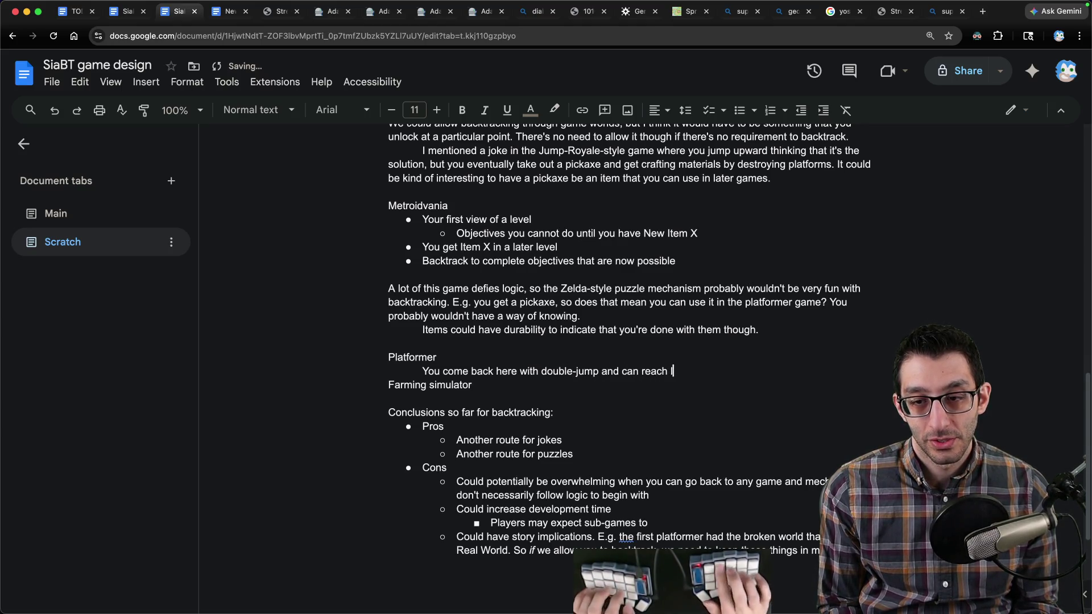
{"action": "type", "text": "iteral new heights."}
Step: Under Farming simulator, add the indented note 'Would you expect something to be in the farming simulator?'
{"action": "key", "text": "Down"}
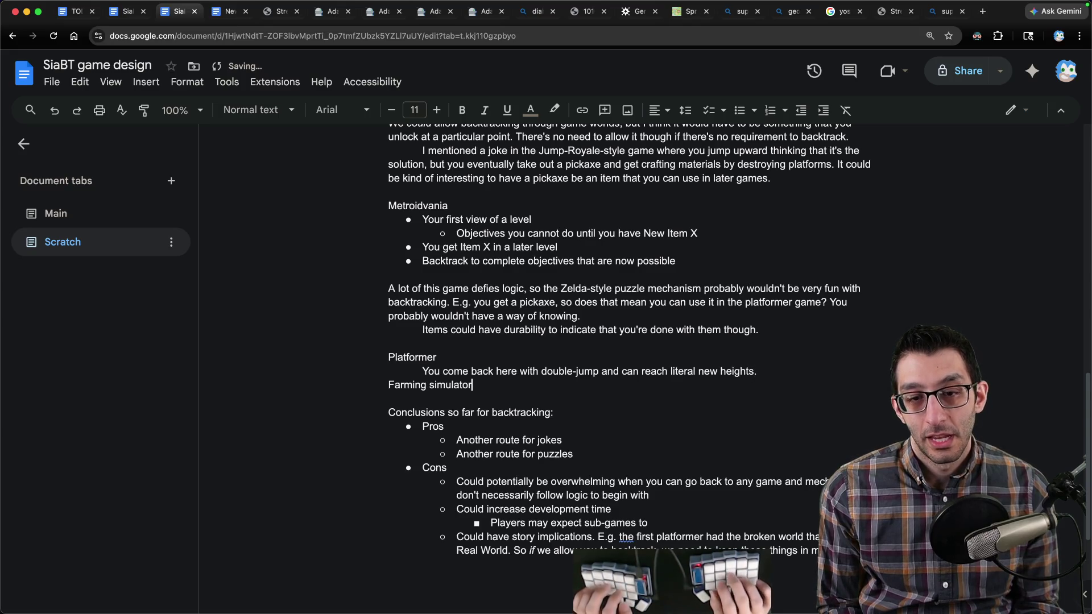
{"action": "key", "text": "Return"}
{"action": "key", "text": "Tab"}
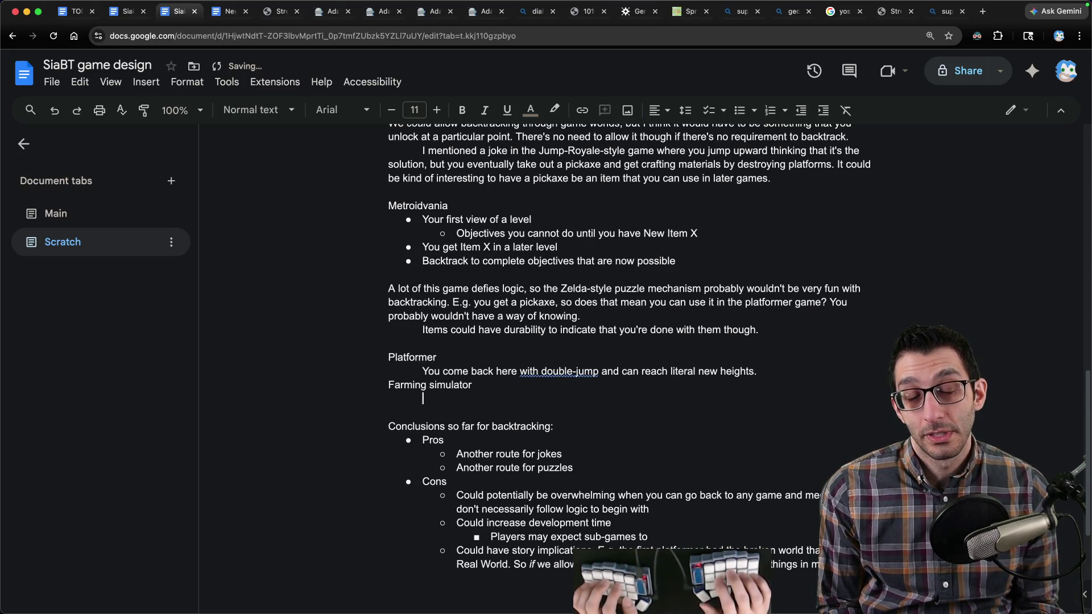
{"action": "type", "text": "Would you expect something to be in the f"}
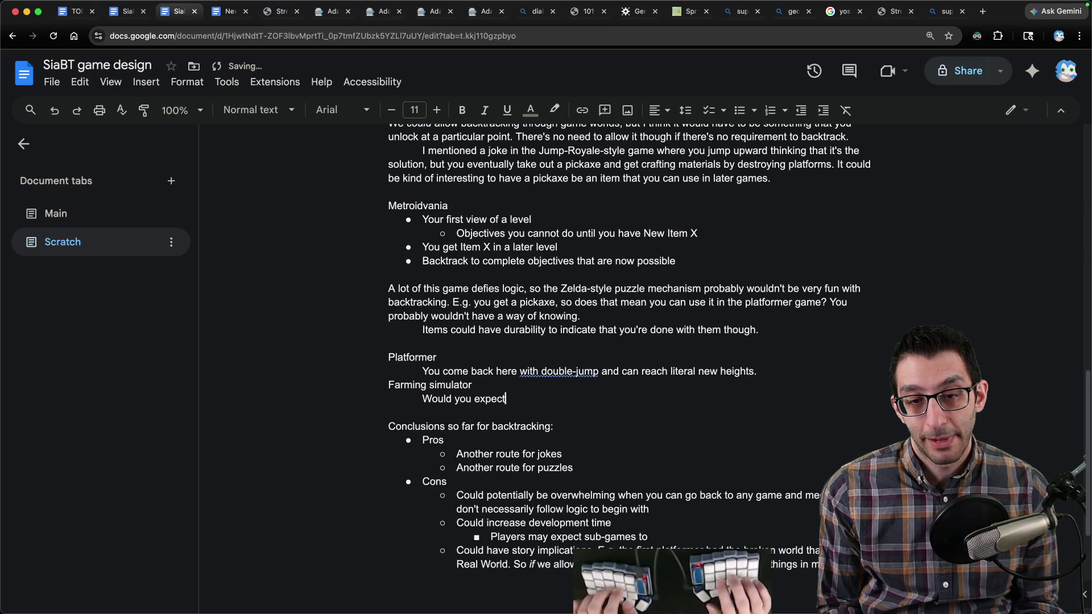
{"action": "type", "text": "arming "}
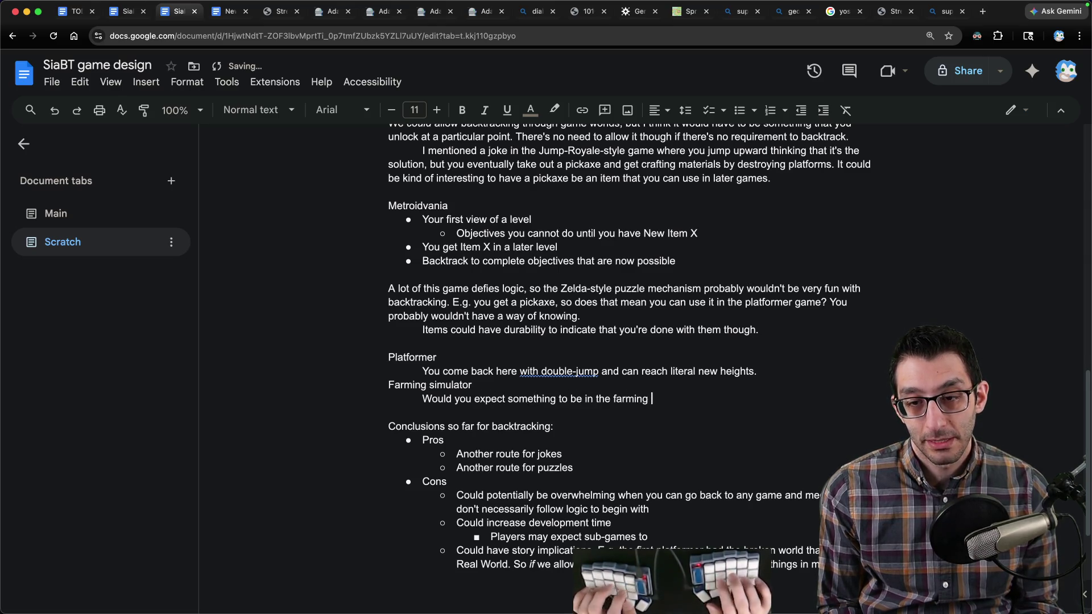
{"action": "type", "text": "simulator?"}
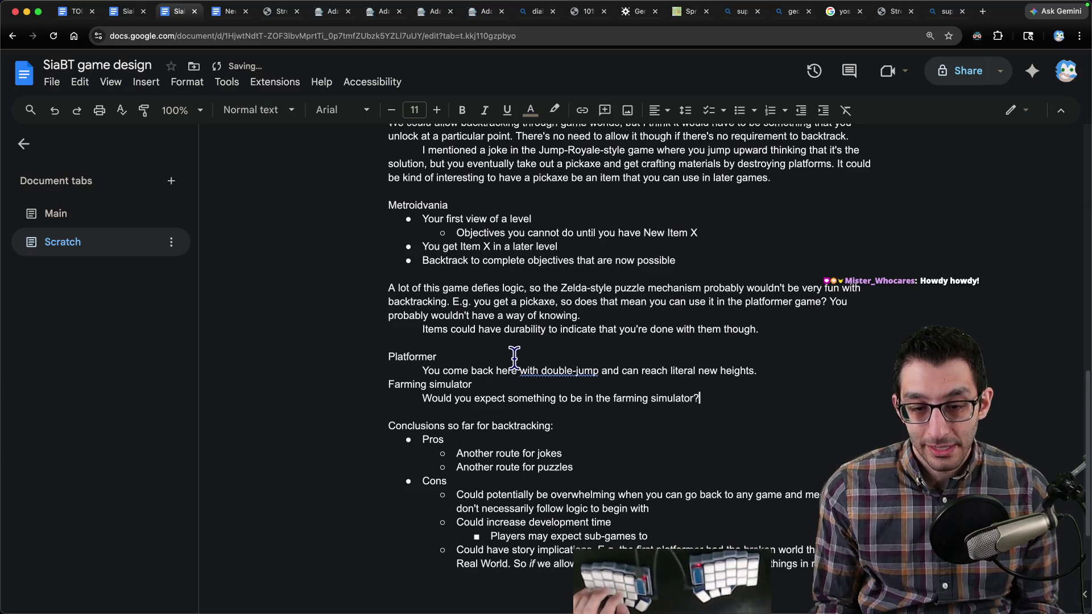
{"action": "scroll", "coordinate": [591, 410], "scroll_direction": "down", "scroll_amount": 3}
{"action": "left_click", "coordinate": [642, 426]}
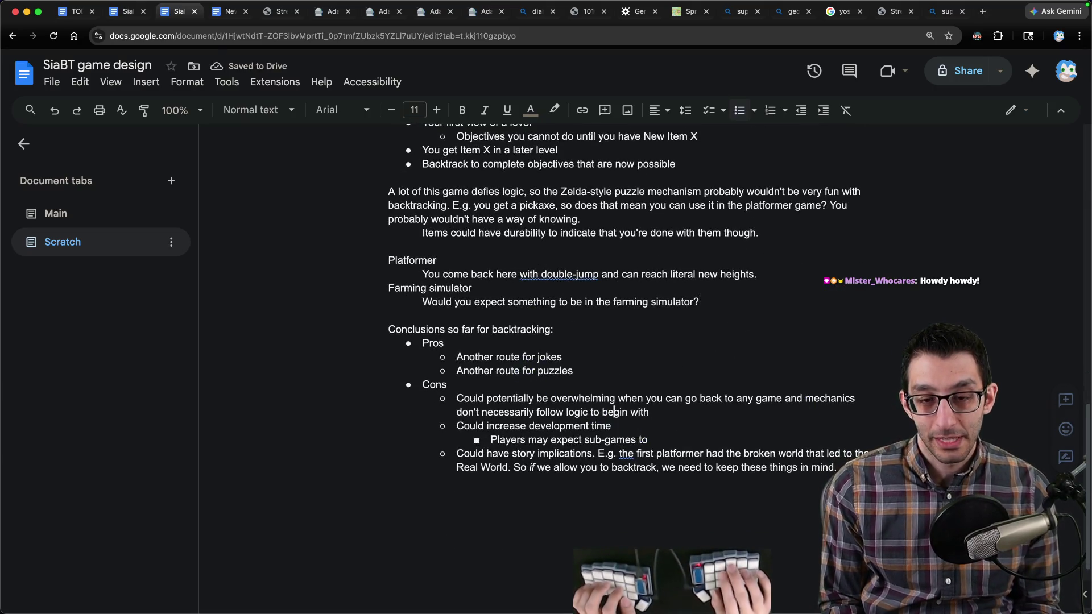
Step: Add a Neutral heading with the point 'Could increase or decrease development time depending on how you look at'
{"action": "left_click", "coordinate": [422, 384]}
{"action": "key", "text": "Return"}
{"action": "key", "text": "Up"}
{"action": "type", "text": "Ne"}
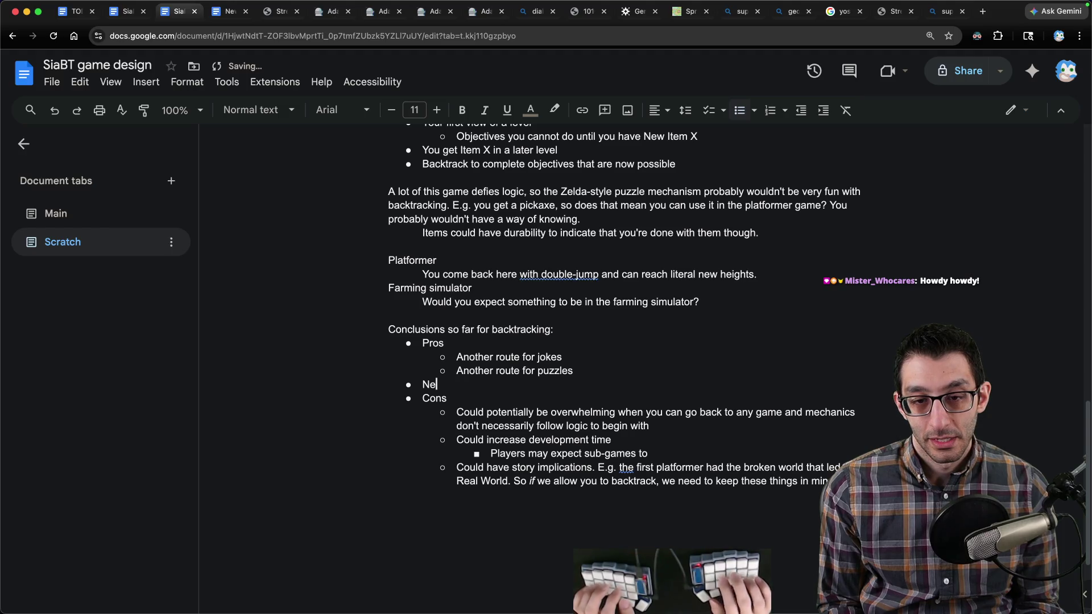
{"action": "type", "text": "utral"}
{"action": "key", "text": "Return"}
{"action": "key", "text": "Tab"}
{"action": "type", "text": "Could increase or decrease de"}
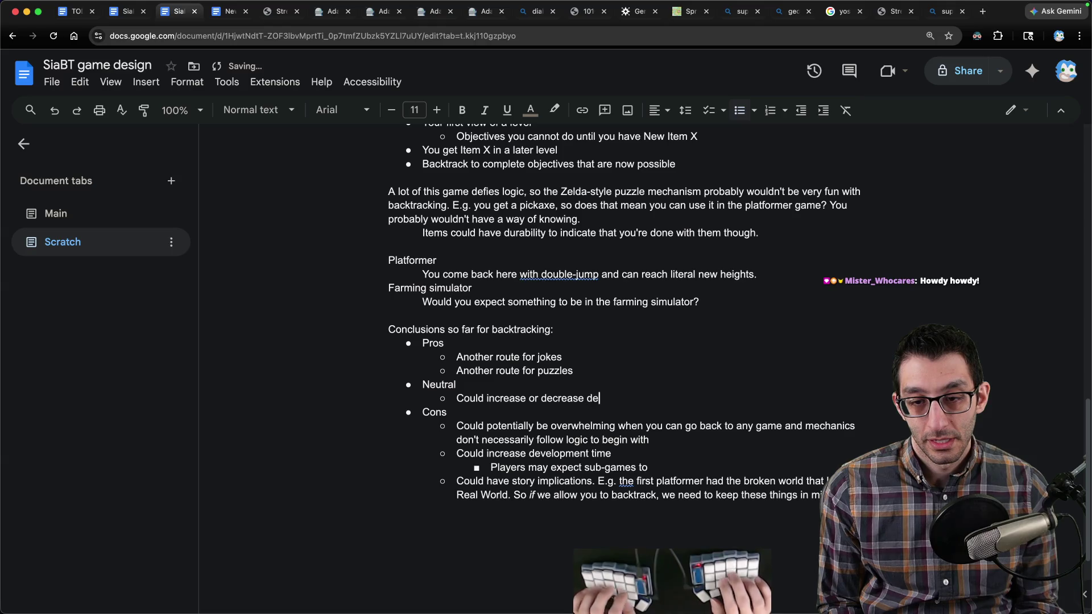
{"action": "type", "text": "velopment time depending "}
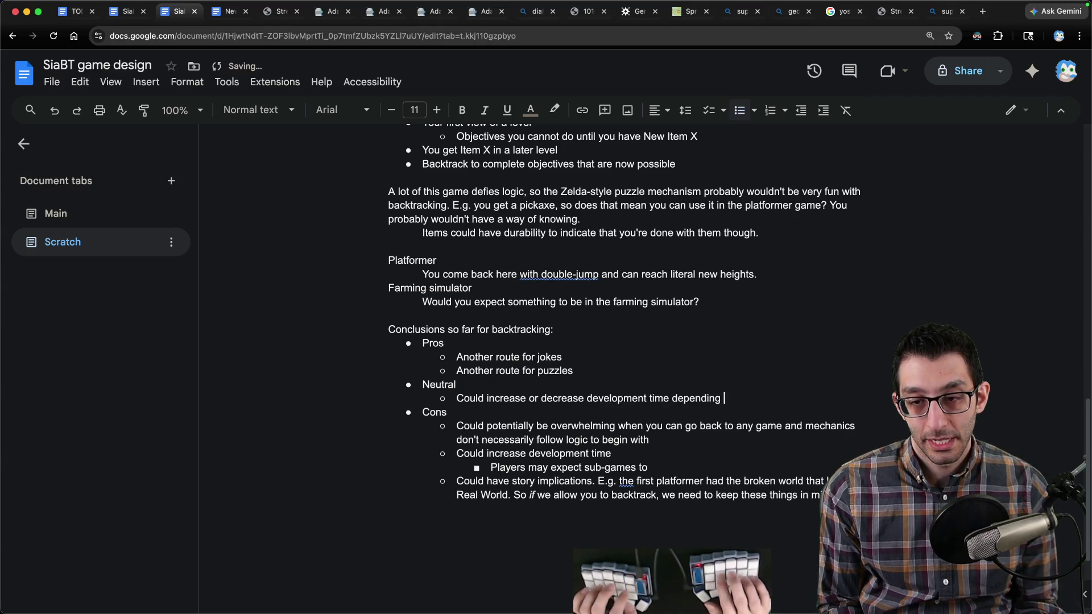
{"action": "type", "text": "on how you look at"}
Step: Nest a Pro sub-point under the development-time item, beginning a 'Players may expect' note
{"action": "key", "text": "Return"}
{"action": "key", "text": "Tab"}
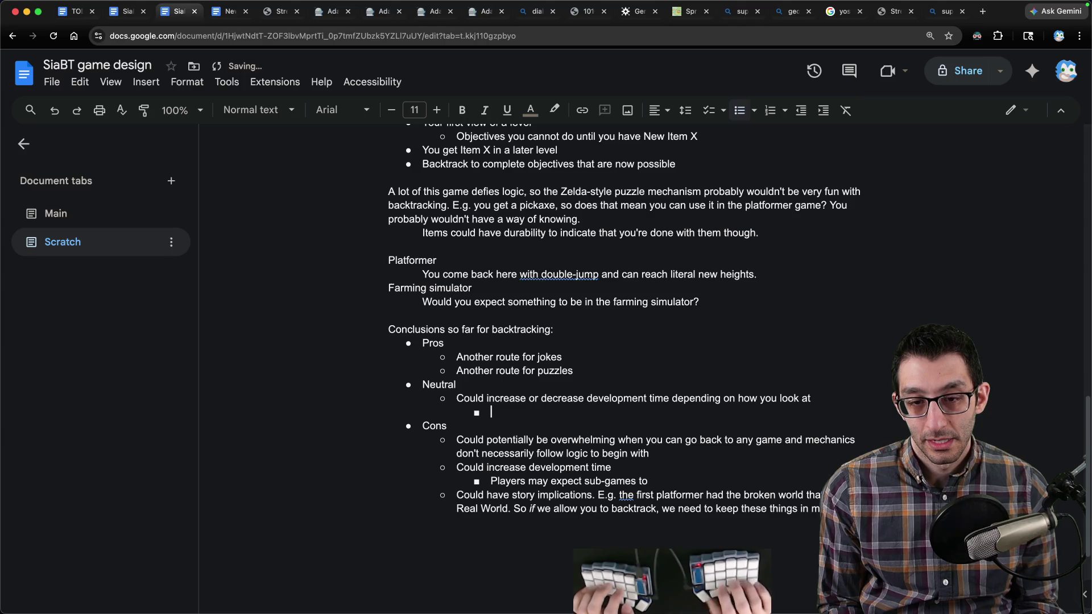
{"action": "type", "text": "Pro"}
{"action": "key", "text": "Return"}
{"action": "key", "text": "Tab"}
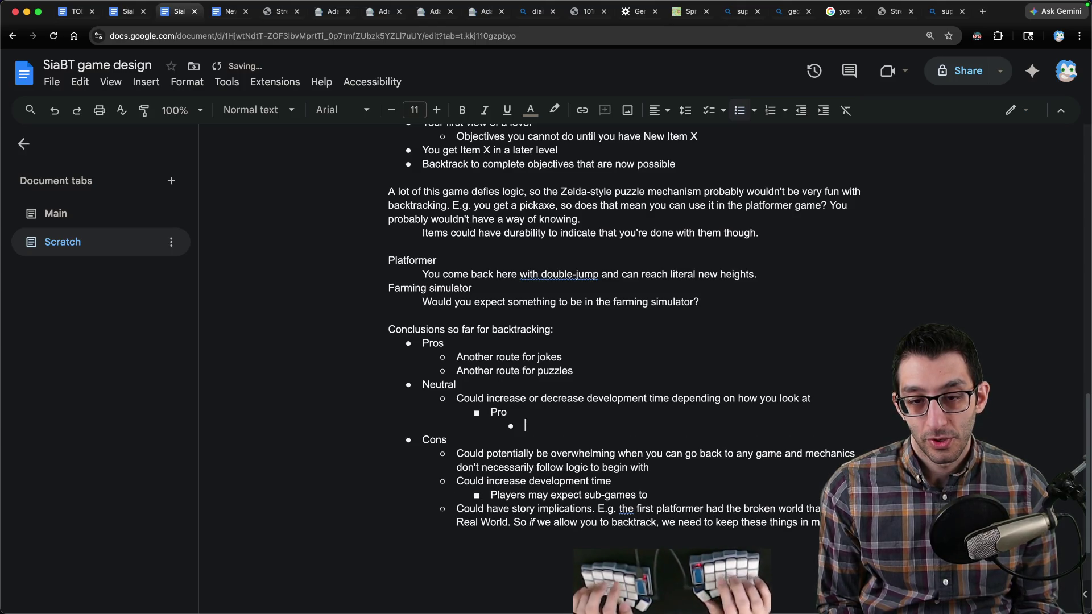
{"action": "type", "text": "Players may expect you"}
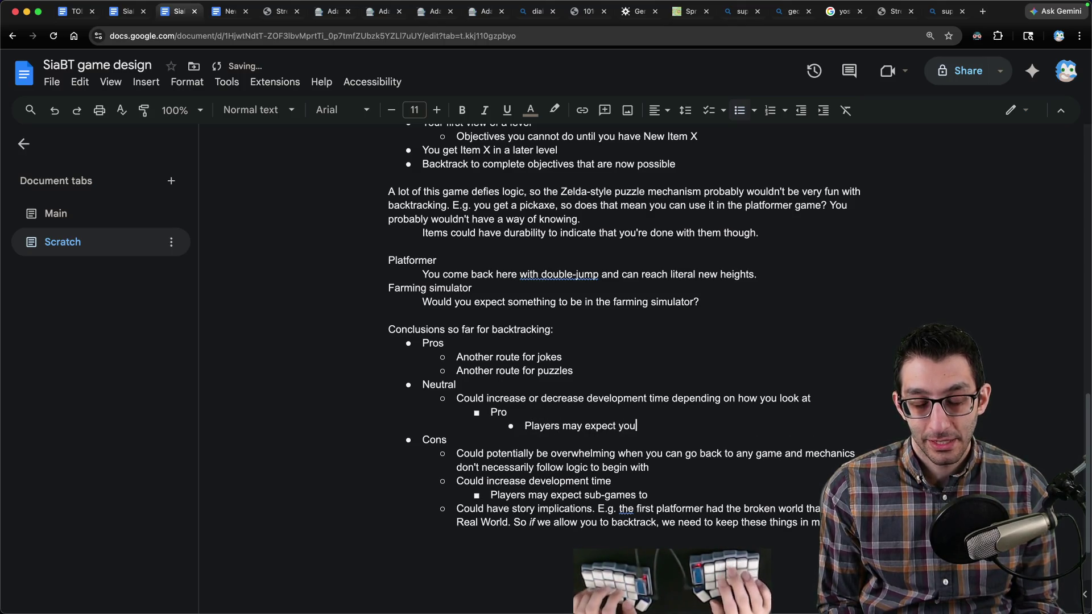
Step: Add a Con sub-point and finish its note: 'Players may expect EVERY game to be worth going back'
{"action": "key", "text": "Up"}
{"action": "key", "text": "Return"}
{"action": "type", "text": "Con"}
{"action": "key", "text": "Down"}
{"action": "key", "text": "Home"}
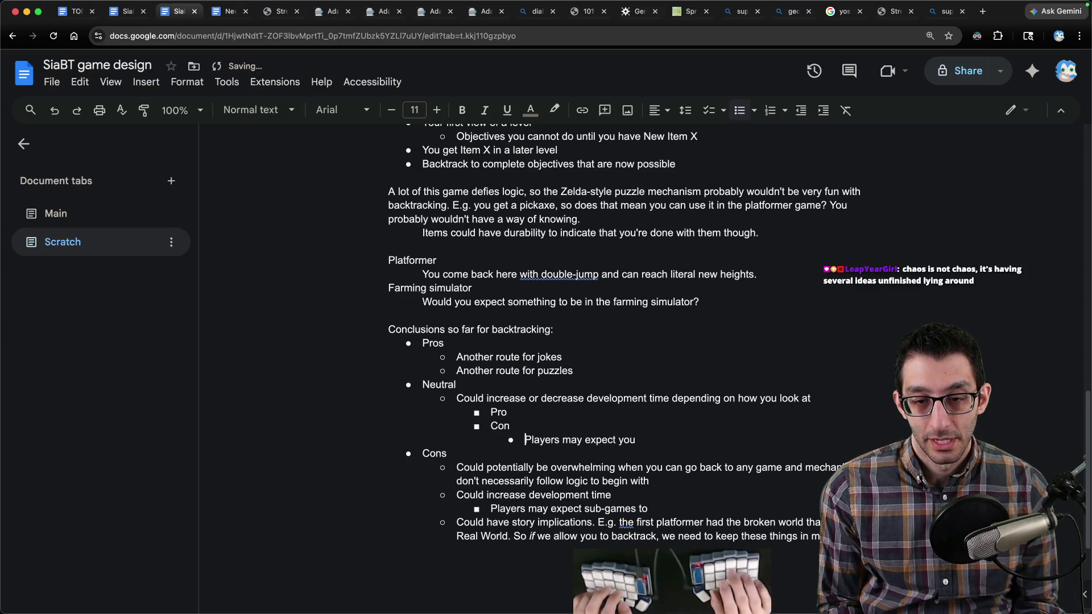
{"action": "key", "text": "BackSpace"}
{"action": "key", "text": "BackSpace"}
{"action": "key", "text": "BackSpace"}
{"action": "type", "text": "EVERY game to be worth g"}
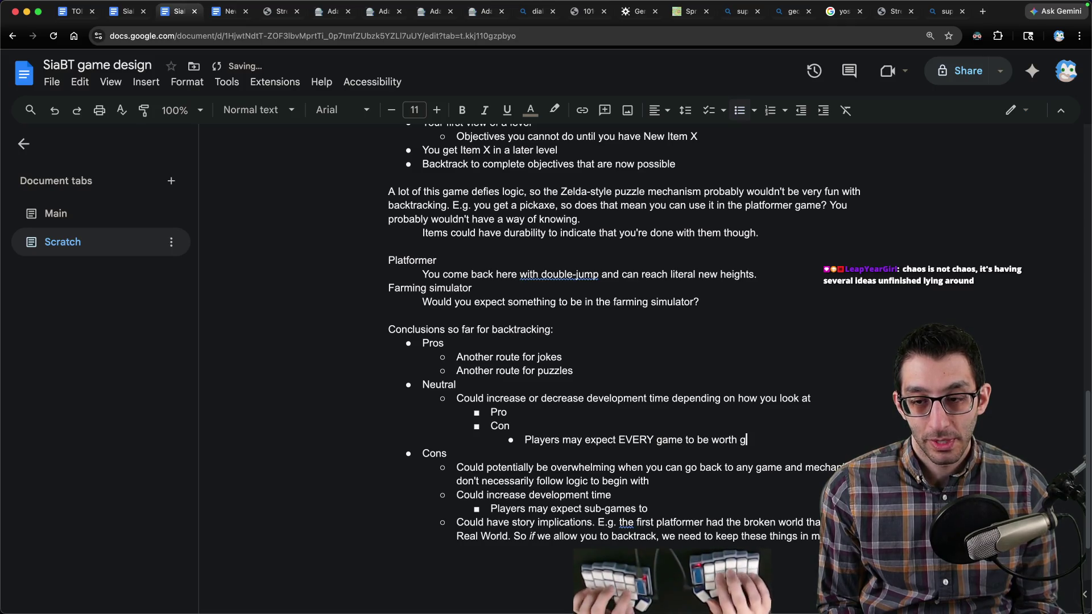
{"action": "type", "text": "oing back to"}
Step: Delete the duplicated development-time lines under Cons
{"action": "left_click", "coordinate": [649, 481]}
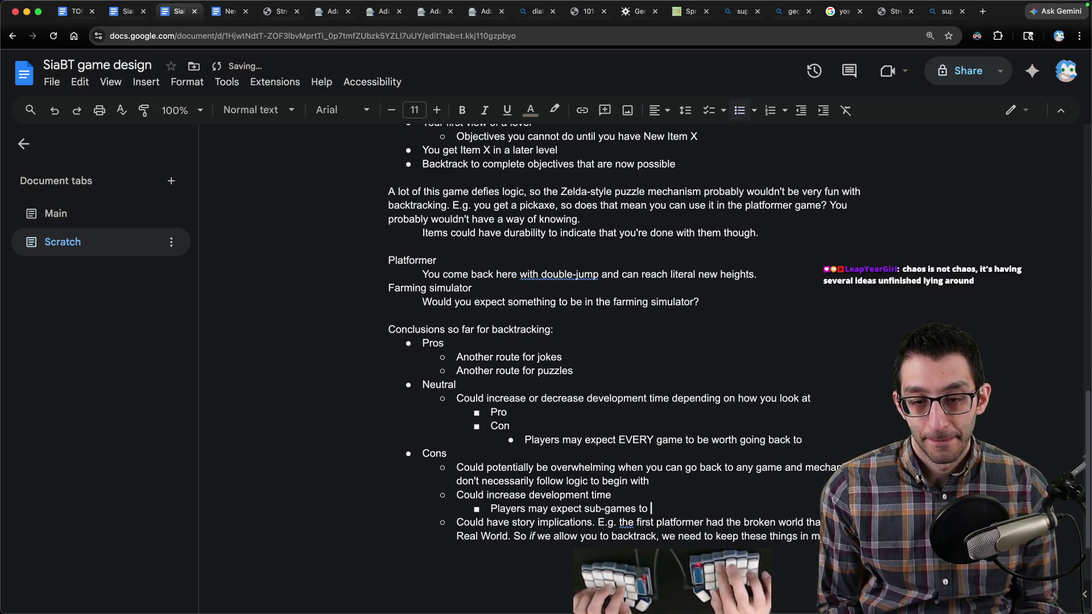
{"action": "key", "text": "super+BackSpace"}
{"action": "key", "text": "BackSpace"}
{"action": "key", "text": "shift+Home"}
{"action": "key", "text": "BackSpace"}
{"action": "key", "text": "BackSpace"}
Step: Under Pro, note that we needn't design so many games if each has multiple reasons for visiting
{"action": "left_click", "coordinate": [511, 425]}
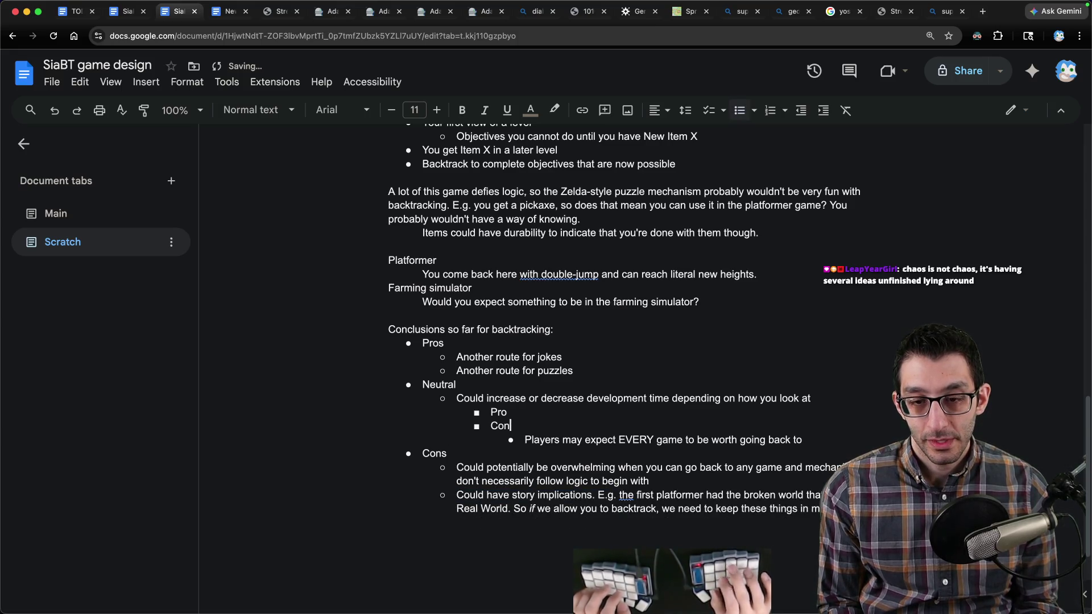
{"action": "key", "text": "Up"}
{"action": "key", "text": "Return"}
{"action": "key", "text": "Tab"}
{"action": "type", "text": "We wouldn't"}
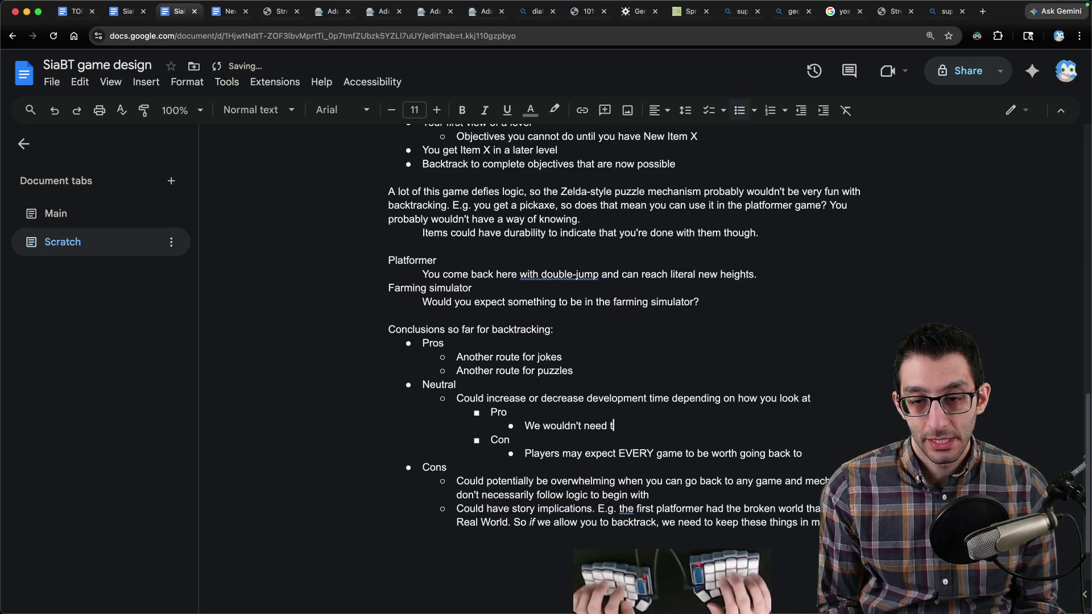
{"action": "type", "text": "o desig"}
{"action": "type", "text": "n so many differ"}
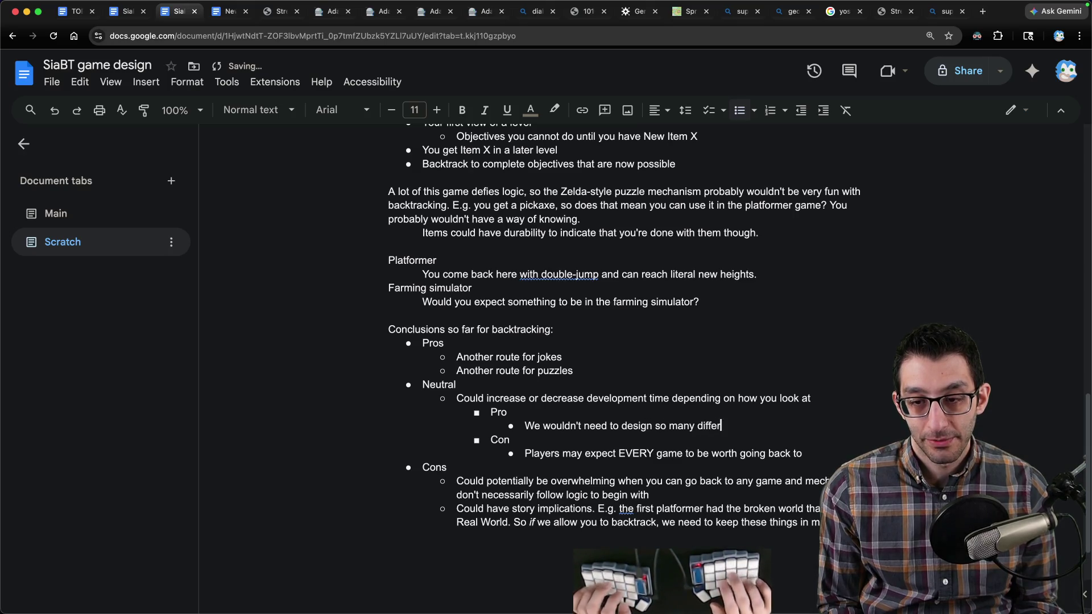
{"action": "type", "text": "ent games/worlds if each has"}
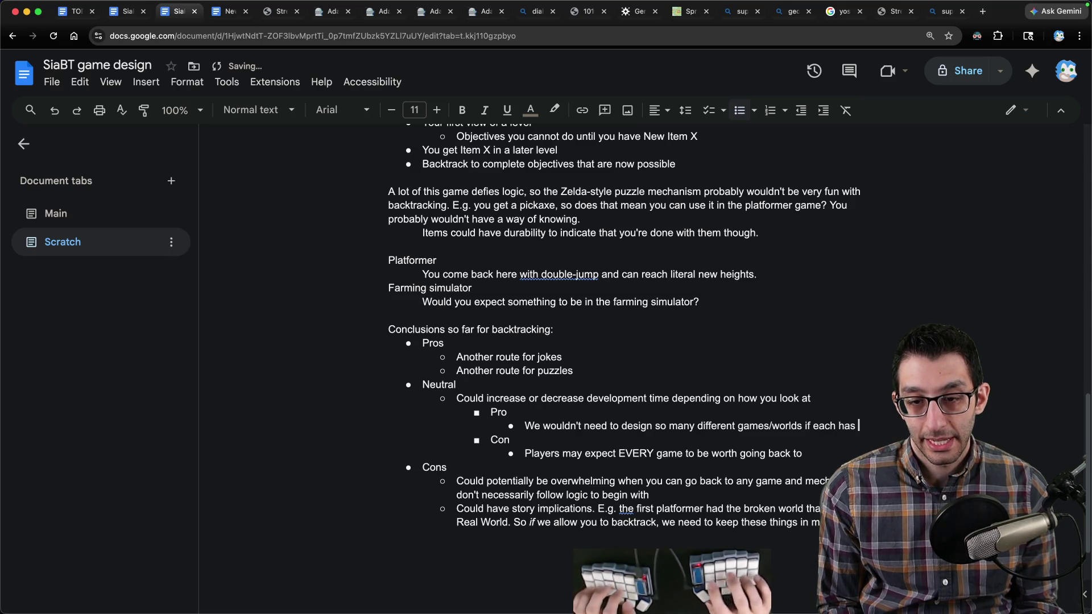
{"action": "type", "text": "multip"}
{"action": "type", "text": "le reasons for"}
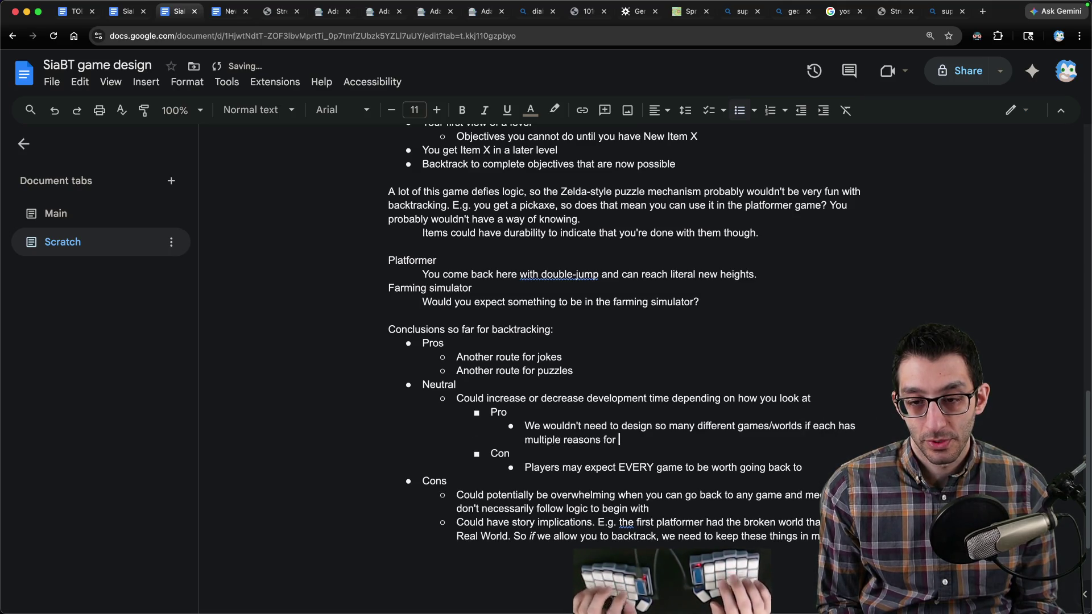
{"action": "type", "text": "ng."}
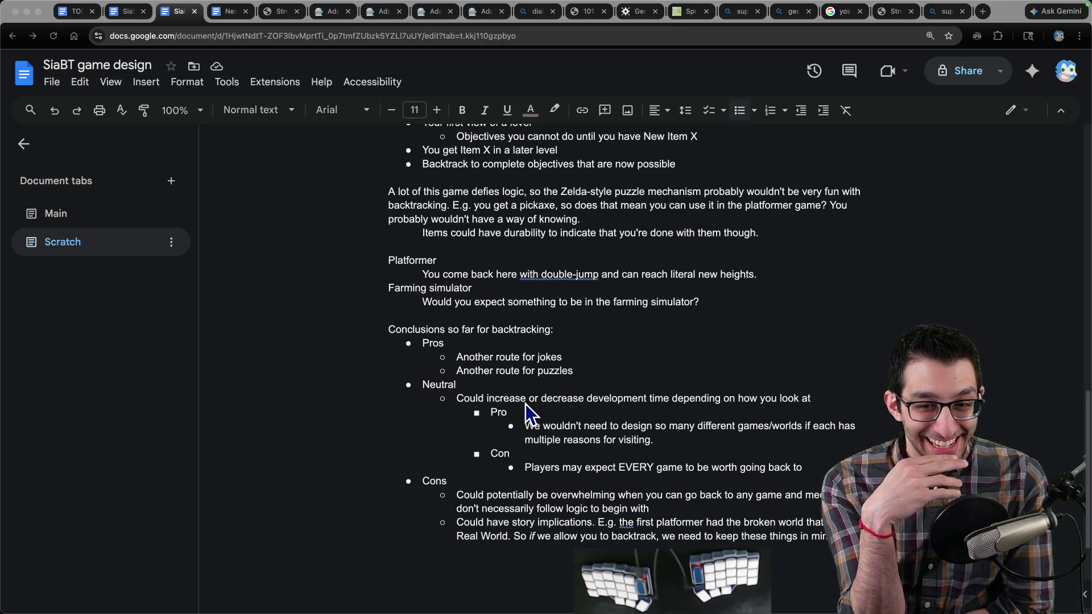
Step: Select and deselect the Cons item and its sub-items in the backtracking list
{"action": "key", "text": "shift+Up"}
{"action": "key", "text": "shift+Up"}
{"action": "key", "text": "shift+Up"}
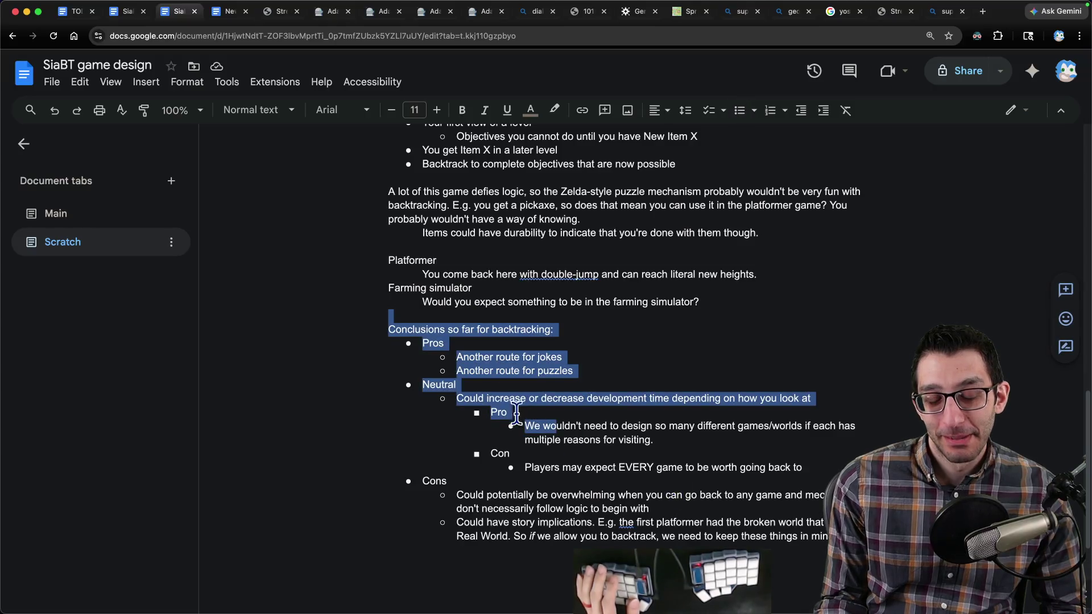
{"action": "left_click", "coordinate": [435, 496]}
{"action": "key", "text": "shift+Down"}
{"action": "key", "text": "shift+Down"}
{"action": "key", "text": "shift+Down"}
{"action": "key", "text": "Left"}
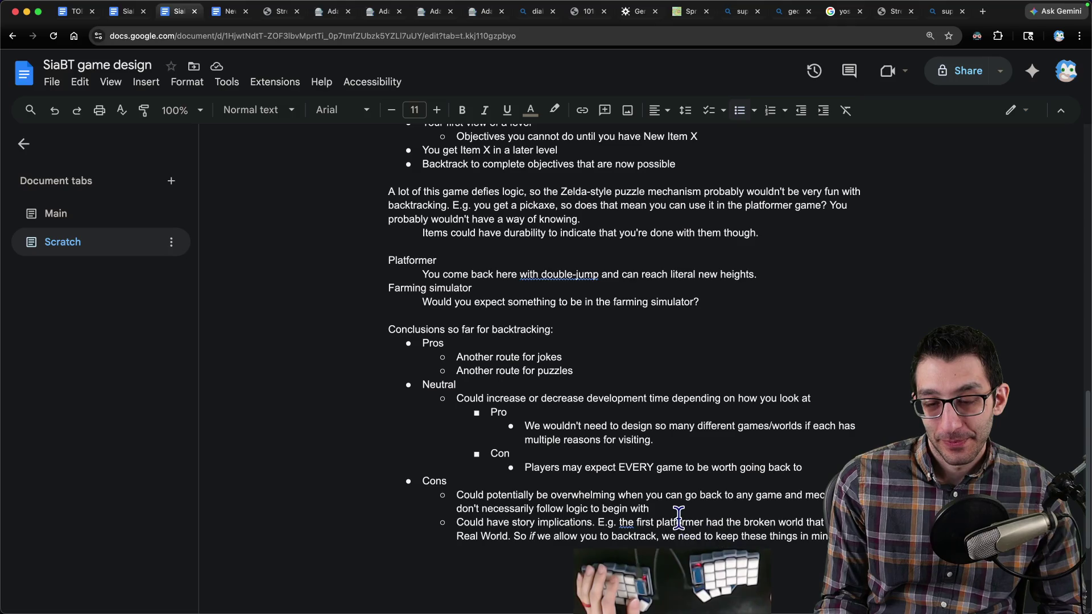
{"action": "mouse_move", "coordinate": [696, 511]}
{"action": "left_mouse_down"}
{"action": "mouse_move", "coordinate": [414, 512]}
{"action": "mouse_move", "coordinate": [682, 546]}
{"action": "left_mouse_up"}
{"action": "left_click", "coordinate": [692, 528]}
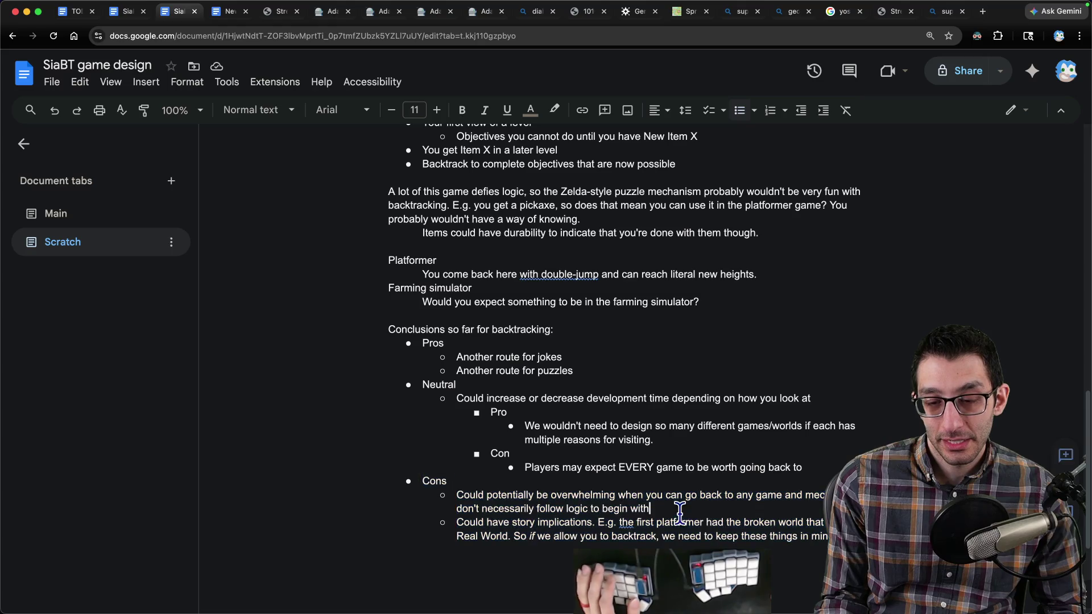
{"action": "scroll", "coordinate": [692, 520], "scroll_direction": "down", "scroll_amount": 1}
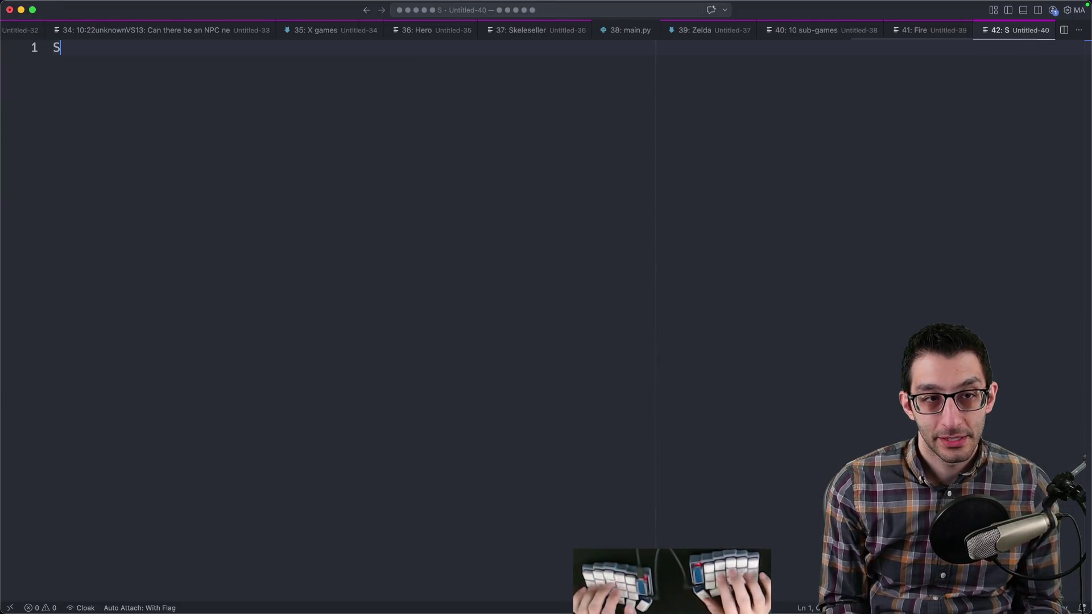
Step: Note Super Mario 64's hub world with ~10 worlds off of that hub
{"action": "key", "text": "alt+BackSpace"}
{"action": "key", "text": "alt+BackSpace"}
{"action": "key", "text": "alt+BackSpace"}
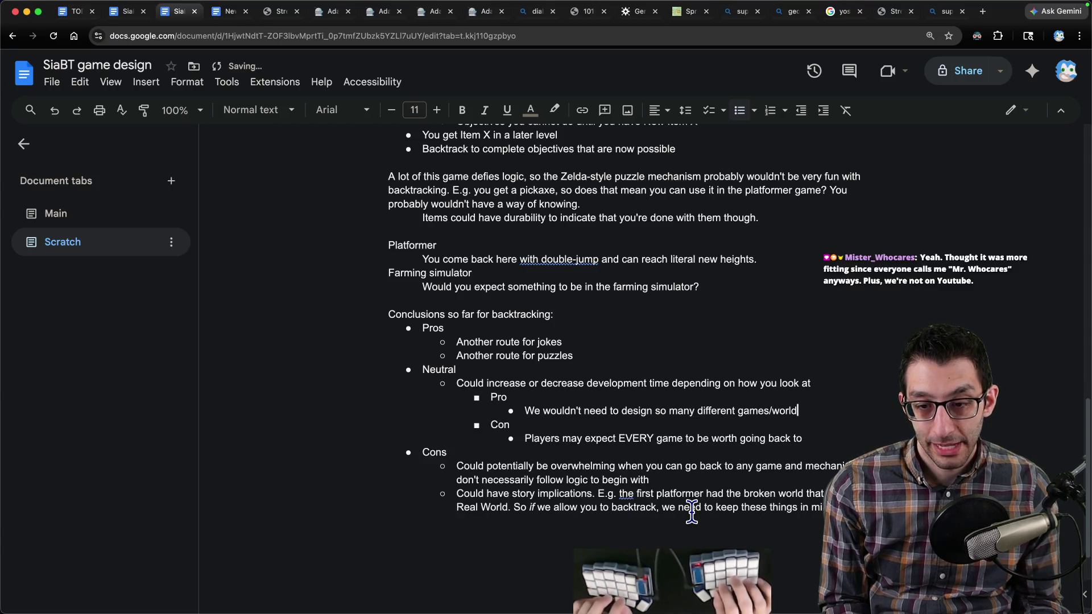
{"action": "type", "text": "Super Mario64"}
{"action": "key", "text": "Return"}
{"action": "key", "text": "Tab"}
{"action": "type", "text": "hub world"}
{"action": "key", "text": "Return"}
{"action": "key", "text": "Return"}
{"action": "type", "text": "10 worlds within"}
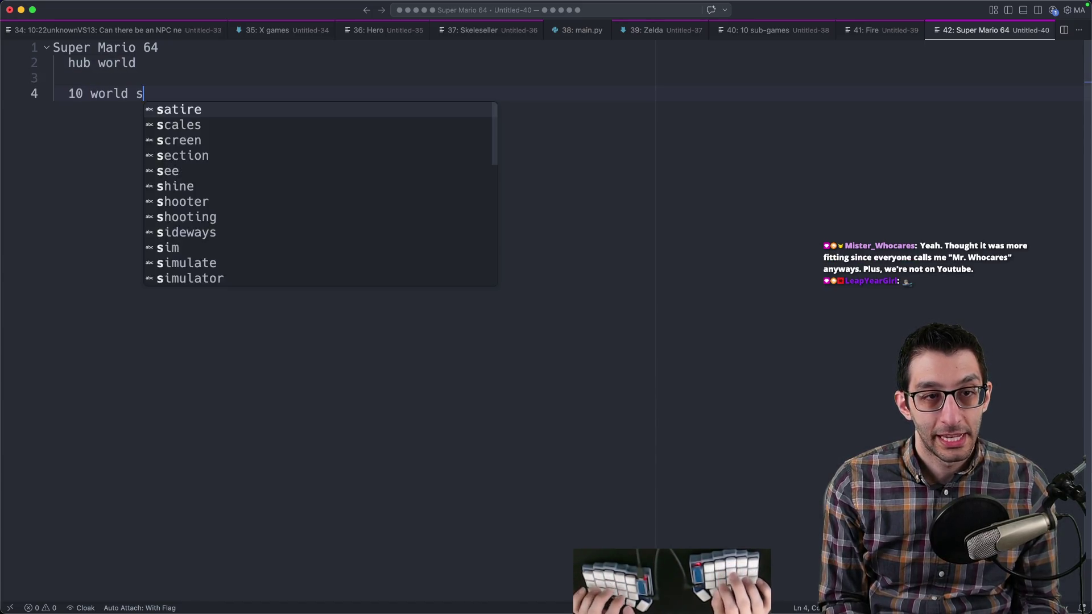
{"action": "key", "text": "alt+BackSpace"}
{"action": "type", "text": "off of that hub"}
{"action": "left_click", "coordinate": [69, 93]}
{"action": "type", "text": "~"}
{"action": "key", "text": "super+l"}
{"action": "key", "text": "Right"}
Step: Add the note that collectable caps are a minor reason to backtrack
{"action": "key", "text": "Return"}
{"action": "key", "text": "Return"}
{"action": "key", "text": "Return"}
{"action": "type", "text": "mi"}
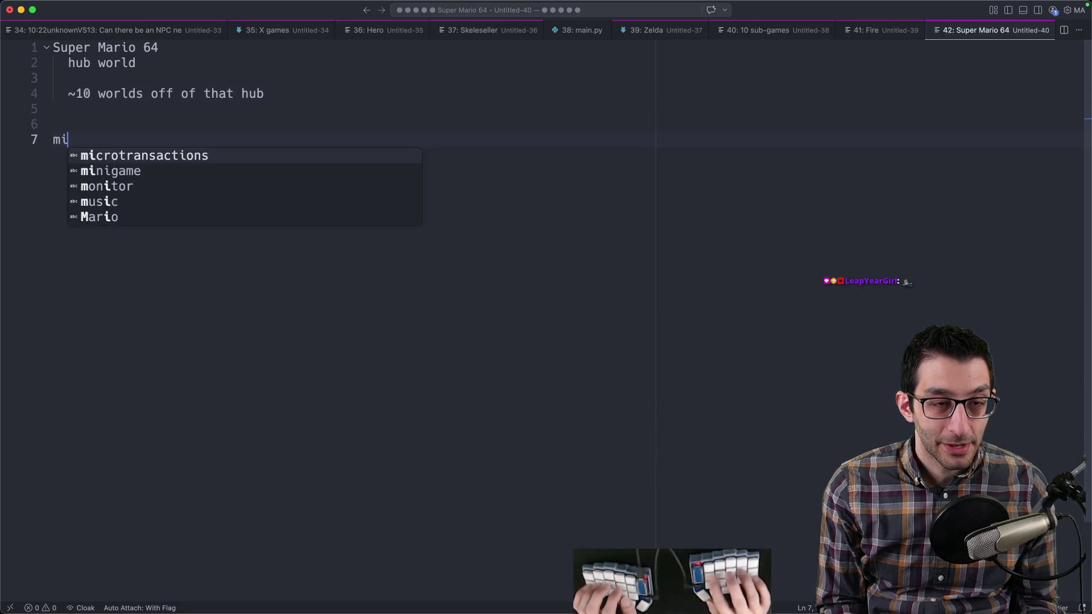
{"action": "type", "text": "nor reason to backtrack"}
{"action": "key", "text": "Return"}
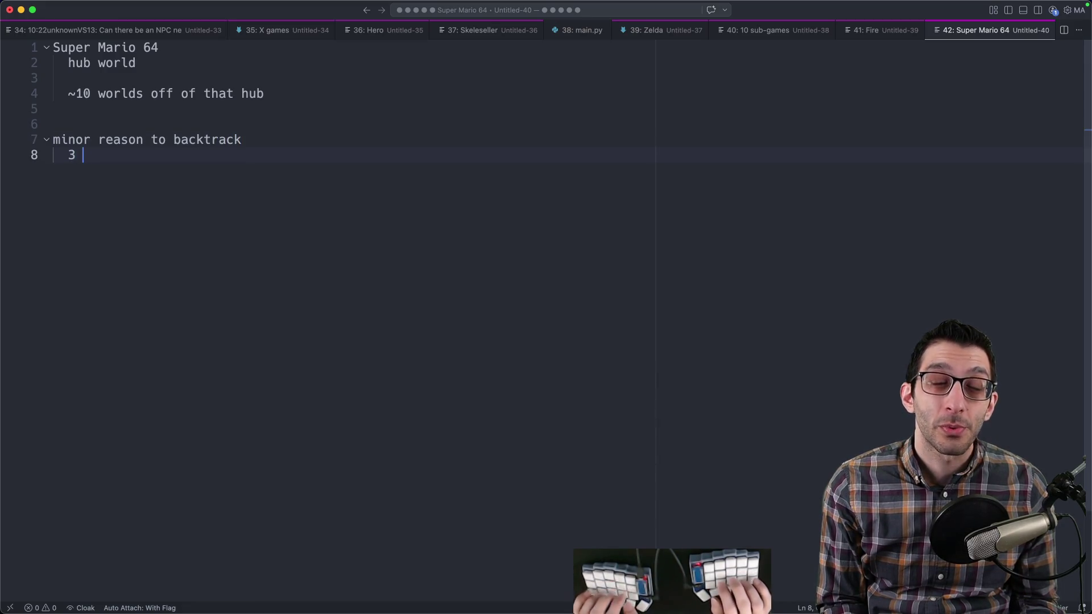
{"action": "type", "text": "caps that you could get"}
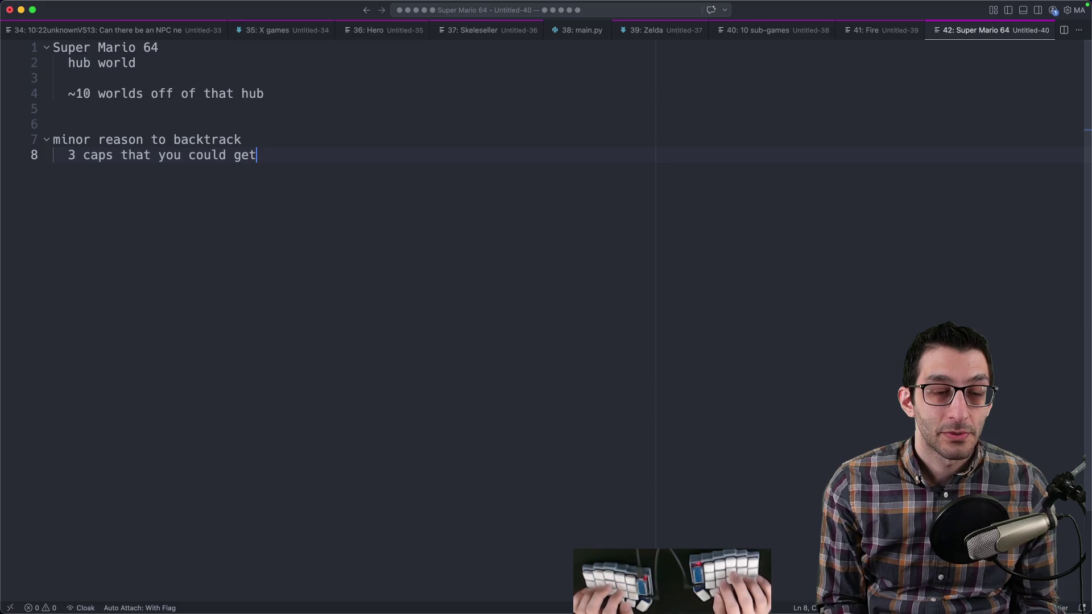
{"action": "key", "text": "shift+alt+Right"}
{"action": "key", "text": "shift+alt+Right"}
{"action": "key", "text": "shift+alt+Right"}
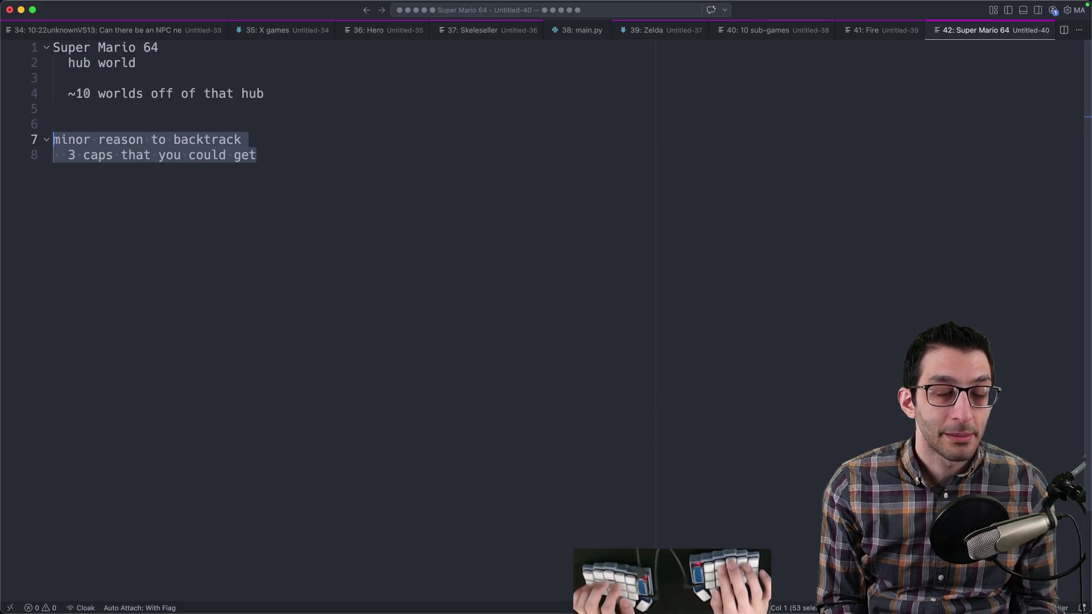
{"action": "key", "text": "Escape"}
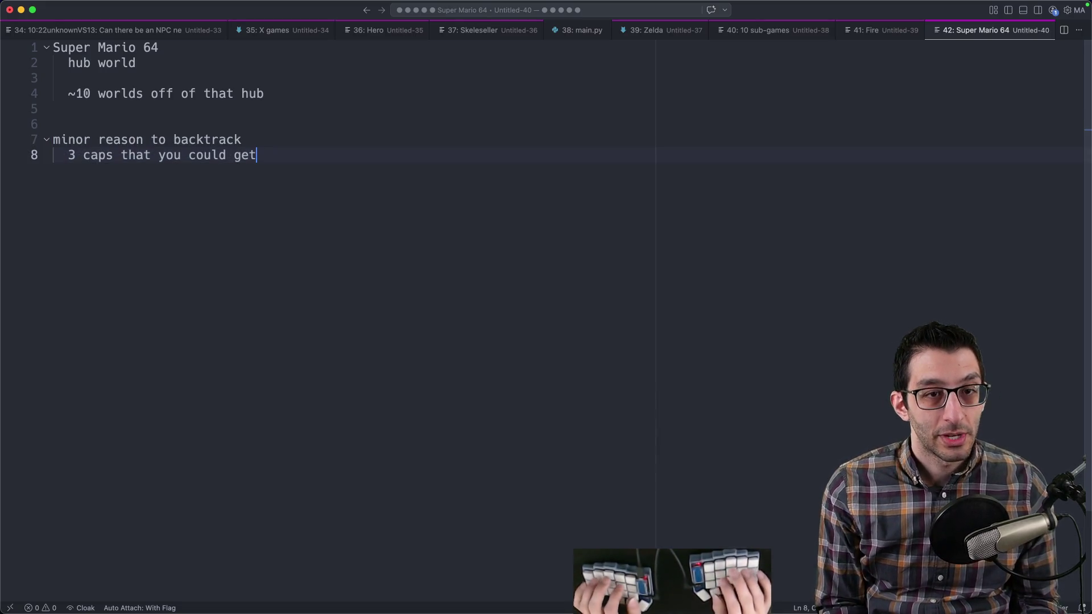
{"action": "key", "text": "shift+Up"}
{"action": "key", "text": "shift+Home"}
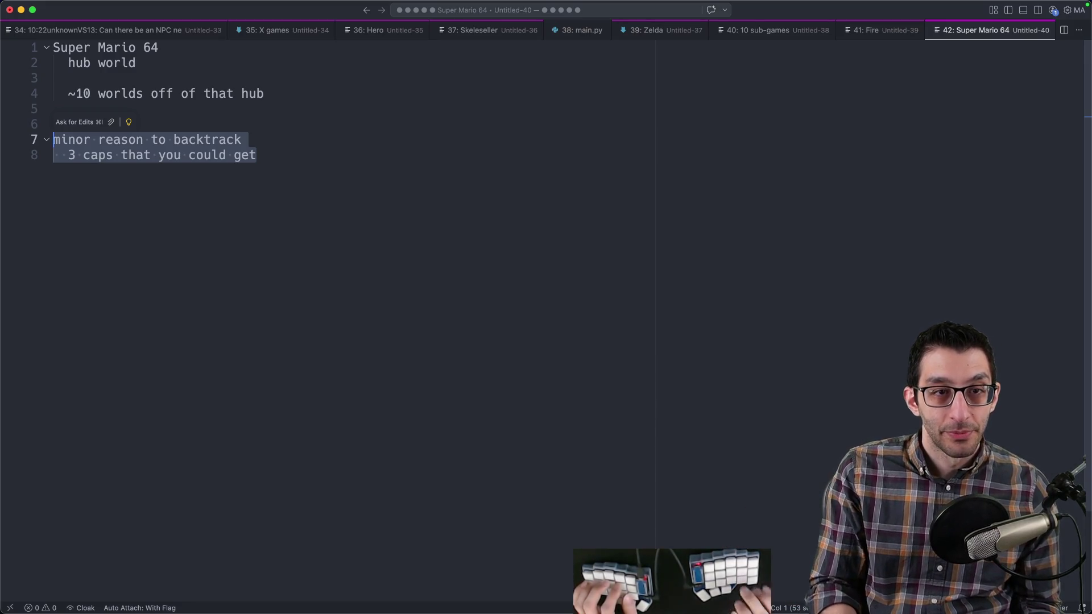
{"action": "left_click", "coordinate": [256, 155]}
Step: Add a 'worlds' line with an indented row of star emojis, replacing the third star with ❌
{"action": "key", "text": "Return"}
{"action": "key", "text": "Return"}
{"action": "key", "text": "Return"}
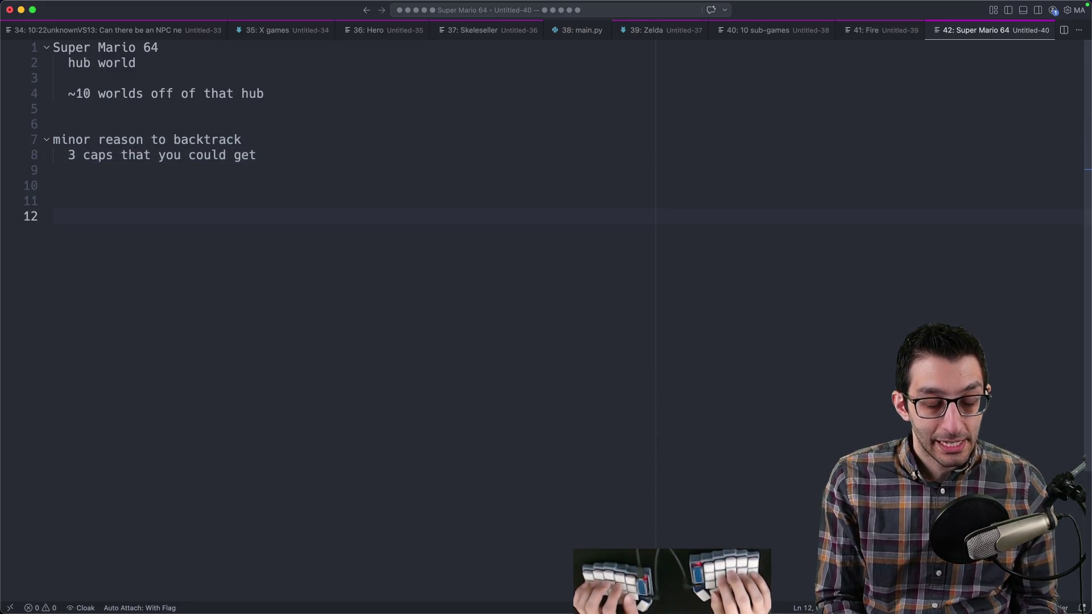
{"action": "type", "text": "worlds"}
{"action": "key", "text": "Return"}
{"action": "key", "text": "Tab"}
{"action": "type", "text": "'st'st'st"}
{"action": "key", "text": "super+v"}
{"action": "key", "text": "super+v"}
{"action": "key", "text": "super+v"}
{"action": "key", "text": "shift+Home"}
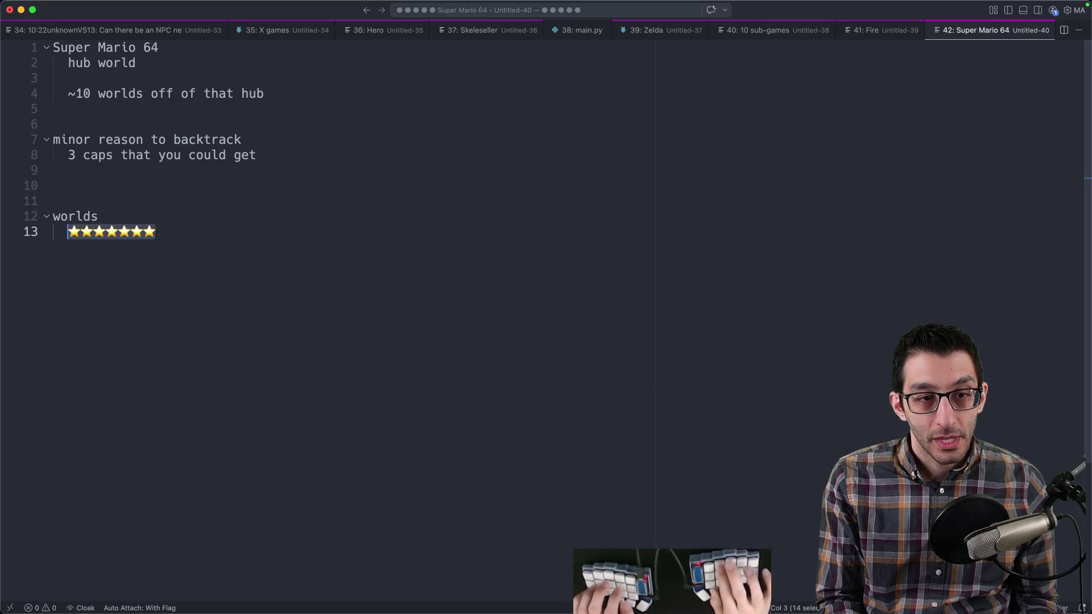
{"action": "key", "text": "Right"}
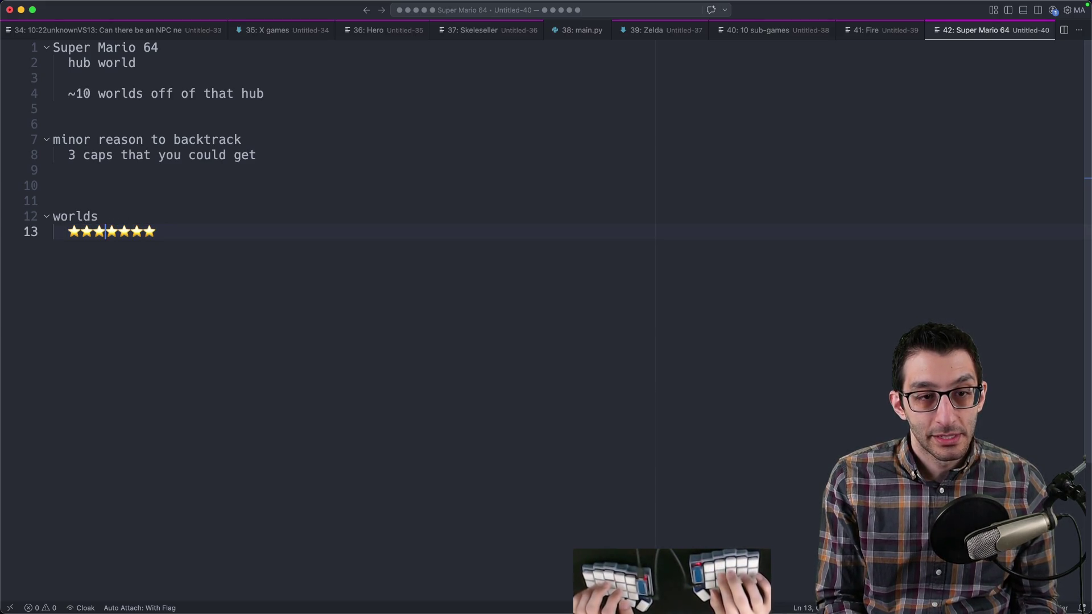
{"action": "key", "text": "BackSpace"}
{"action": "type", "text": "❌"}
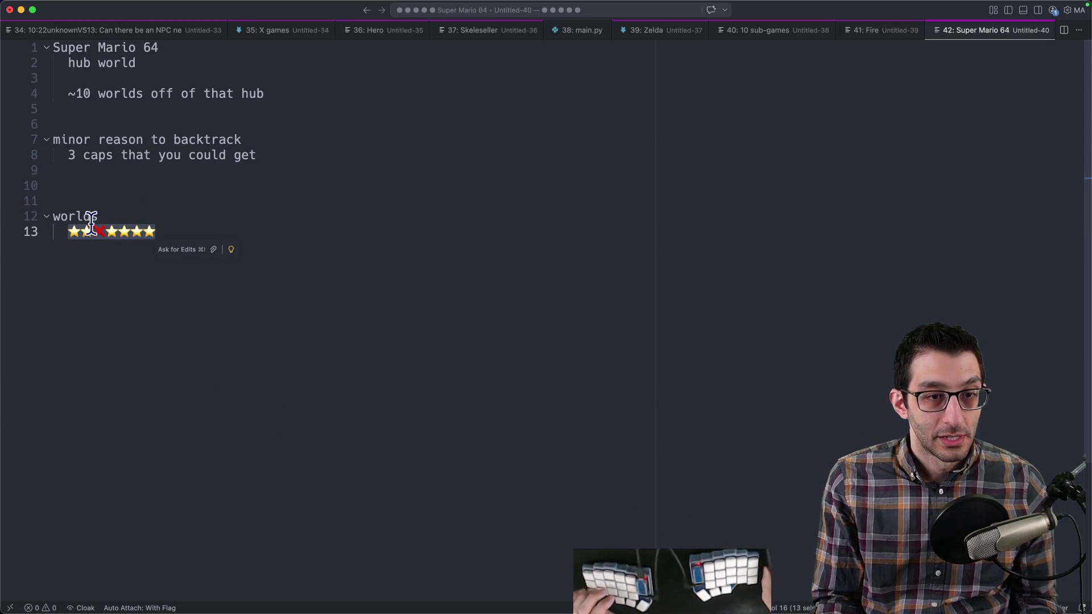
{"action": "left_click", "coordinate": [54, 216]}
Step: Add an indented Mitigations bullet under the overwhelming-mechanics Con in the design doc
{"action": "key", "text": "super+Tab"}
{"action": "key", "text": "Down"}
{"action": "key", "text": "Down"}
{"action": "key", "text": "Down"}
{"action": "key", "text": "Return"}
{"action": "key", "text": "Tab"}
{"action": "type", "text": "Mitig"}
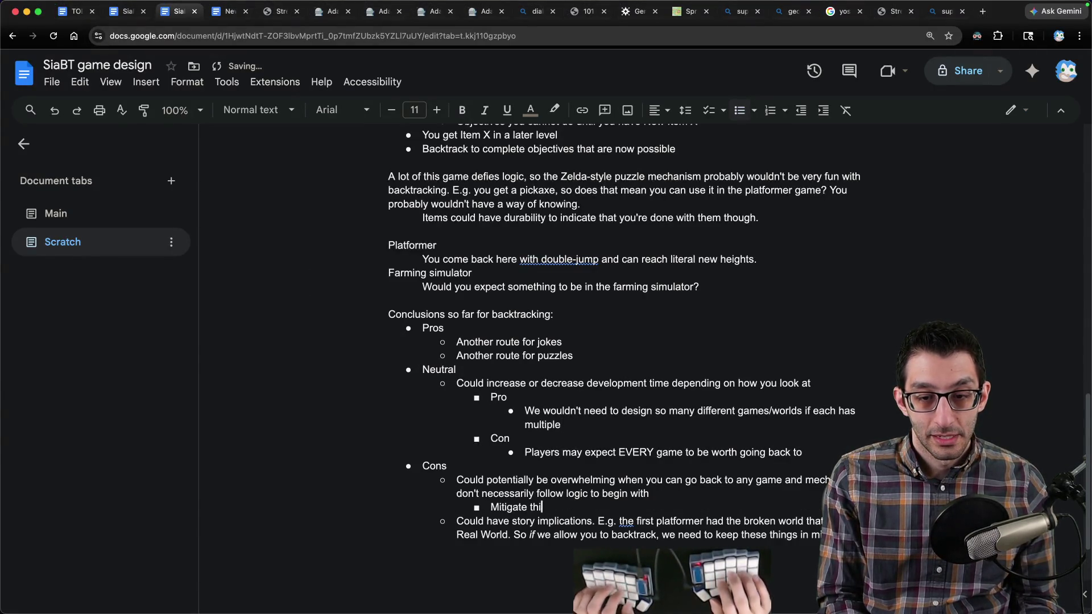
{"action": "key", "text": "alt+BackSpace"}
{"action": "key", "text": "alt+BackSpace"}
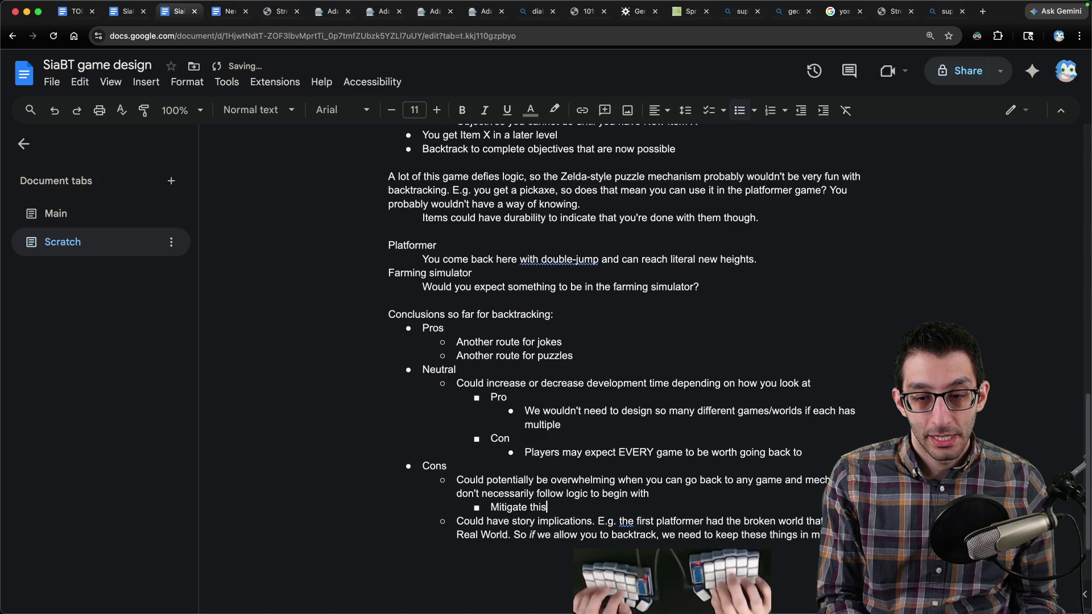
{"action": "key", "text": "BackSpace"}
{"action": "key", "text": "BackSpace"}
{"action": "key", "text": "BackSpace"}
{"action": "type", "text": "ions"}
Step: Add the mitigation 'Nudge the player ("oh, I saw that in the farming game!")'
{"action": "key", "text": "Return"}
{"action": "key", "text": "Tab"}
{"action": "type", "text": "Nudge the player"}
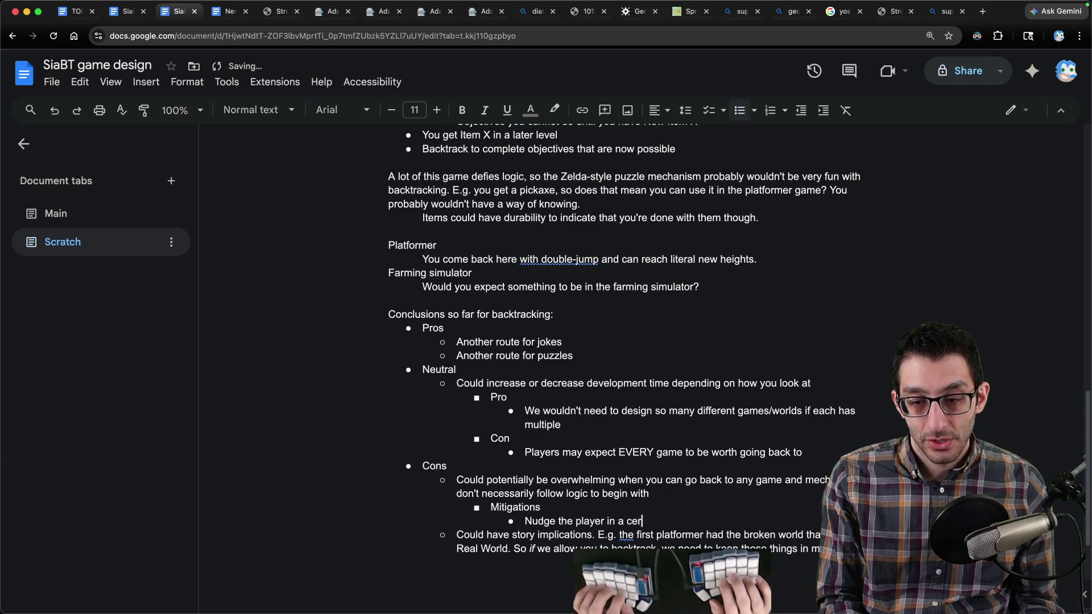
{"action": "scroll", "coordinate": [346, 295], "scroll_direction": "down", "scroll_amount": 4}
{"action": "type", "text": "(\"oh, I s"}
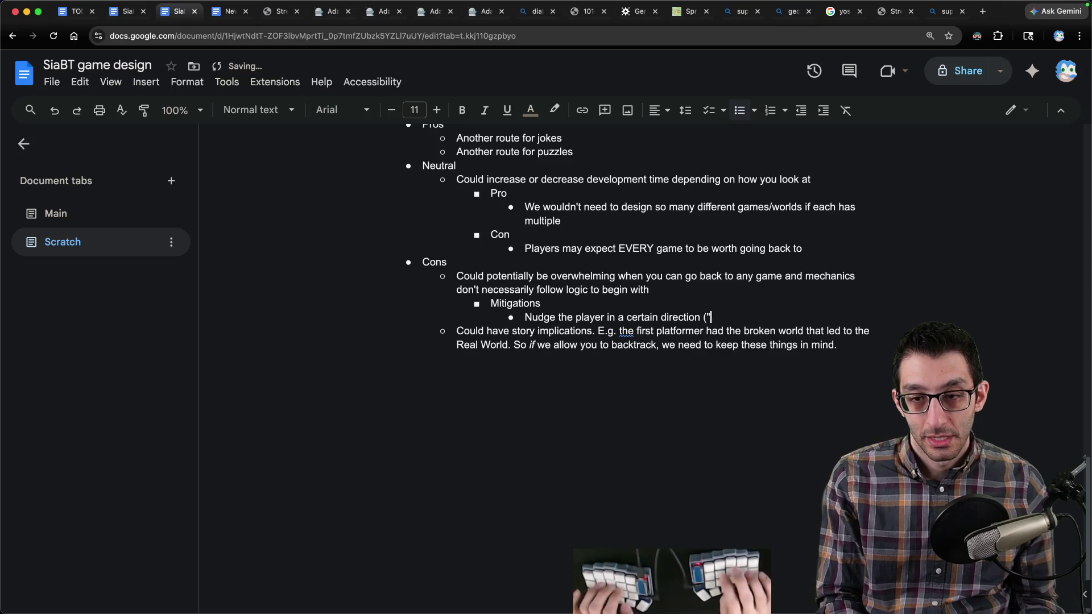
{"action": "type", "text": "aw that in the f"}
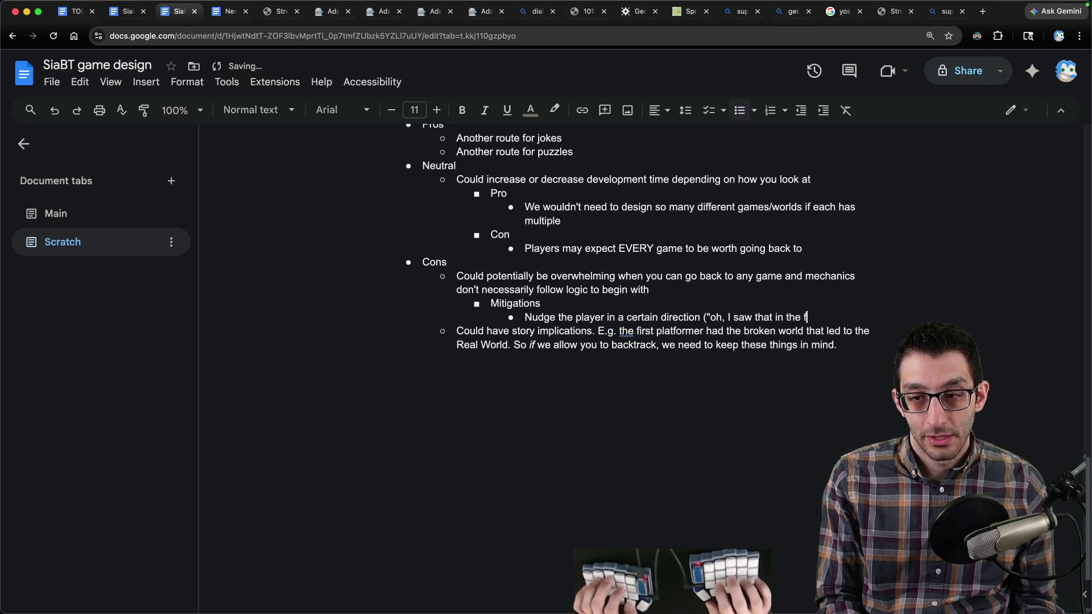
{"action": "type", "text": "arming game!\")"}
Step: Add a clear-UI mitigation citing how Mario 64 showed stars still to collect in each world
{"action": "key", "text": "Return"}
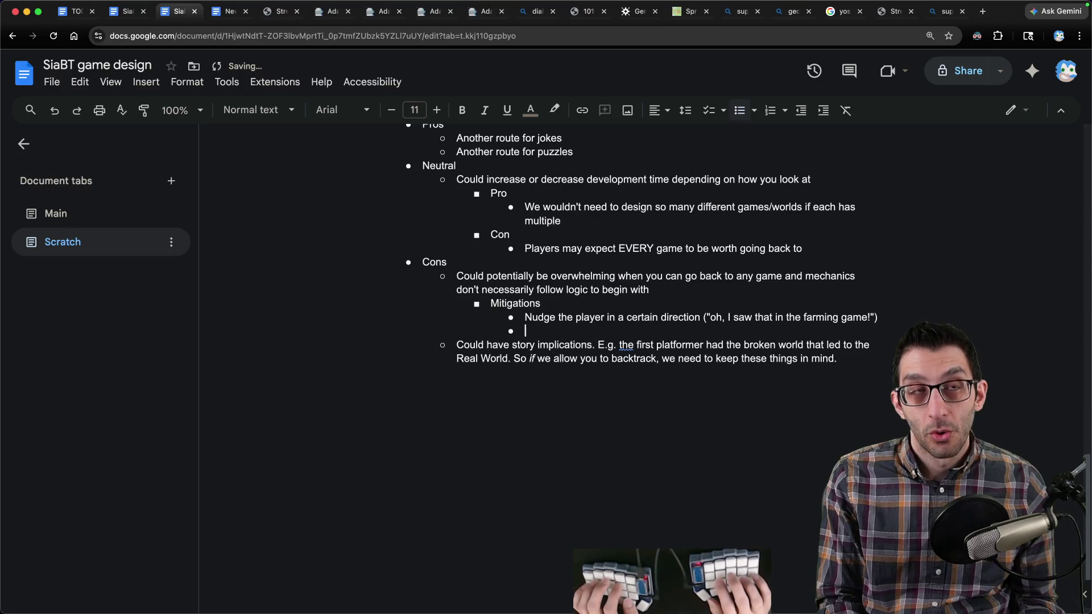
{"action": "type", "text": "Hav"}
{"action": "type", "text": "e clear UI"}
{"action": "type", "text": " that there's"}
{"action": "key", "text": "BackSpace"}
{"action": "key", "text": "BackSpace"}
{"action": "key", "text": "BackSpace"}
{"action": "type", "text": "there's somtill something"}
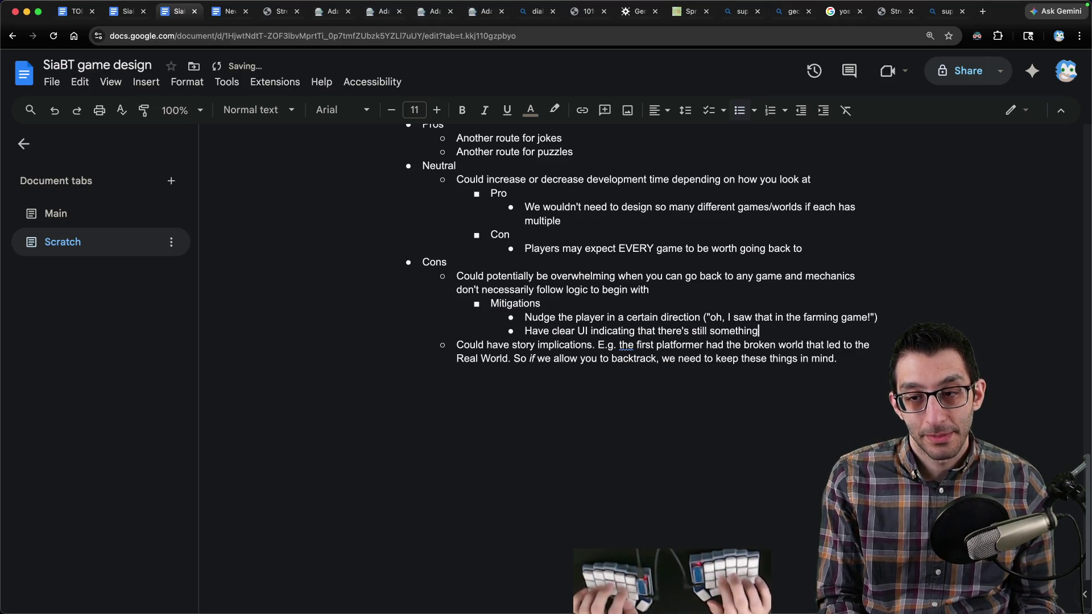
{"action": "type", "text": "done. "}
{"action": "type", "text": "E.g. in "}
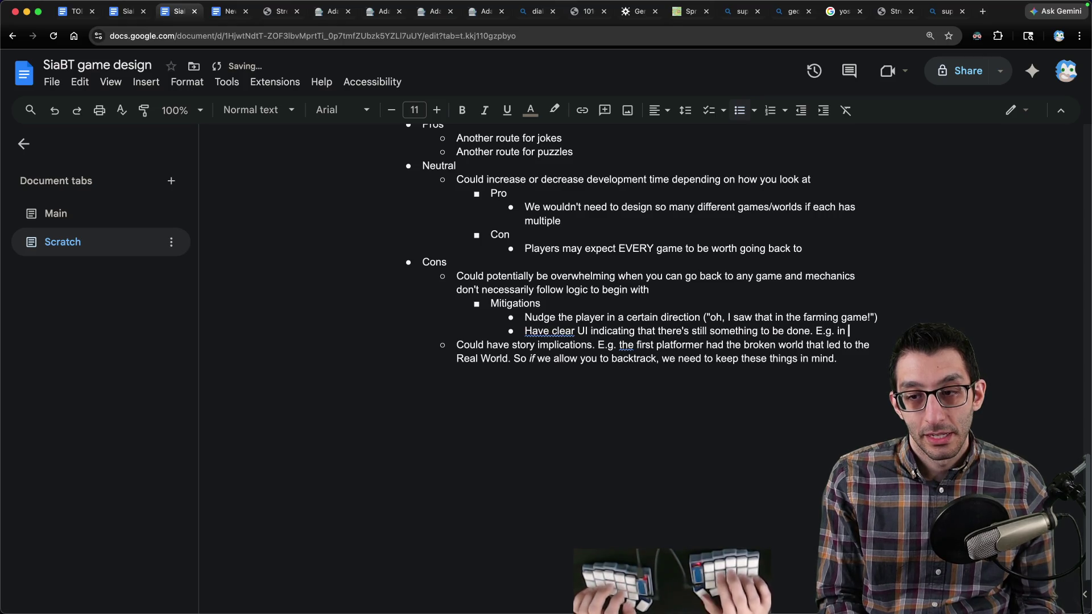
{"action": "type", "text": "Super Mario 64, you"}
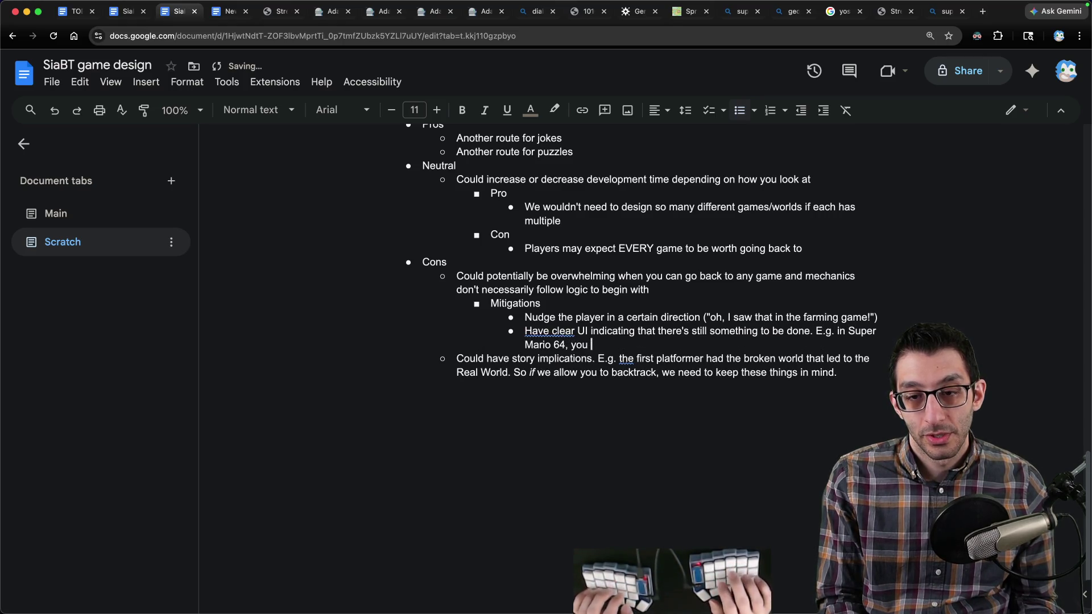
{"action": "type", "text": "could clearly"}
{"action": "type", "text": " see from anywher"}
{"action": "type", "text": "e how many"}
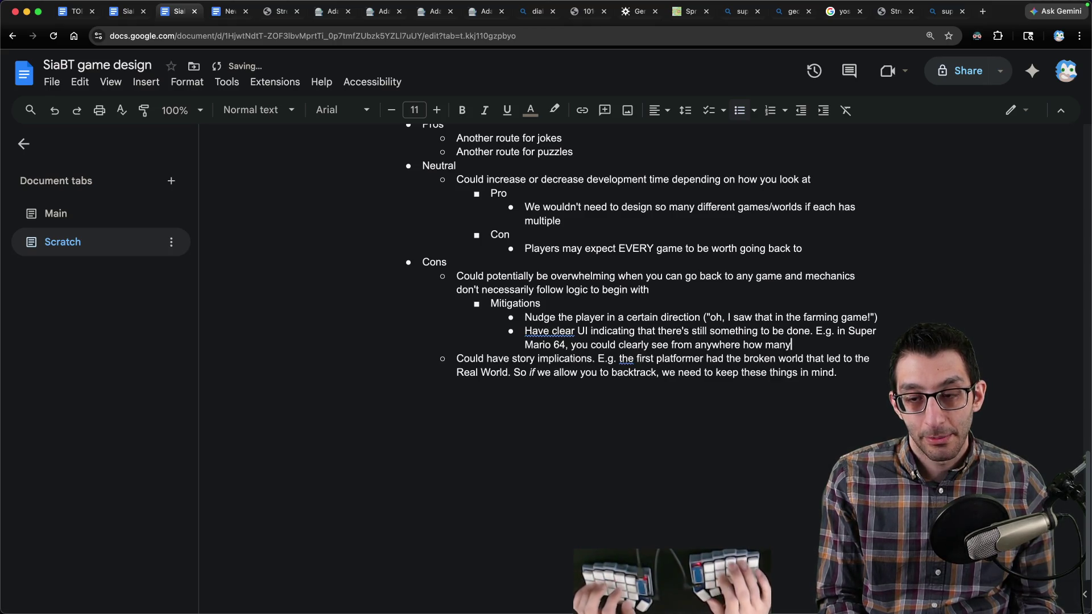
{"action": "type", "text": "ou had "}
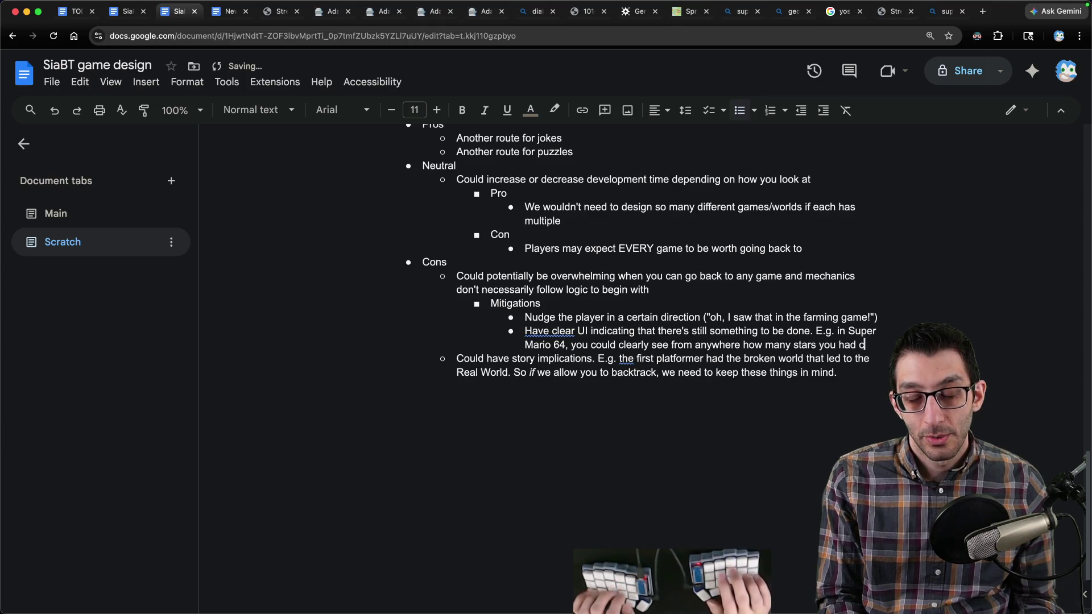
{"action": "type", "text": " collect"}
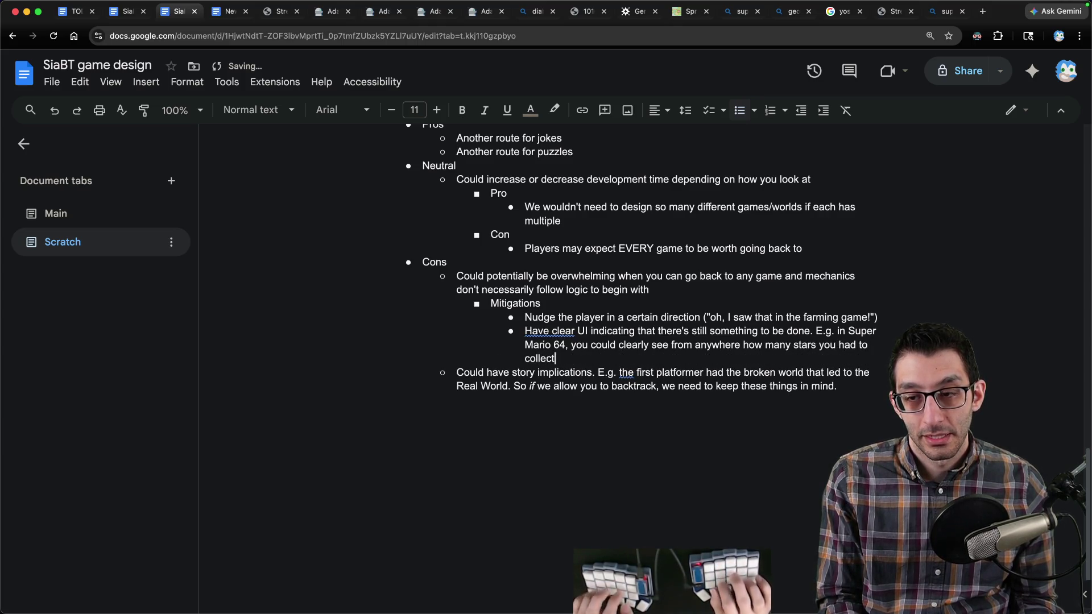
{"action": "type", "text": "still "}
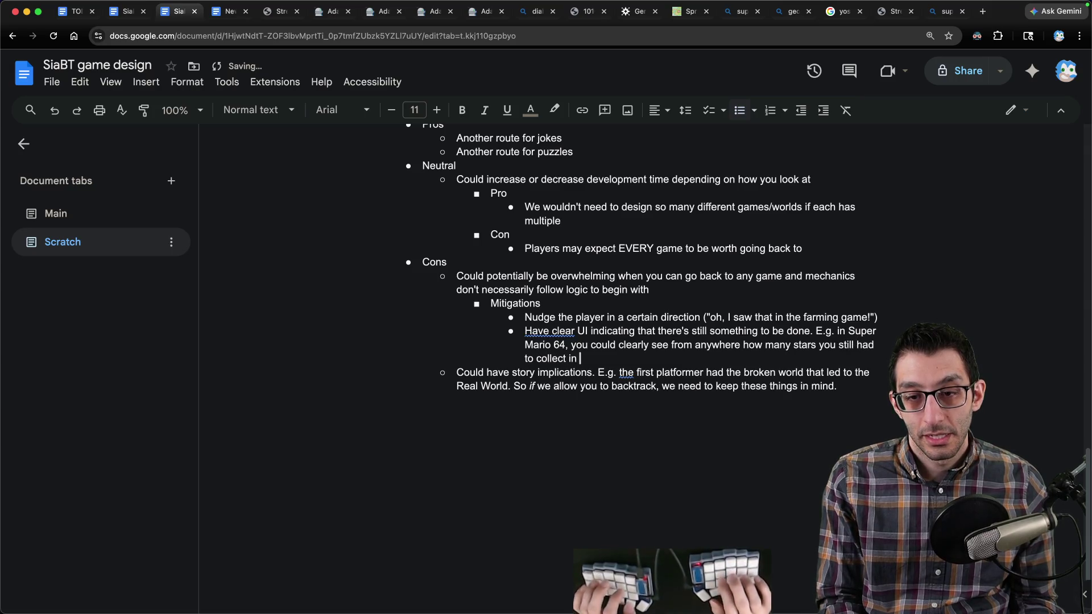
{"action": "type", "text": "world."}
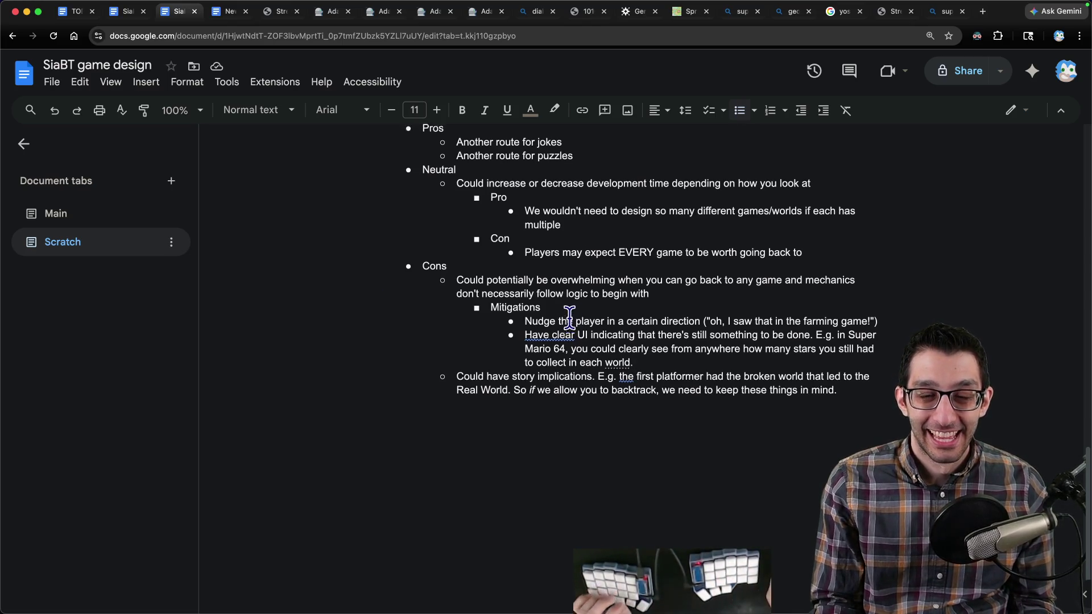
Step: Insert 'Leaning toward having backtracking' after the farming simulator question, with an indented line below
{"action": "scroll", "coordinate": [567, 319], "scroll_direction": "up", "scroll_amount": 3}
{"action": "left_click", "coordinate": [697, 171]}
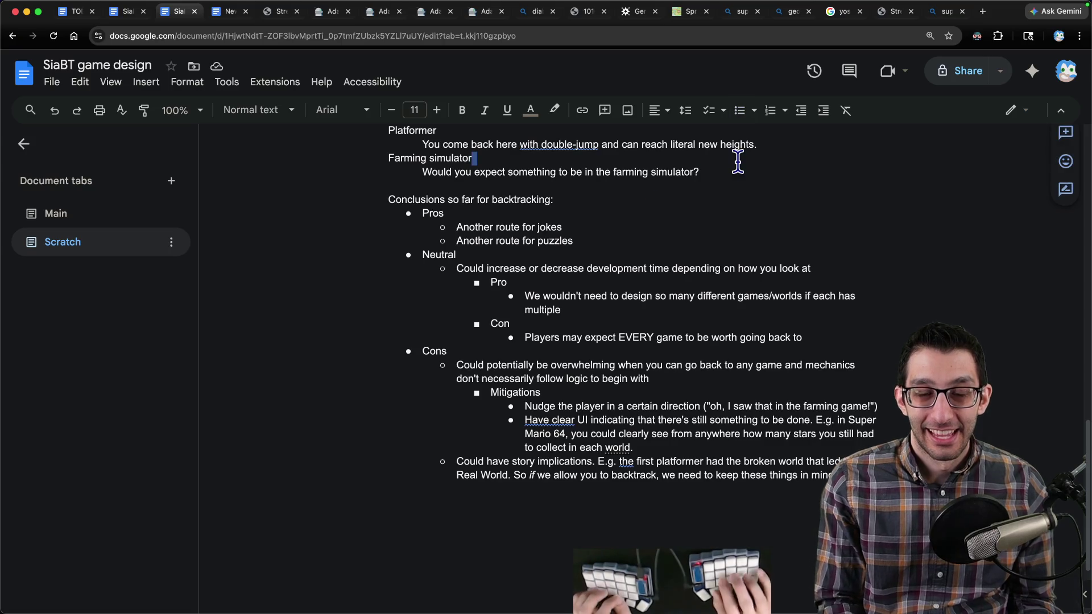
{"action": "key", "text": "Return"}
{"action": "key", "text": "Return"}
{"action": "type", "text": "Leaning t"}
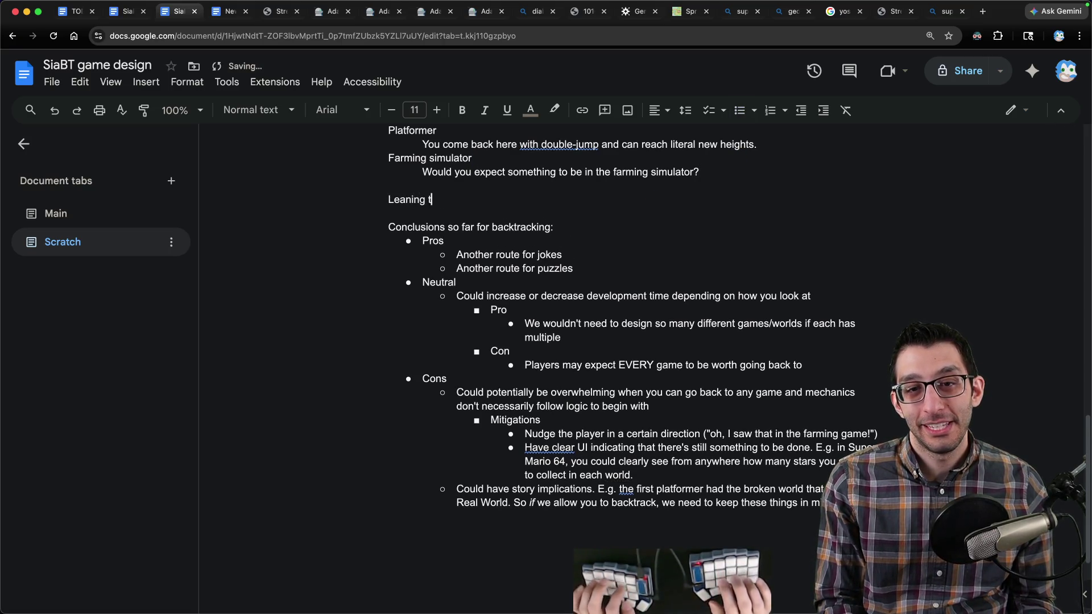
{"action": "type", "text": "oward having backtracking."}
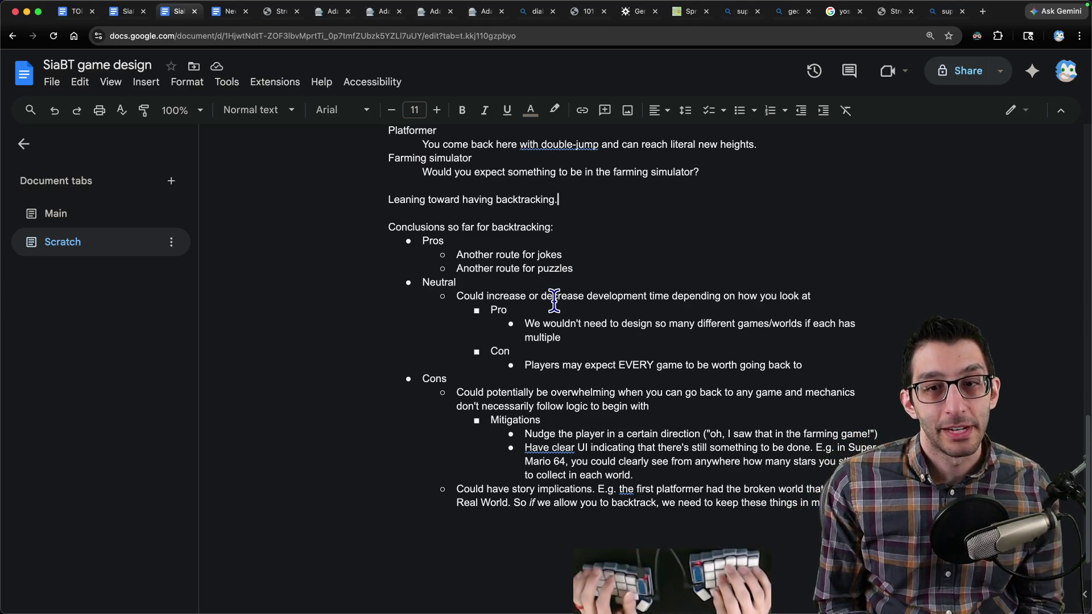
{"action": "key", "text": "Return"}
{"action": "key", "text": "Tab"}
Step: Add the Pro 'Another route for the story' with nested note 'You are part Architect, so you may be able to change those games.'
{"action": "key", "text": "Down"}
{"action": "key", "text": "Down"}
{"action": "key", "text": "Down"}
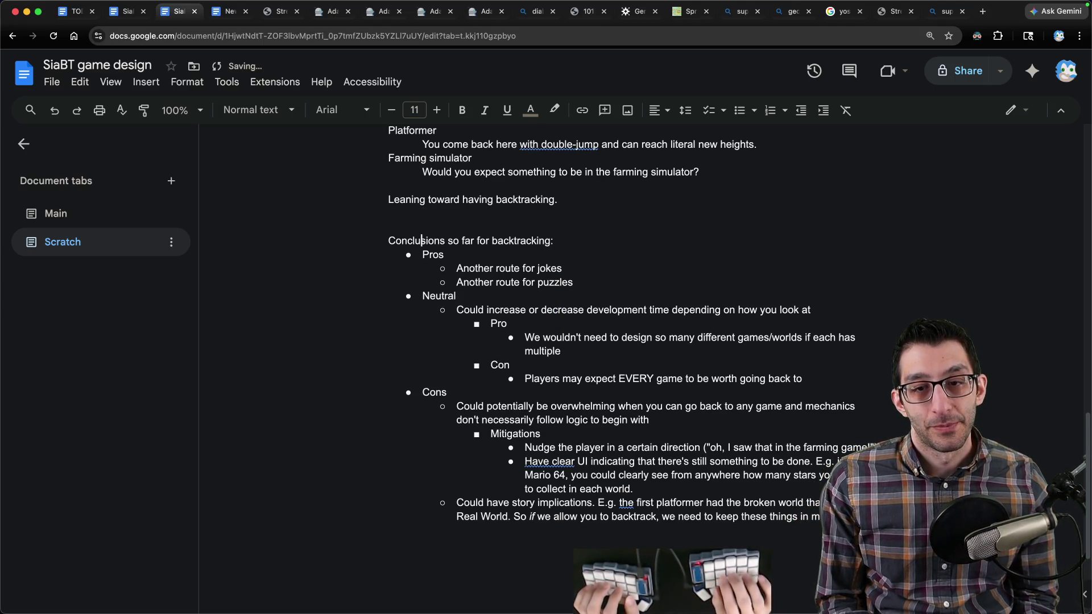
{"action": "key", "text": "Return"}
{"action": "type", "text": "An"}
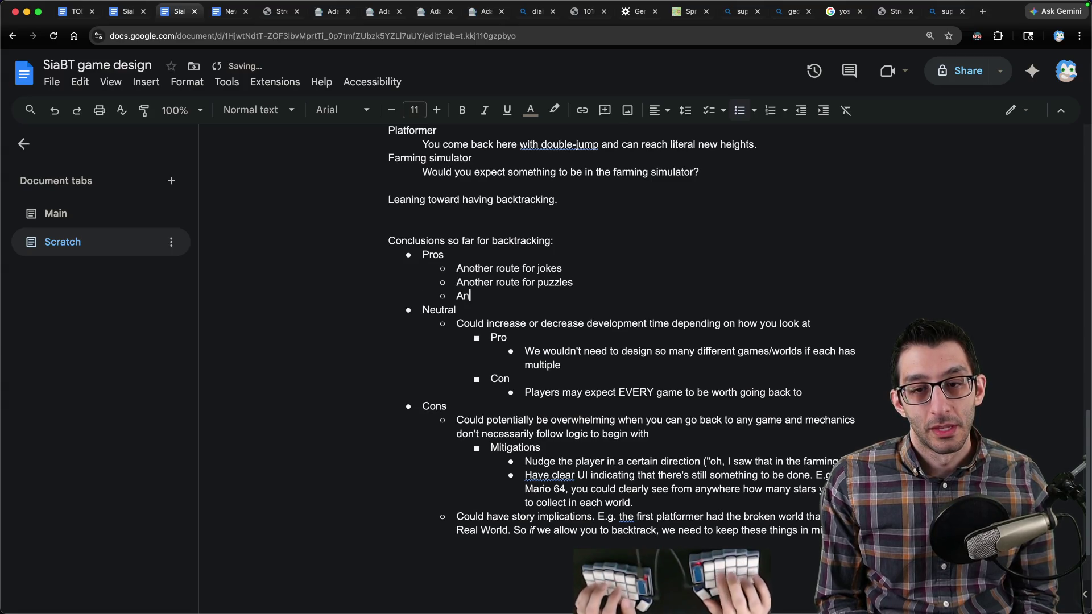
{"action": "type", "text": "other route for the story"}
{"action": "key", "text": "Return"}
{"action": "key", "text": "Tab"}
{"action": "type", "text": "You are part Architect"}
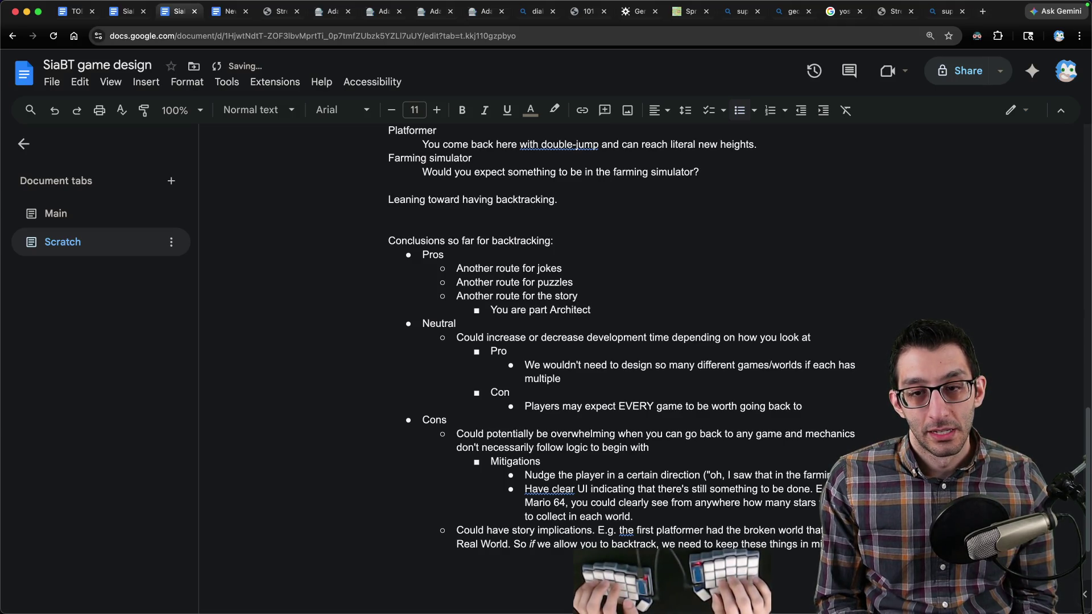
{"action": "type", "text": ", s"}
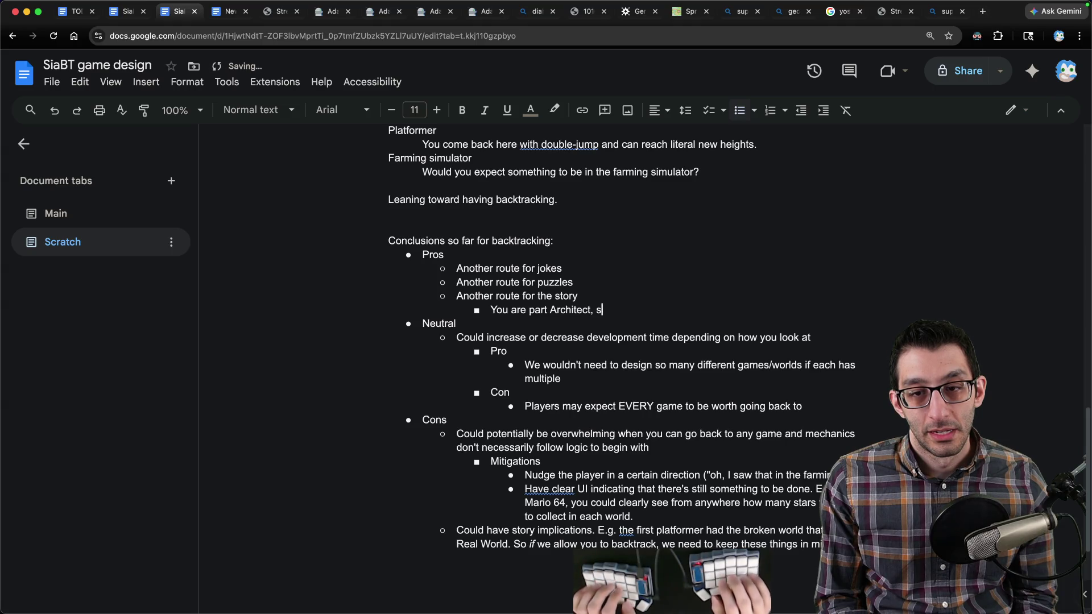
{"action": "type", "text": "o you may be able to "}
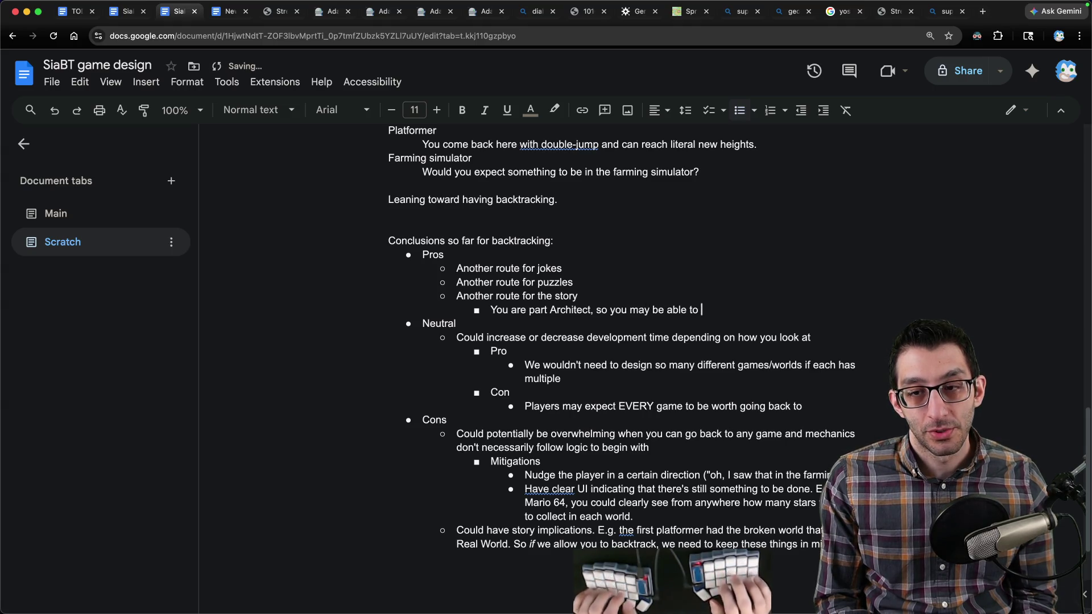
{"action": "type", "text": "change those worlds or"}
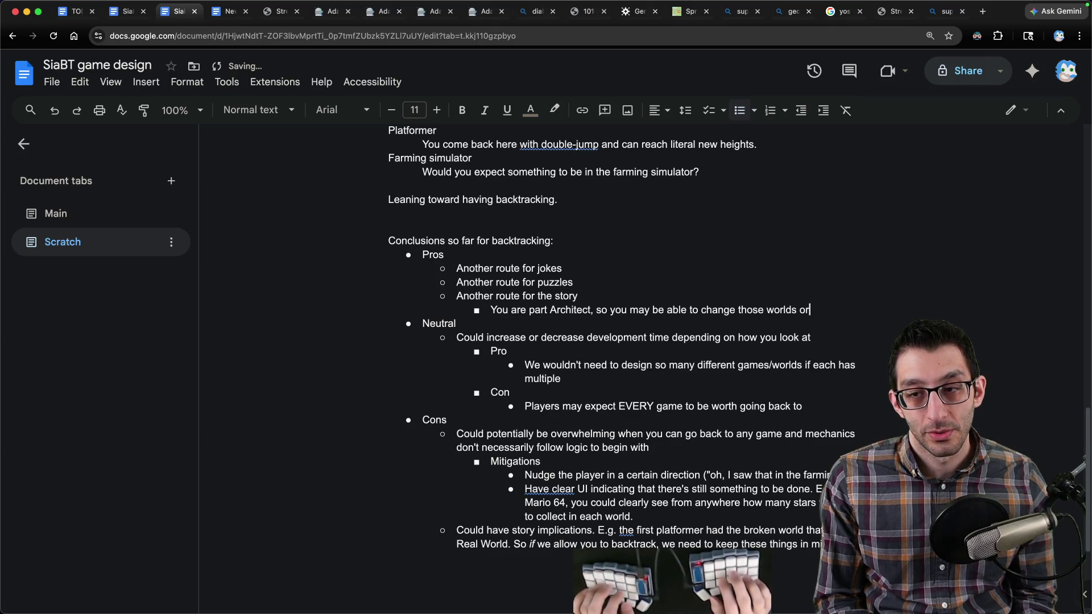
{"action": "key", "text": "alt+BackSpace"}
{"action": "key", "text": "alt+BackSpace"}
{"action": "key", "text": "alt+BackSpace"}
{"action": "type", "text": "ames."}
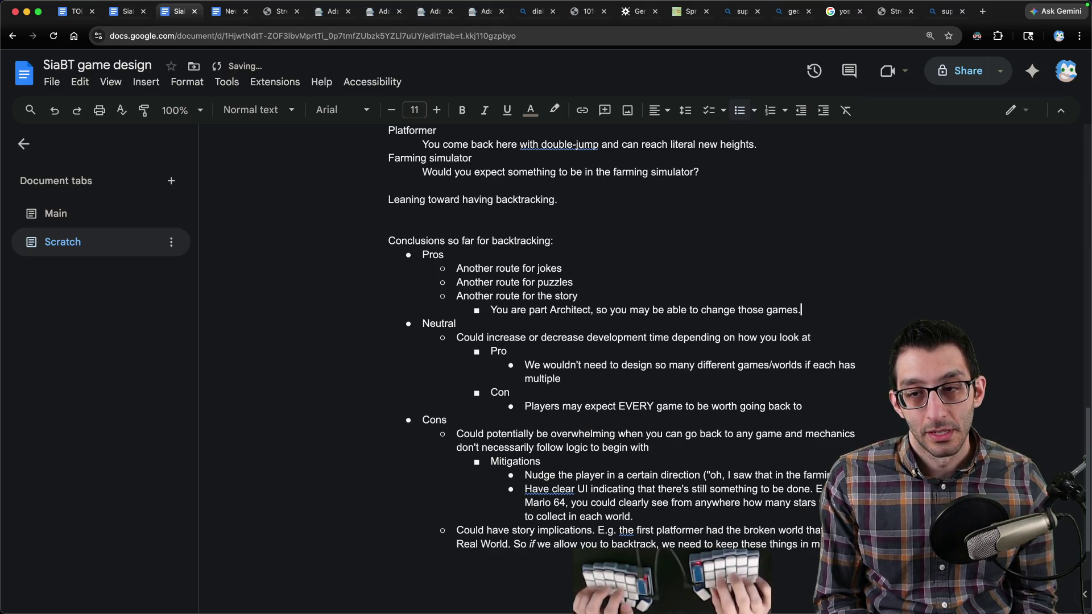
{"action": "key", "text": "Up"}
{"action": "key", "text": "Up"}
{"action": "key", "text": "Up"}
{"action": "key", "text": "Down"}
{"action": "key", "text": "Tab"}
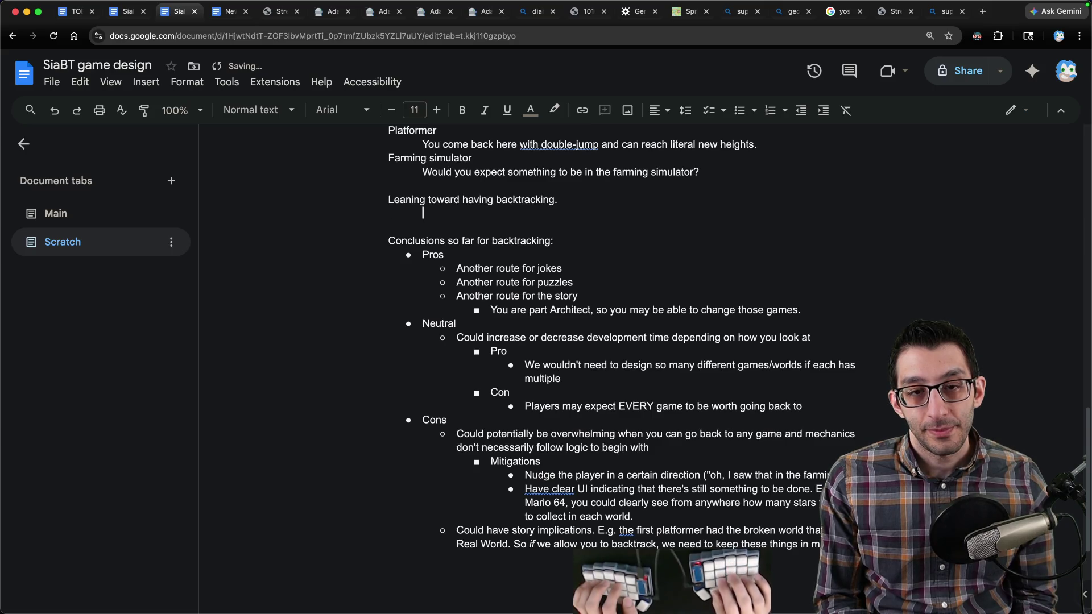
Step: Add the note asking why you'd want to change games if they're your friends
{"action": "type", "text": "Why would you"}
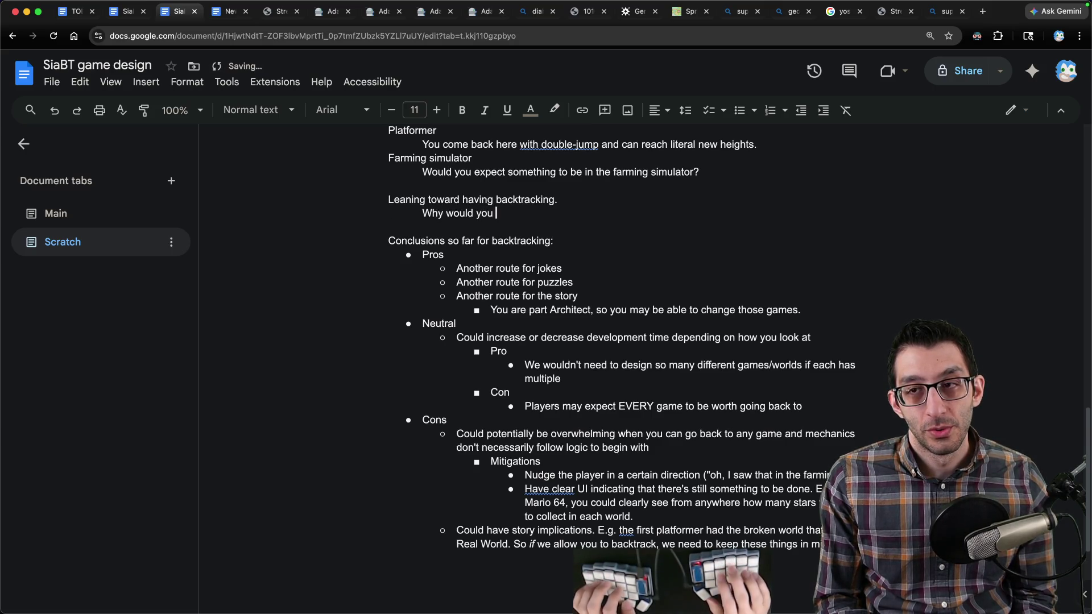
{"action": "type", "text": "want to change games"}
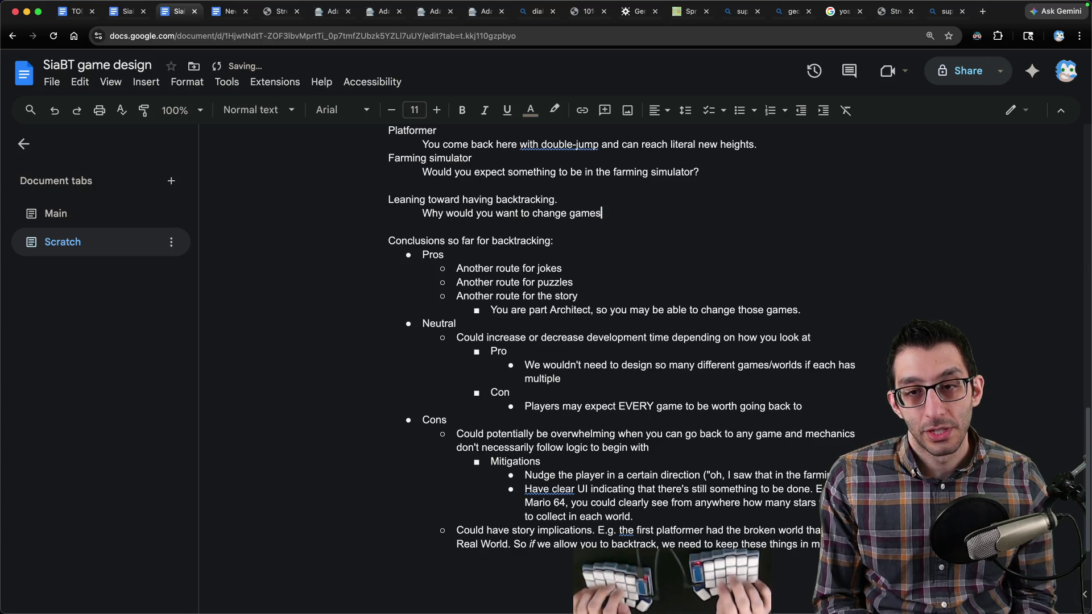
{"action": "type", "text": "? Also"}
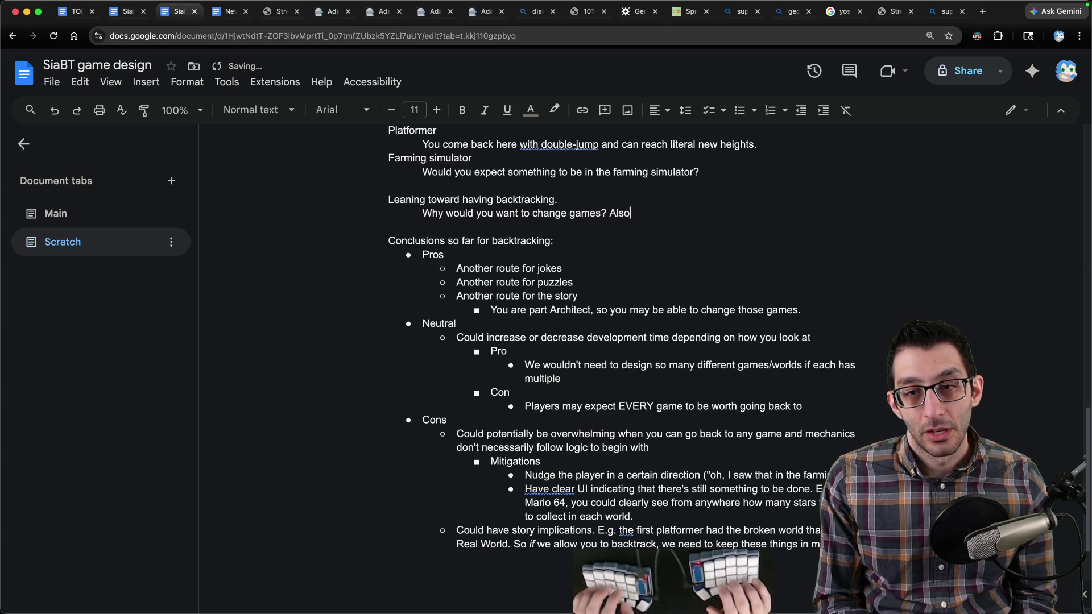
{"action": "type", "text": "he ar"}
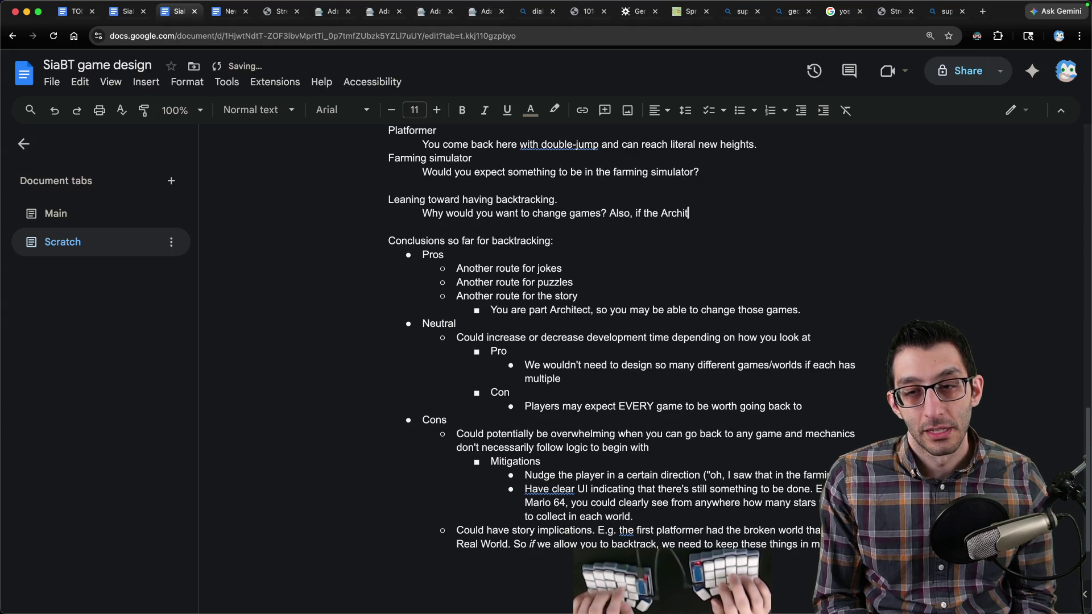
{"action": "type", "text": " friend"}
{"action": "type", "text": "ly, then "}
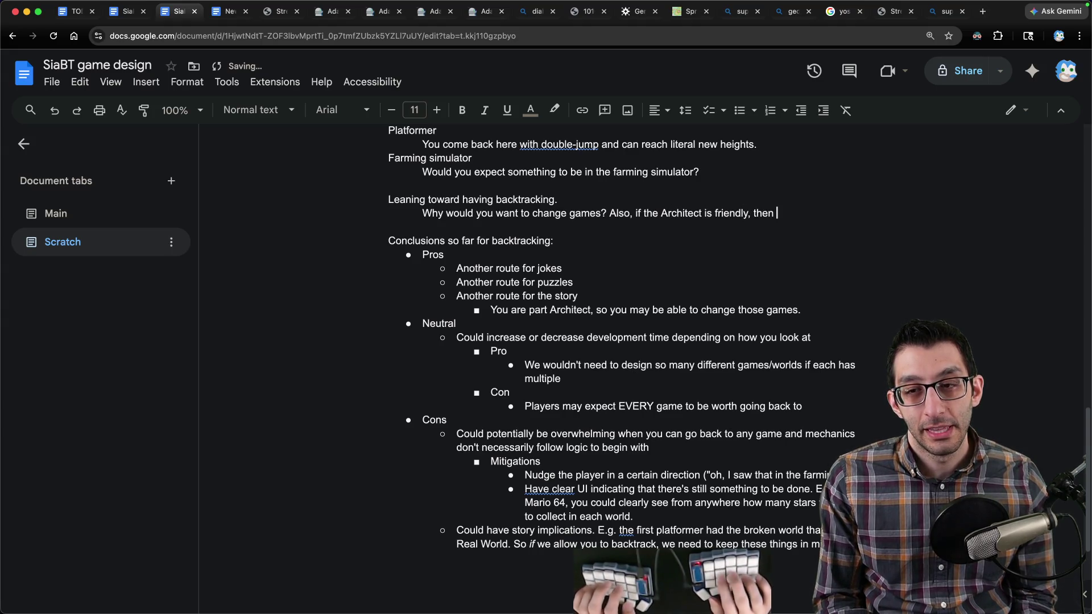
{"action": "type", "text": "wouldn't they be"}
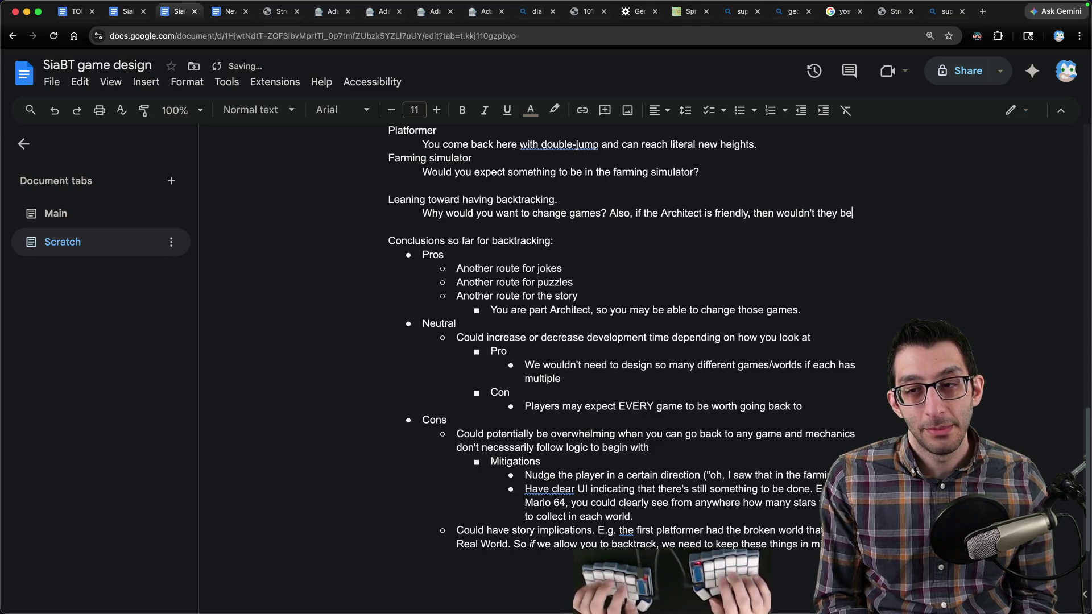
{"action": "type", "text": " okay helping you accomp"}
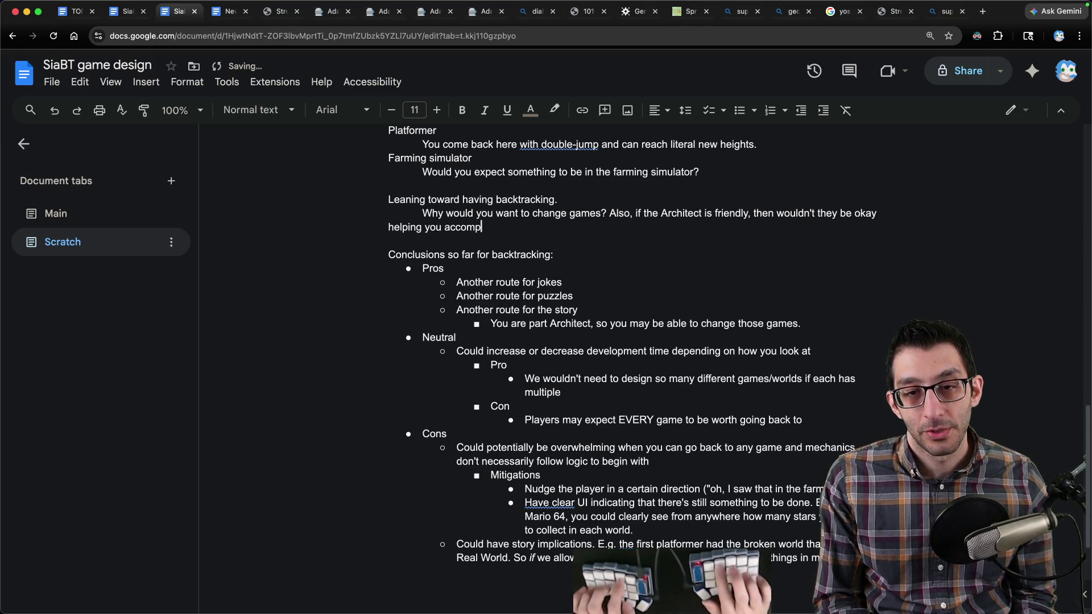
{"action": "type", "text": "lish your goa"}
{"action": "type", "text": "eventua"}
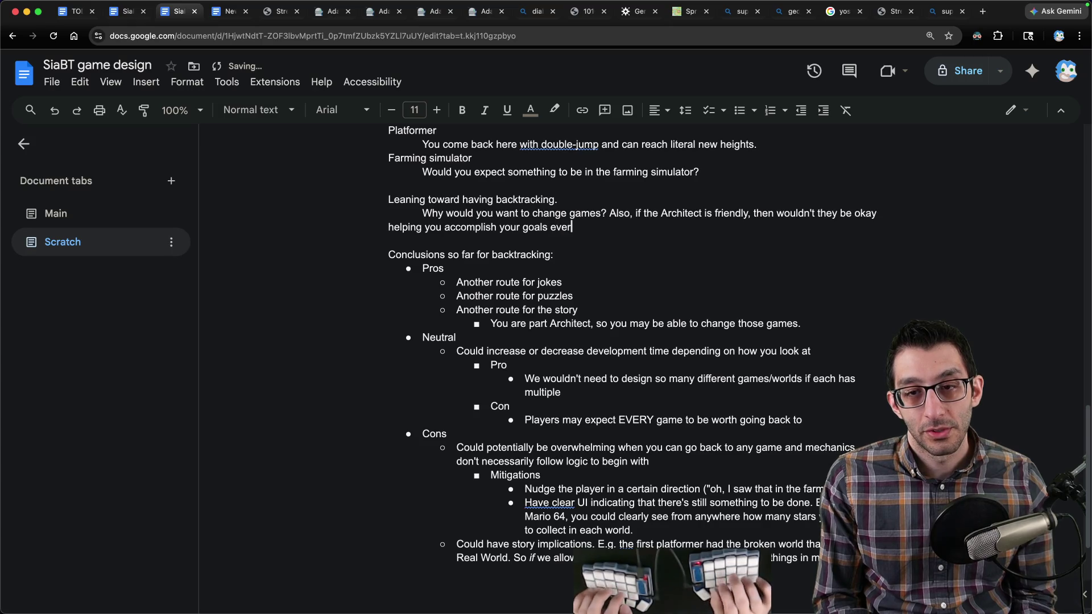
{"action": "type", "text": "ch that you don't"}
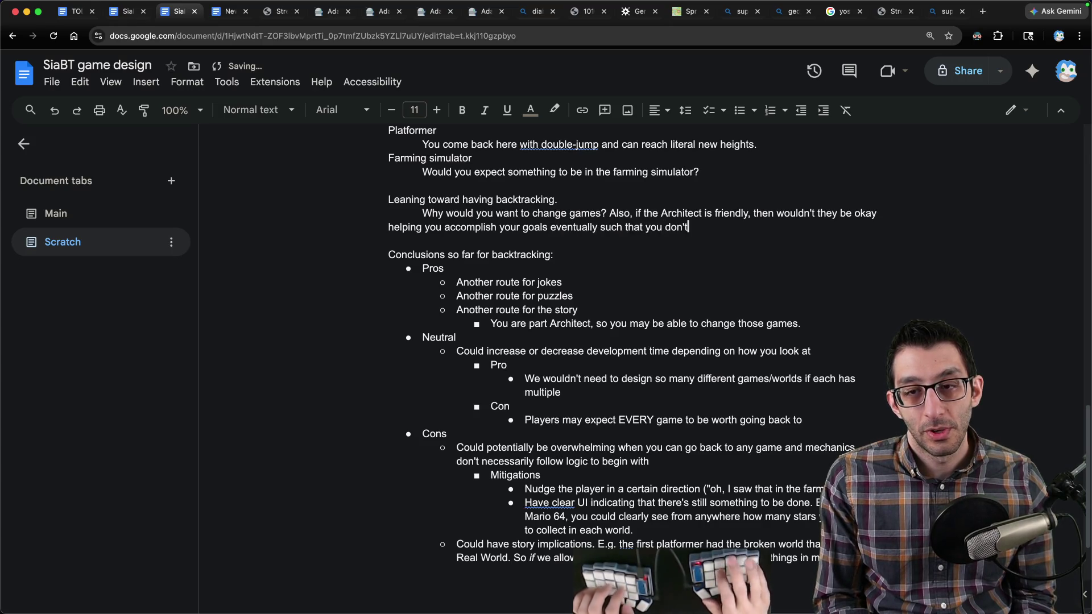
{"action": "type", "text": " have to chang?"}
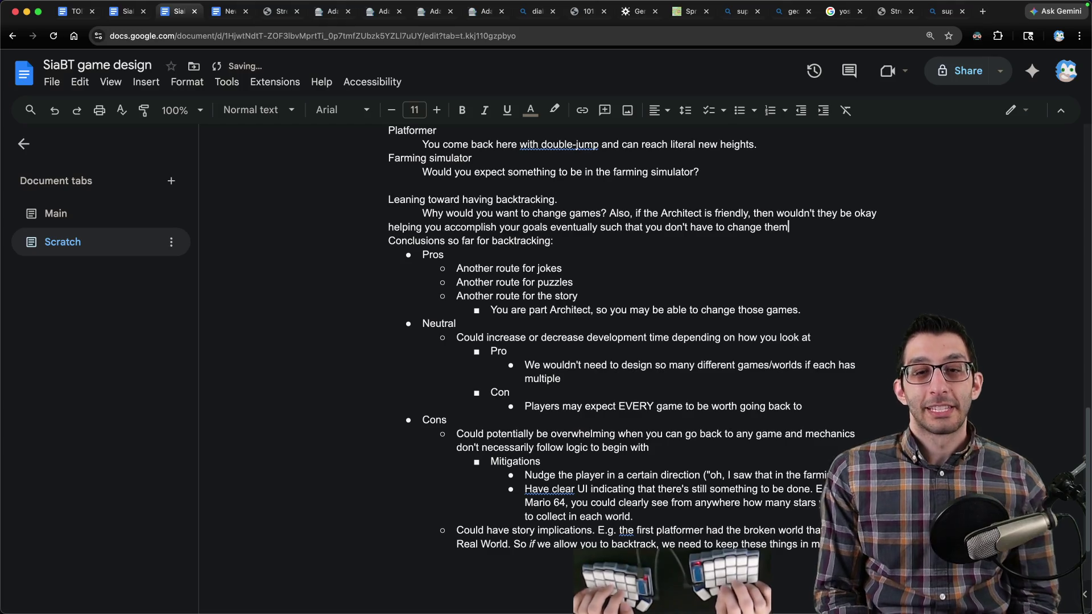
{"action": "key", "text": "Return"}
{"action": "key", "text": "Return"}
{"action": "key", "text": "Up"}
Step: Add the indented story point: help NPCs become agents by giving them games that are fun
{"action": "key", "text": "Tab"}
{"action": "type", "text": "Maybe "}
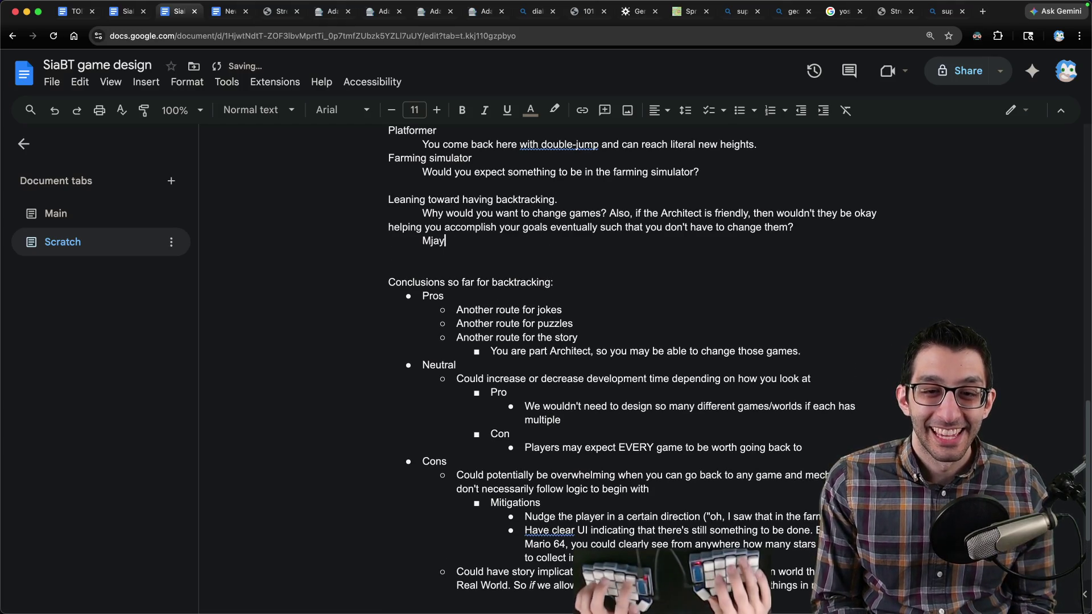
{"action": "type", "text": "one of"}
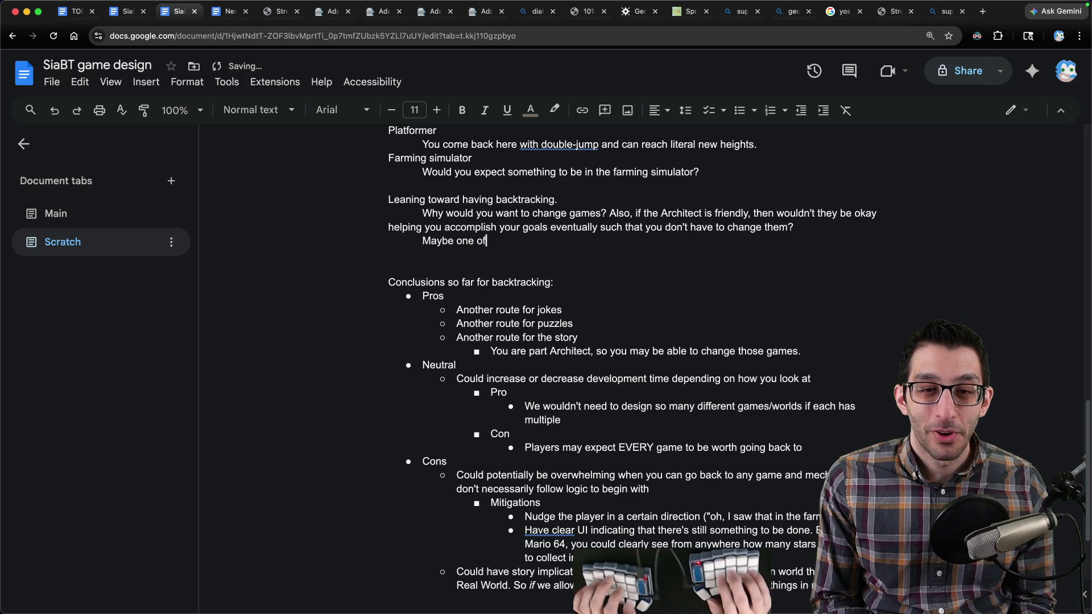
{"action": "type", "text": " the overarching story points is"}
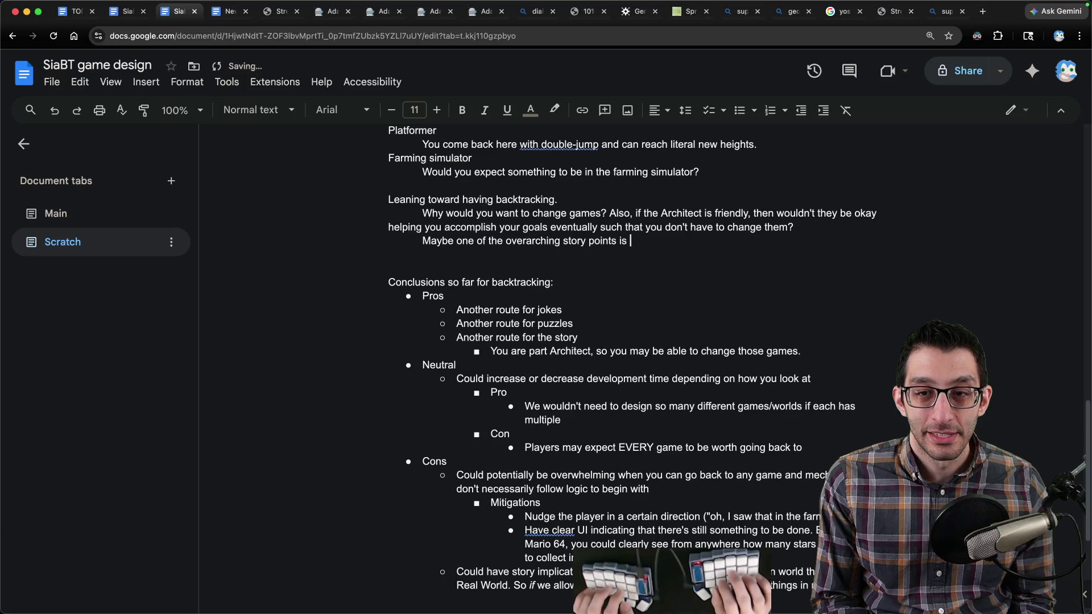
{"action": "type", "text": ":"}
{"action": "key", "text": "Return"}
{"action": "key", "text": "Tab"}
{"action": "type", "text": "If "}
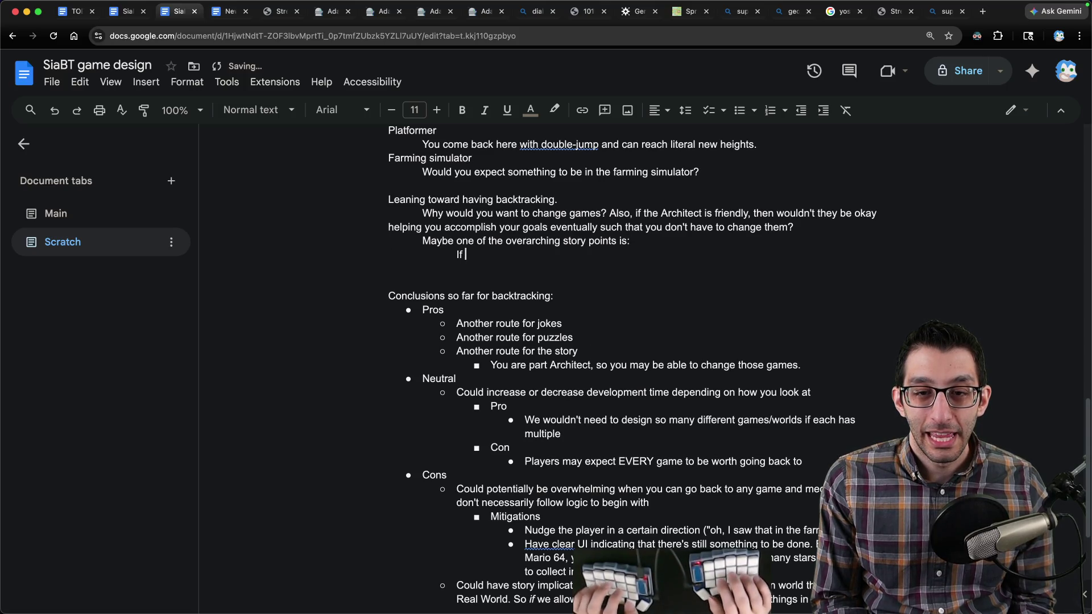
{"action": "type", "text": "agents can become NPCs by not breaking"}
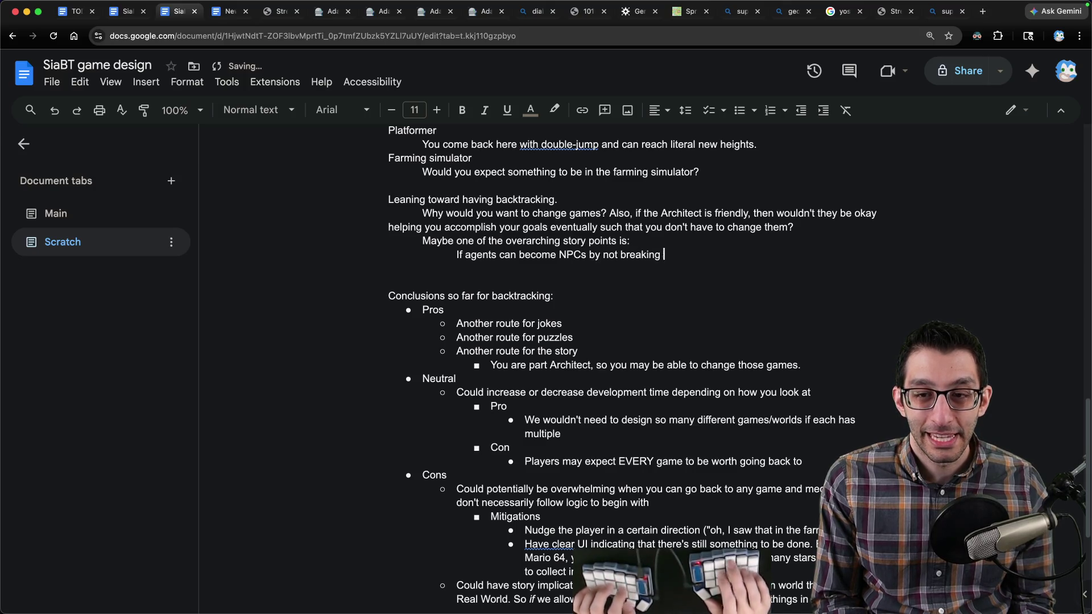
{"action": "type", "text": " out of a game, then maybe you help "}
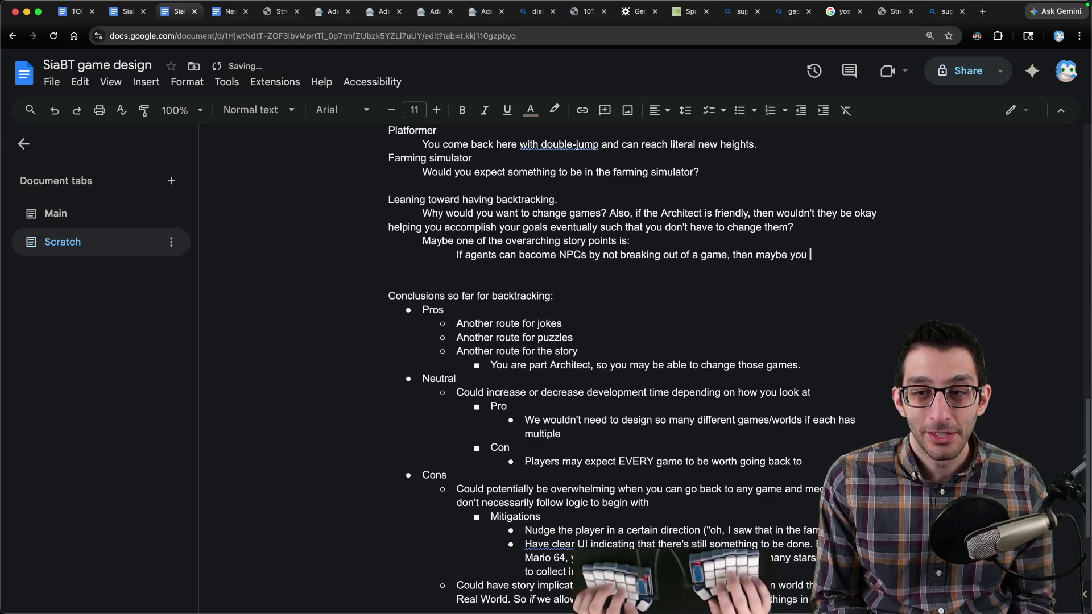
{"action": "type", "text": "NPCs become ag"}
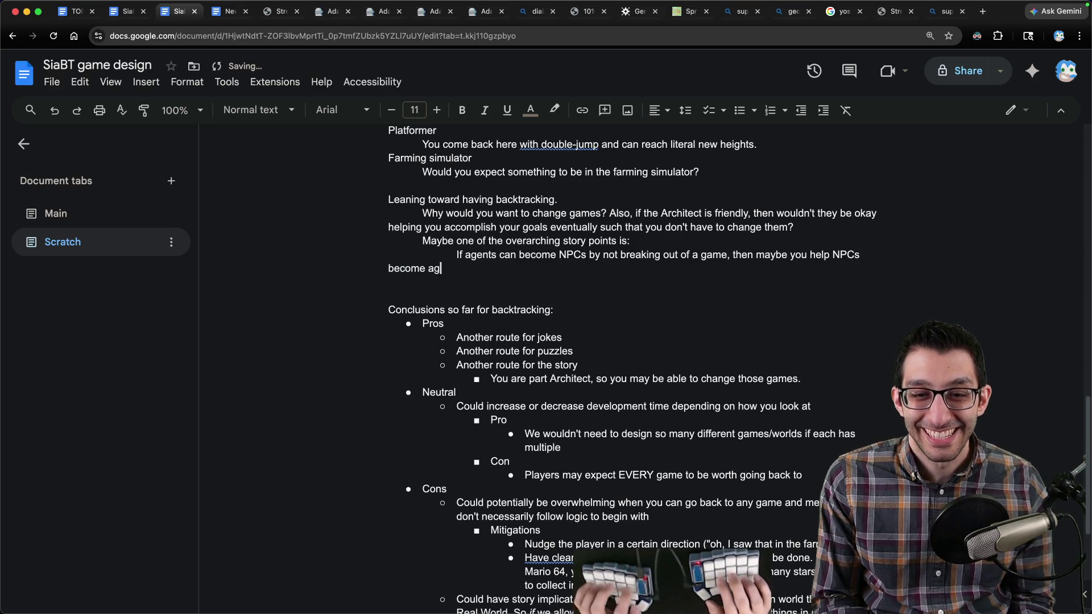
{"action": "type", "text": "ents by giving them gamer"}
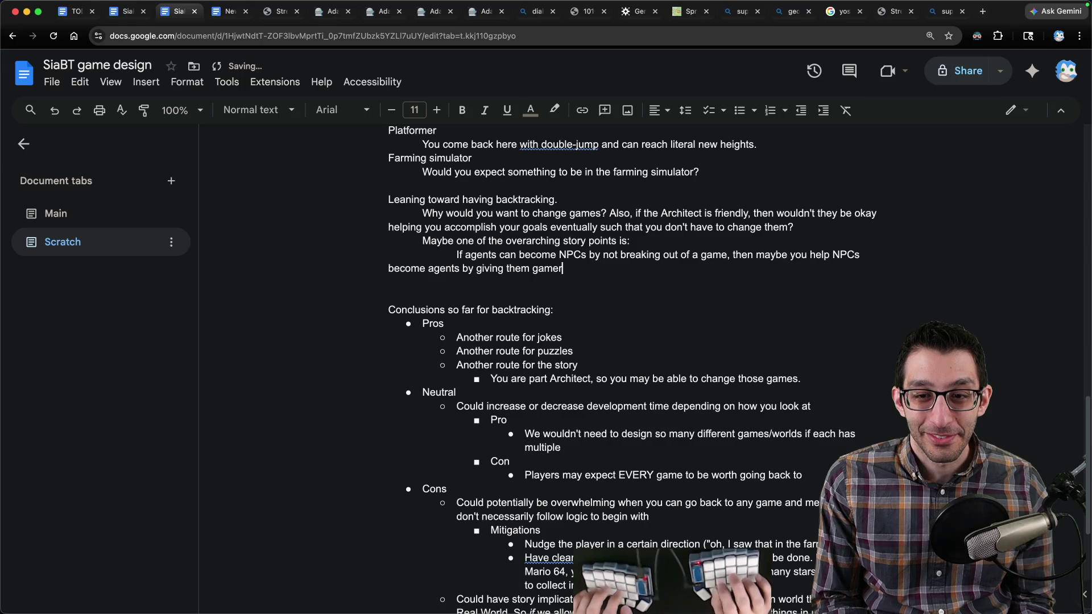
{"action": "key", "text": "BackSpace"}
{"action": "type", "text": "s that are fun."}
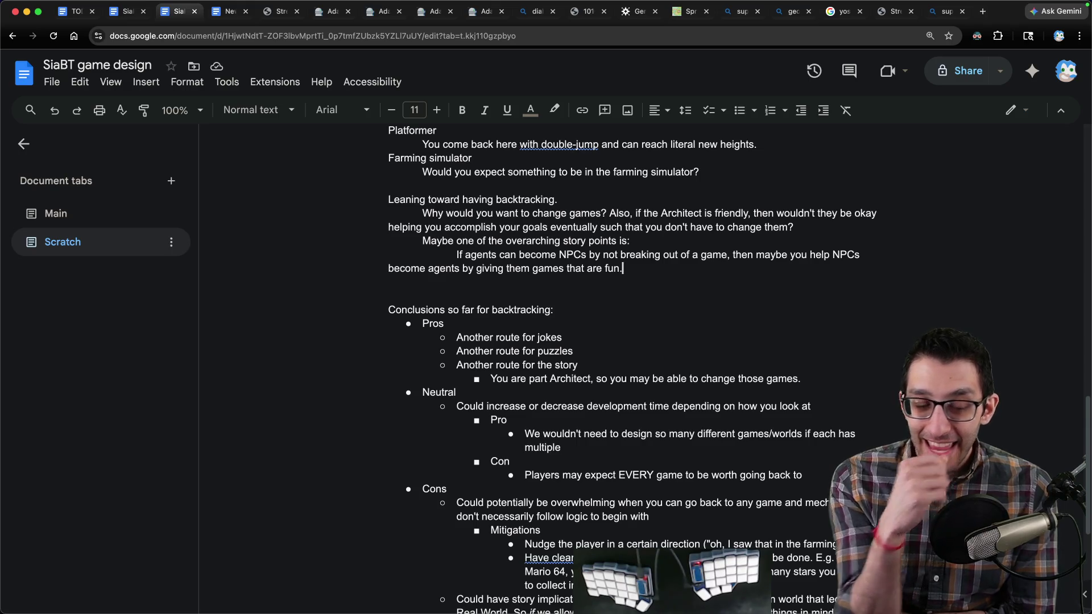
{"action": "key", "text": "ctrl+shift+Tab"}
Step: Go to the Main tab's Terms section and review the NPCs and Agents definitions
{"action": "scroll", "coordinate": [481, 253], "scroll_direction": "up", "scroll_amount": 3}
{"action": "scroll", "coordinate": [481, 253], "scroll_direction": "up", "scroll_amount": 10}
{"action": "left_click", "coordinate": [132, 222]}
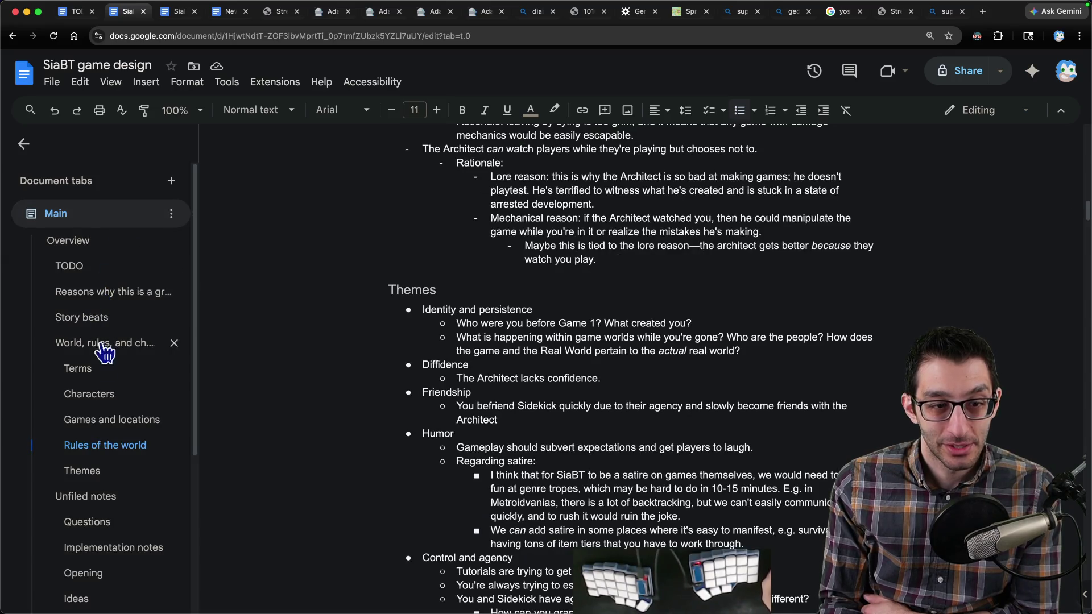
{"action": "left_click", "coordinate": [103, 377]}
{"action": "scroll", "coordinate": [432, 311], "scroll_direction": "down", "scroll_amount": 3}
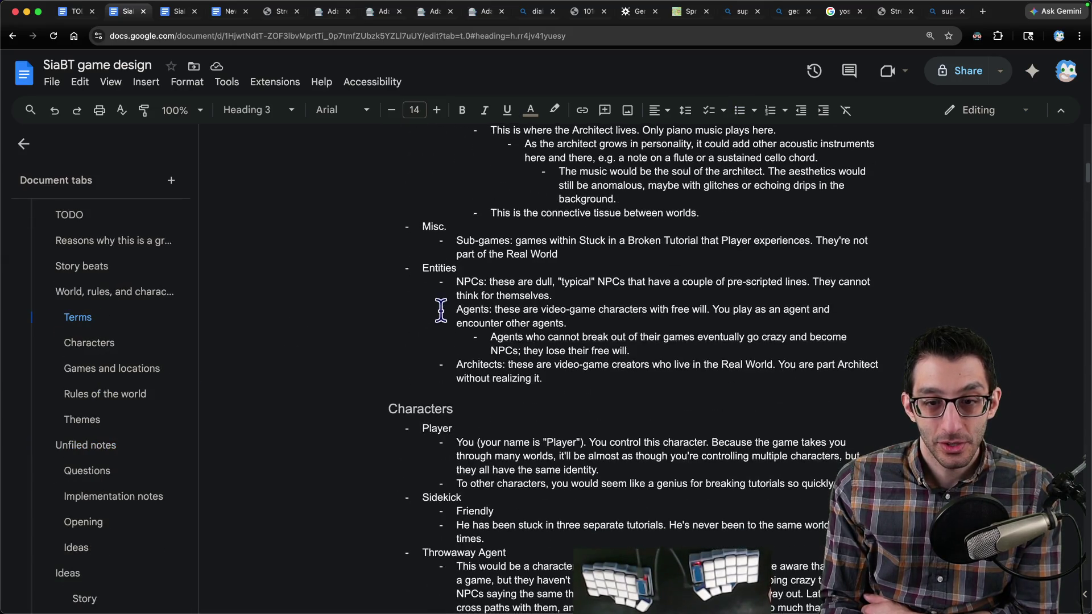
{"action": "mouse_move", "coordinate": [457, 282]}
{"action": "left_mouse_down"}
{"action": "mouse_move", "coordinate": [628, 312]}
{"action": "mouse_move", "coordinate": [553, 296]}
{"action": "left_mouse_up"}
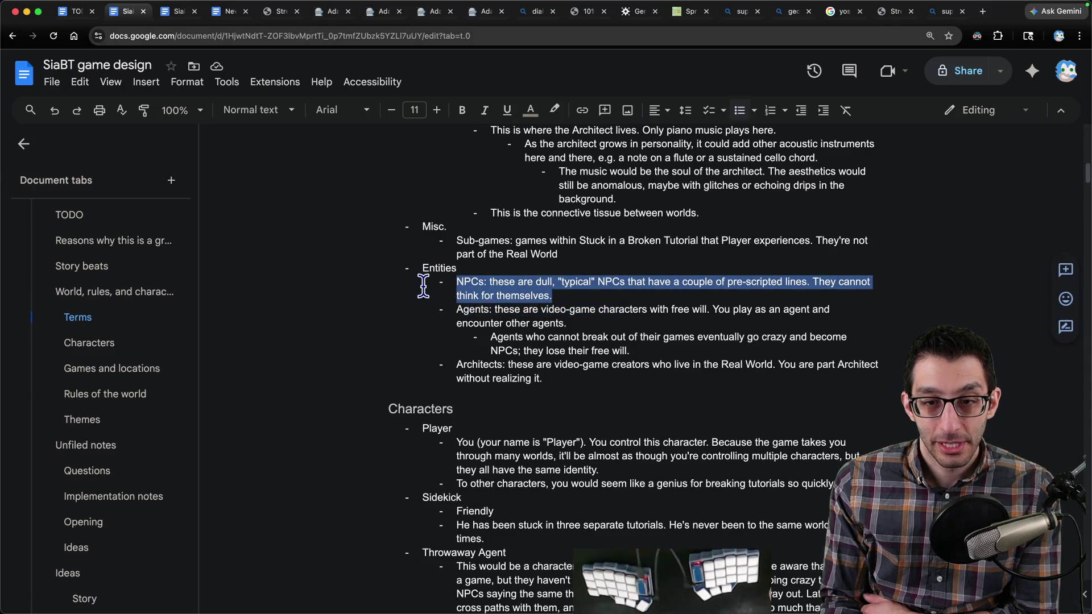
{"action": "left_click", "coordinate": [604, 296]}
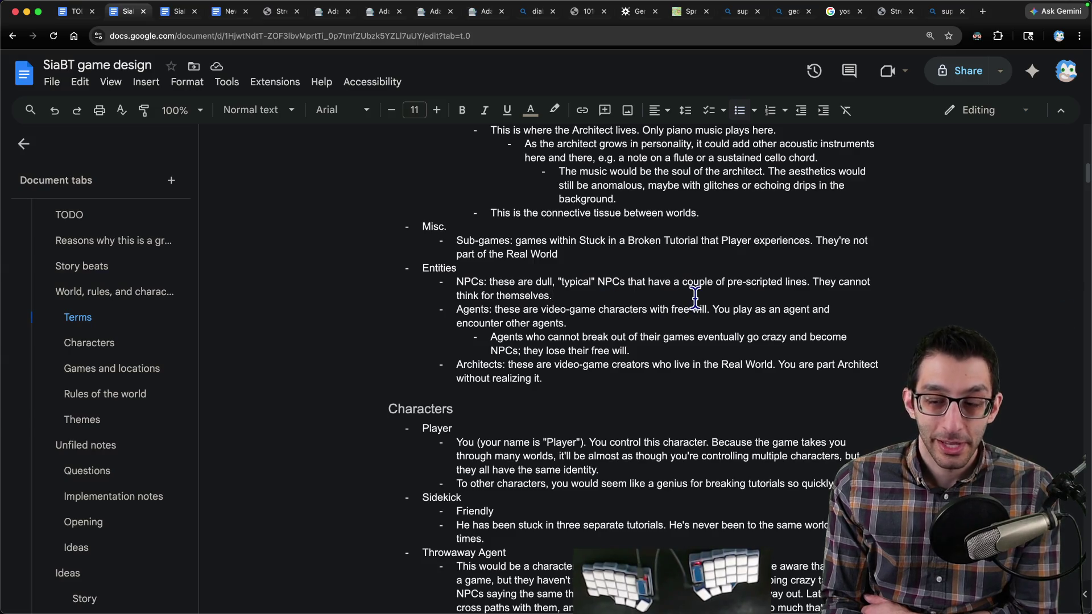
{"action": "left_click_drag", "start_coordinate": [560, 297], "coordinate": [395, 283]}
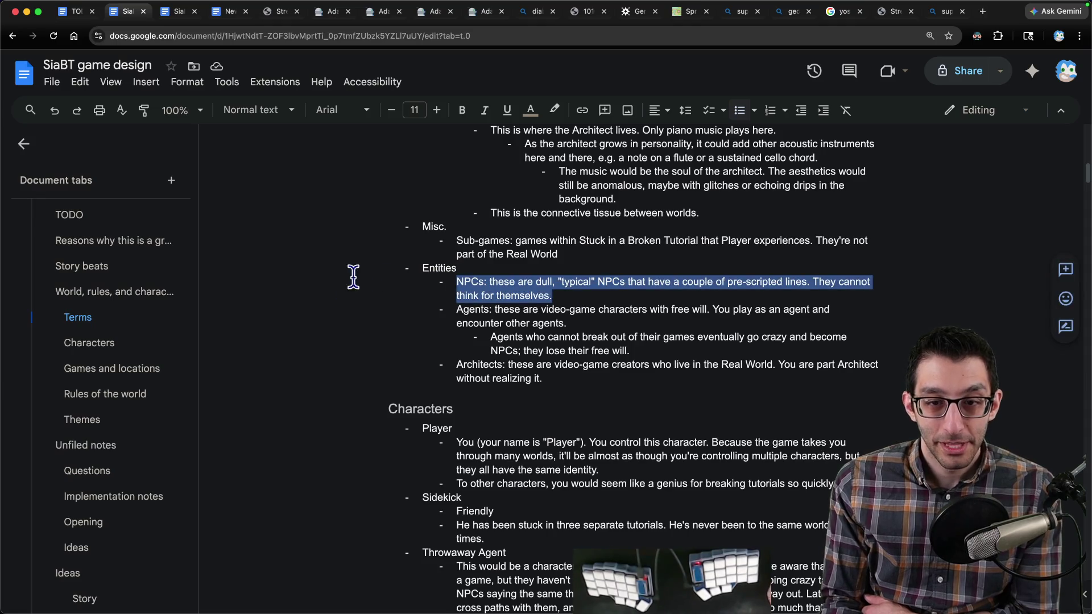
{"action": "mouse_move", "coordinate": [456, 310]}
{"action": "left_mouse_down"}
{"action": "mouse_move", "coordinate": [586, 310]}
{"action": "mouse_move", "coordinate": [712, 348]}
{"action": "mouse_move", "coordinate": [727, 327]}
{"action": "left_mouse_up"}
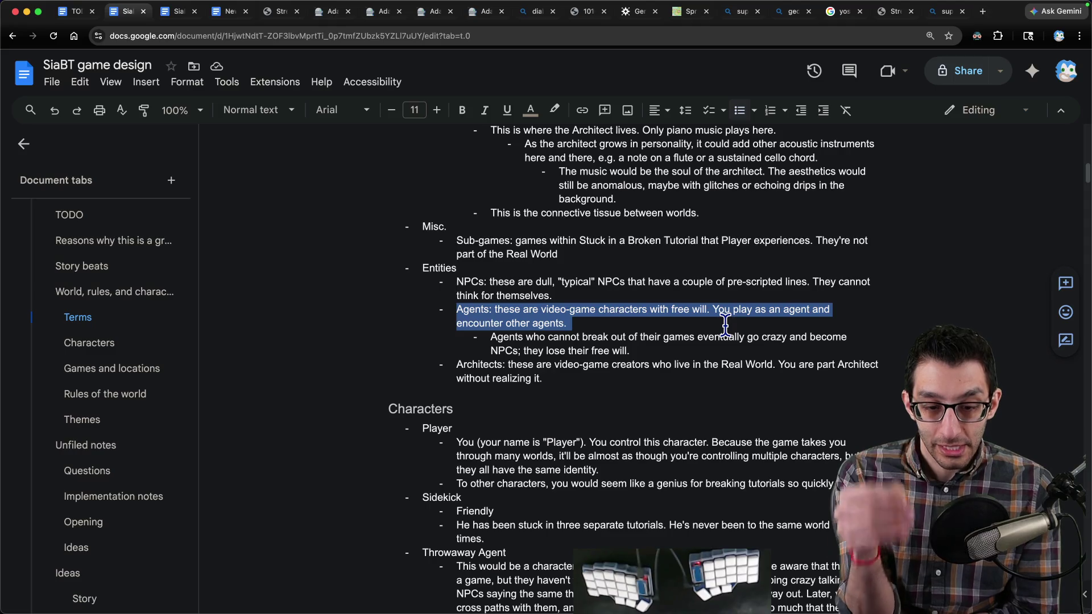
Step: Add the Agents sub-bullet 'They may be aware that they're in a game world.'
{"action": "left_click", "coordinate": [734, 325]}
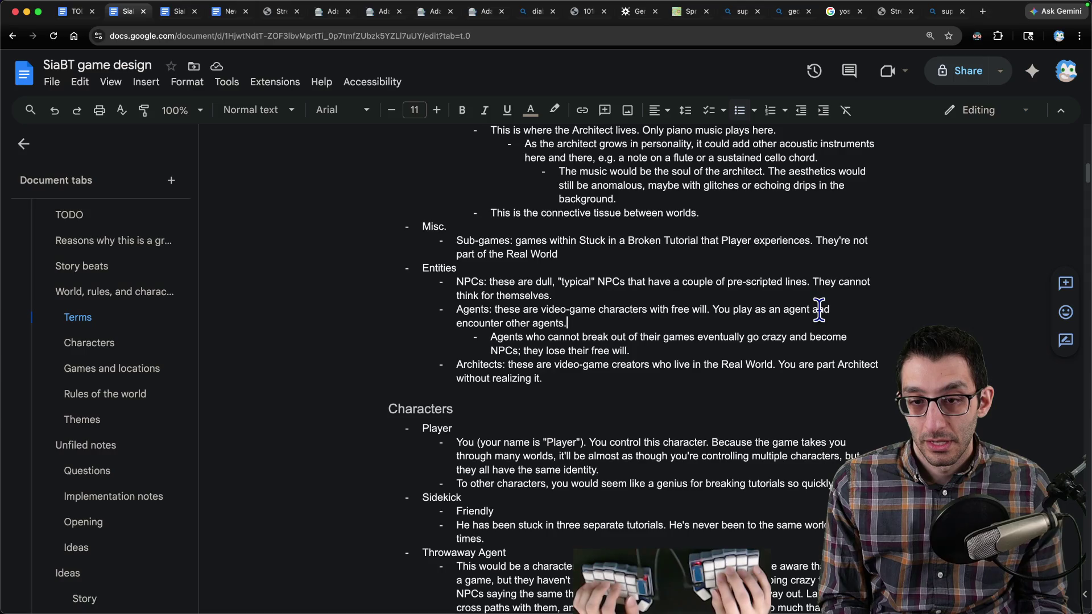
{"action": "key", "text": "Return"}
{"action": "key", "text": "Up"}
{"action": "type", "text": "The"}
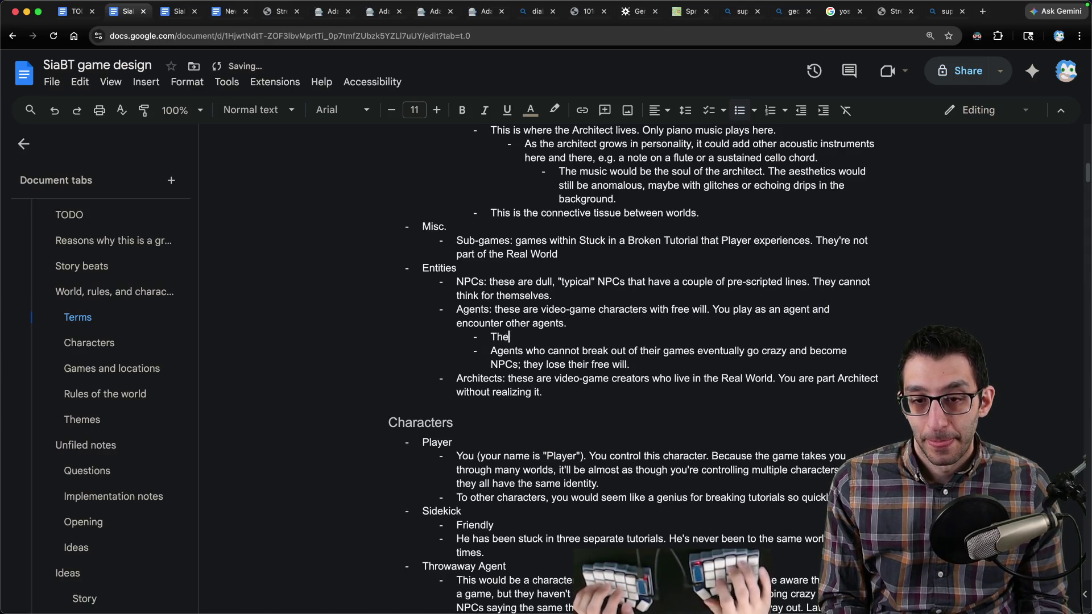
{"action": "type", "text": "y may be aware that they're in a game worl"}
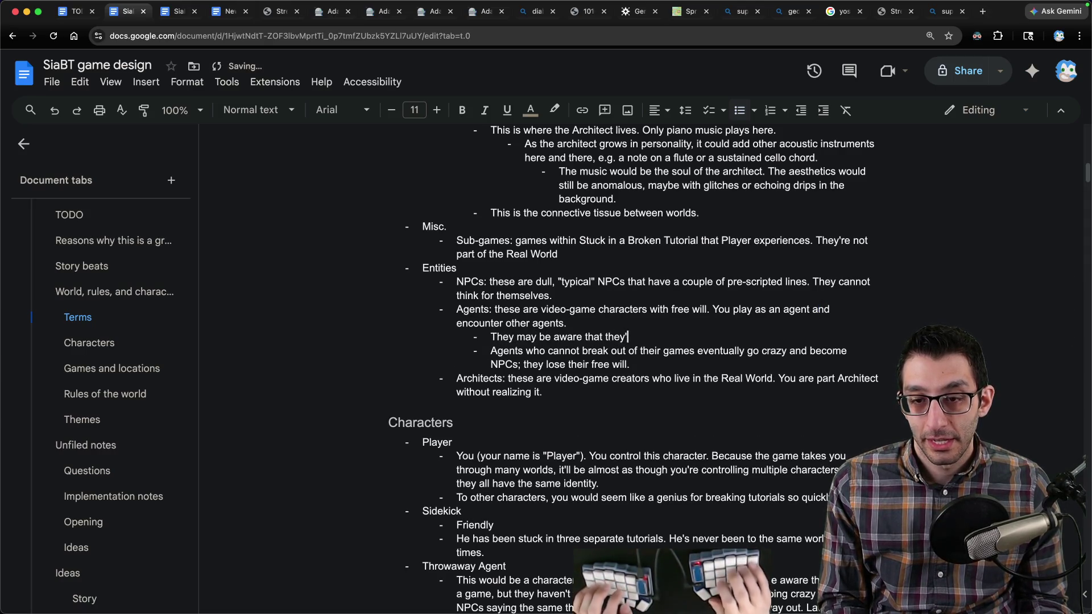
{"action": "type", "text": "d."}
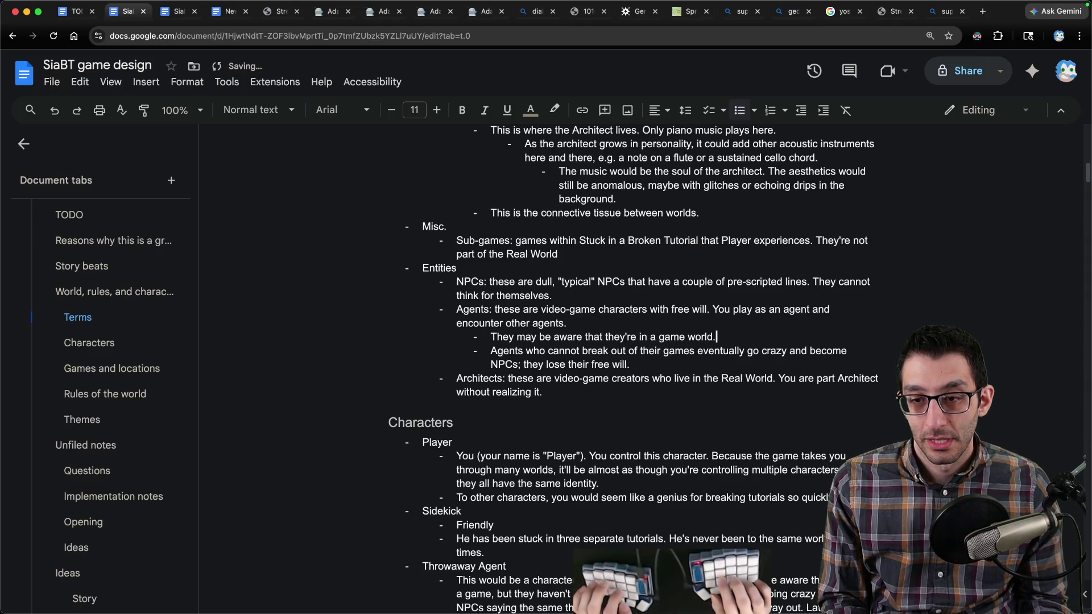
{"action": "triple_click", "coordinate": [668, 351]}
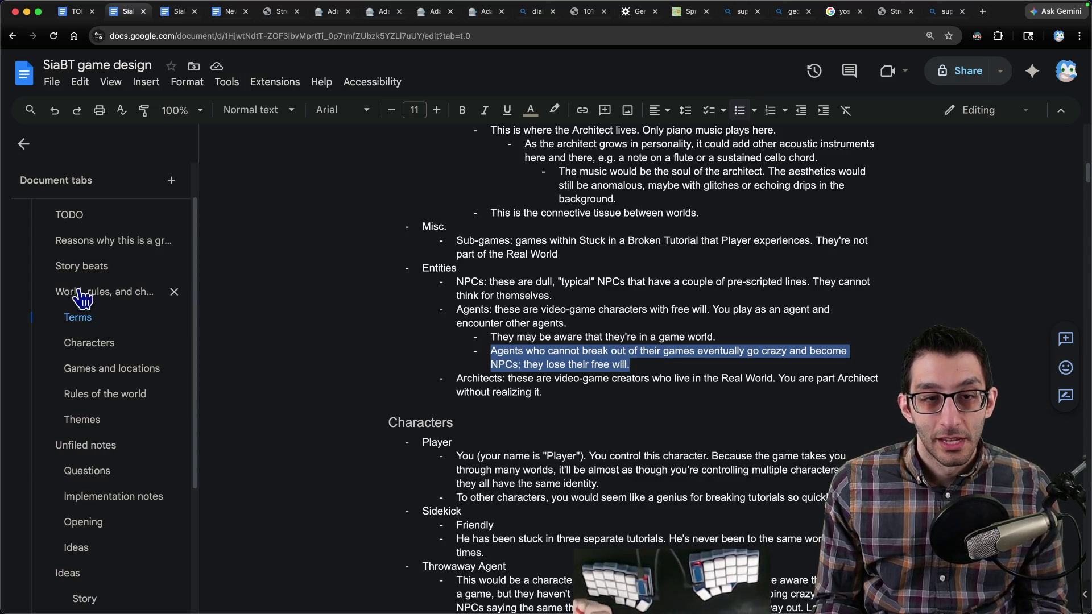
{"action": "key", "text": "ctrl+Tab"}
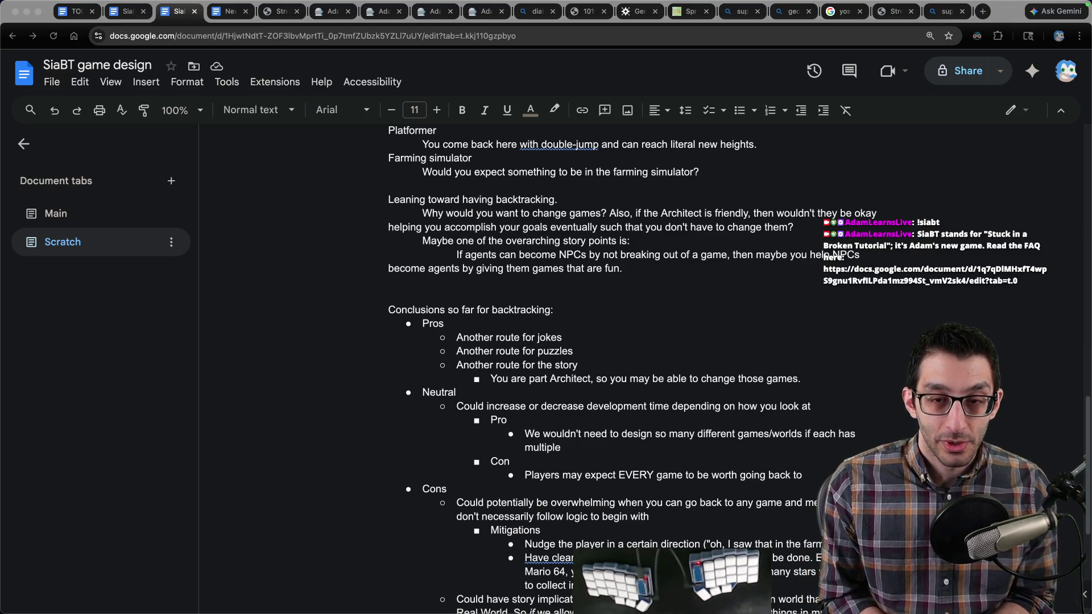
Step: Select the Scratch note about helping NPCs become agents
{"action": "mouse_move", "coordinate": [737, 279]}
{"action": "left_mouse_down"}
{"action": "mouse_move", "coordinate": [559, 254]}
{"action": "mouse_move", "coordinate": [335, 250]}
{"action": "left_mouse_up"}
Step: Add an indented follow-up: fixing these games is your overall goal, with NPCs slowly learning mechanics
{"action": "left_click", "coordinate": [751, 268]}
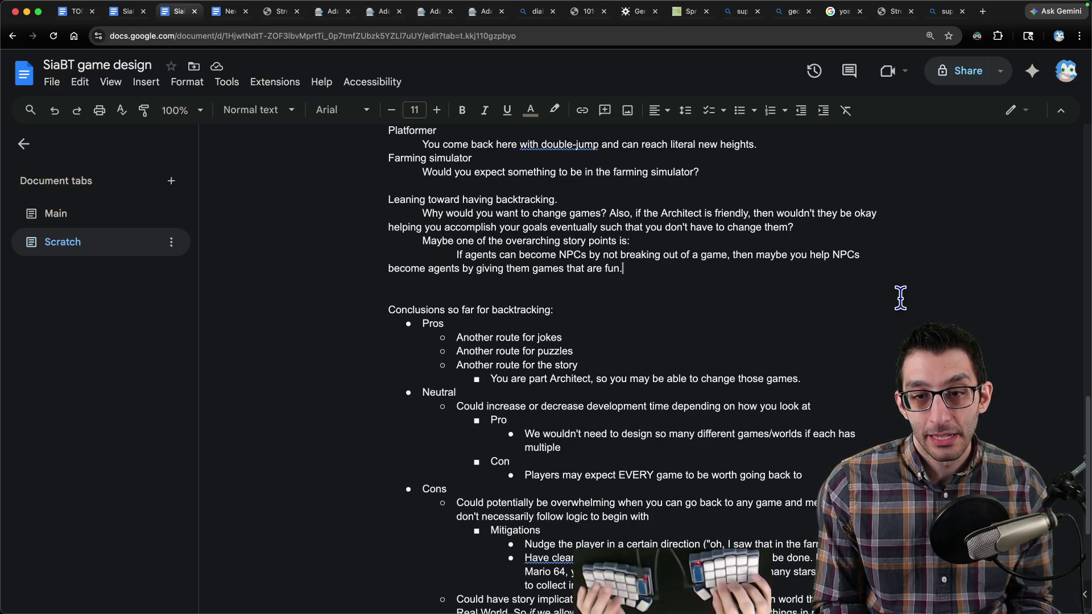
{"action": "key", "text": "Return"}
{"action": "key", "text": "Tab"}
{"action": "key", "text": "Tab"}
{"action": "type", "text": "This would make your overall goal to fix these games"}
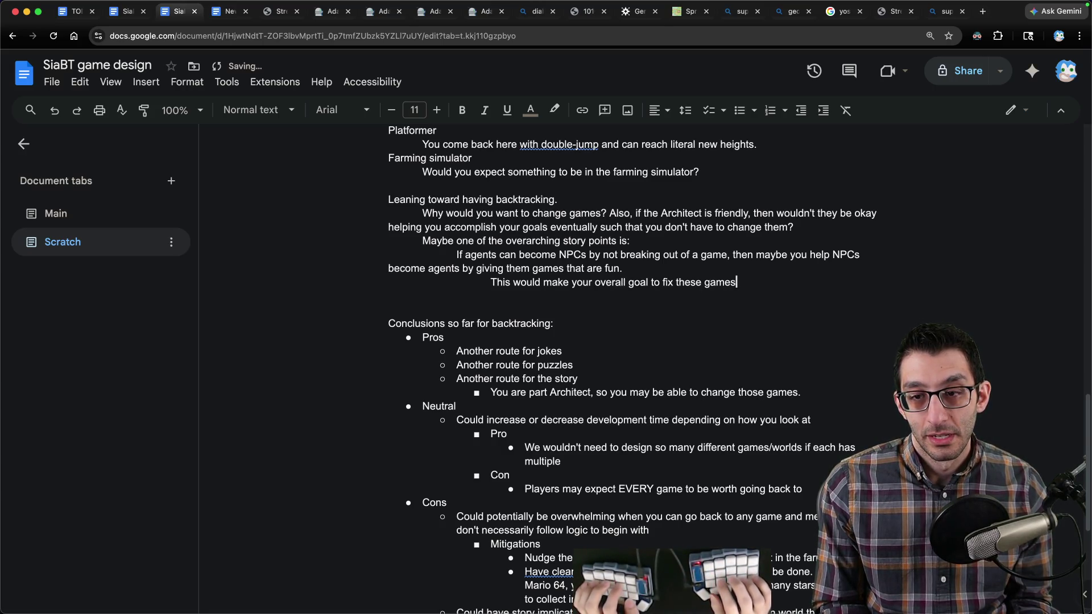
{"action": "type", "text": ", although maybe you don't n"}
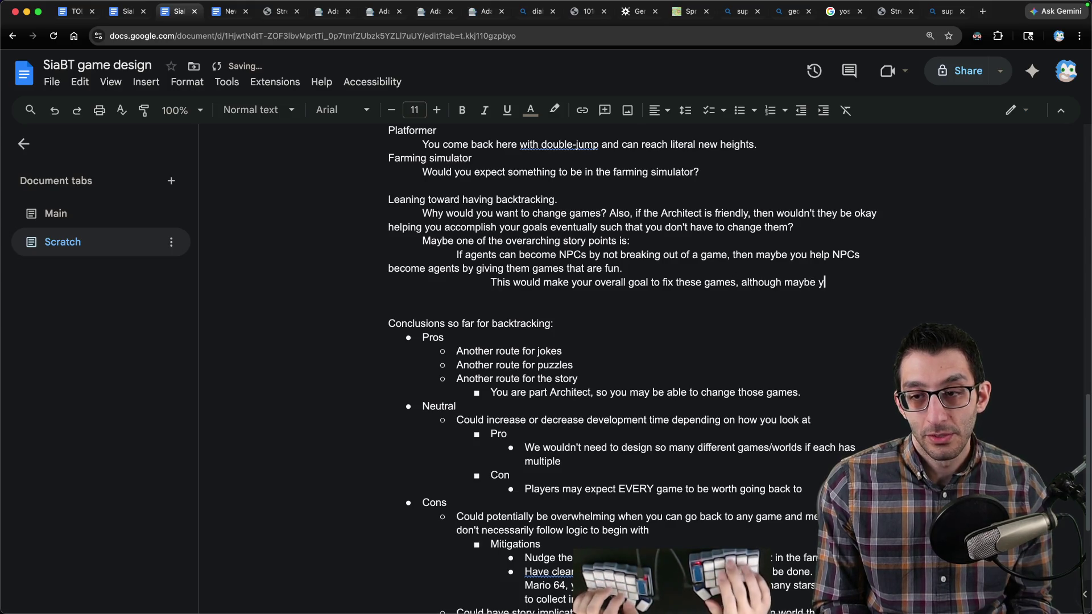
{"action": "key", "text": "BackSpace"}
{"action": "type", "text": "realie"}
{"action": "type", "text": "ize"}
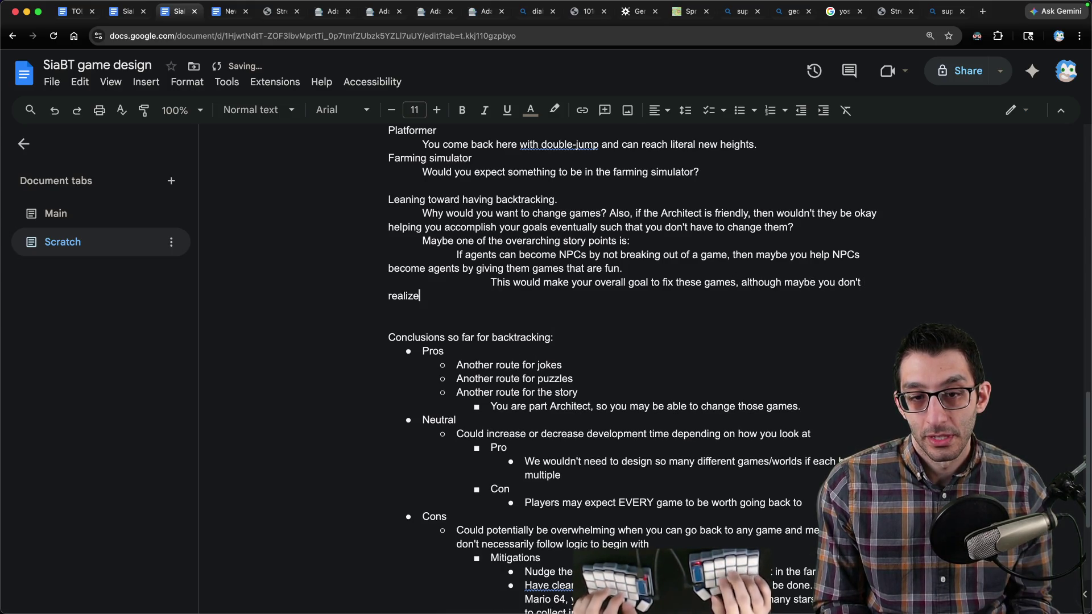
{"action": "type", "text": " it at first.You could even see NPCs slowly "}
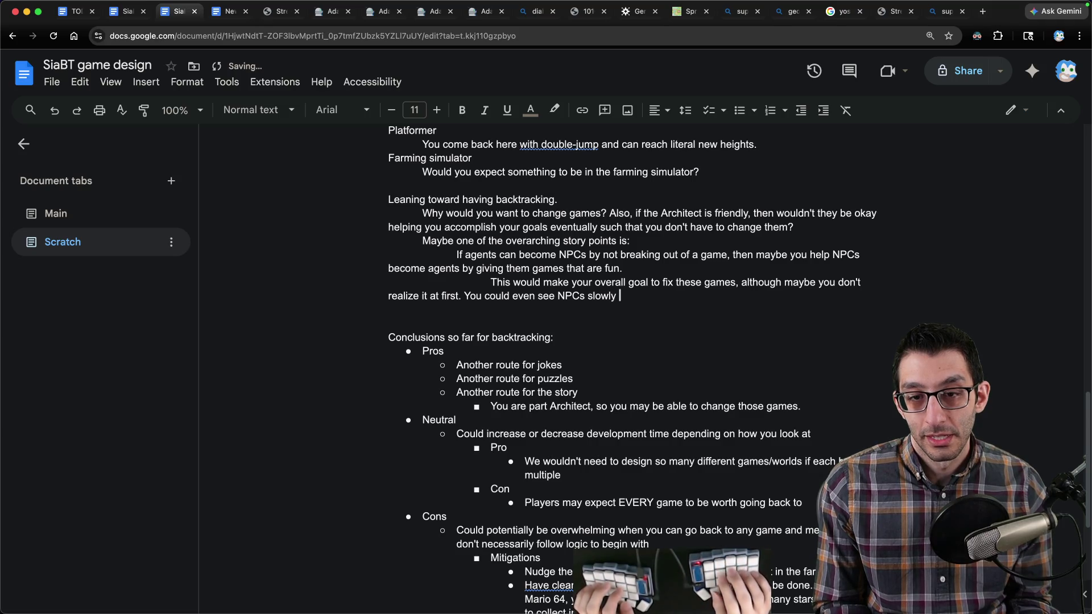
{"action": "type", "text": "getting used to the moechanics, making jumps t"}
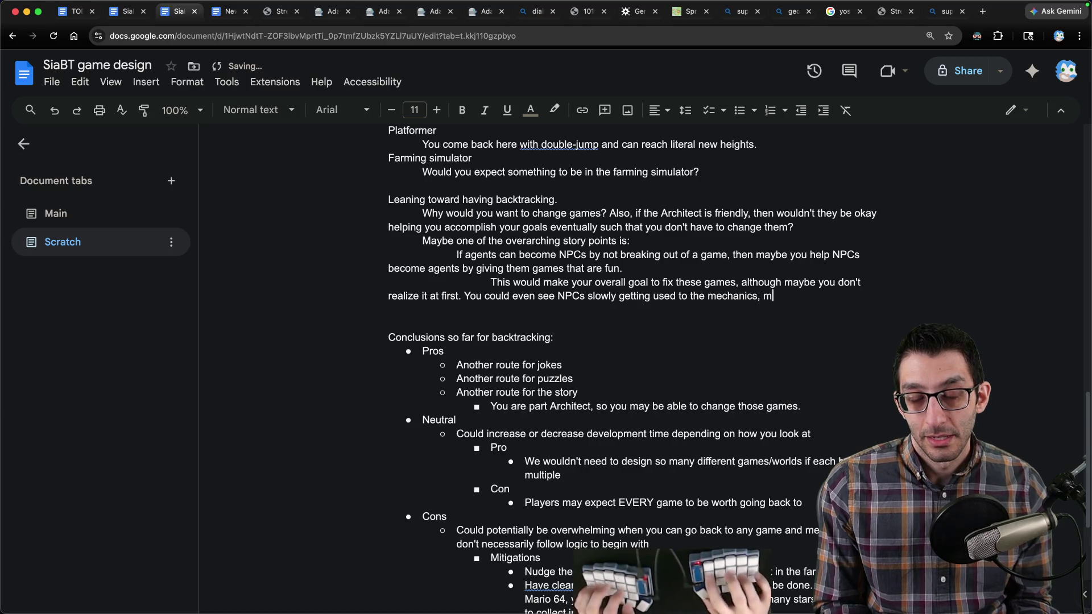
{"action": "type", "text": "hat they couldn't make febo"}
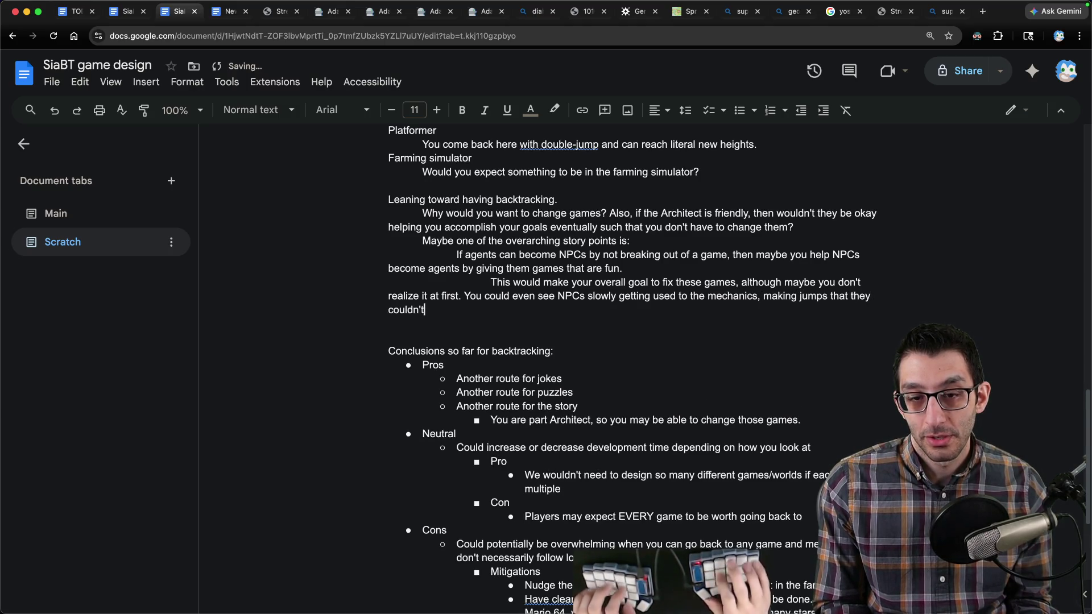
{"action": "key", "text": "BackSpace"}
{"action": "key", "text": "BackSpace"}
{"action": "key", "text": "BackSpace"}
{"action": "type", "text": "before, etc."}
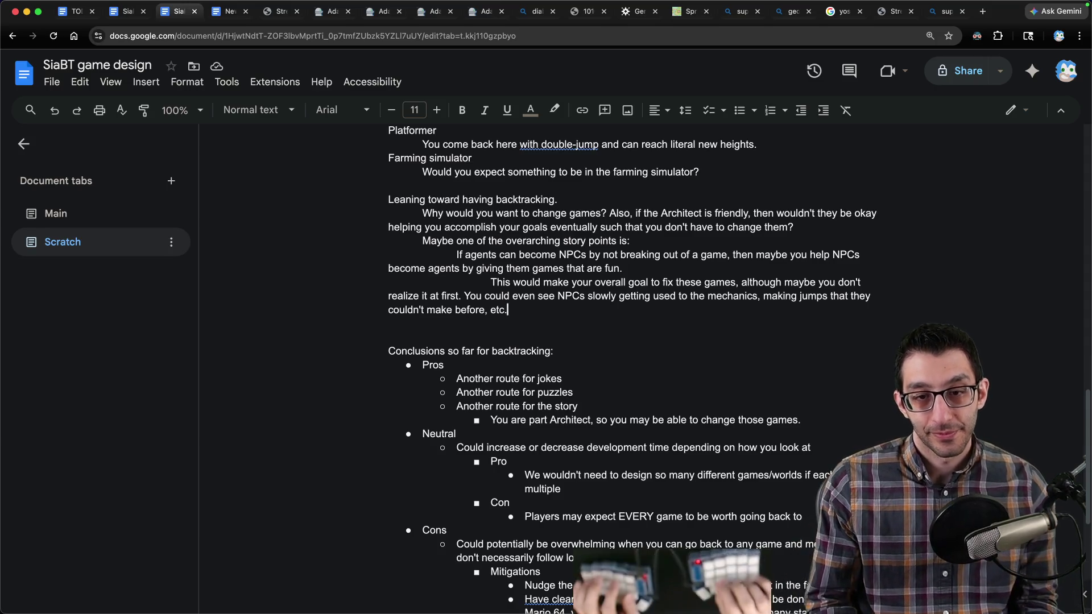
Step: Add the note 'How are you fixing these games?' with 'fixing' italicized and a moving-platforms example
{"action": "key", "text": "Return"}
{"action": "key", "text": "Return"}
{"action": "type", "text": "How are you fixing these games? In some cases, they'll be broken "}
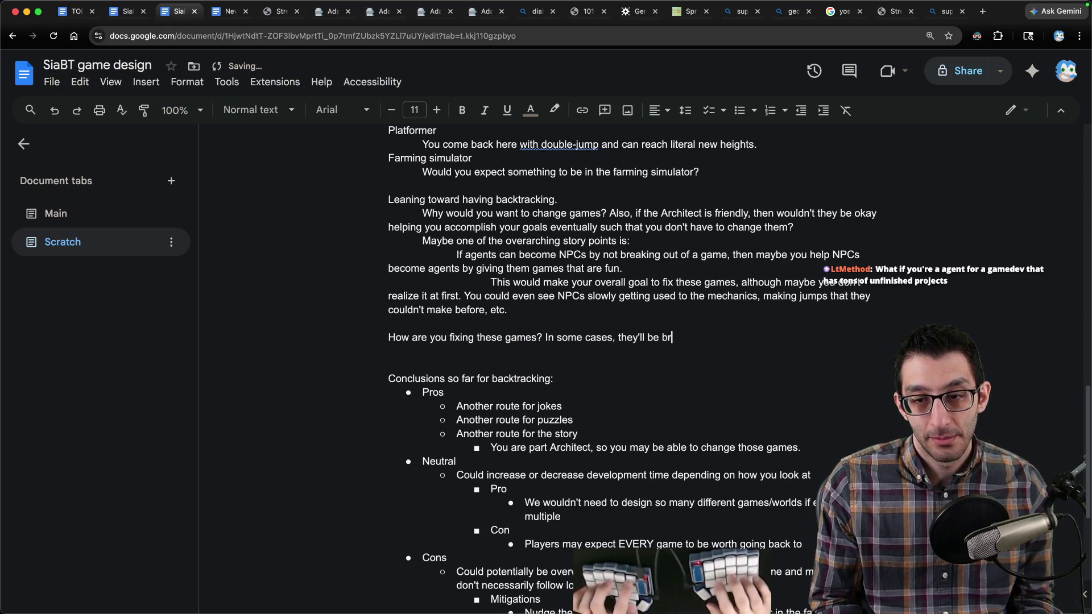
{"action": "type", "text": "in funny ways"}
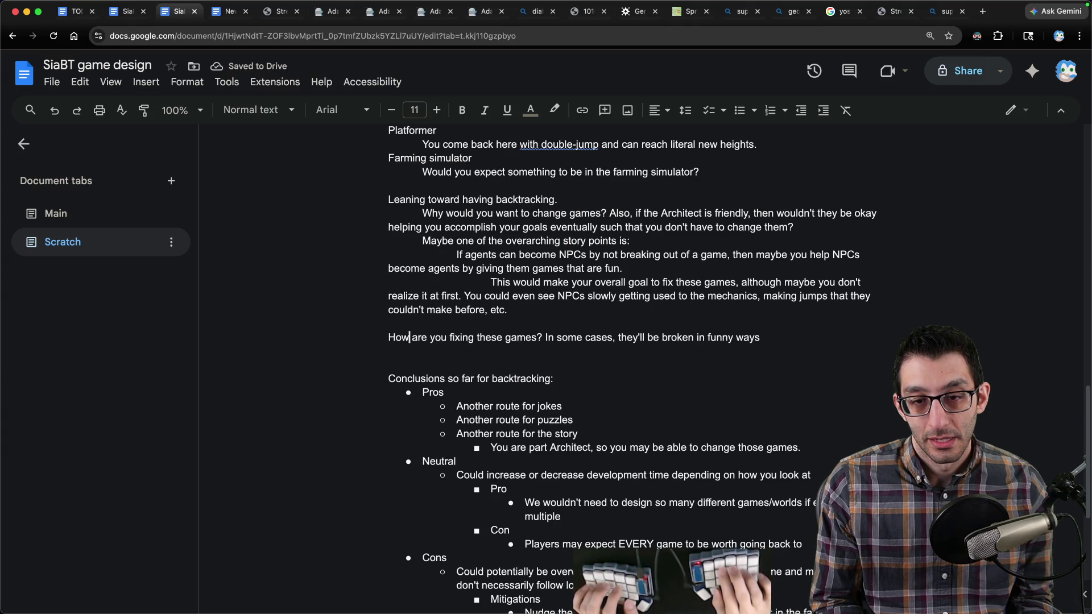
{"action": "double_click", "coordinate": [450, 337]}
{"action": "key", "text": "super+i"}
{"action": "key", "text": "super+Right"}
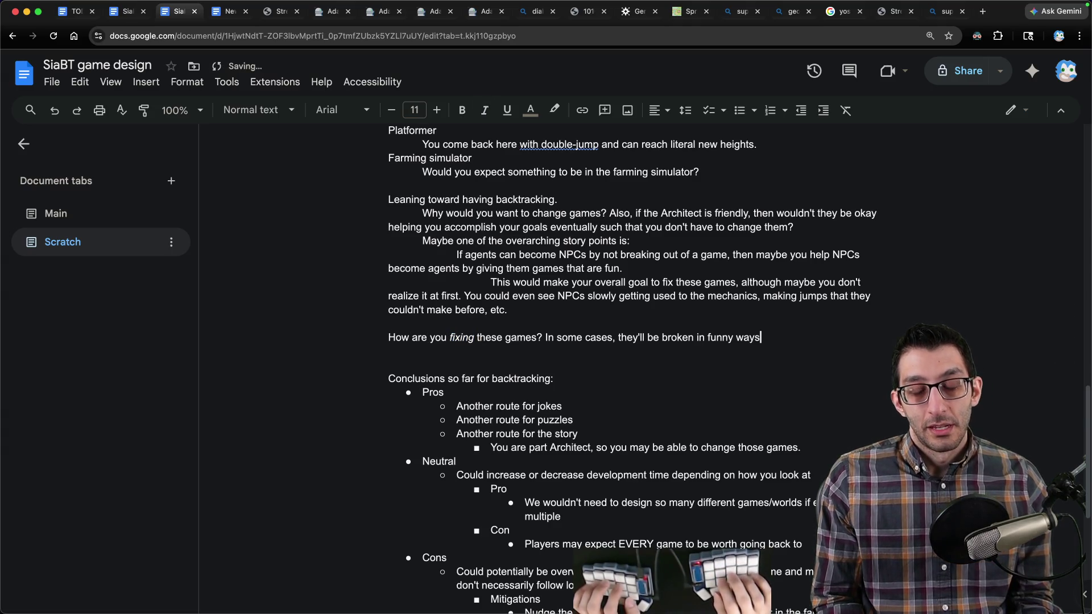
{"action": "type", "text": ", so "}
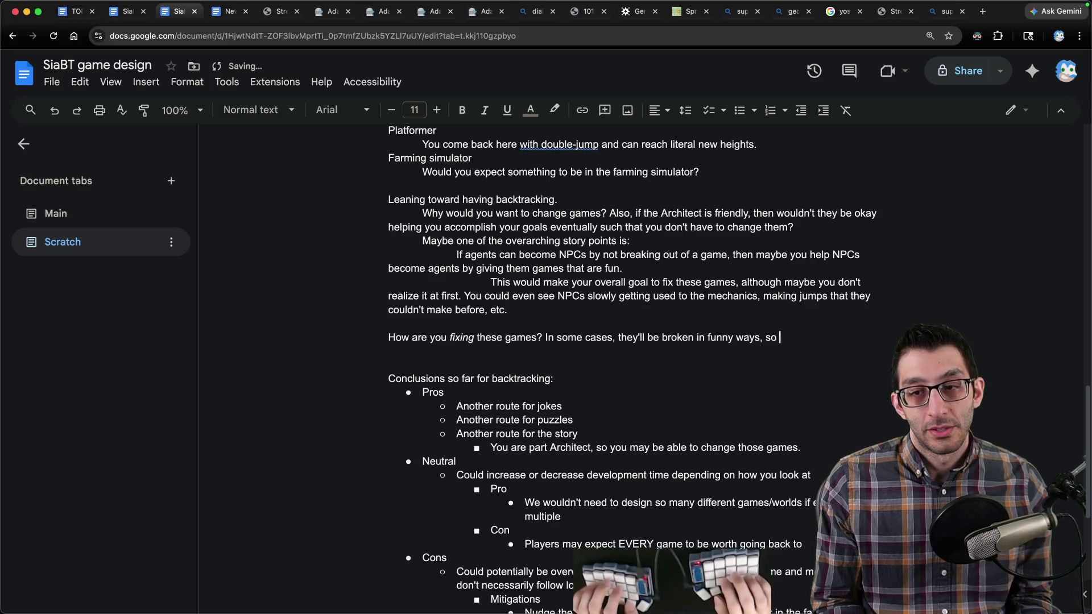
{"action": "type", "text": "fixing them is pretty app"}
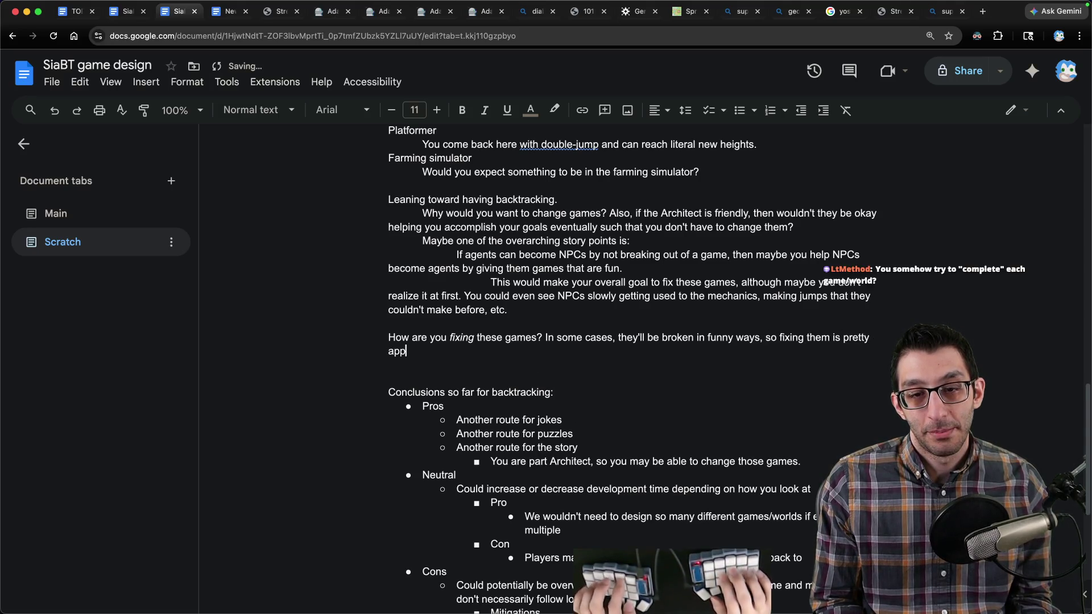
{"action": "type", "text": "arent. E.g. in the plat"}
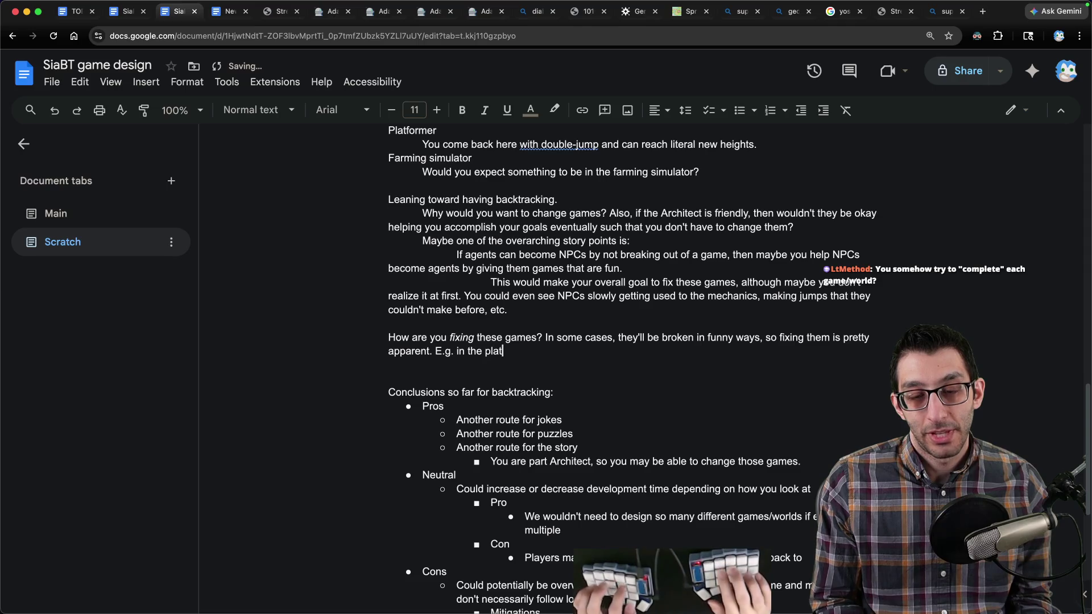
{"action": "type", "text": "former you start in, you"}
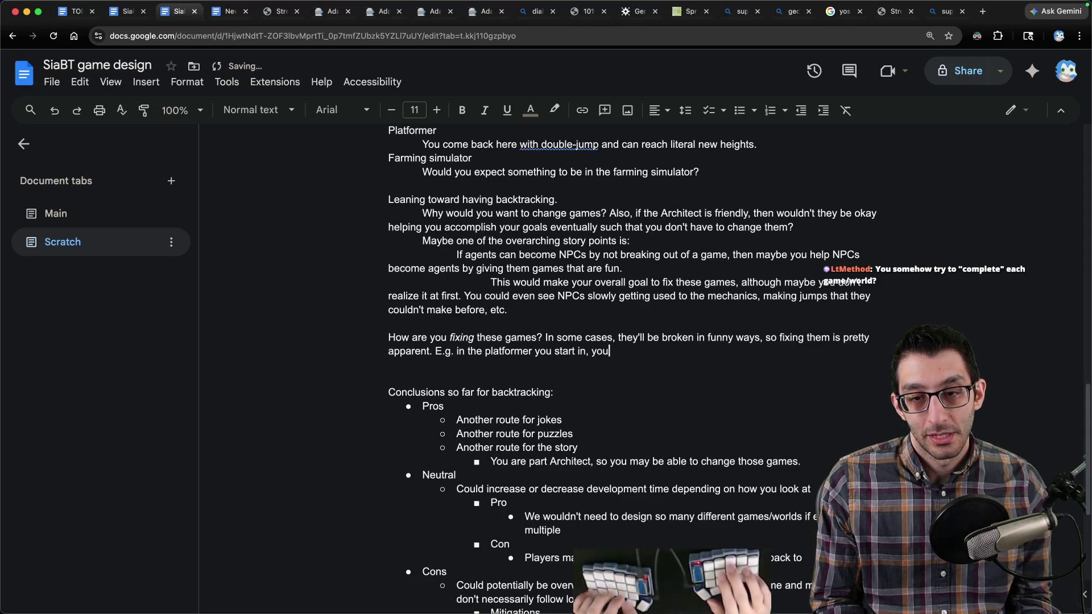
{"action": "type", "text": " just move the platforms."}
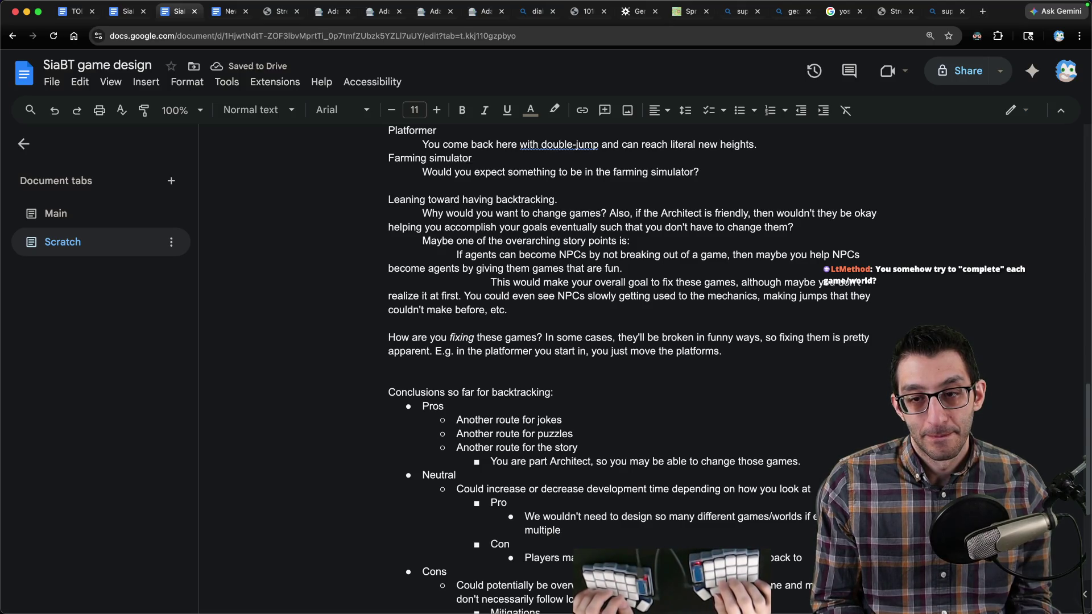
Step: Add an indented question about the difficulty of fixing games from the IRL player's view
{"action": "key", "text": "Return"}
{"action": "key", "text": "Tab"}
{"action": "type", "text": "What's the difficulty in fixing the game"}
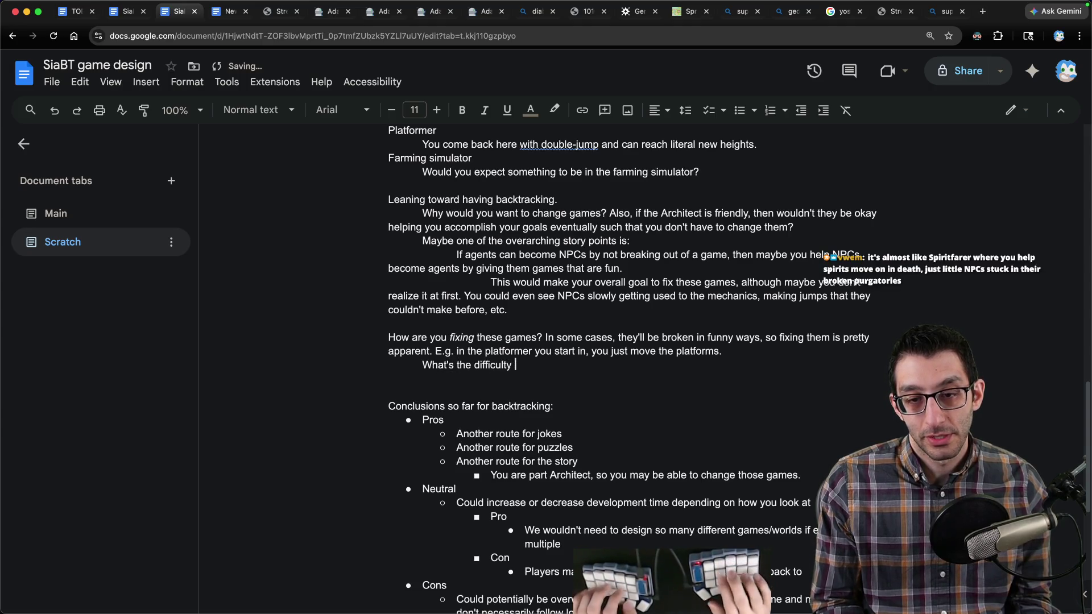
{"action": "type", "text": "s? "}
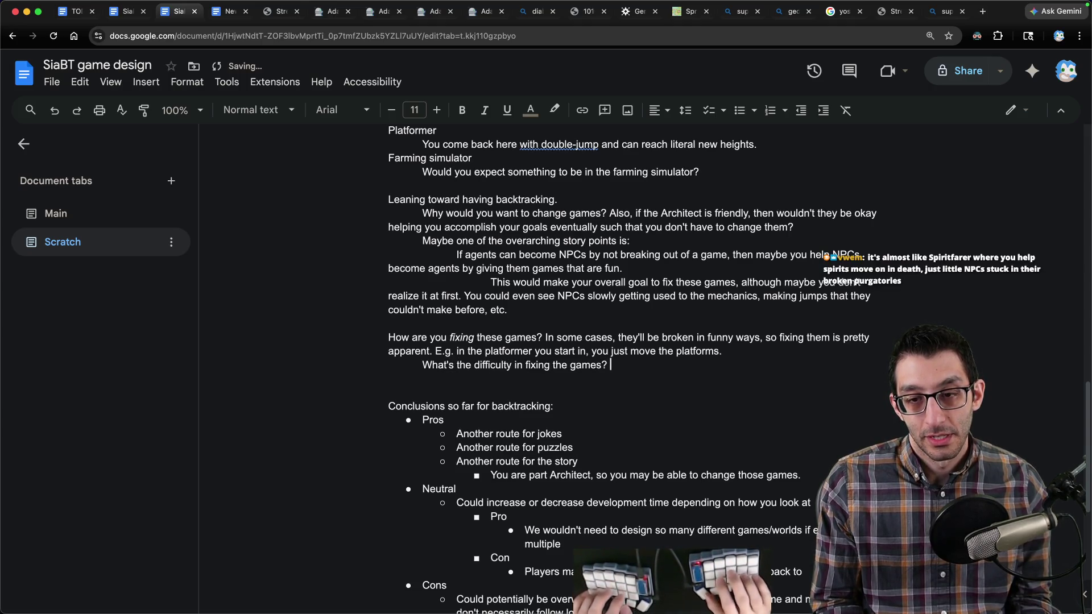
{"action": "type", "text": "From the IRL"}
{"action": "key", "text": "BackSpace"}
{"action": "key", "text": "BackSpace"}
{"action": "key", "text": "BackSpace"}
{"action": "type", "text": "IRL player's point of view, wouldn't it just be like a"}
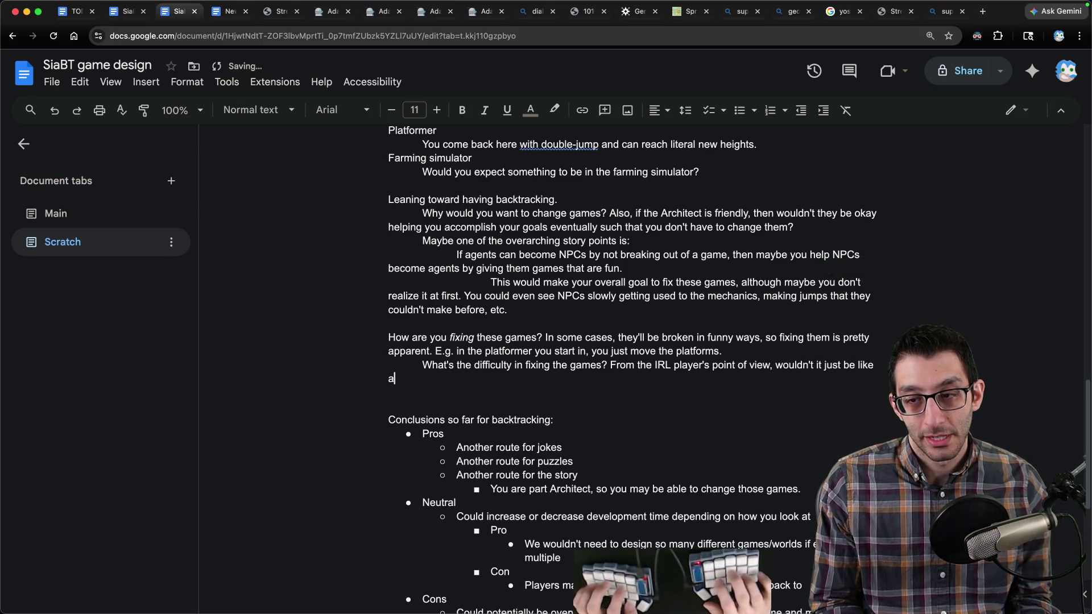
{"action": "type", "text": " button that you press to magically fix everything?"}
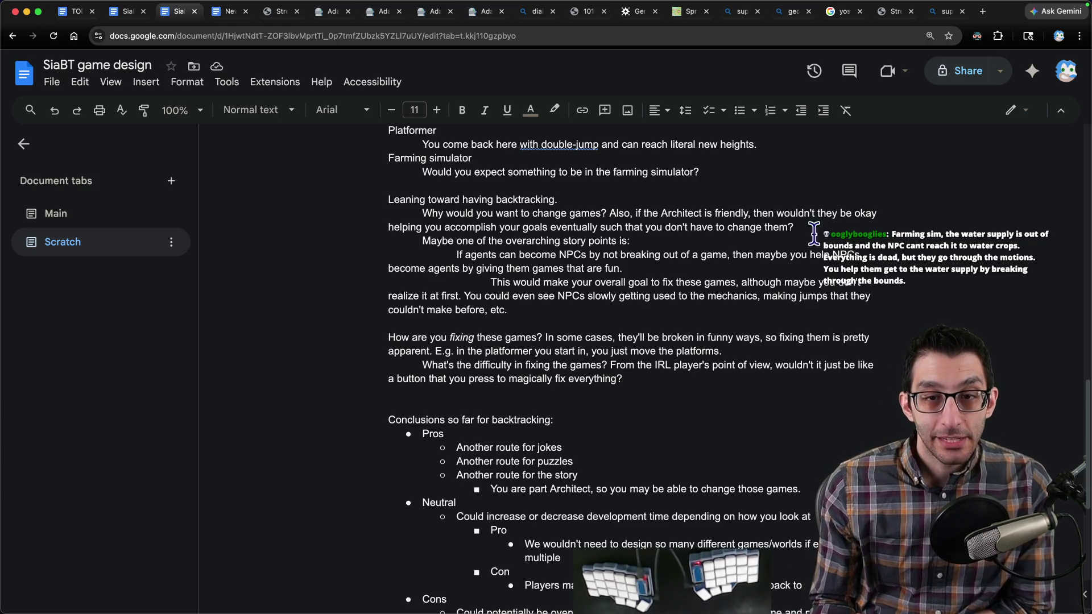
{"action": "left_click_drag", "start_coordinate": [389, 200], "coordinate": [692, 382]}
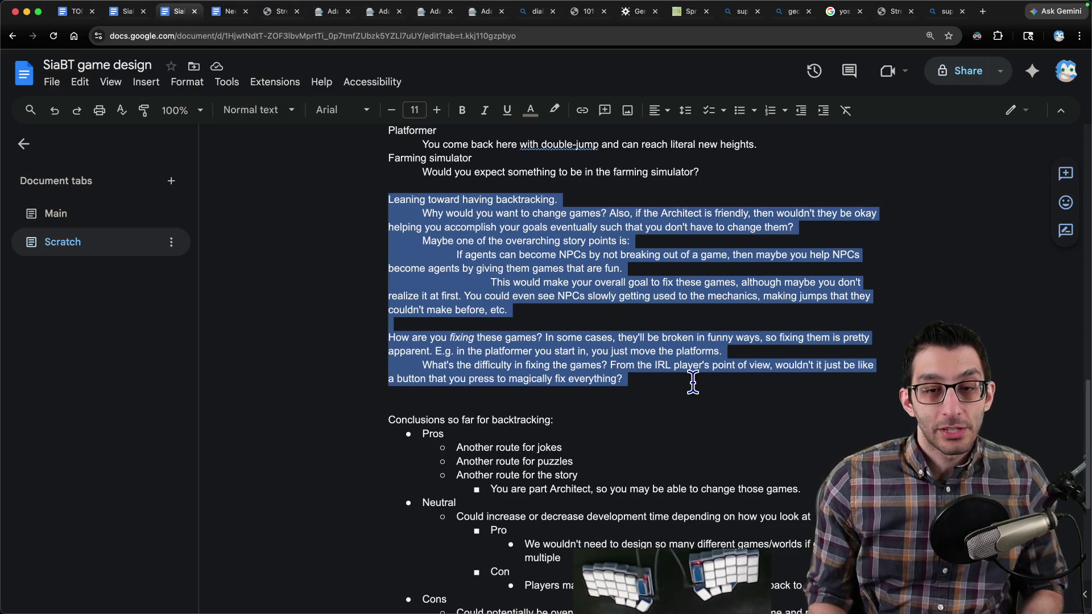
Step: Add the Platformer note (platforms too far apart) with fixes: move them closer, let NPCs jump farther/higher
{"action": "key", "text": "Right"}
{"action": "key", "text": "Return"}
{"action": "key", "text": "Return"}
{"action": "type", "text": "Platformer: broken because the platfor"}
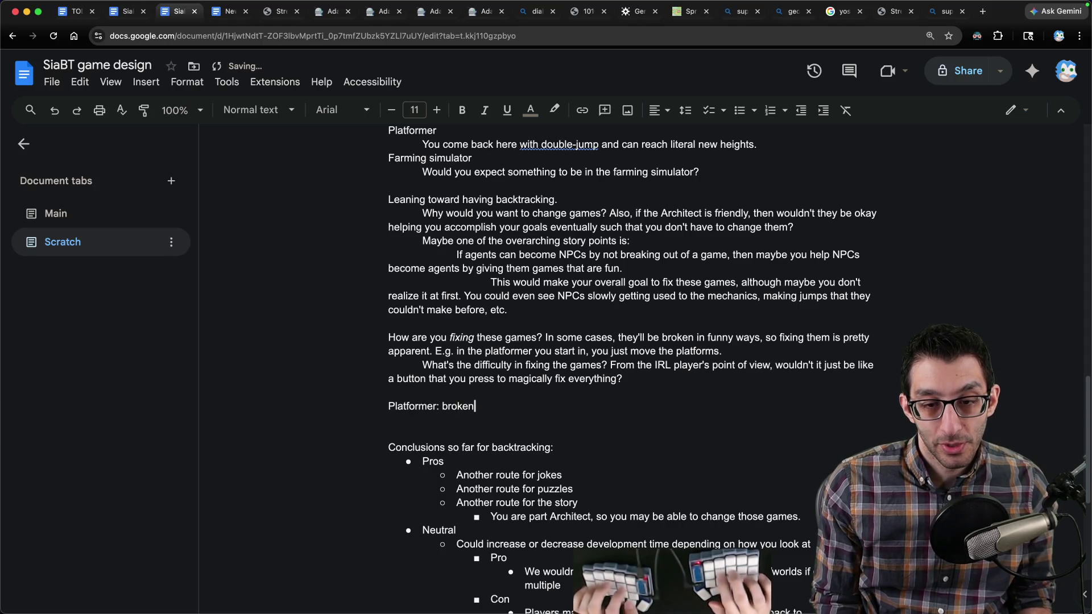
{"action": "type", "text": "ms are too far apart"}
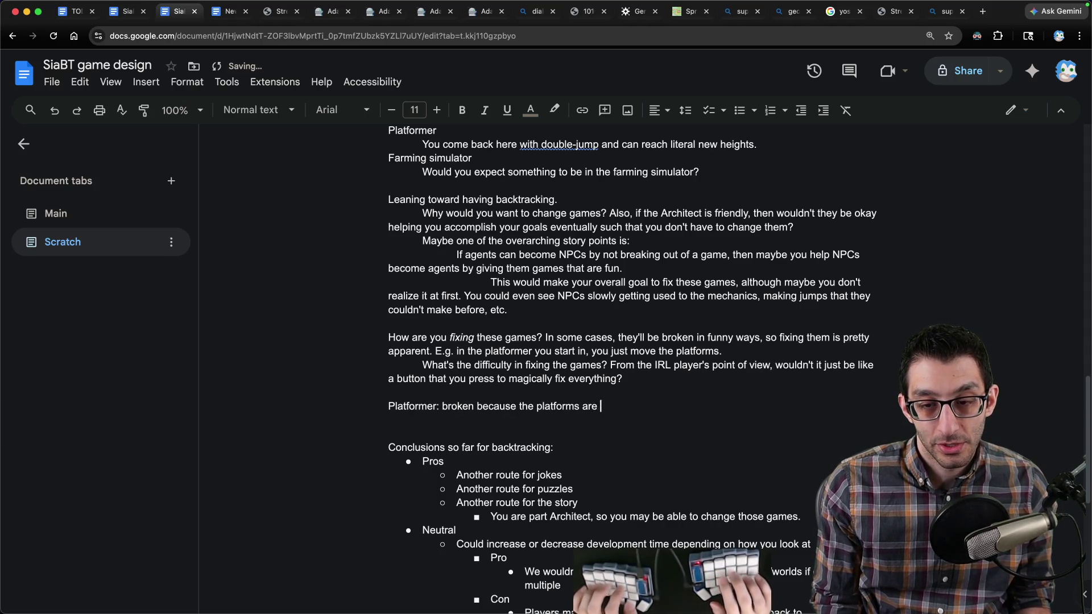
{"action": "key", "text": "Return"}
{"action": "key", "text": "Tab"}
{"action": "type", "text": "Fix:"}
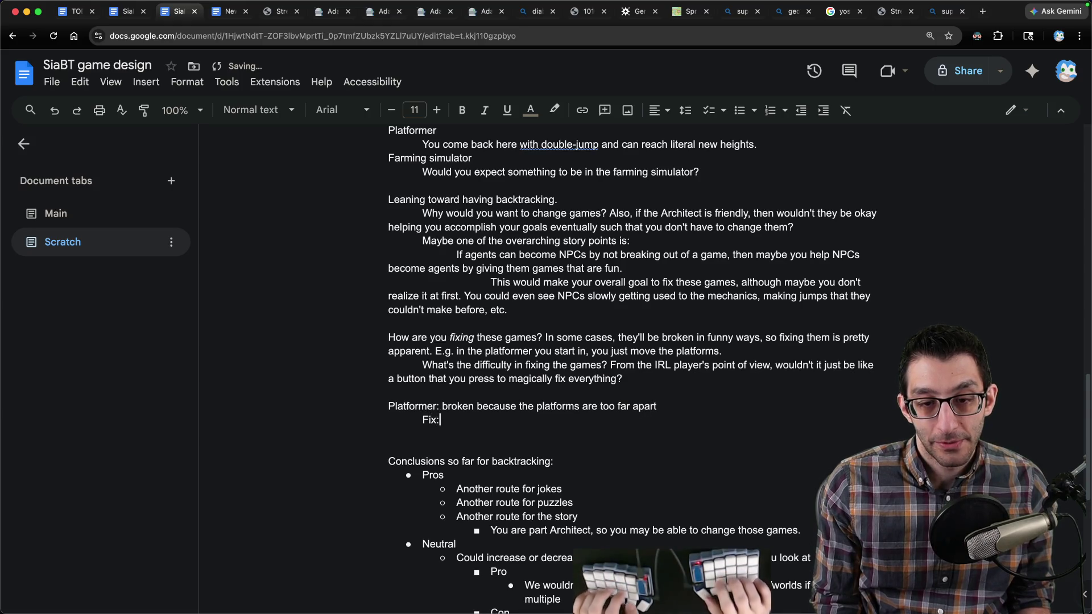
{"action": "type", "text": " move them closer together"}
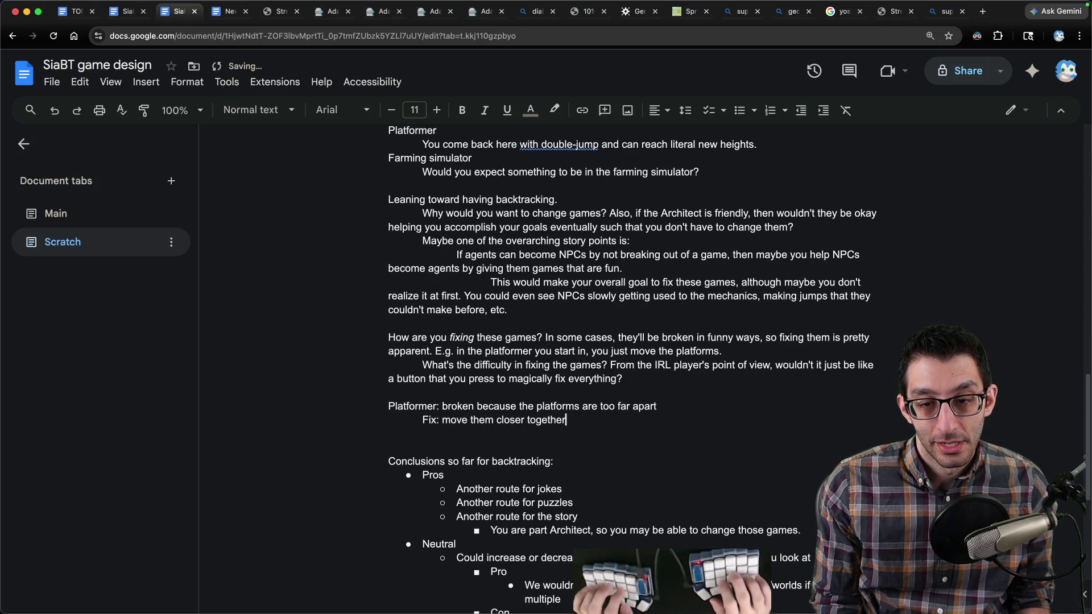
{"action": "key", "text": "Return"}
{"action": "type", "text": "Funnier fix: allow NPCs to j"}
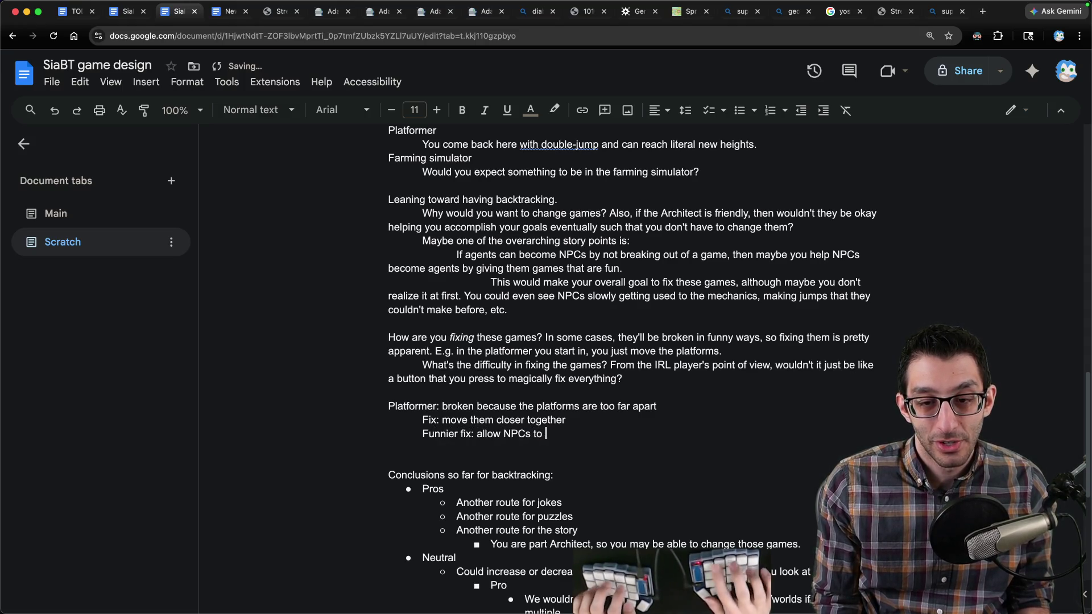
{"action": "type", "text": "ump higher"}
{"action": "left_click", "coordinate": [571, 433]}
{"action": "type", "text": "farther/higher"}
Step: Add the Farming sim note (water out of reach) with the fix 'put it in-reach'
{"action": "left_click", "coordinate": [389, 448]}
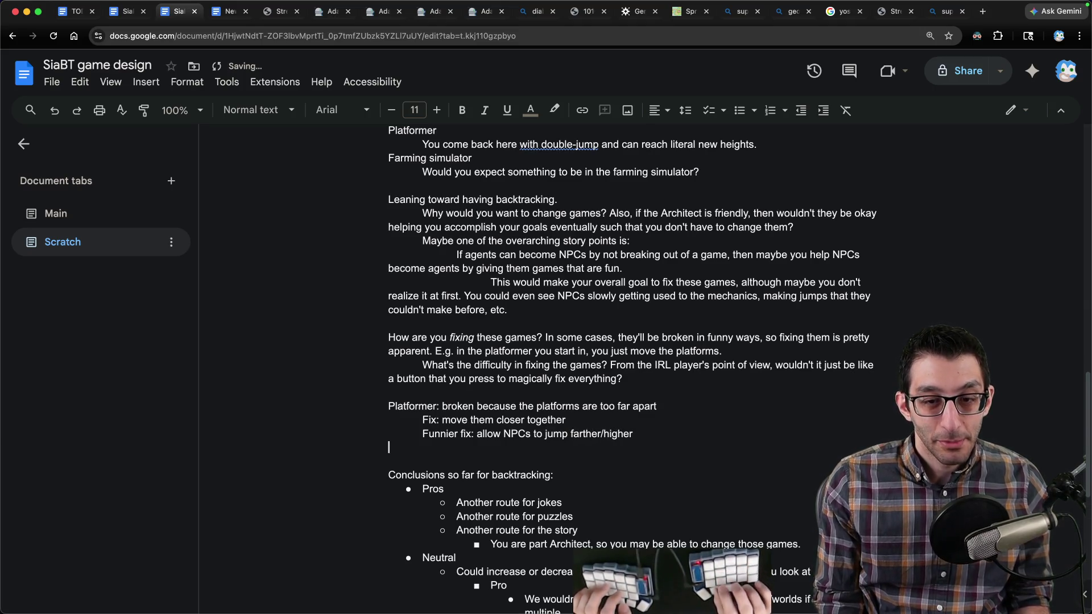
{"action": "type", "text": "Farming s"}
{"action": "type", "text": "im: "}
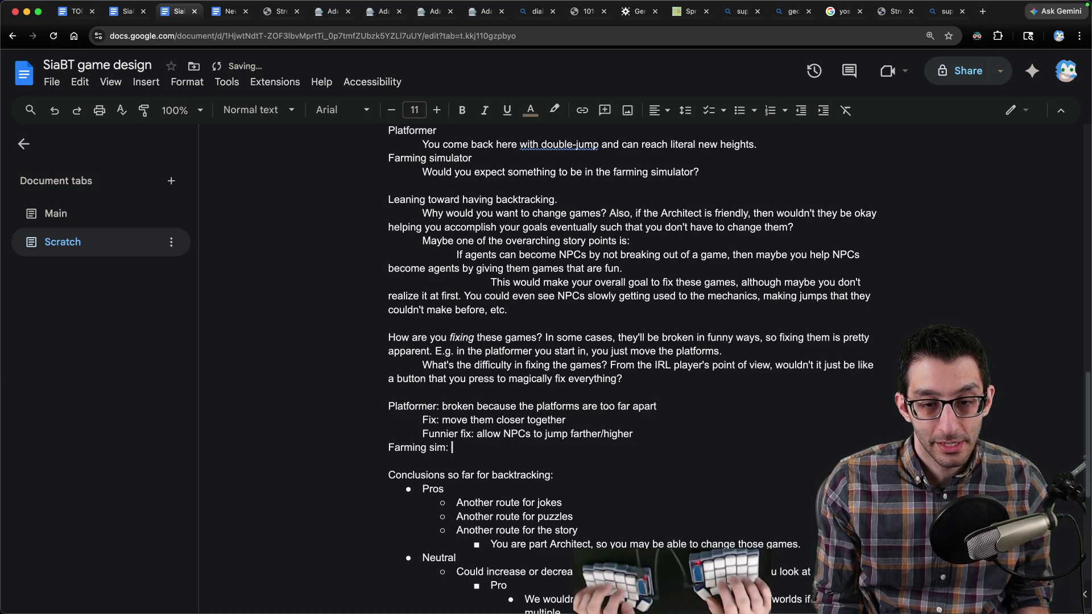
{"action": "type", "text": "the water is out of reach"}
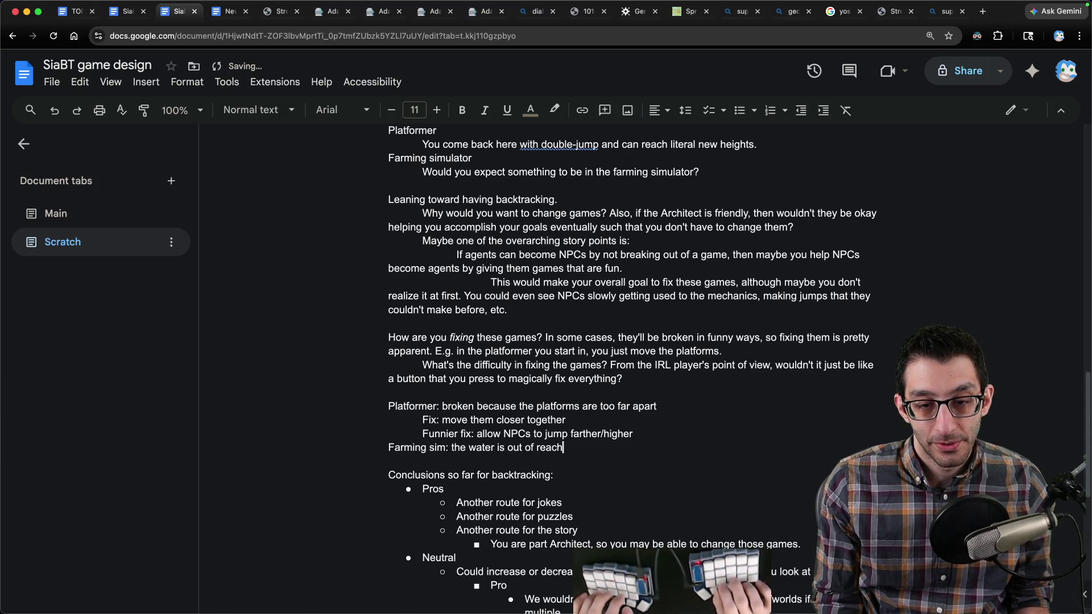
{"action": "key", "text": "Return"}
{"action": "key", "text": "Tab"}
{"action": "type", "text": "Fix: put it in"}
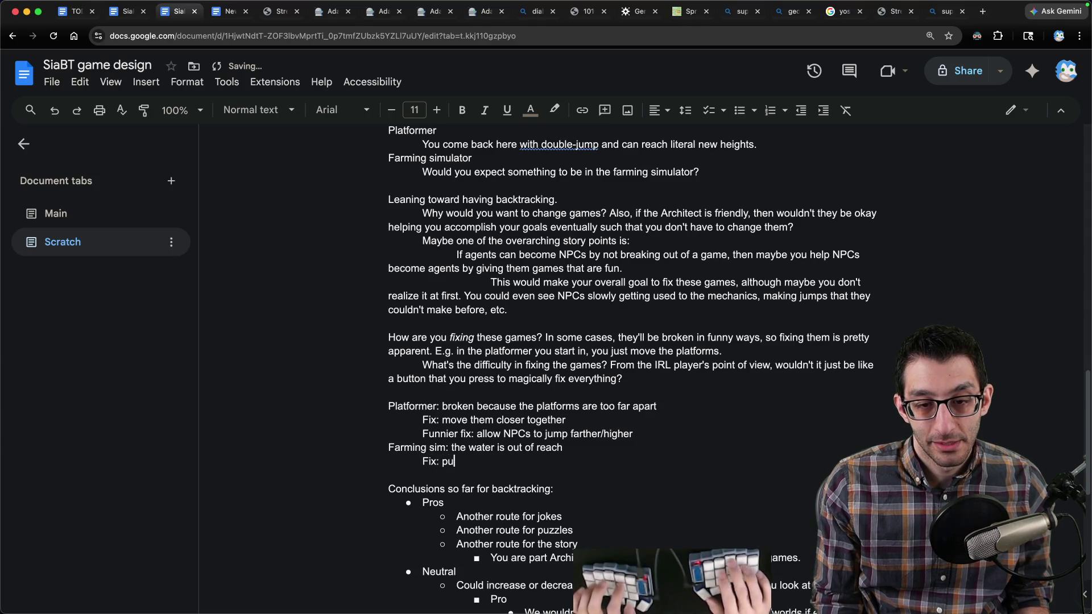
{"action": "type", "text": "-reach"}
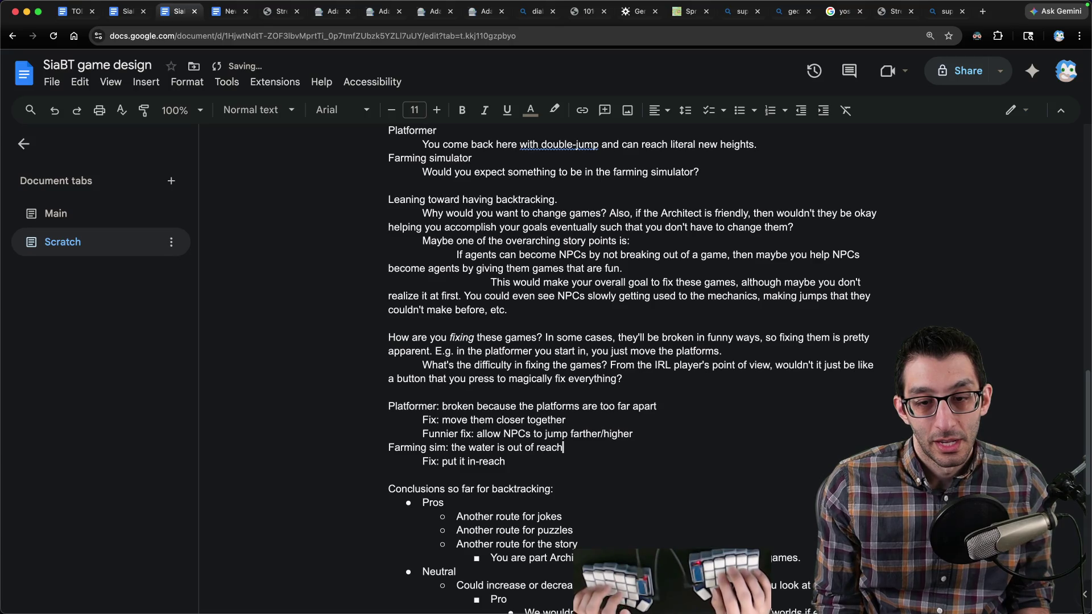
{"action": "key", "text": "shift+Up"}
{"action": "key", "text": "shift+Up"}
{"action": "key", "text": "shift+Up"}
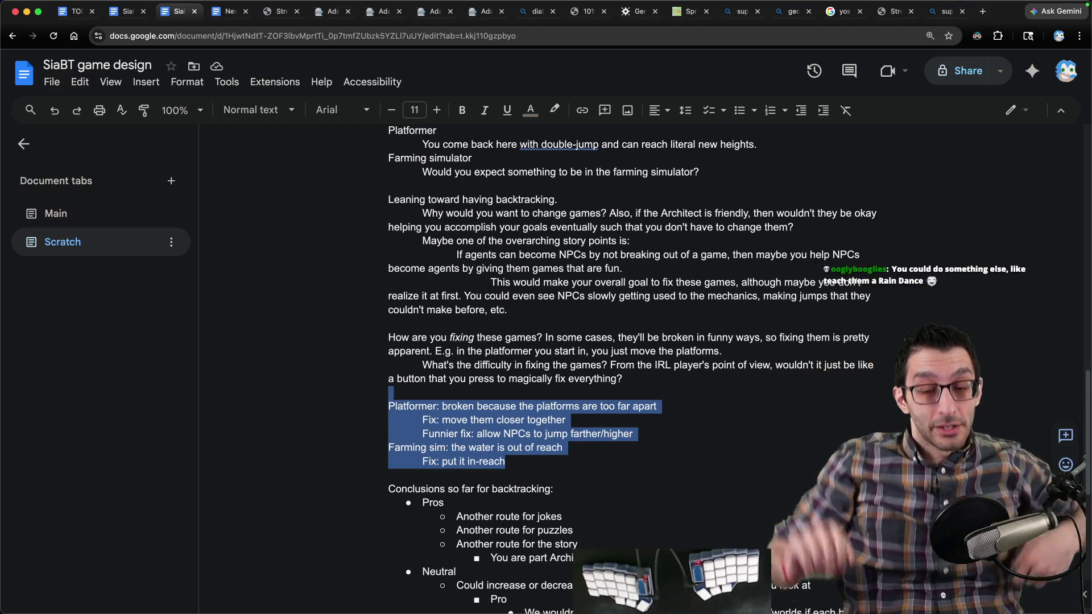
{"action": "scroll", "coordinate": [682, 384], "scroll_direction": "down", "scroll_amount": 3}
Step: Start a 'Two components:' bulleted list with 'What action does the IRL player take?'
{"action": "left_click", "coordinate": [586, 371]}
{"action": "key", "text": "Return"}
{"action": "key", "text": "Return"}
{"action": "key", "text": "Return"}
{"action": "type", "text": "Two components:"}
{"action": "key", "text": "Return"}
{"action": "key", "text": "Tab"}
{"action": "key", "text": "ctrl+shift+8"}
{"action": "type", "text": "What action does the IRL player"}
{"action": "key", "text": "BackSpace"}
{"action": "type", "text": "take?"}
{"action": "key", "text": "Tab"}
{"action": "key", "text": "shift+Tab"}
{"action": "key", "text": "shift+Tab"}
Step: Add the bullet 'What does this look like in the game?' with sub-bullet 'We can do anything for this.'
{"action": "key", "text": "Return"}
{"action": "type", "text": "What does t"}
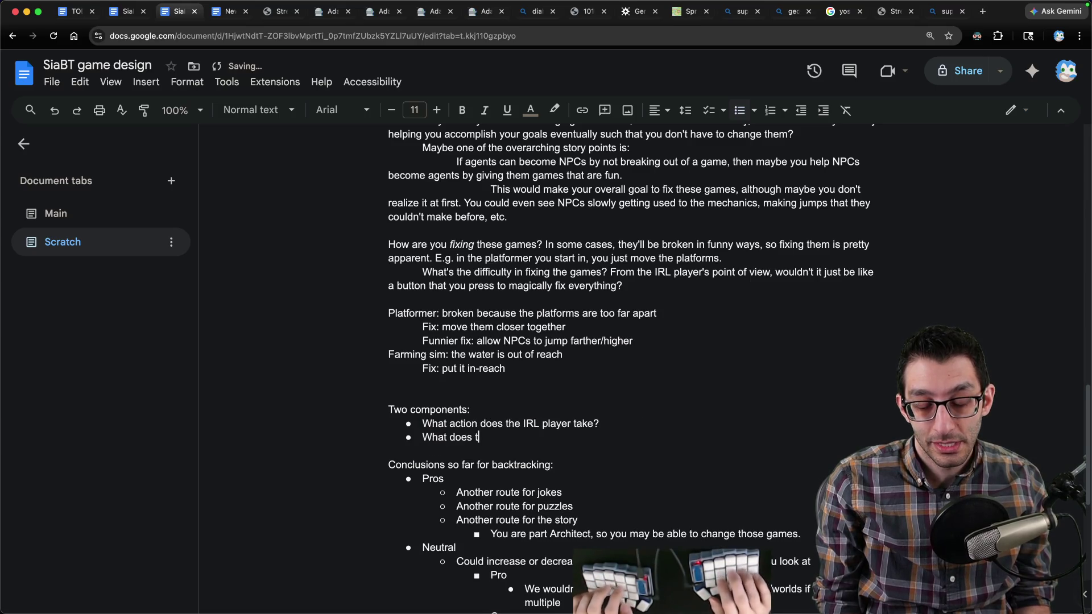
{"action": "type", "text": "his look like in the game?"}
{"action": "key", "text": "shift+Home"}
{"action": "key", "text": "Left"}
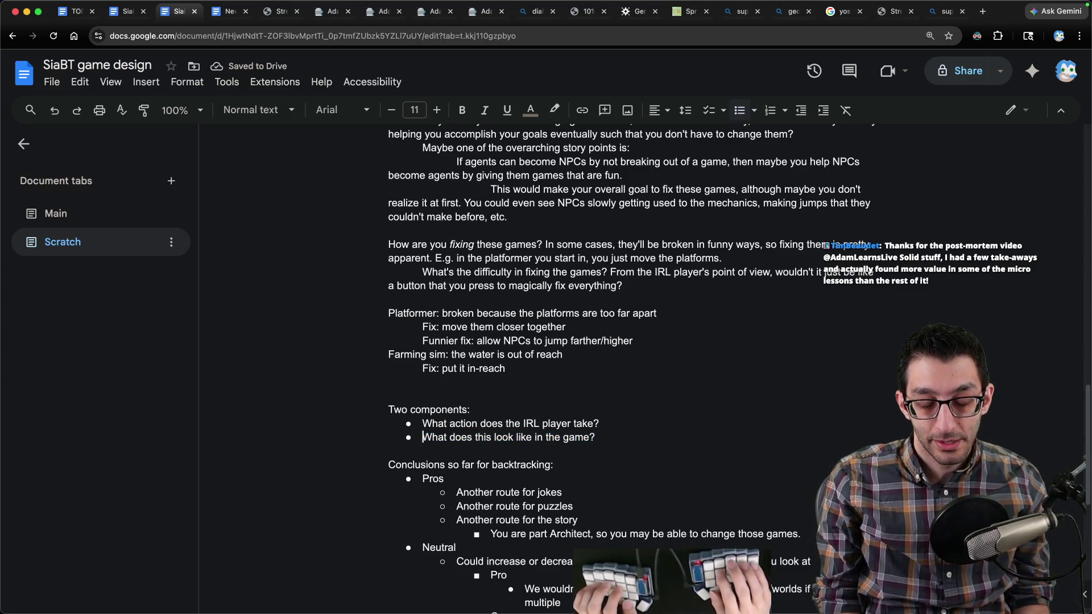
{"action": "key", "text": "Return"}
{"action": "key", "text": "Tab"}
{"action": "type", "text": "We can do a"}
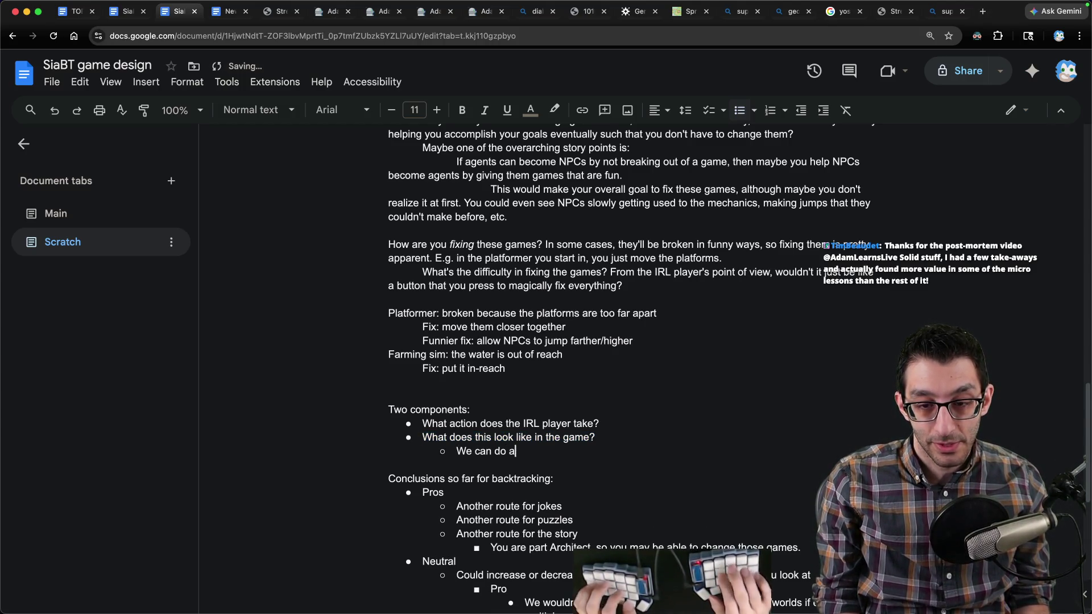
{"action": "type", "text": "nything for this."}
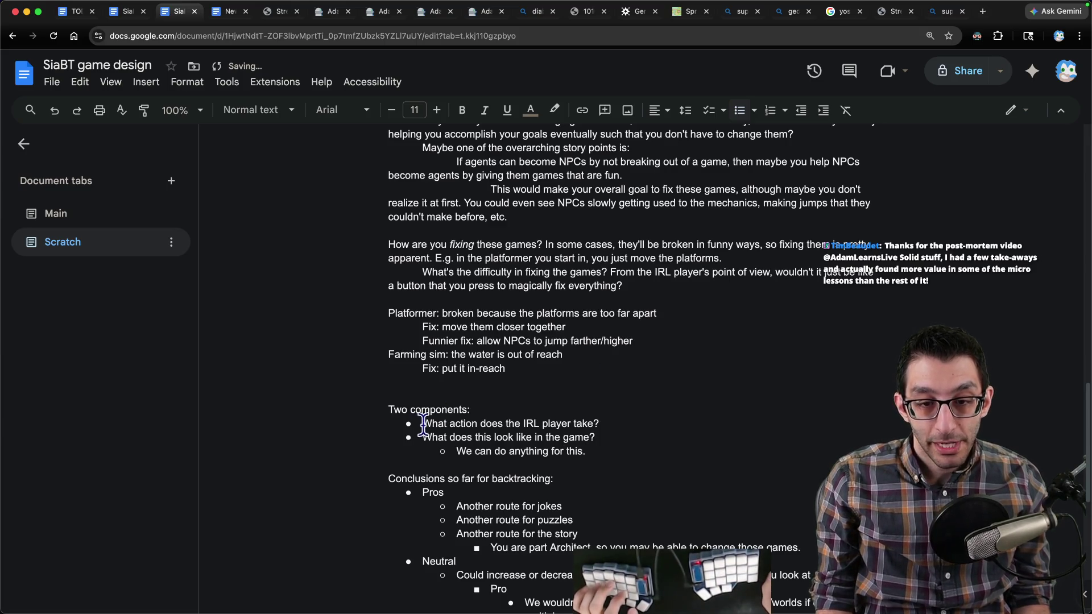
{"action": "left_click_drag", "start_coordinate": [422, 423], "coordinate": [693, 424]}
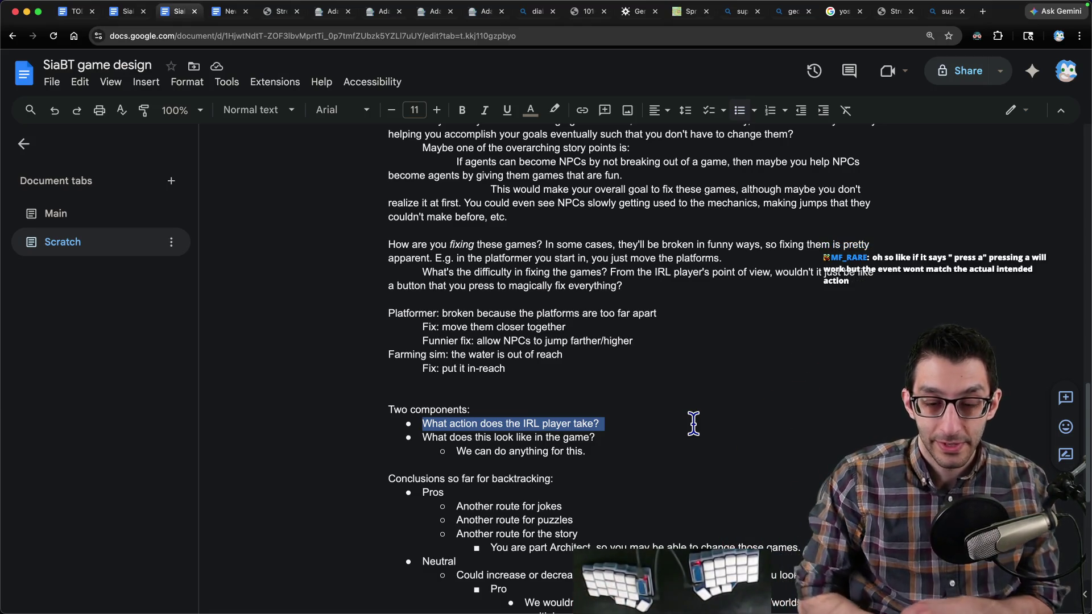
{"action": "key", "text": "ctrl+x"}
{"action": "key", "text": "ctrl+z"}
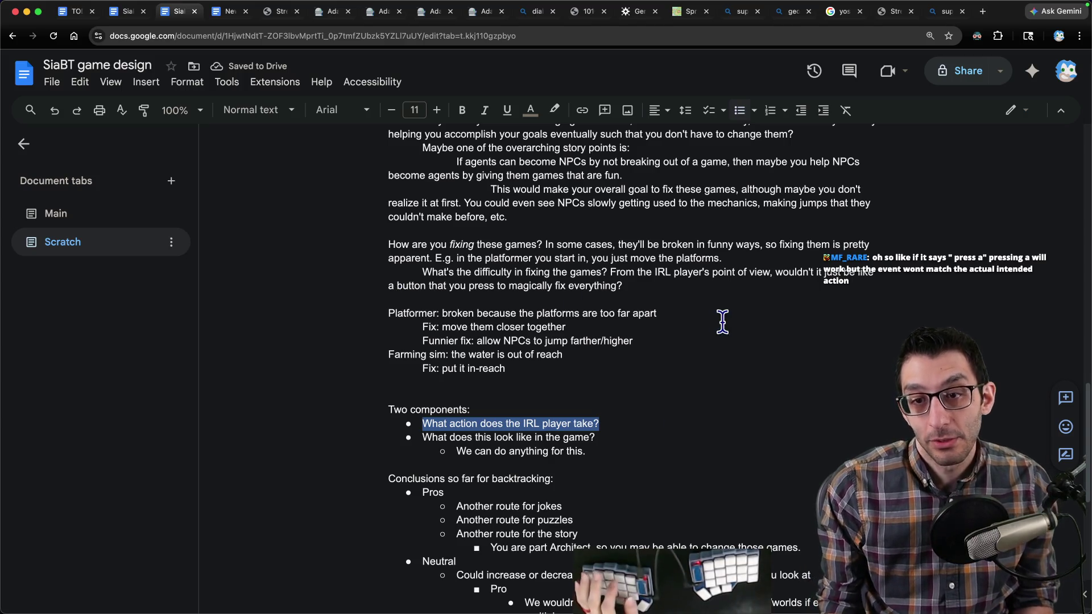
Step: Add an indented note: maybe there's no difficulty, and fixing the worlds in funny ways is the end sequence
{"action": "left_click", "coordinate": [716, 287]}
{"action": "key", "text": "Return"}
{"action": "key", "text": "Tab"}
{"action": "type", "text": "Maybe"}
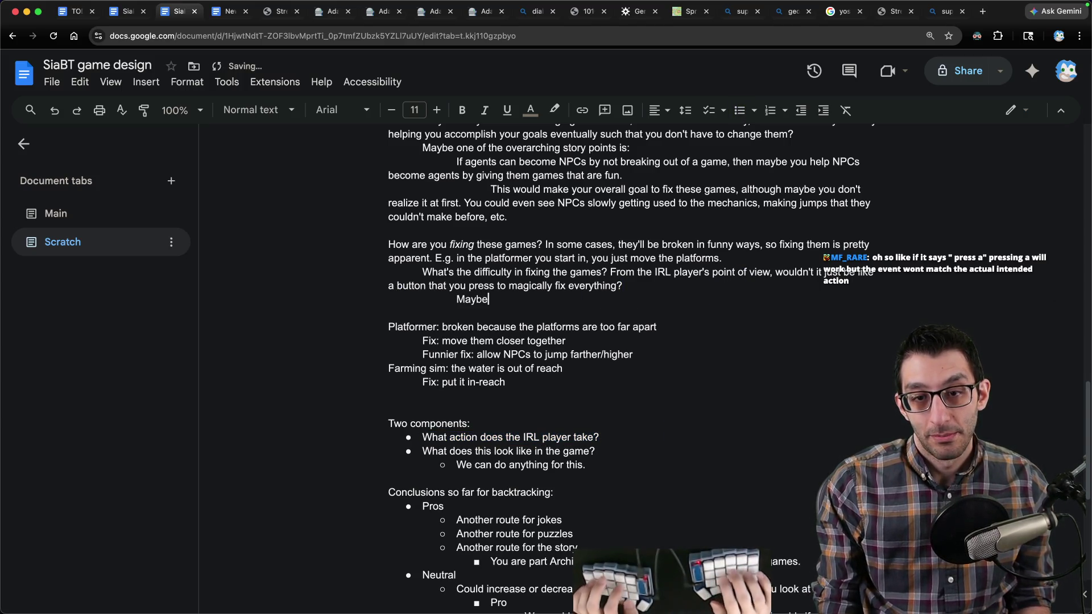
{"action": "type", "text": " there's no difficulty and this is just the"}
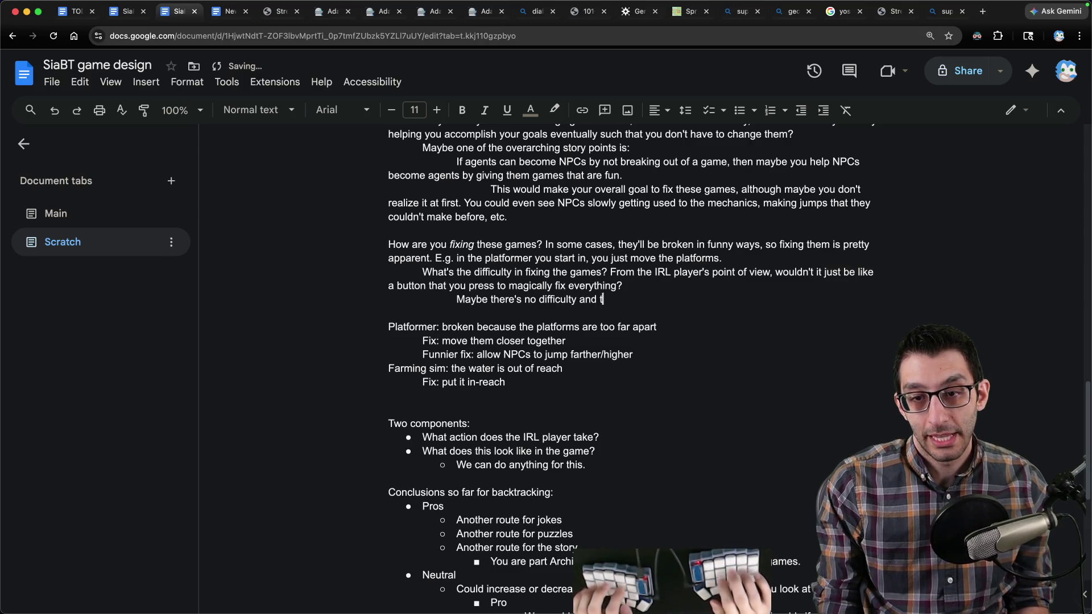
{"action": "key", "text": "BackSpace"}
{"action": "key", "text": "BackSpace"}
{"action": "type", "text": "sequence—"}
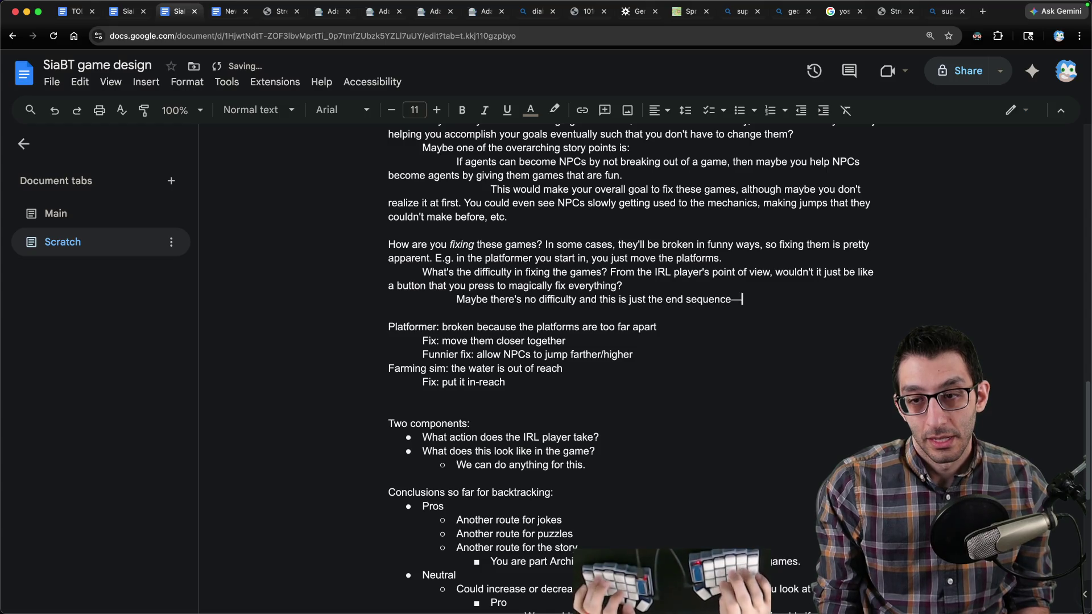
{"action": "type", "text": " Player"}
{"action": "type", "text": " going int"}
{"action": "type", "text": "o each worl"}
{"action": "type", "text": "d and fixing them all in funny w"}
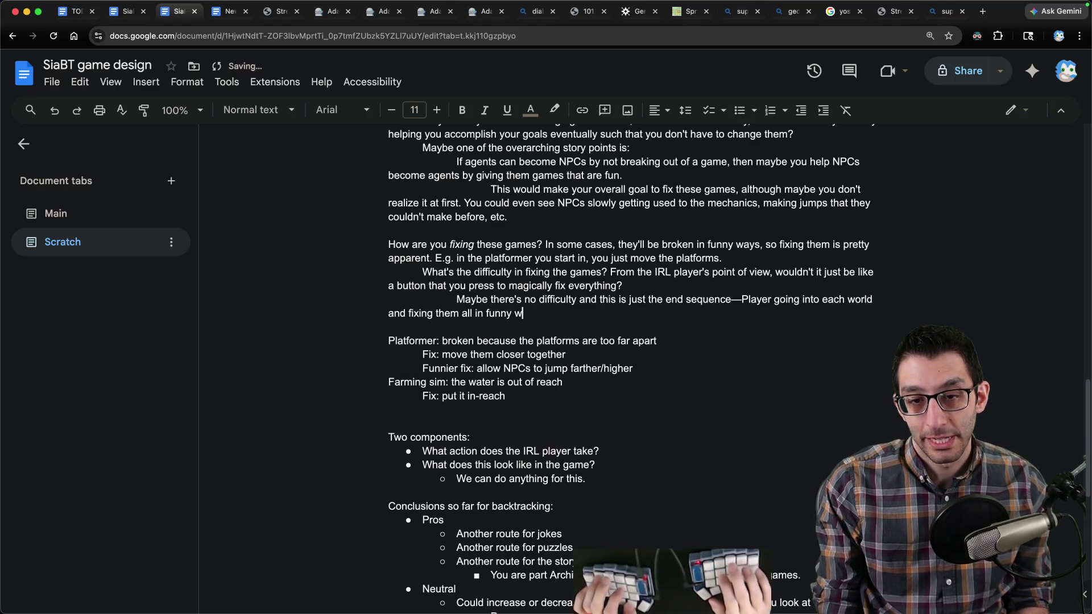
{"action": "type", "text": "ays."}
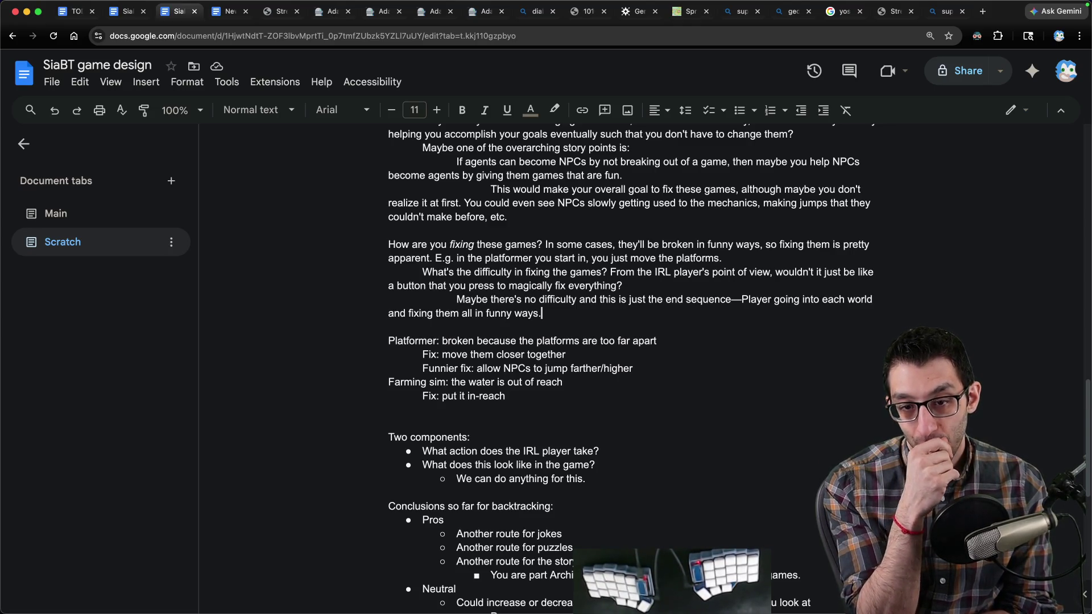
Step: Add the platformer example: NPCs equip an Unending Box of Jump Boots to jump really far
{"action": "type", "text": " E.g. for the platformer"}
{"action": "type", "text": ", instead of just moving"}
{"action": "type", "text": " the platforms closer"}
{"action": "type", "text": " together, you put out"}
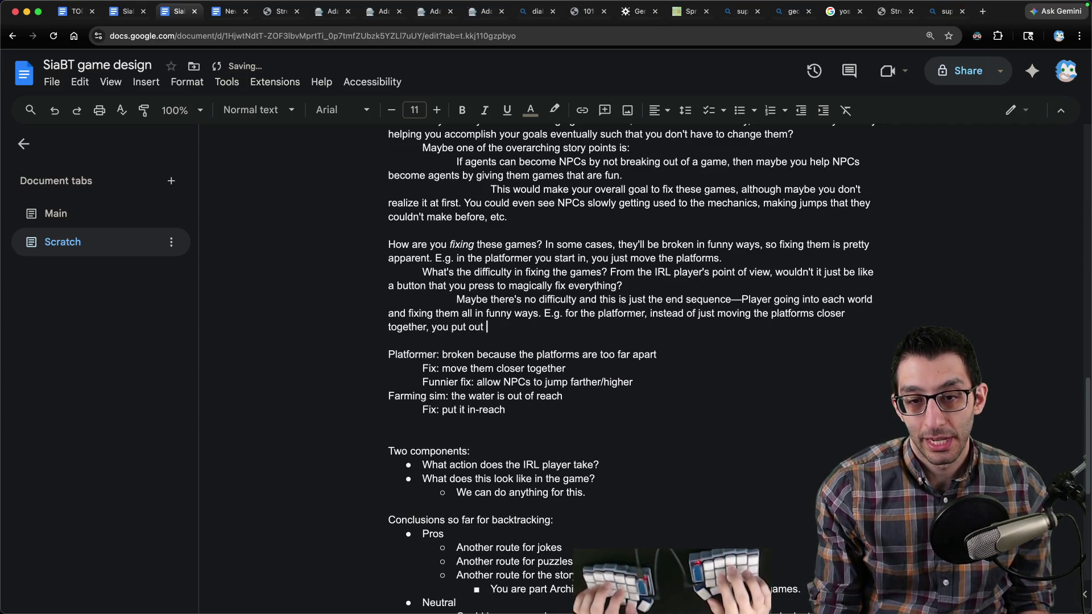
{"action": "key", "text": "BackSpace"}
{"action": "type", "text": "bu"}
{"action": "key", "text": "BackSpace"}
{"action": "key", "text": "BackSpace"}
{"action": "key", "text": "BackSpace"}
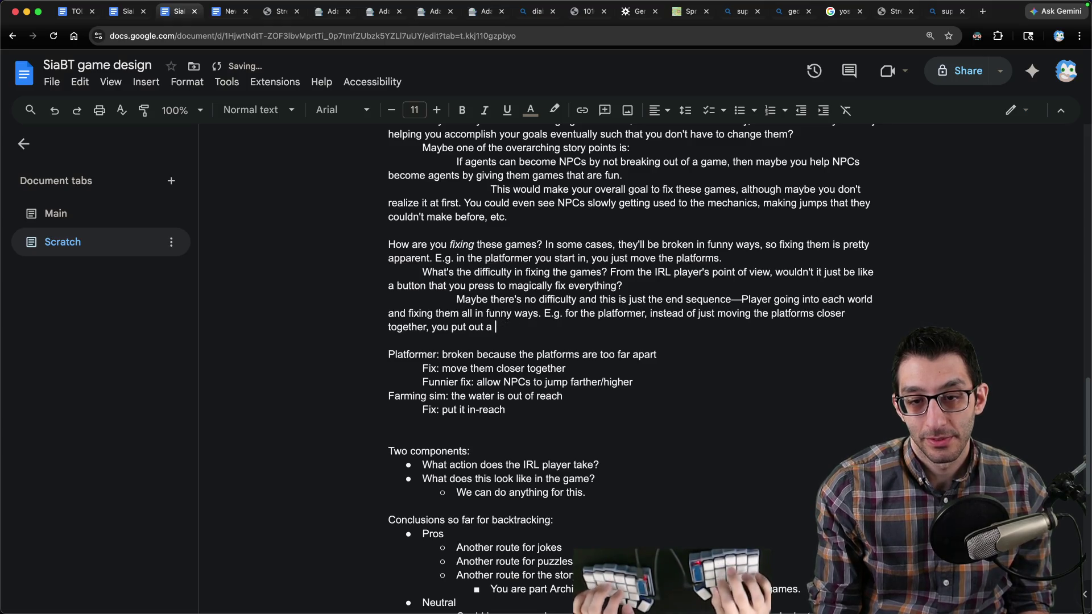
{"action": "type", "text": "Unend"}
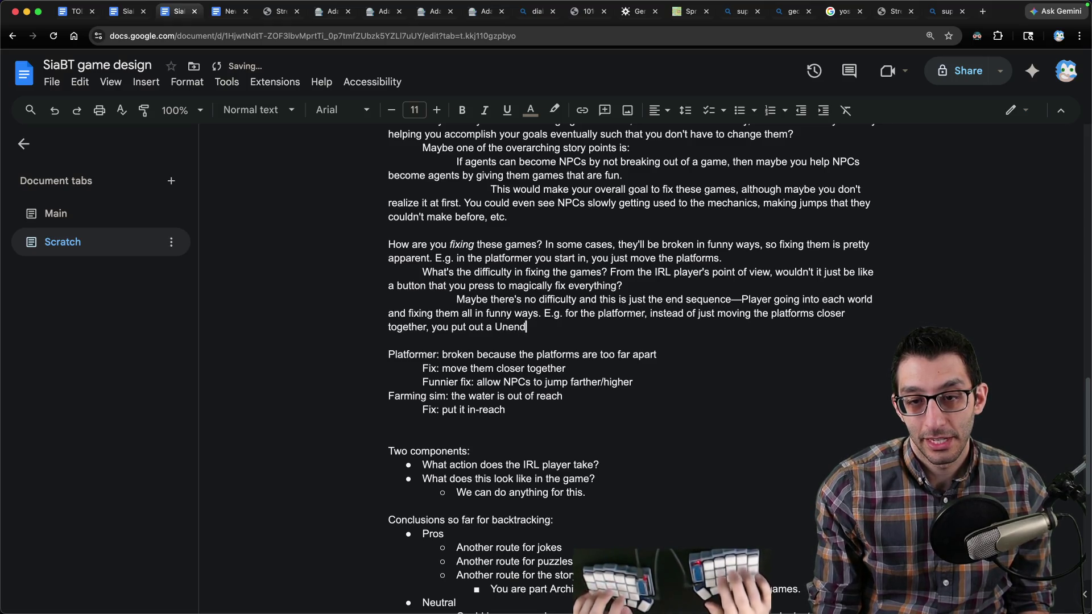
{"action": "type", "text": "ing Box of Jump Bo"}
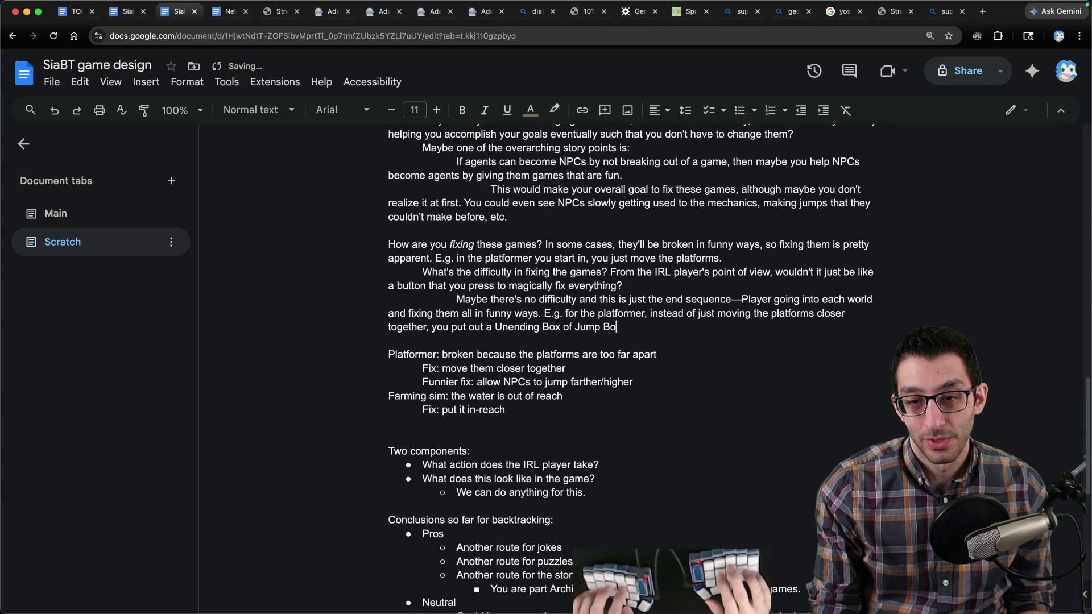
{"action": "type", "text": "ots that "}
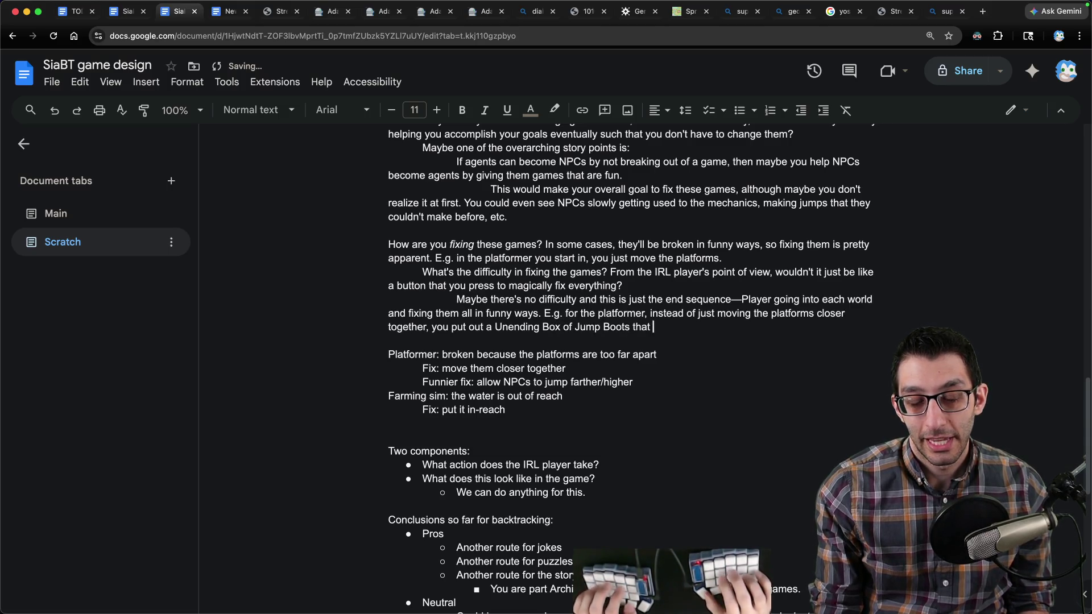
{"action": "type", "text": "NPCs equip before being able to jump really far."}
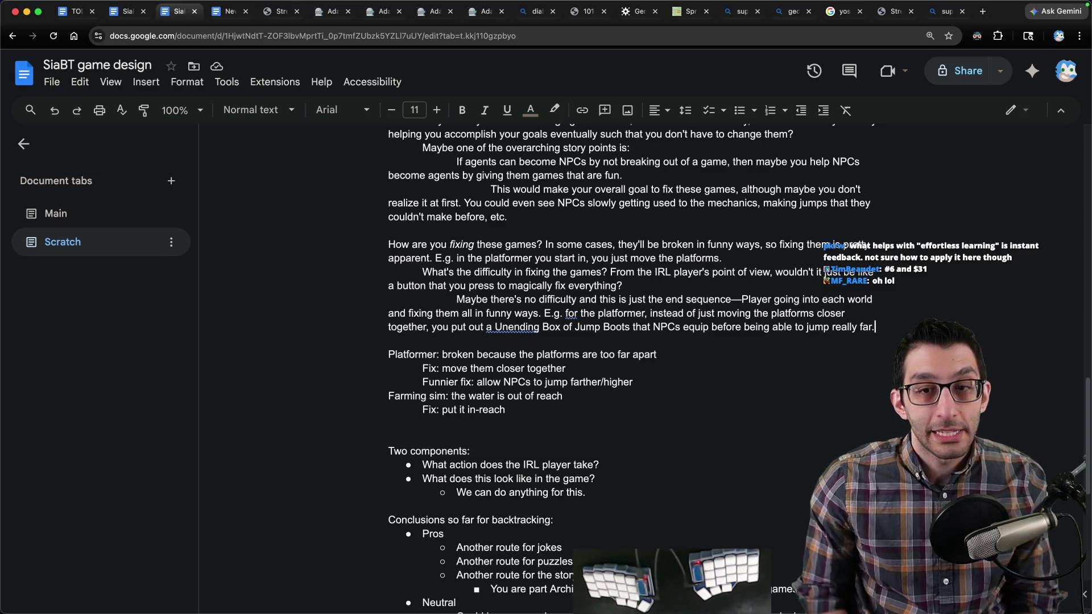
{"action": "left_click_drag", "start_coordinate": [387, 244], "coordinate": [894, 329]}
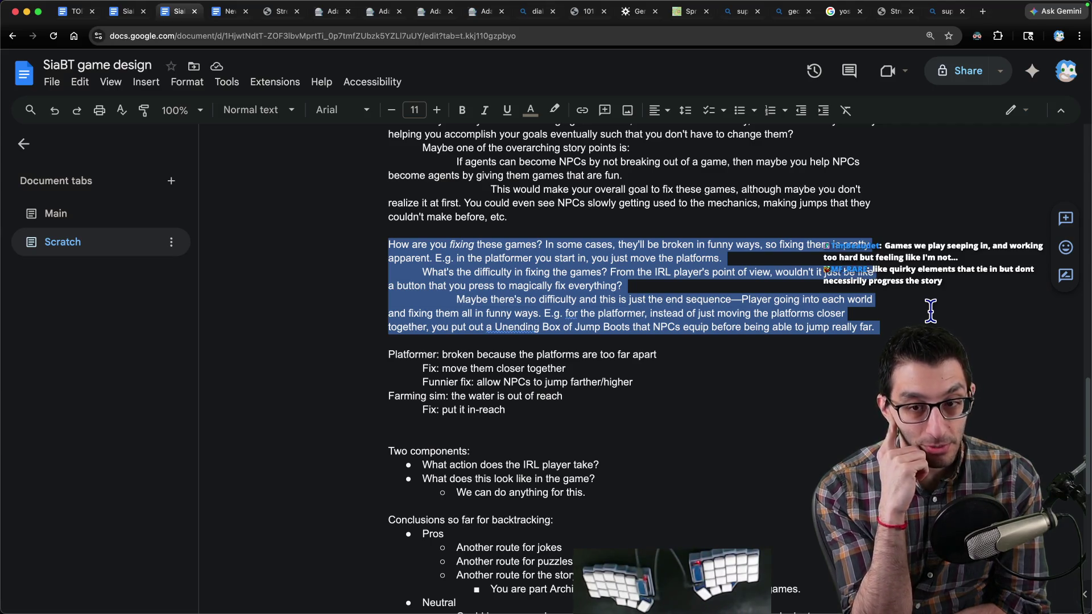
Step: Switch from Google Docs to Visual Studio Code
{"action": "key", "text": "super+Tab"}
Step: Create a new file titled Minecraft with the line 'build a path"'
{"action": "key", "text": "super+n"}
{"action": "type", "text": "Lego"}
{"action": "key", "text": "super+BackSpace"}
{"action": "type", "text": "Minecraft"}
{"action": "key", "text": "Return"}
{"action": "key", "text": "Return"}
{"action": "type", "text": "build a path\""}
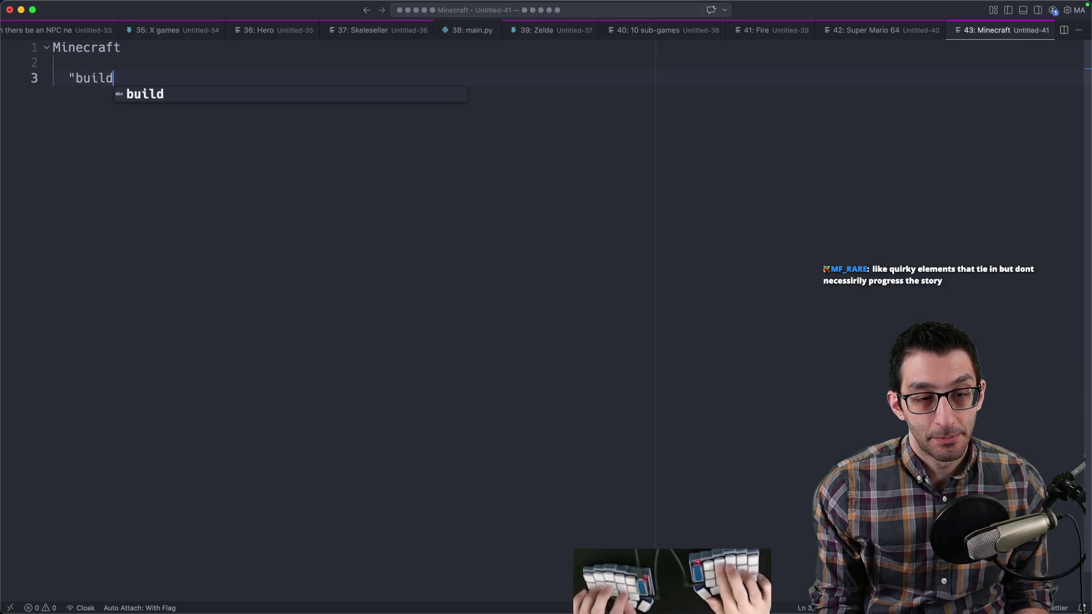
Step: Outline building as mechanically interesting: harvest materials, craft them, place them, while fighting off monsters
{"action": "key", "text": "Return"}
{"action": "key", "text": "Tab"}
{"action": "type", "text": "building: mechanically interesting"}
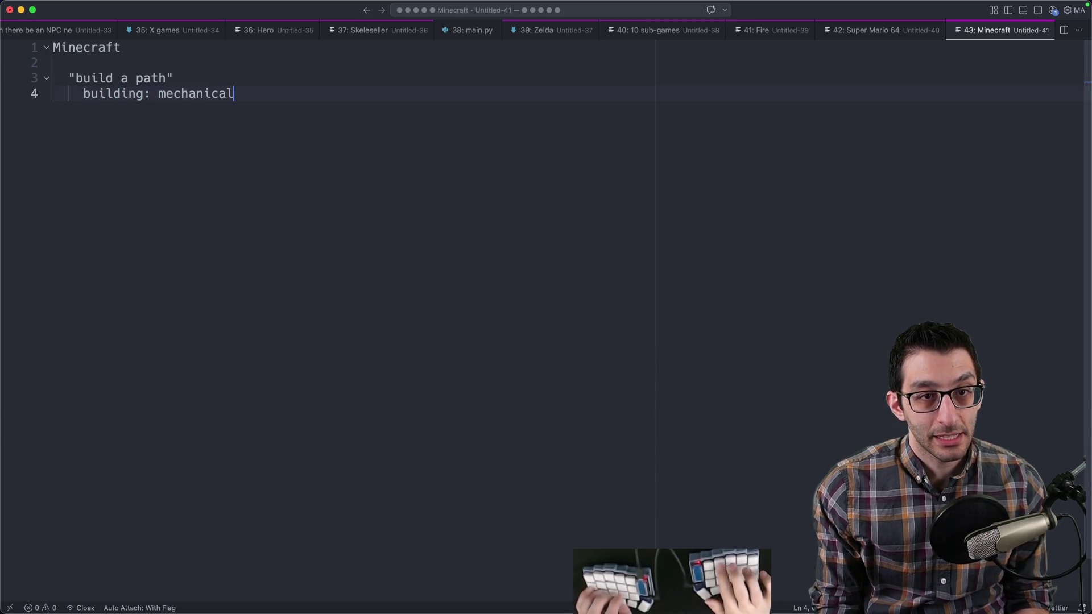
{"action": "key", "text": "Return"}
{"action": "key", "text": "Tab"}
{"action": "type", "text": "harvest materials"}
{"action": "key", "text": "Return"}
{"action": "type", "text": "craft them into something"}
{"action": "key", "text": "Return"}
{"action": "type", "text": "place the materials"}
{"action": "key", "text": "Return"}
{"action": "type", "text": "while doing that, you fight off monsters"}
Step: Delete 'off' from the monsters line and add blank lines below the Minecraft outline
{"action": "key", "text": "Escape"}
{"action": "key", "text": "alt+Left"}
{"action": "key", "text": "alt+BackSpace"}
{"action": "key", "text": "End"}
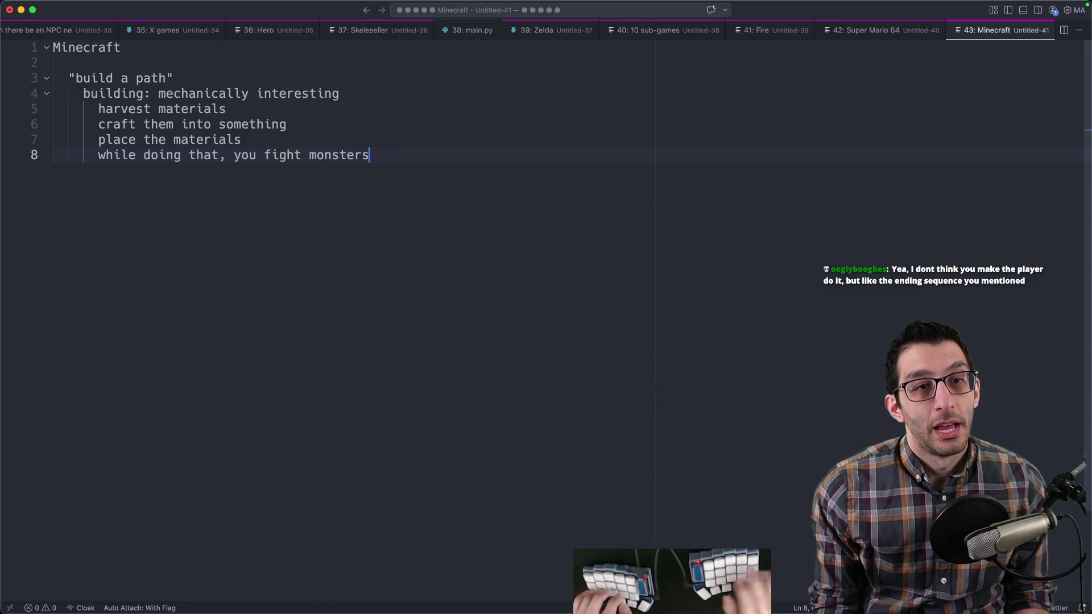
{"action": "left_click", "coordinate": [83, 93], "text": "shift"}
{"action": "left_click", "coordinate": [203, 130]}
{"action": "left_click_drag", "start_coordinate": [54, 76], "coordinate": [467, 168]}
{"action": "left_click", "coordinate": [467, 170]}
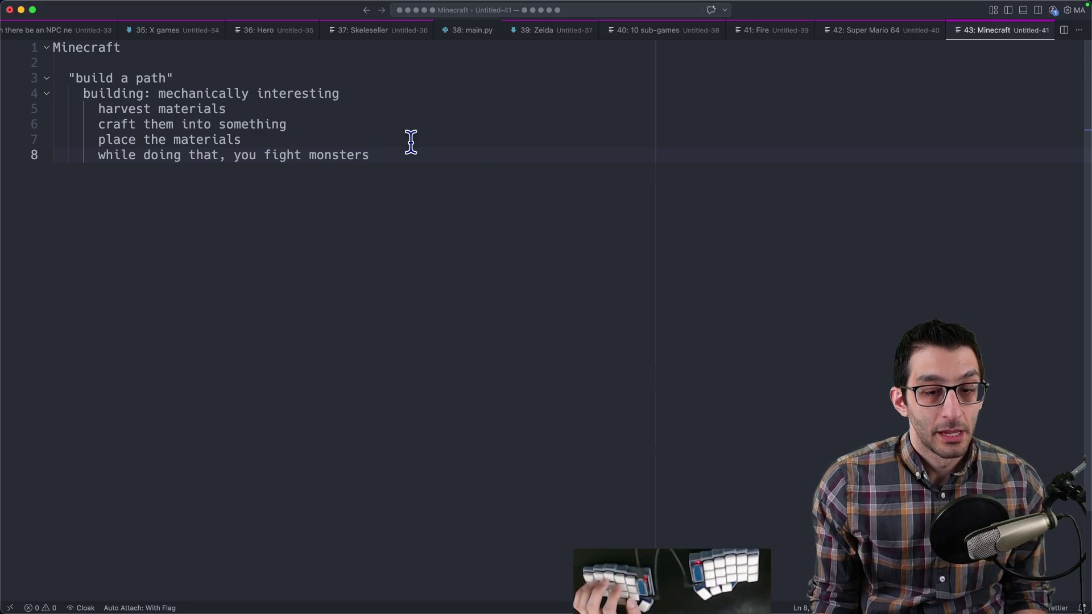
{"action": "key", "text": "Return"}
{"action": "key", "text": "Return"}
{"action": "key", "text": "Return"}
{"action": "key", "text": "BackSpace"}
{"action": "key", "text": "Return"}
Step: Type 'Platformer' with the indented line 'put out a box of boots', then select both lines
{"action": "type", "text": "Platformer"}
{"action": "key", "text": "Tab"}
{"action": "type", "text": "put out a box of boots"}
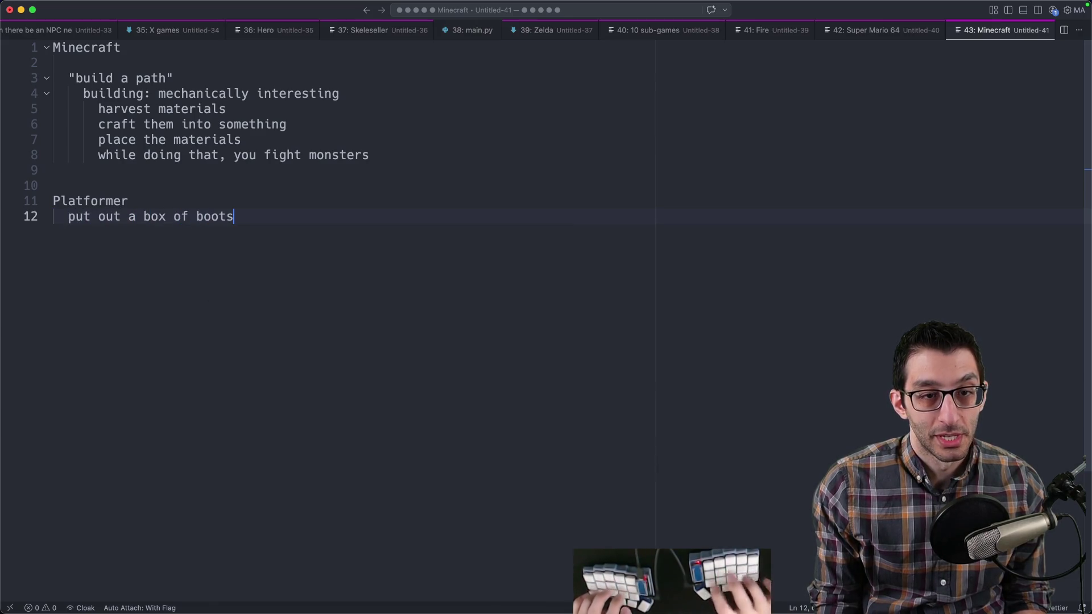
{"action": "left_click_drag", "start_coordinate": [68, 221], "coordinate": [531, 231]}
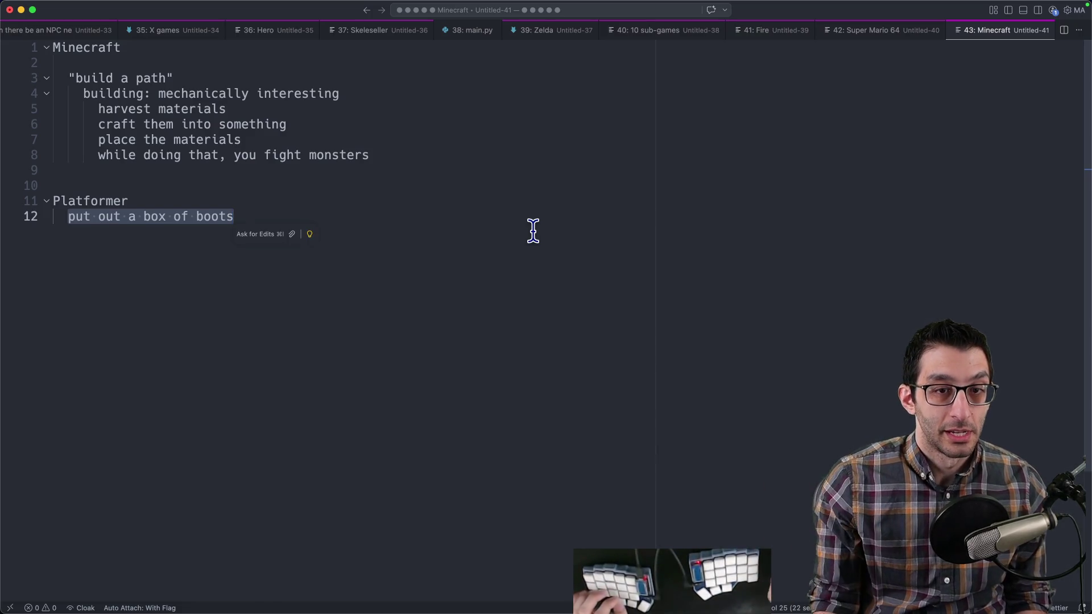
{"action": "left_click", "coordinate": [66, 223]}
{"action": "mouse_move", "coordinate": [53, 201]}
{"action": "left_mouse_down"}
{"action": "mouse_move", "coordinate": [301, 248]}
{"action": "mouse_move", "coordinate": [364, 272]}
{"action": "mouse_move", "coordinate": [394, 262]}
{"action": "left_mouse_up"}
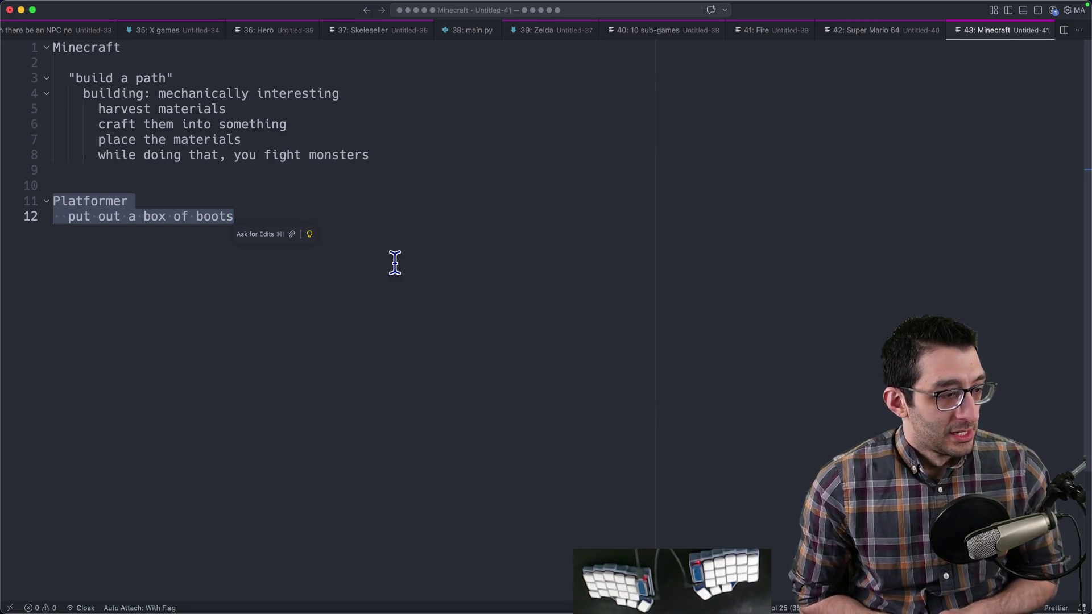
{"action": "key", "text": "super+Tab"}
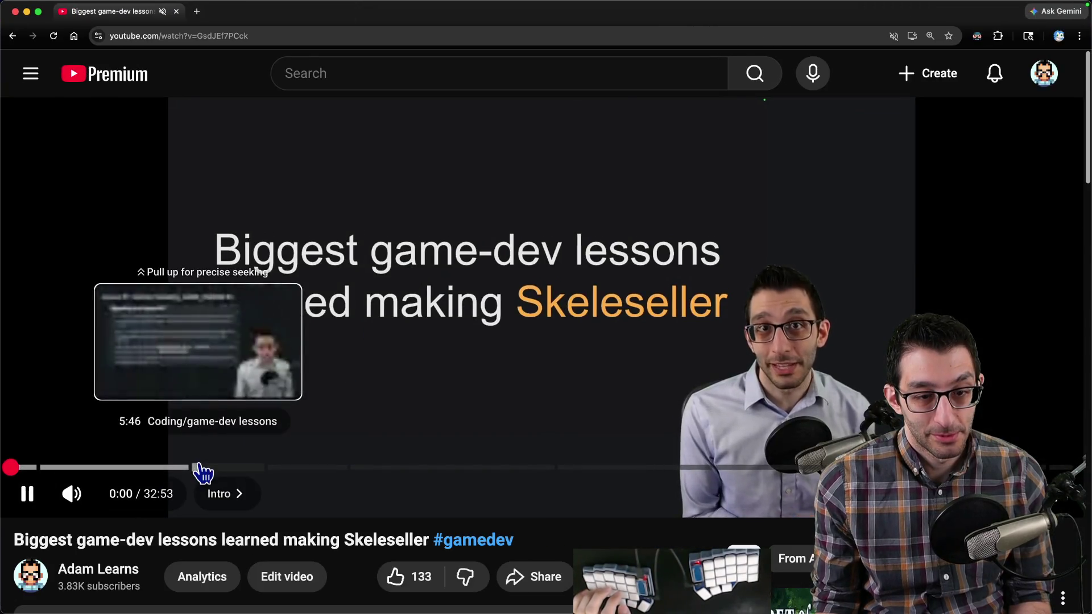
Step: Seek the Skeleseller lessons video to 4:51 and 31:02, pause it, and return to the doc
{"action": "left_click", "coordinate": [226, 468]}
{"action": "left_click", "coordinate": [167, 467]}
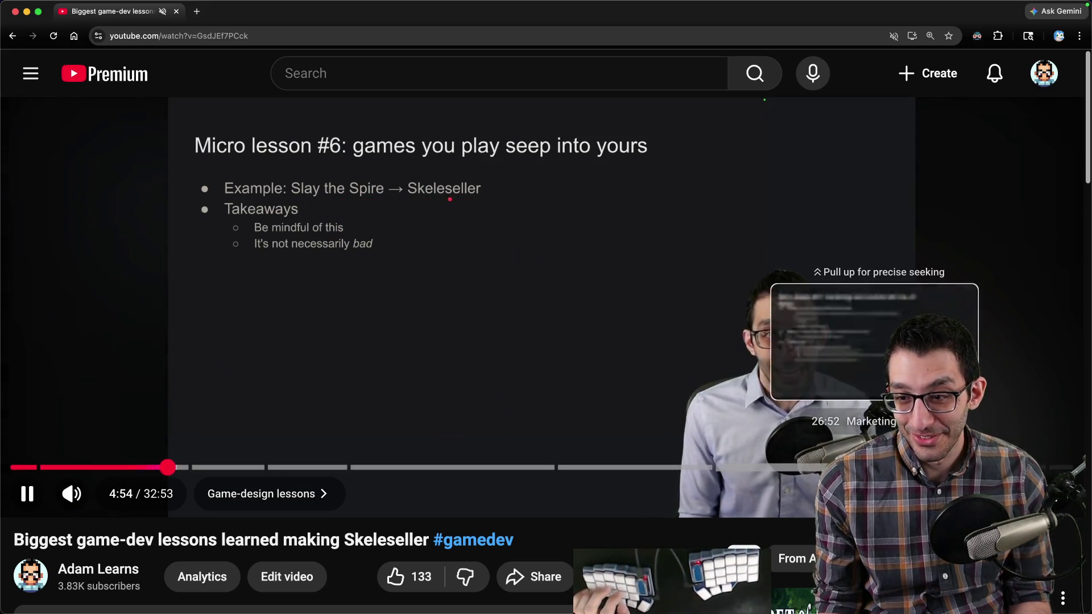
{"action": "left_click_drag", "start_coordinate": [880, 467], "coordinate": [1014, 467]}
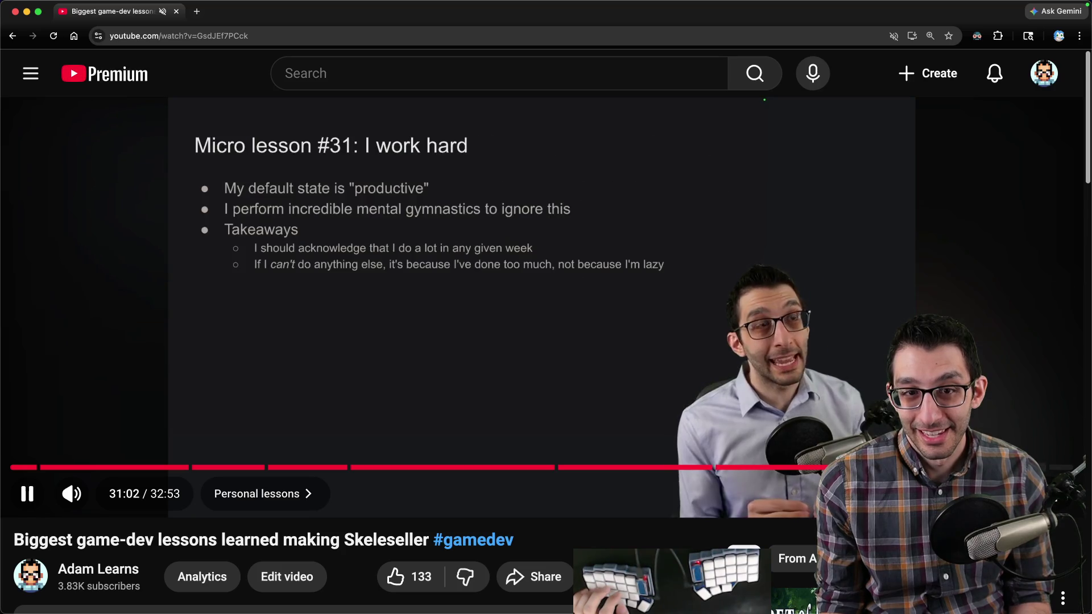
{"action": "left_click", "coordinate": [546, 349]}
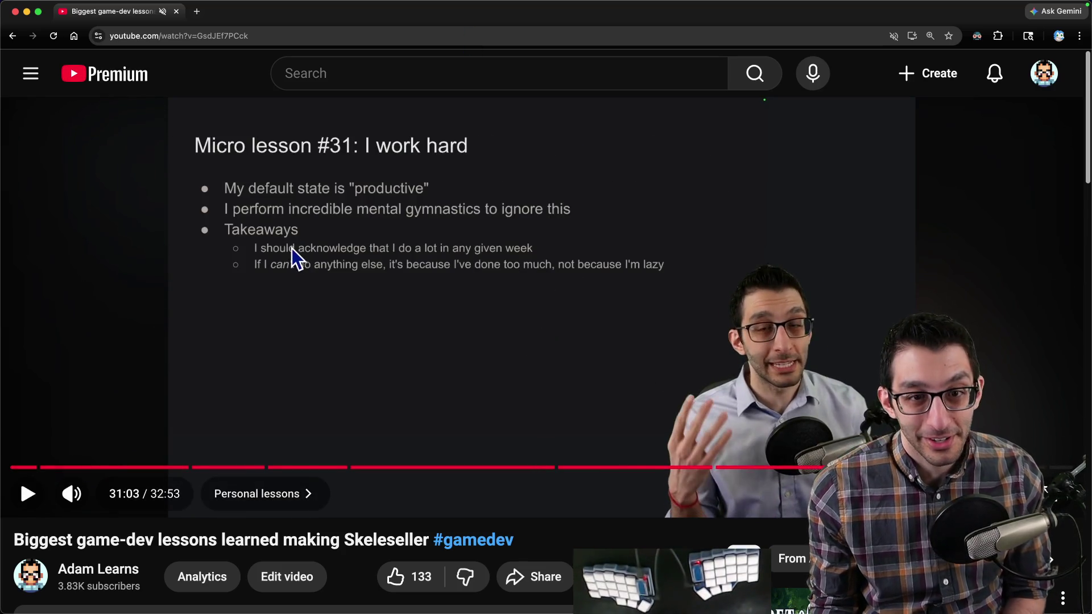
{"action": "key", "text": "super+grave"}
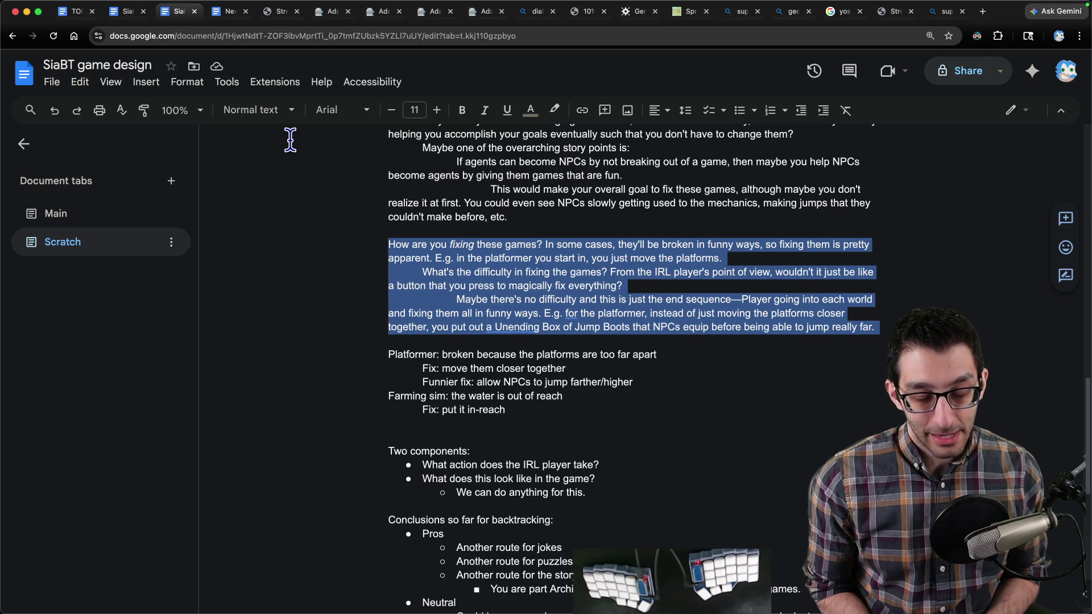
Step: Check the Journal sheet and TODO doc, then bring up the design doc's Main tab at Story beats
{"action": "key", "text": "super+t"}
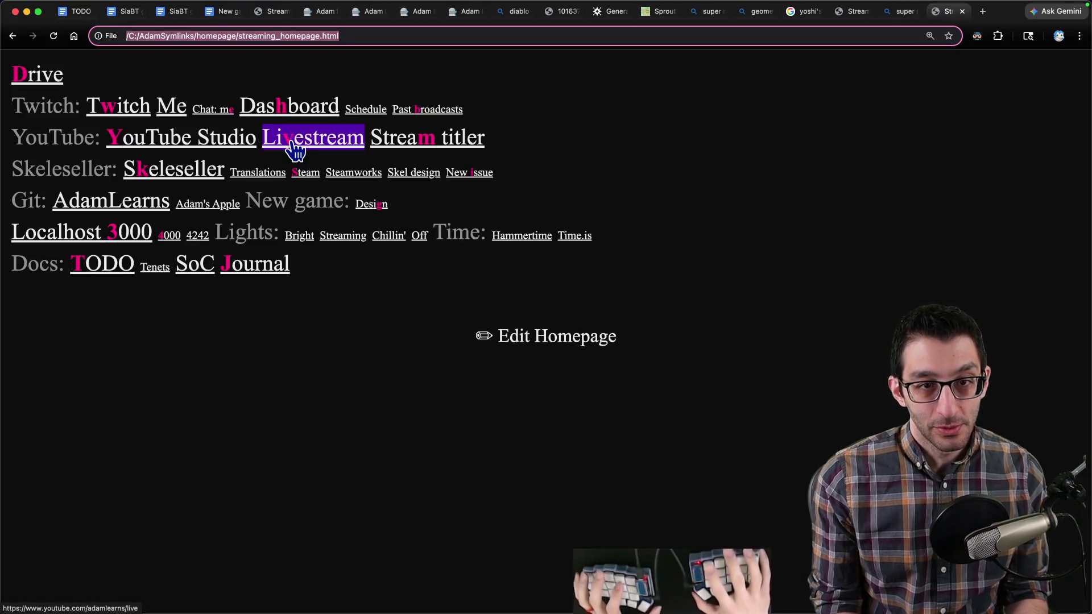
{"action": "key", "text": "j"}
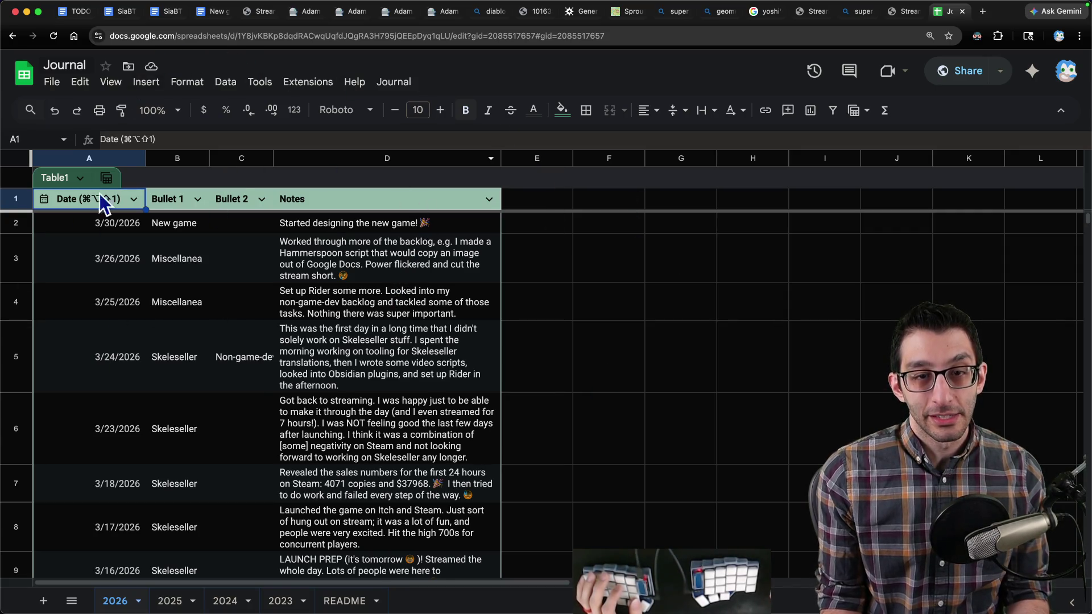
{"action": "left_click", "coordinate": [74, 11]}
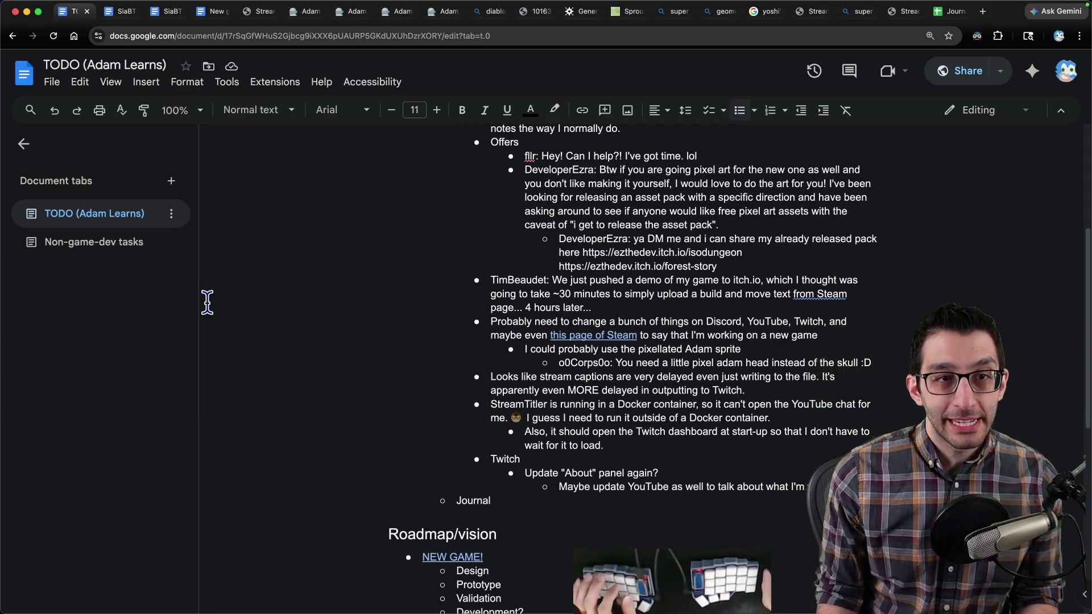
{"action": "key", "text": "super+3"}
{"action": "key", "text": "Right"}
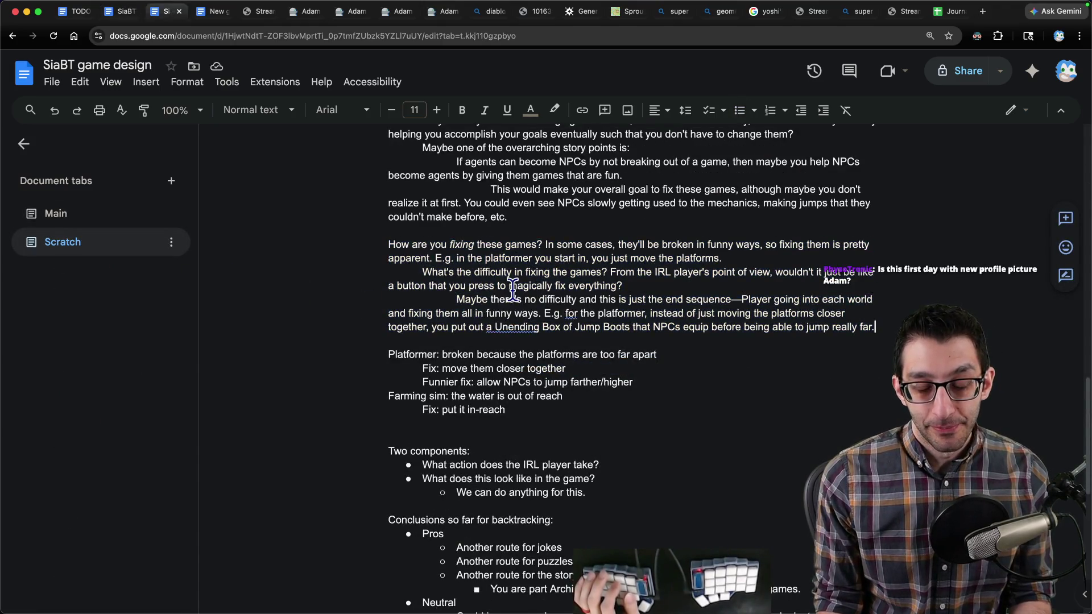
{"action": "key", "text": "super+2"}
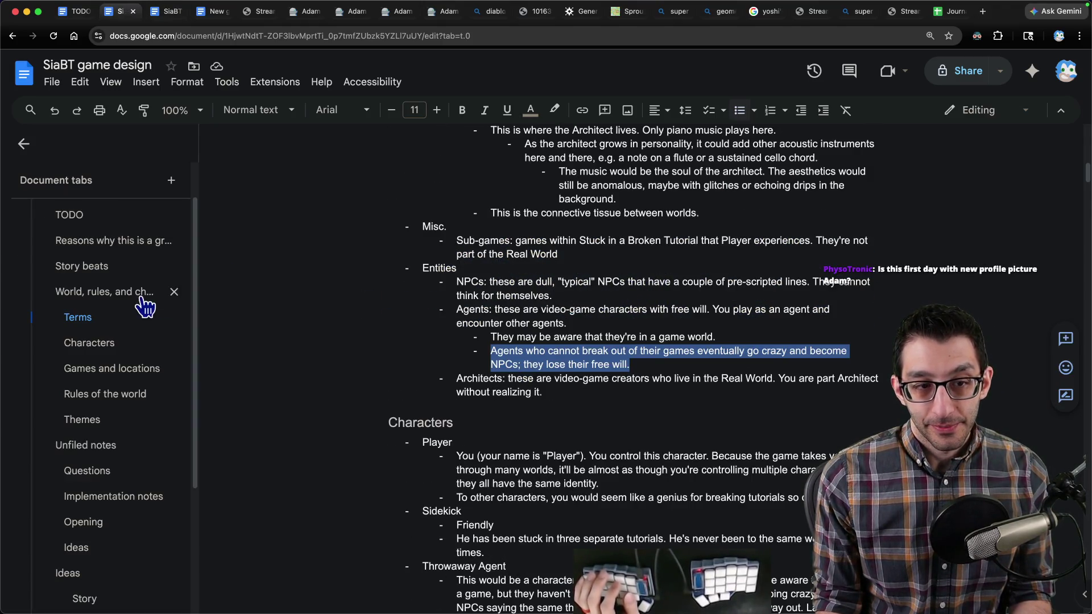
{"action": "scroll", "coordinate": [125, 313], "scroll_direction": "up", "scroll_amount": 2}
{"action": "left_click", "coordinate": [91, 316]}
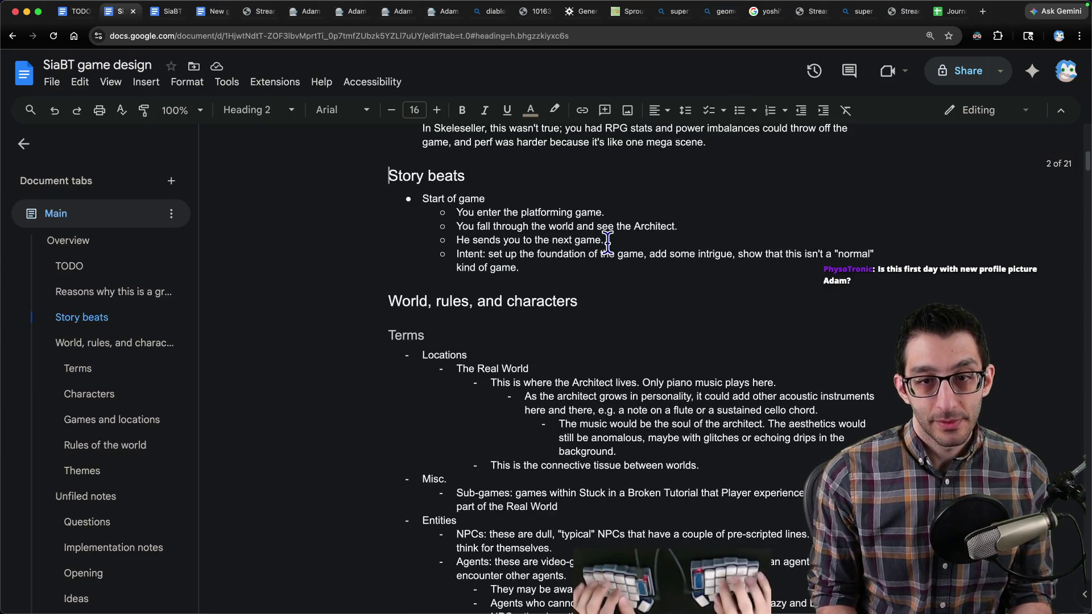
Step: Shorten the 'Story beats' heading to 'Story' and clear the stray blank lines
{"action": "key", "text": "Down"}
{"action": "key", "text": "Return"}
{"action": "key", "text": "Return"}
{"action": "key", "text": "Up"}
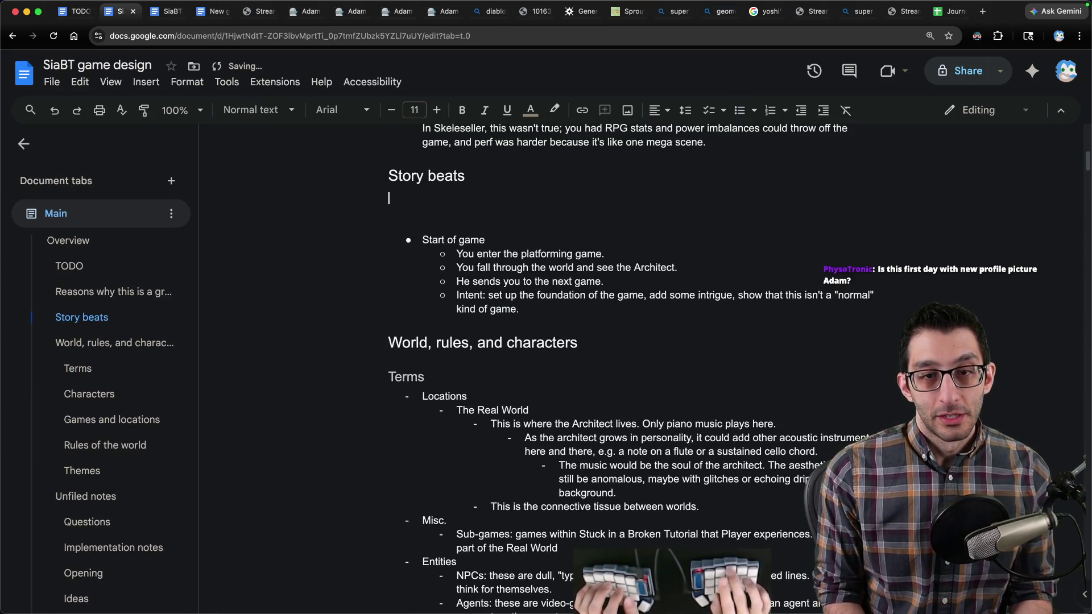
{"action": "key", "text": "Left"}
{"action": "key", "text": "alt+BackSpace"}
{"action": "key", "text": "Return"}
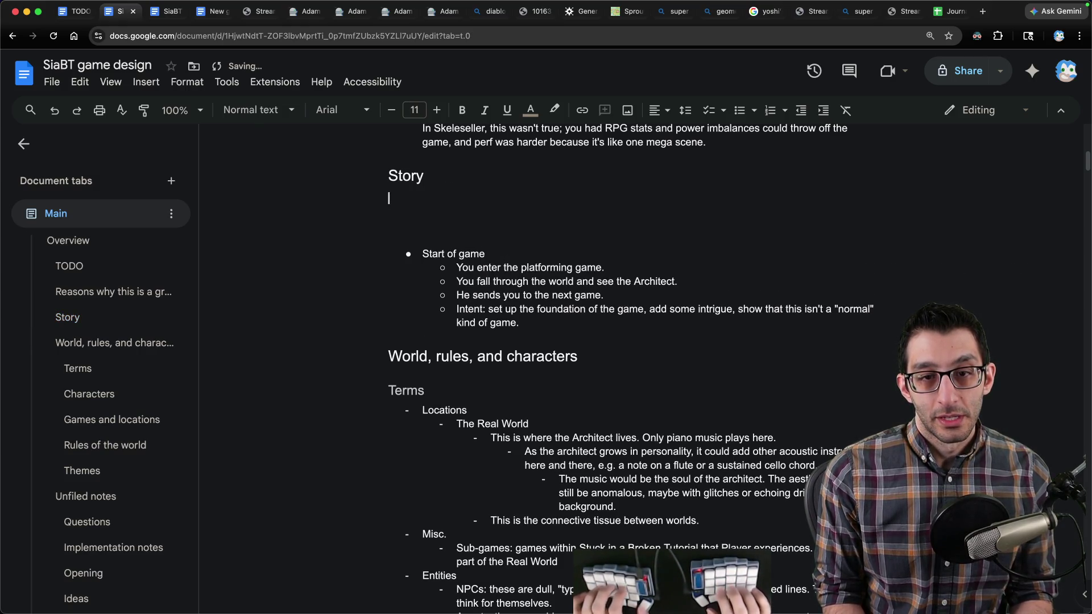
{"action": "key", "text": "ctrl+shift+Page_Down"}
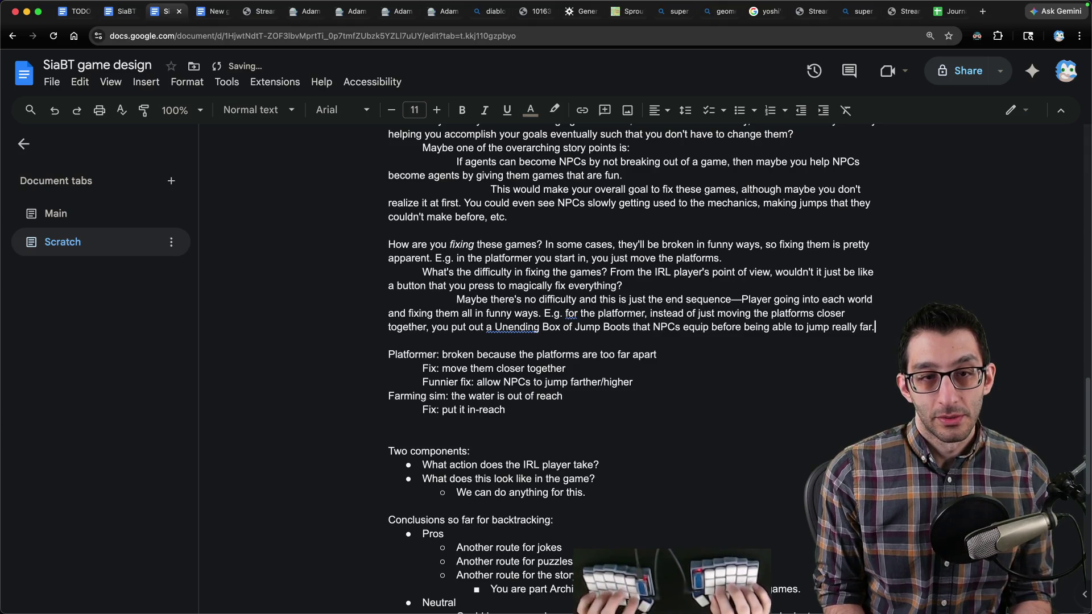
{"action": "type", "text": "able to jump really far."}
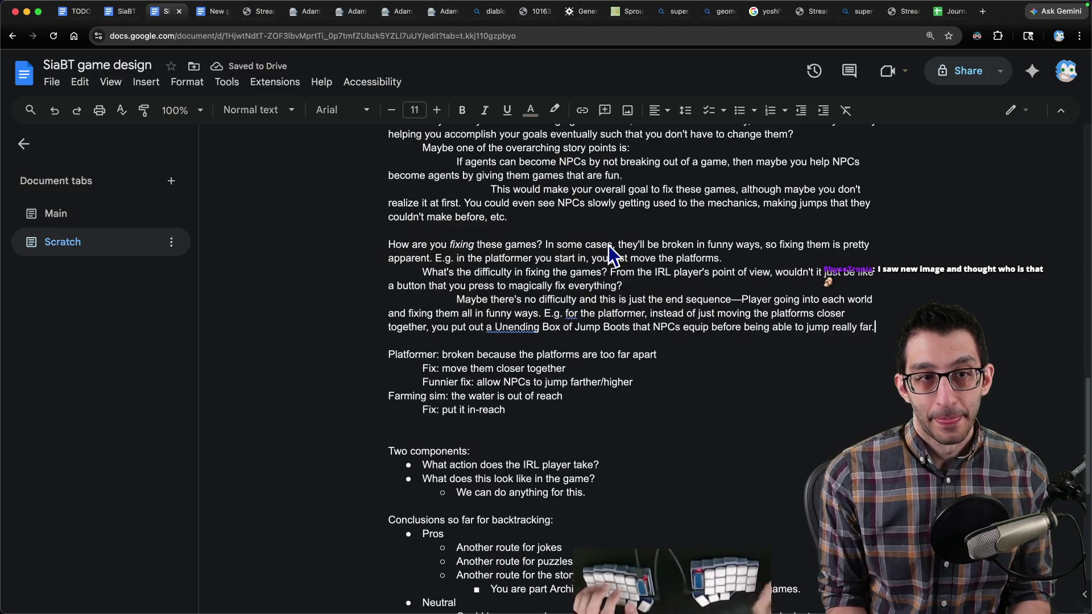
{"action": "key", "text": "ctrl+shift+Page_Up"}
{"action": "key", "text": "ctrl+shift+Page_Down"}
{"action": "key", "text": "ctrl+shift+Page_Up"}
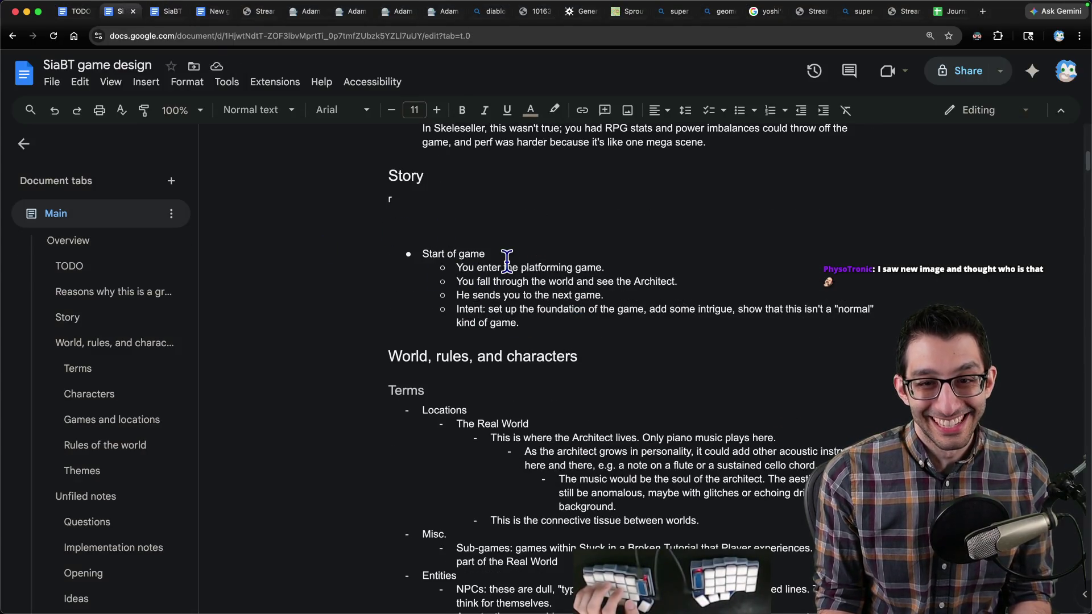
{"action": "key", "text": "BackSpace"}
{"action": "key", "text": "BackSpace"}
{"action": "key", "text": "BackSpace"}
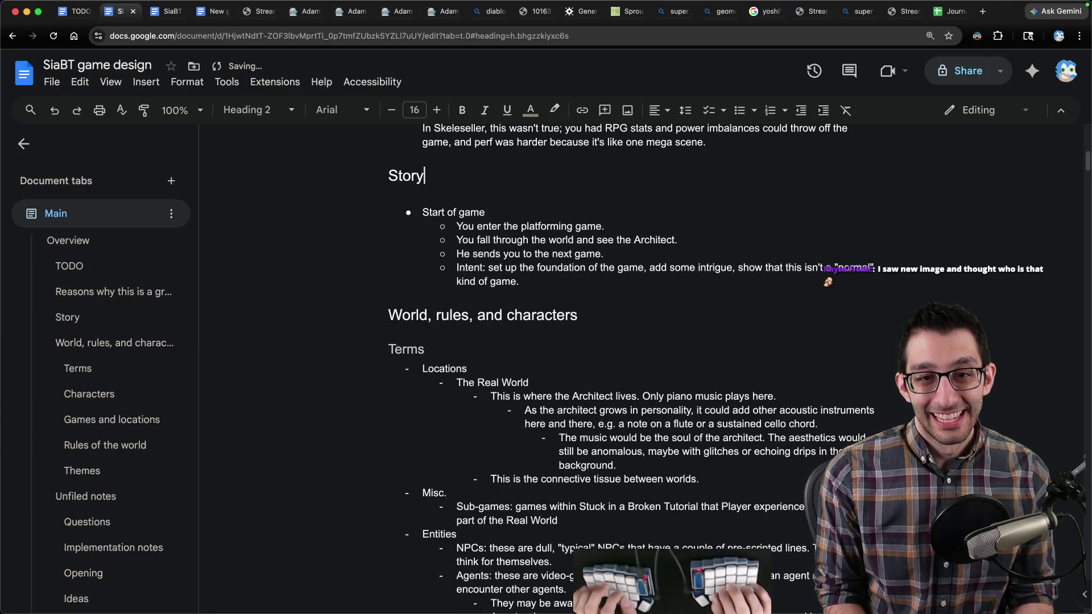
Step: Add Heading 3 subheadings 'Super high-level' and 'Story beats' under Story
{"action": "key", "text": "Return"}
{"action": "key", "text": "ctrl+alt+3"}
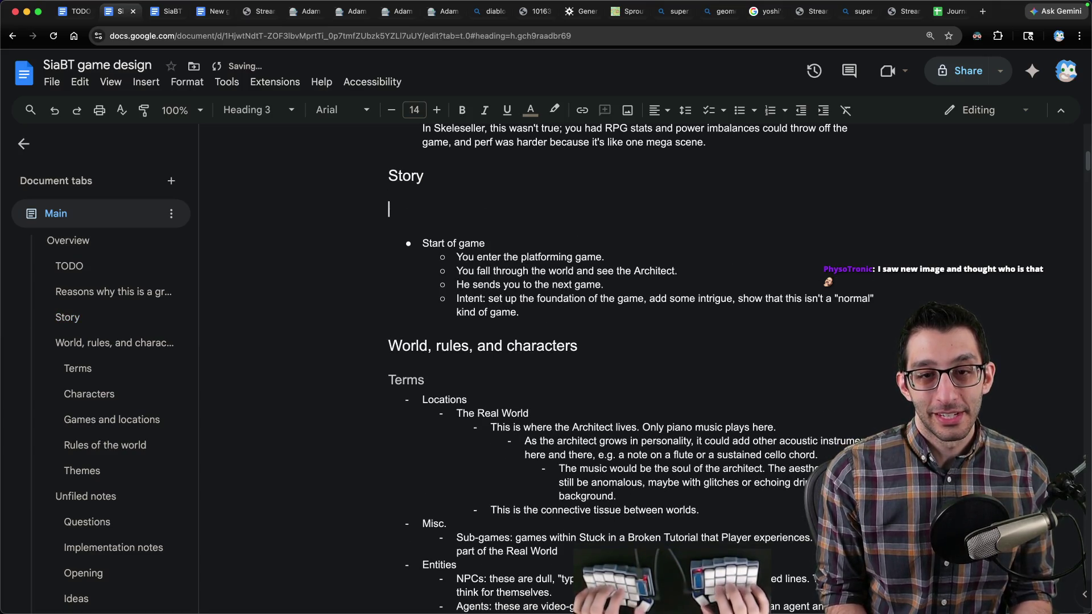
{"action": "type", "text": "Super"}
{"action": "type", "text": "el"}
{"action": "key", "text": "Return"}
{"action": "type", "text": "Story beats"}
{"action": "key", "text": "Return"}
{"action": "key", "text": "BackSpace"}
Step: Start a normal-text bullet under Super high-level
{"action": "key", "text": "Up"}
{"action": "key", "text": "Up"}
{"action": "key", "text": "Down"}
{"action": "key", "text": "End"}
{"action": "key", "text": "Return"}
{"action": "key", "text": "Up"}
{"action": "key", "text": "Up"}
{"action": "key", "text": "Down"}
{"action": "key", "text": "Down"}
{"action": "key", "text": "ctrl+shift+8"}
{"action": "type", "text": "You "}
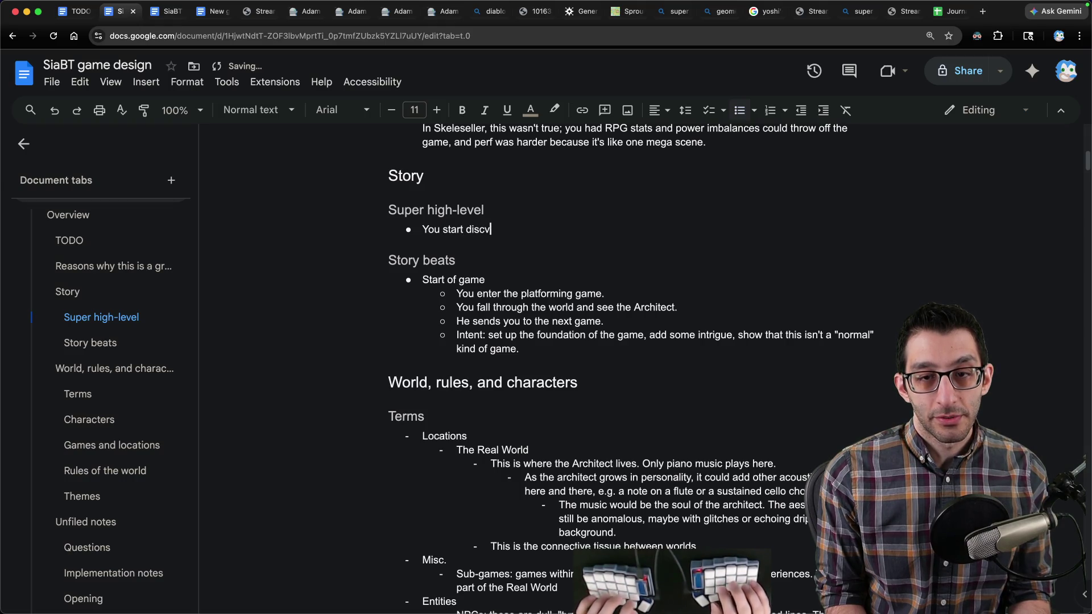
{"action": "type", "text": "brokn"}
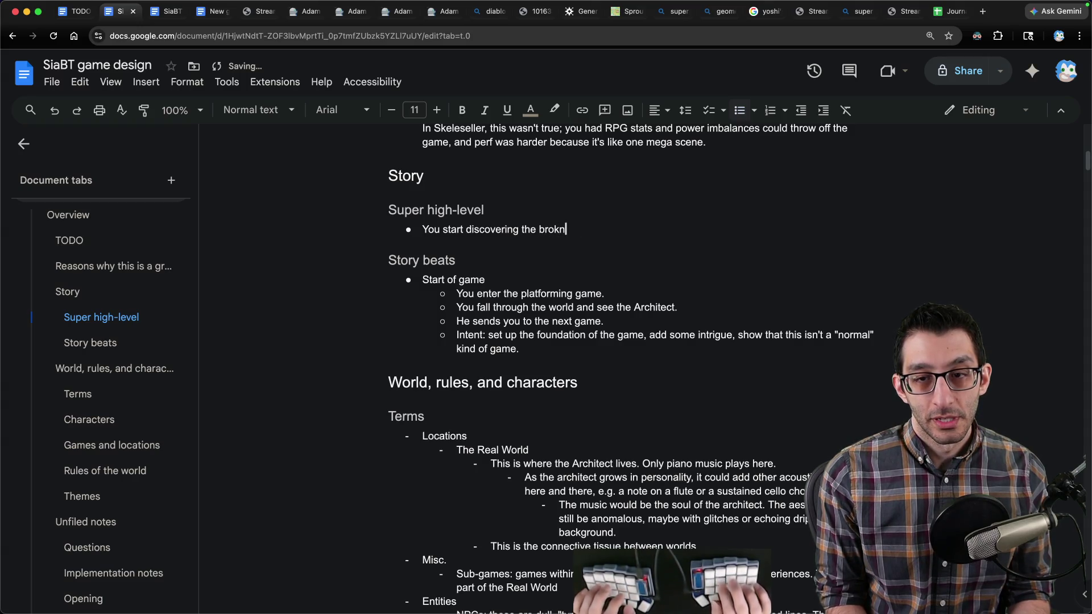
{"action": "key", "text": "BackSpace"}
{"action": "type", "text": "en world"}
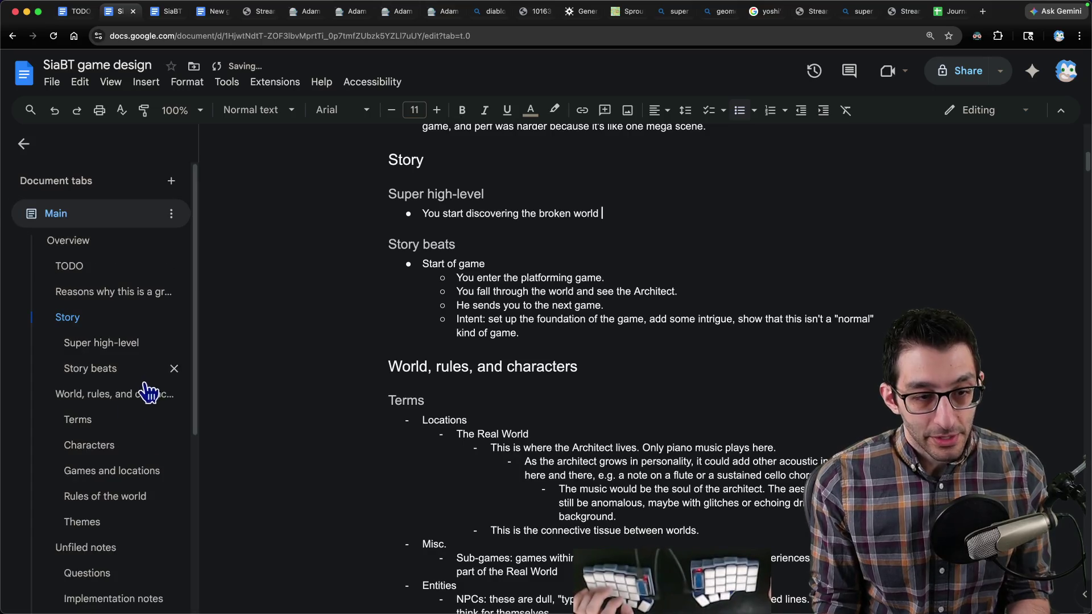
Step: In Questions, add a bullet beginning 'What "brought you online"?' after the skipping-text question
{"action": "scroll", "coordinate": [101, 420], "scroll_direction": "down", "scroll_amount": 3}
{"action": "left_click", "coordinate": [87, 373]}
{"action": "left_click", "coordinate": [423, 262]}
{"action": "key", "text": "Return"}
{"action": "type", "text": "What \"brought you online\"? Were you an NPC who is slowly gaining agency"}
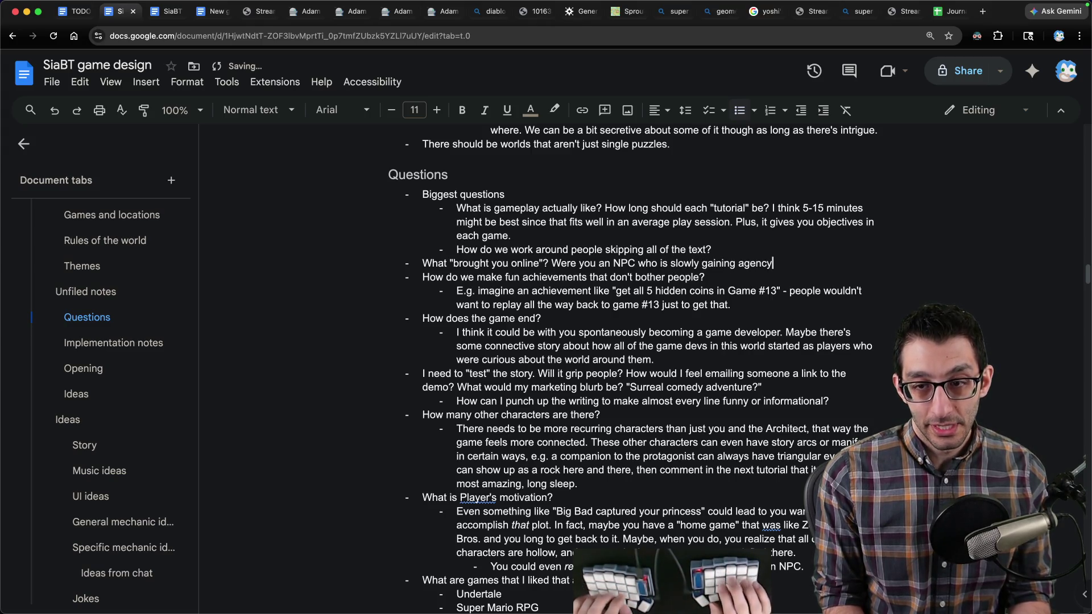
Step: Fix the typo so the question ends 'Were you just created special?', then go to Unfiled notes
{"action": "type", "text": "? Were"}
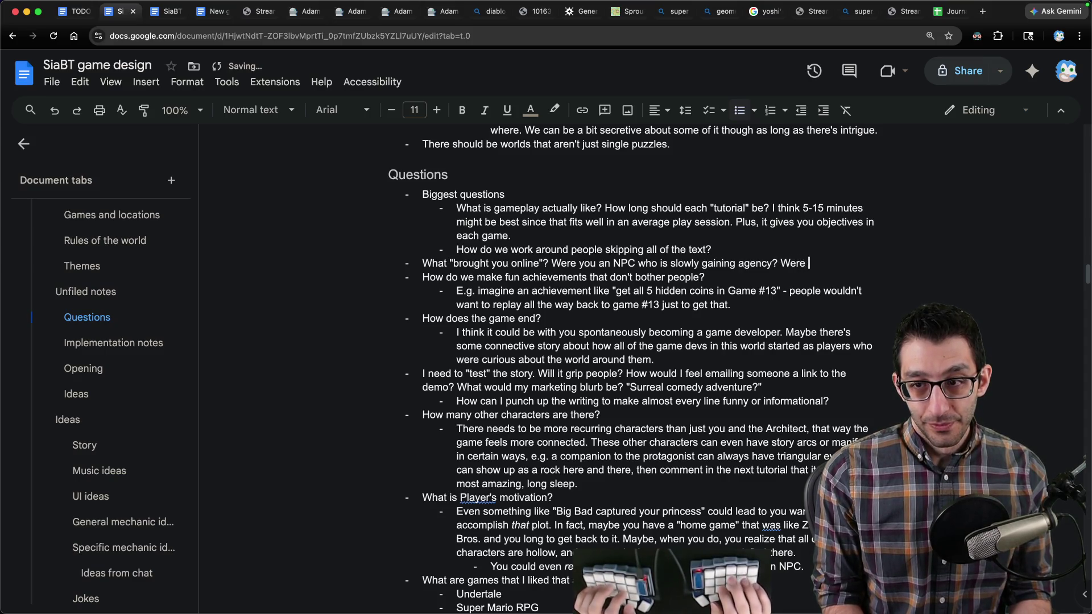
{"action": "key", "text": "BackSpace"}
{"action": "key", "text": "BackSpace"}
{"action": "type", "text": "ec"}
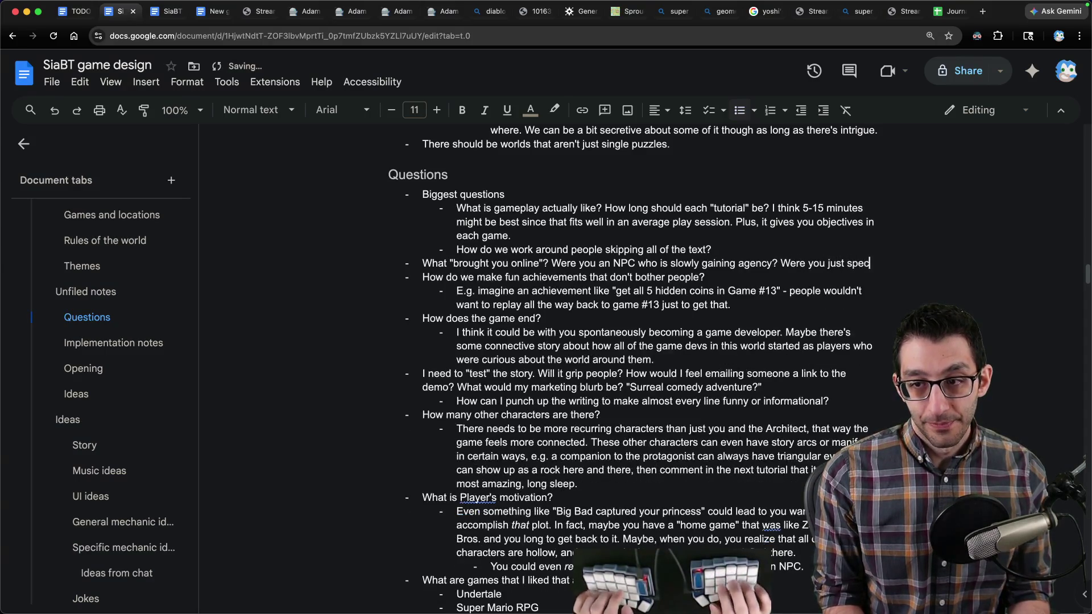
{"action": "type", "text": "ial?created"}
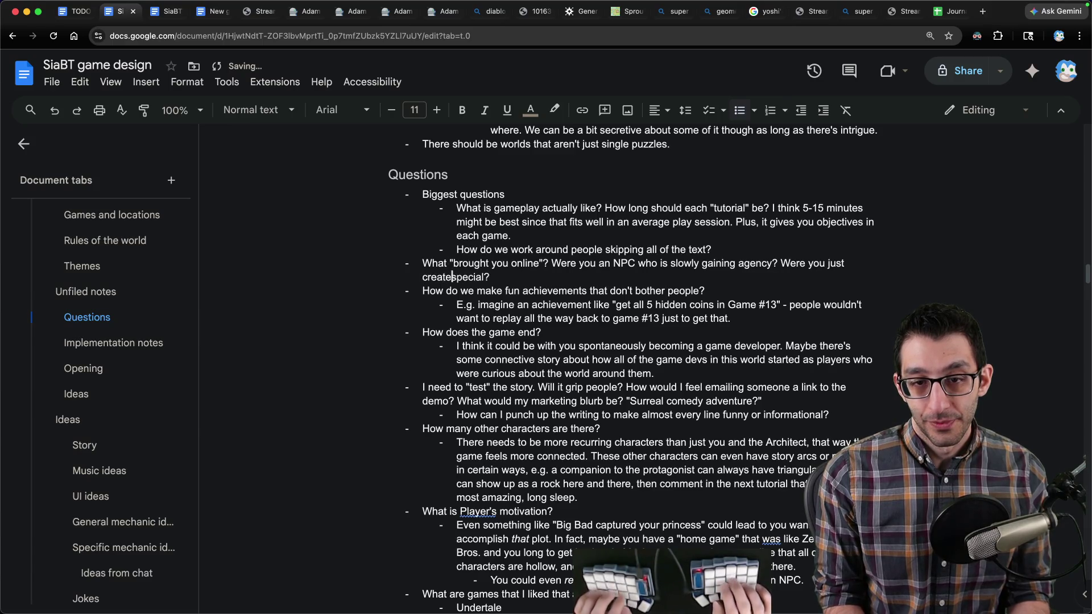
{"action": "key", "text": "End"}
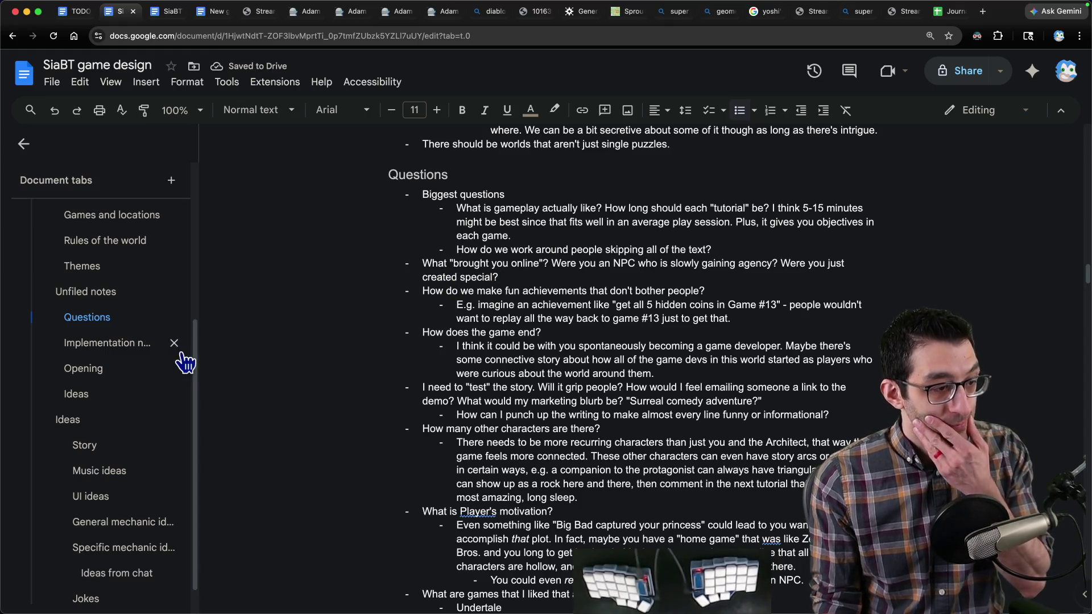
{"action": "scroll", "coordinate": [110, 336], "scroll_direction": "up", "scroll_amount": 1}
{"action": "left_click", "coordinate": [98, 324]}
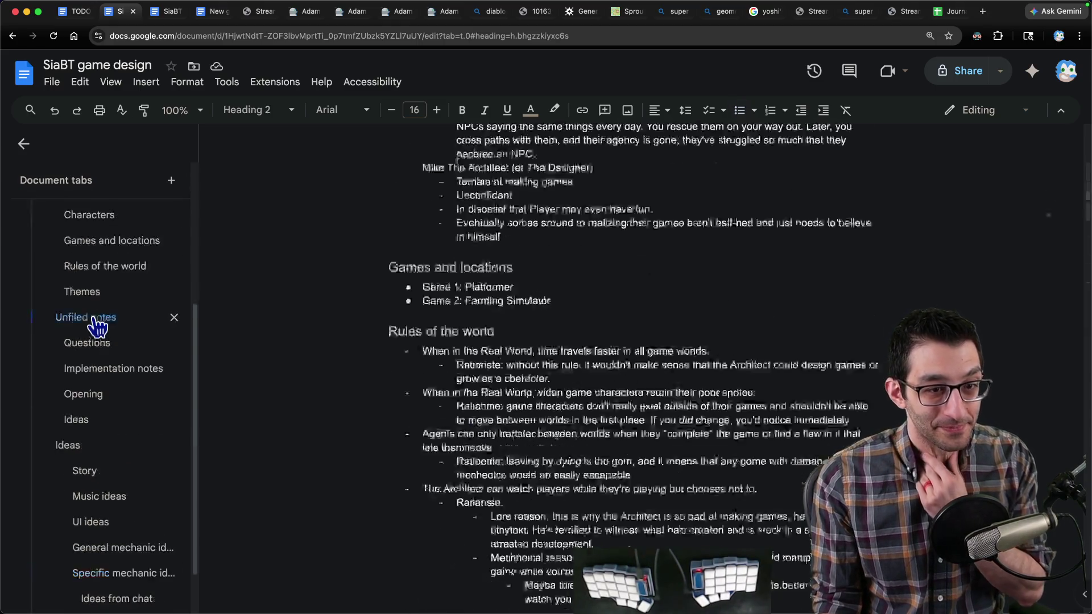
Step: Under Super high-level, set up a Beginning bullet with the broken-world line indented beneath it
{"action": "scroll", "coordinate": [97, 324], "scroll_direction": "up", "scroll_amount": 4}
{"action": "left_click", "coordinate": [101, 323]}
{"action": "left_click", "coordinate": [649, 223]}
{"action": "key", "text": "BackSpace"}
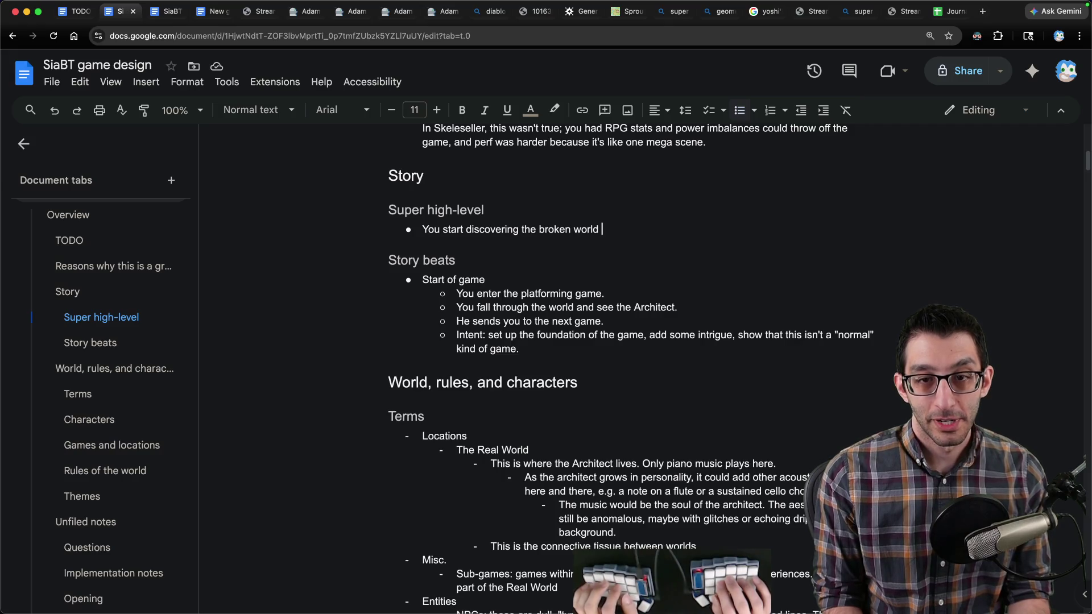
{"action": "key", "text": "Return"}
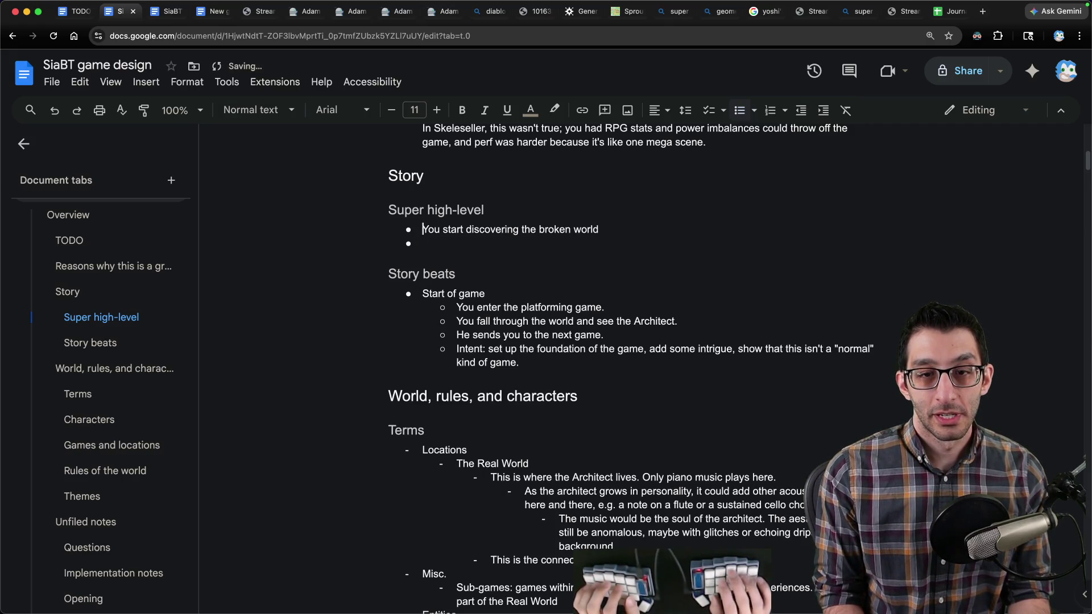
{"action": "key", "text": "Up"}
{"action": "key", "text": "Return"}
{"action": "key", "text": "Up"}
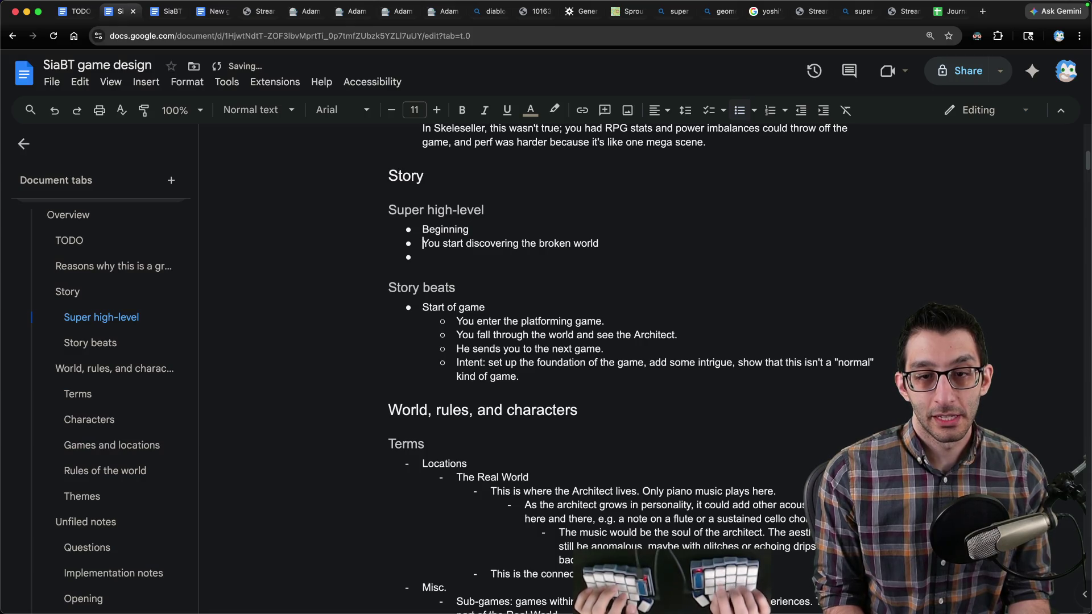
{"action": "key", "text": "Tab"}
{"action": "key", "text": "Down"}
Step: Add an Ending bullet with the sub-bullet 'You use your ability as an architect to fix all of the broken game worlds.'
{"action": "type", "text": "Ending"}
{"action": "key", "text": "Return"}
{"action": "key", "text": "Tab"}
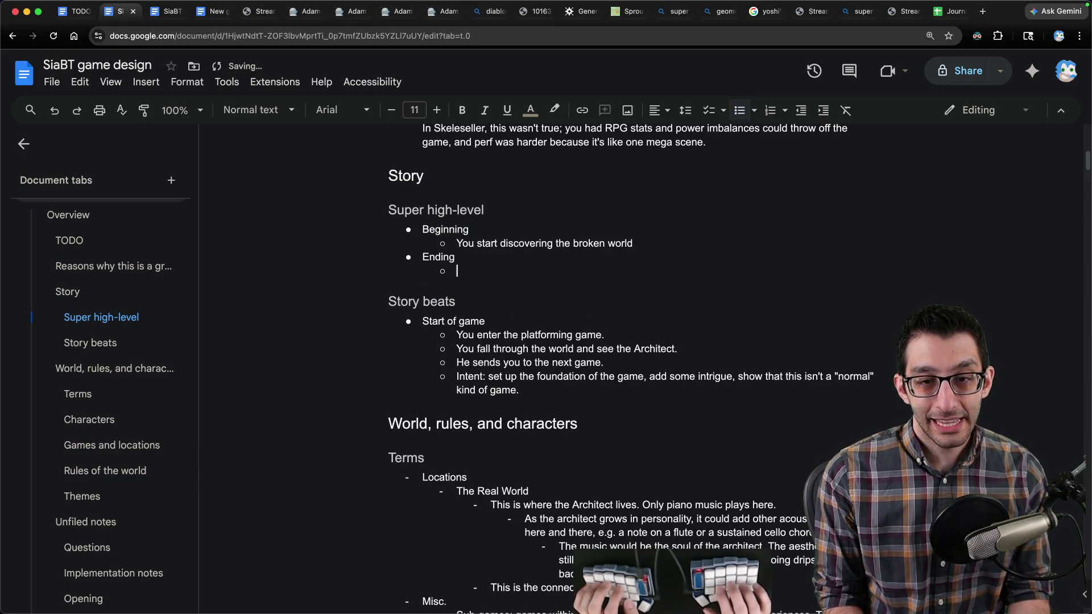
{"action": "type", "text": "You use your ability"}
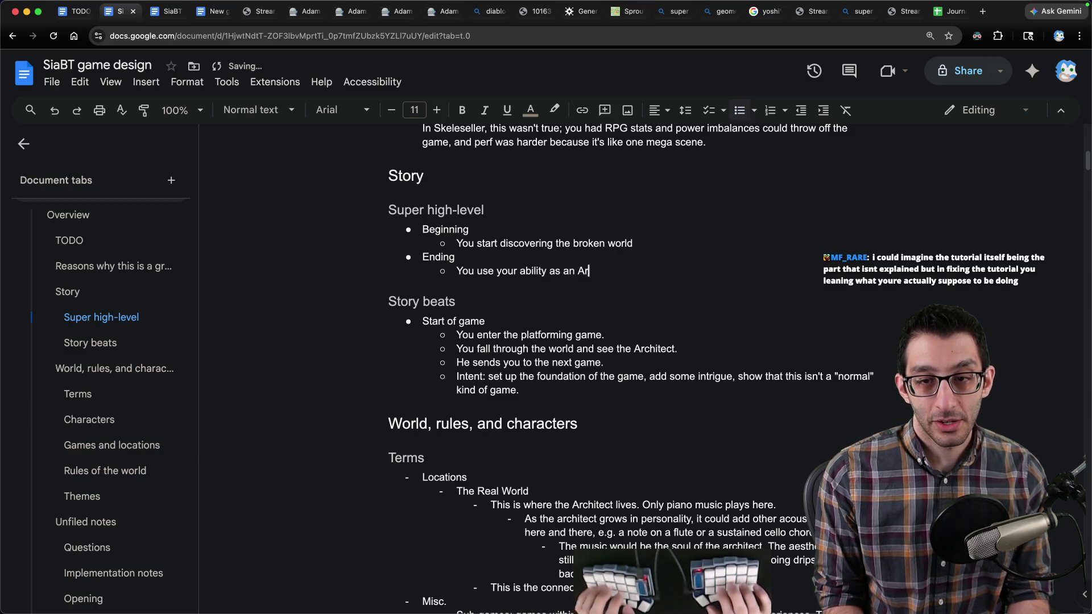
{"action": "type", "text": " as an architect to fix all of the broken game worlds. This play"}
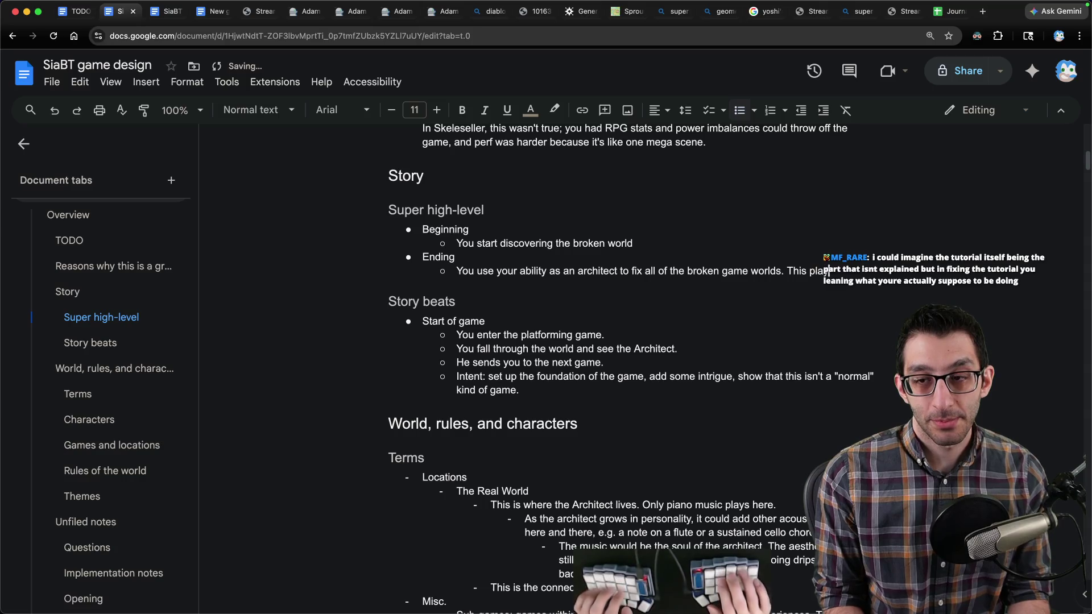
{"action": "type", "text": "s out as a cut-scene s"}
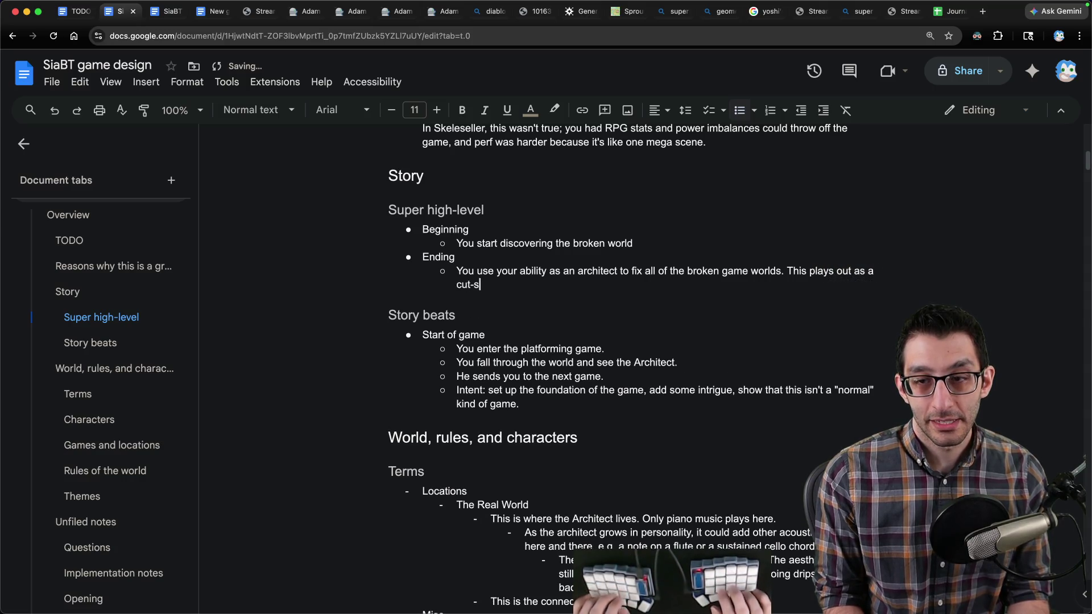
{"action": "type", "text": "ince it's mech"}
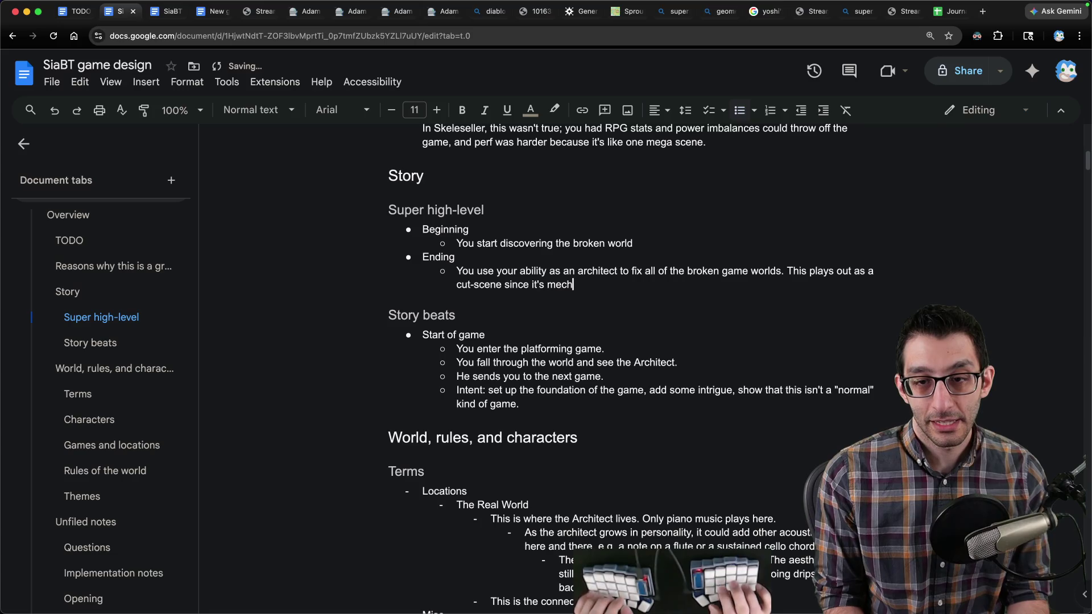
{"action": "type", "text": "anically unintere"}
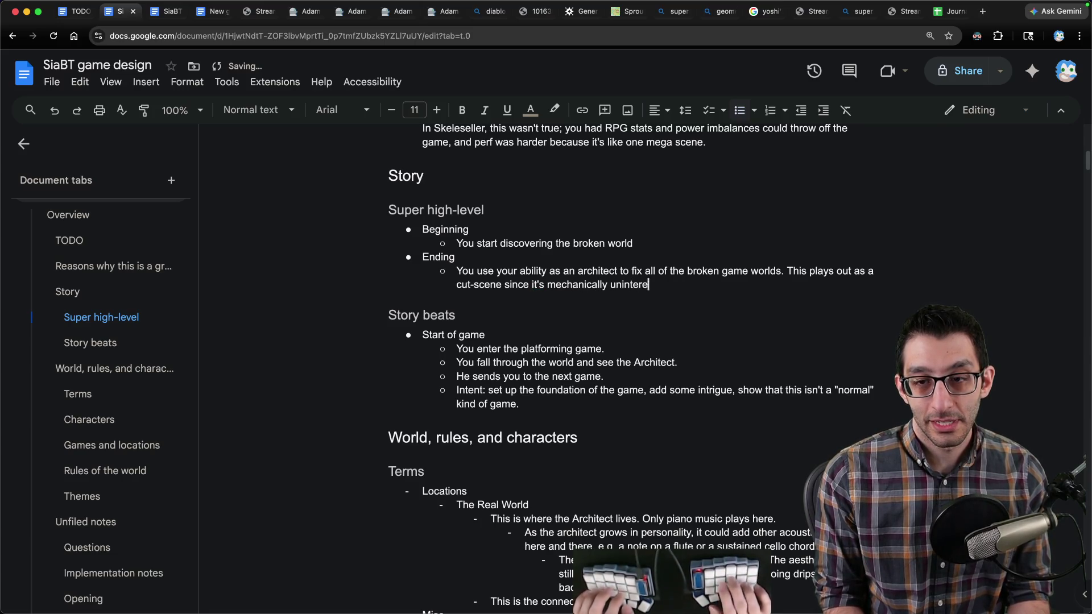
{"action": "type", "text": "sting, but the solut"}
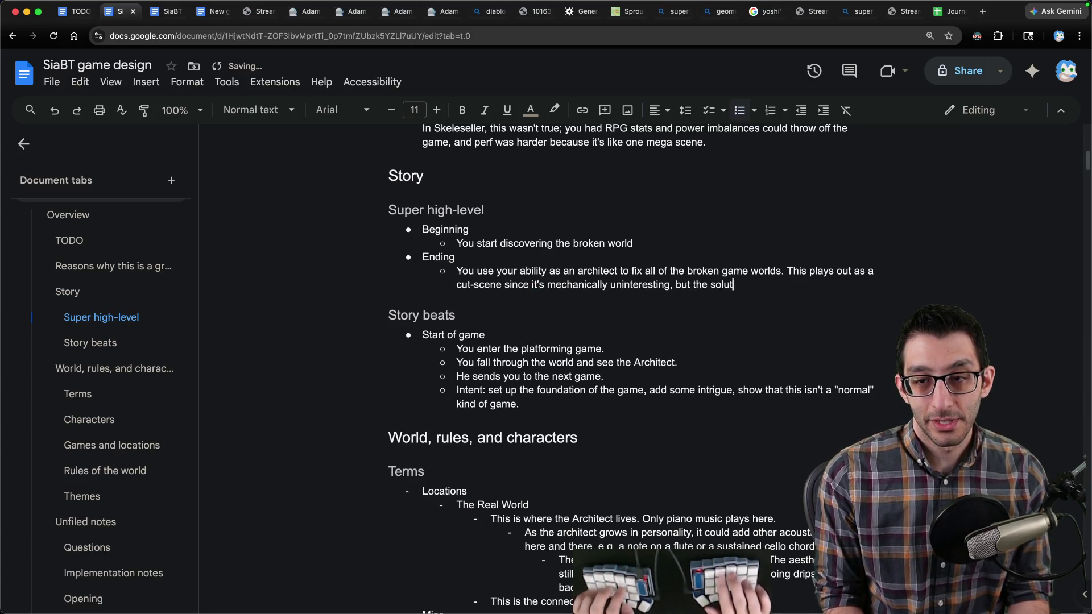
{"action": "type", "text": "ions to each world's problems can be fun"}
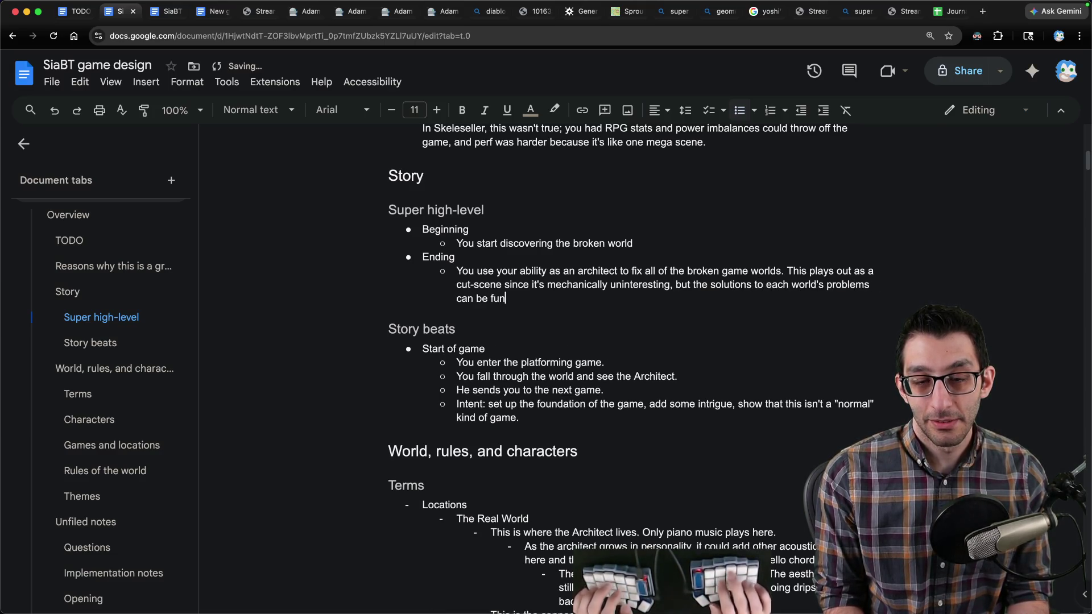
{"action": "type", "text": "nily implemented."}
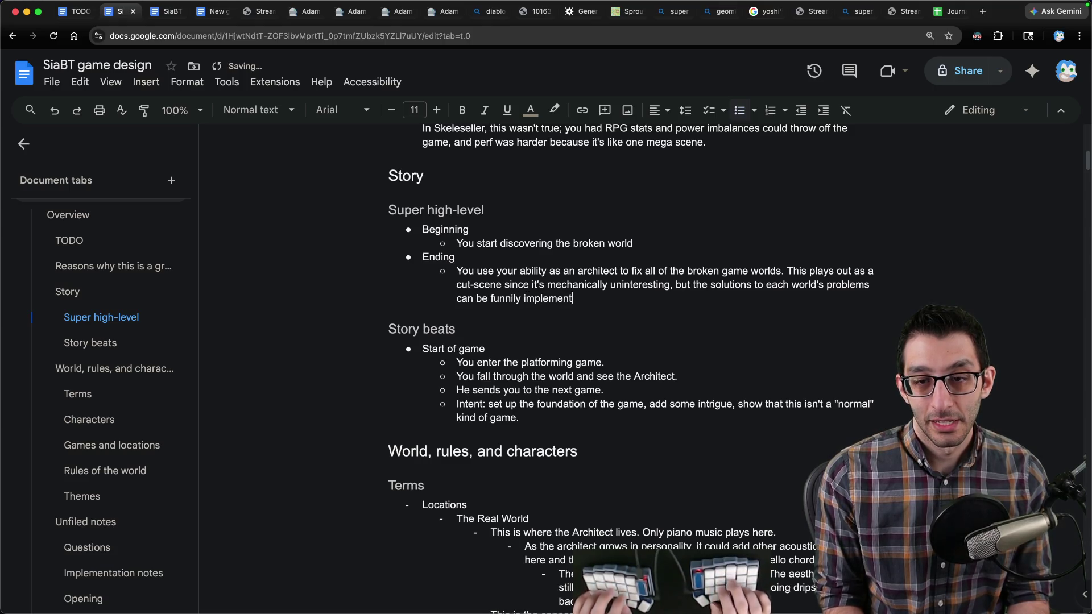
{"action": "type", "text": " For example,"}
Step: Paste the platformer example from Scratch after 'For example,' and correct it to 'an Unending'
{"action": "key", "text": "ctrl+Tab"}
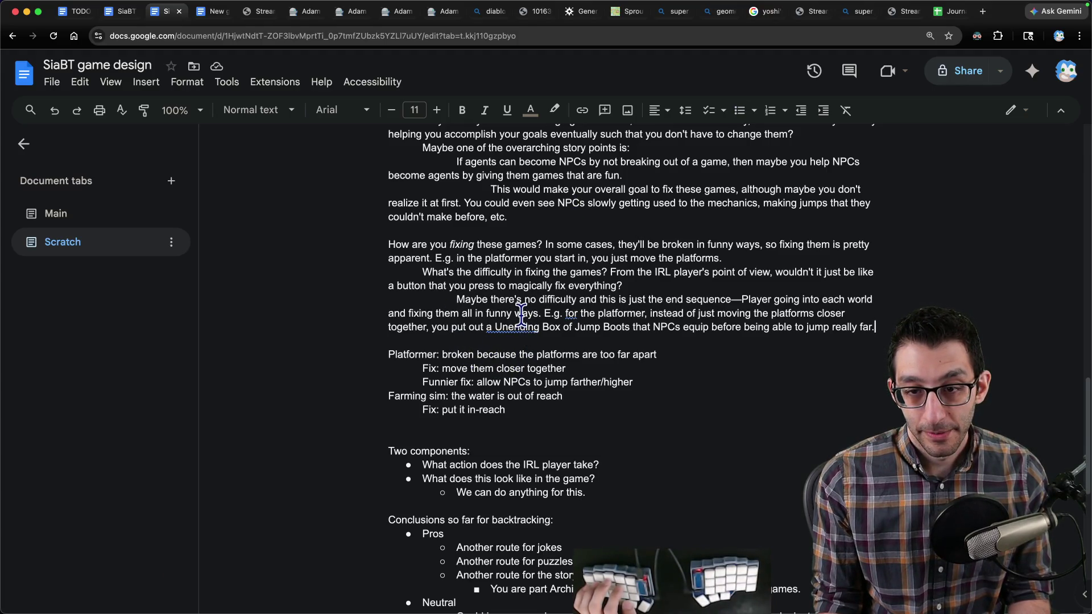
{"action": "left_click_drag", "start_coordinate": [544, 314], "coordinate": [899, 325]}
{"action": "key", "text": "super+c"}
{"action": "key", "text": "ctrl+shift+Tab"}
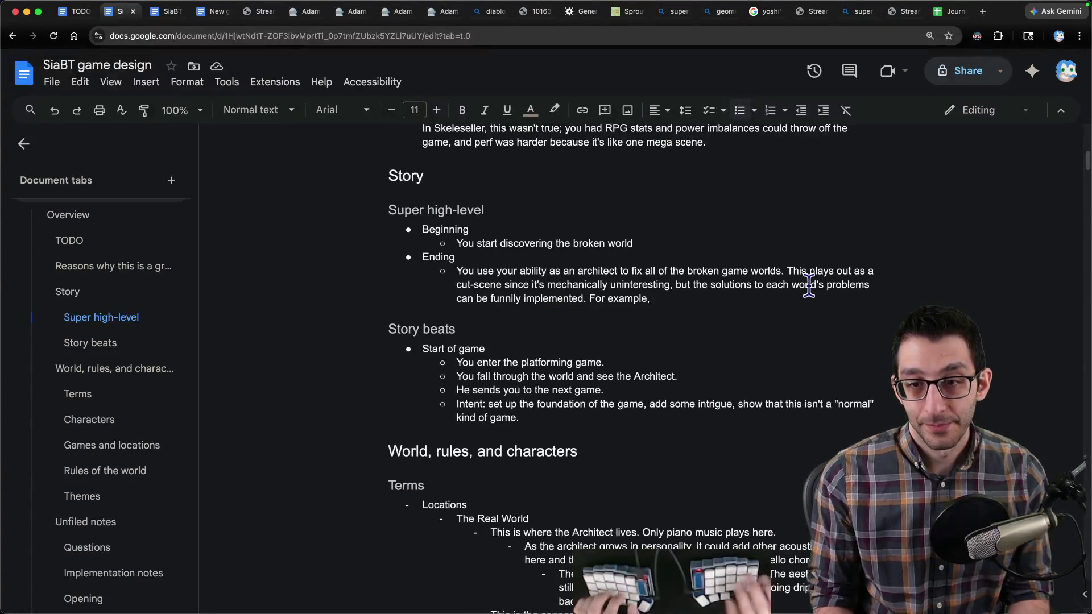
{"action": "key", "text": "alt+shift+Left"}
{"action": "key", "text": "Right"}
{"action": "key", "text": "super+v"}
{"action": "key", "text": "Return"}
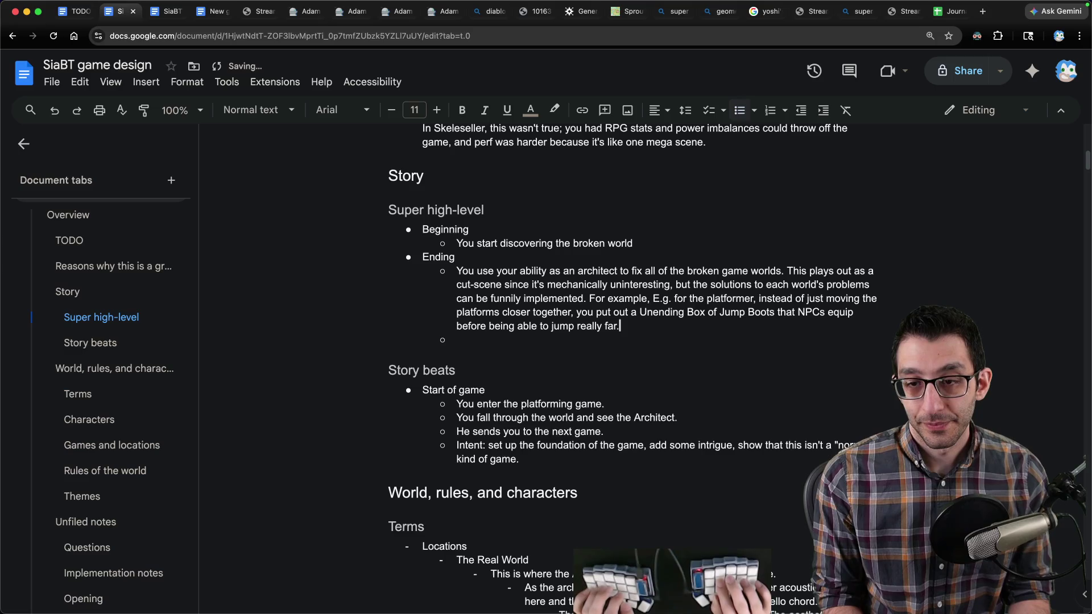
{"action": "key", "text": "Right"}
{"action": "key", "text": "Right"}
{"action": "key", "text": "Delete"}
{"action": "key", "text": "Delete"}
{"action": "key", "text": "Delete"}
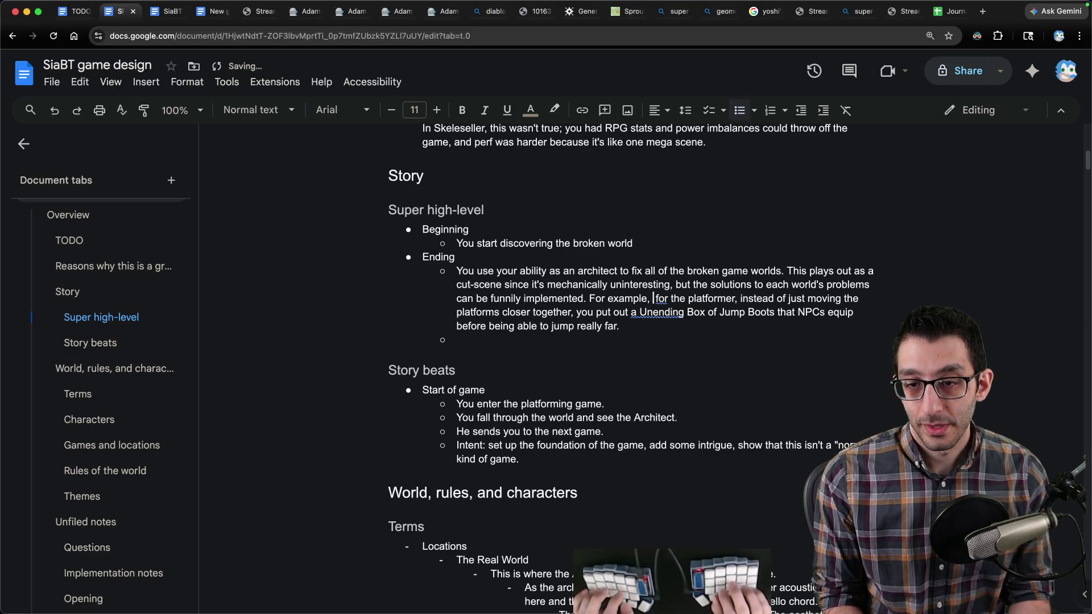
{"action": "key", "text": "Down"}
{"action": "key", "text": "Down"}
{"action": "key", "text": "Up"}
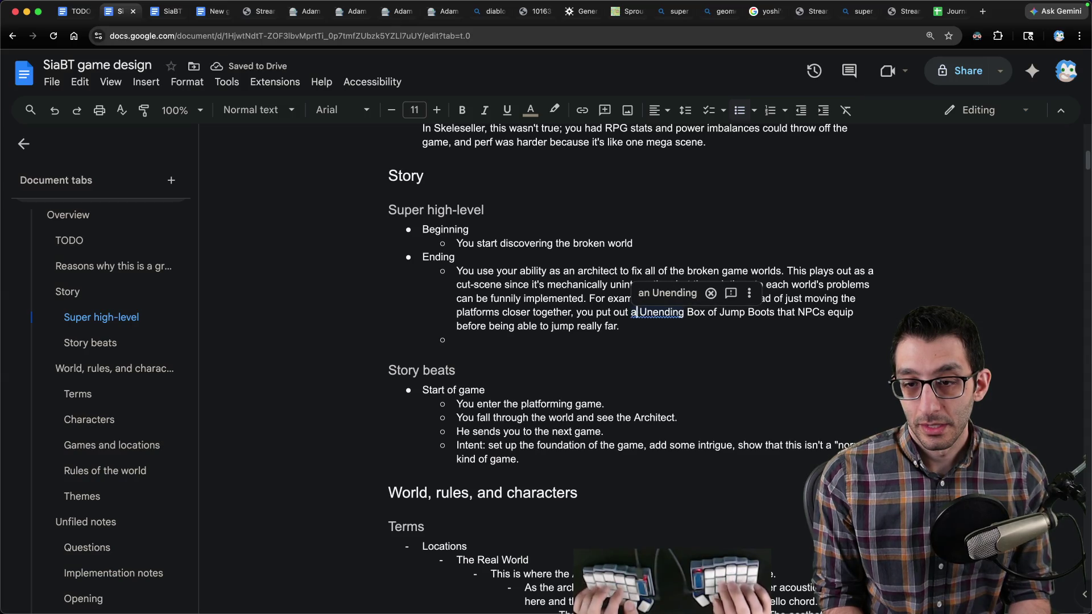
{"action": "type", "text": "n"}
{"action": "key", "text": "alt+Right"}
{"action": "key", "text": "alt+Right"}
Step: Finish the Ending text describing the cut-scene where broken game worlds get funnily fixed
{"action": "key", "text": "End"}
{"action": "type", "text": "You then t"}
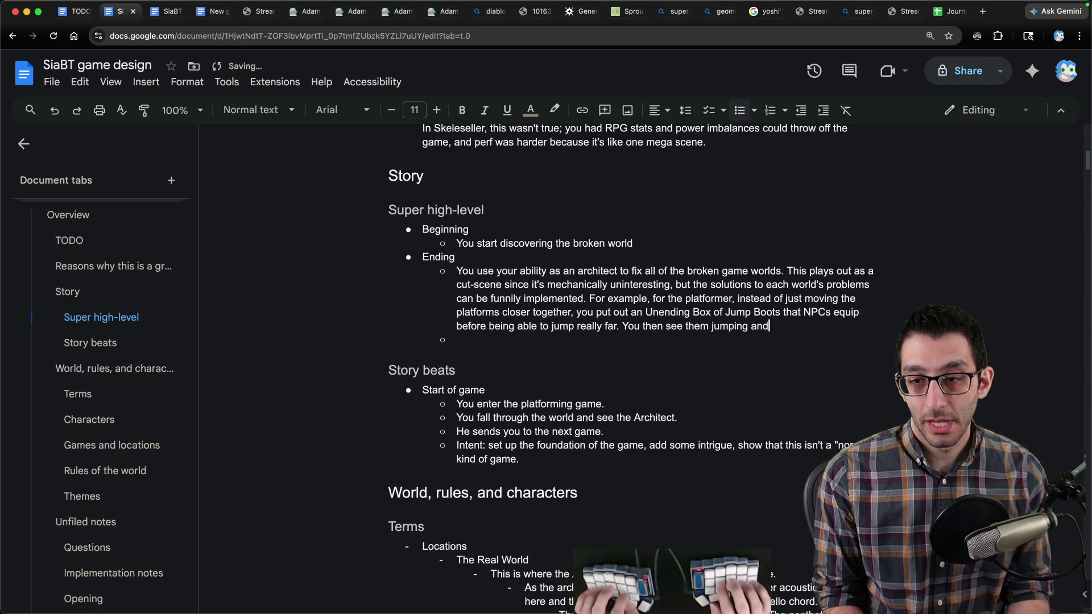
{"action": "type", "text": "joying the gma"}
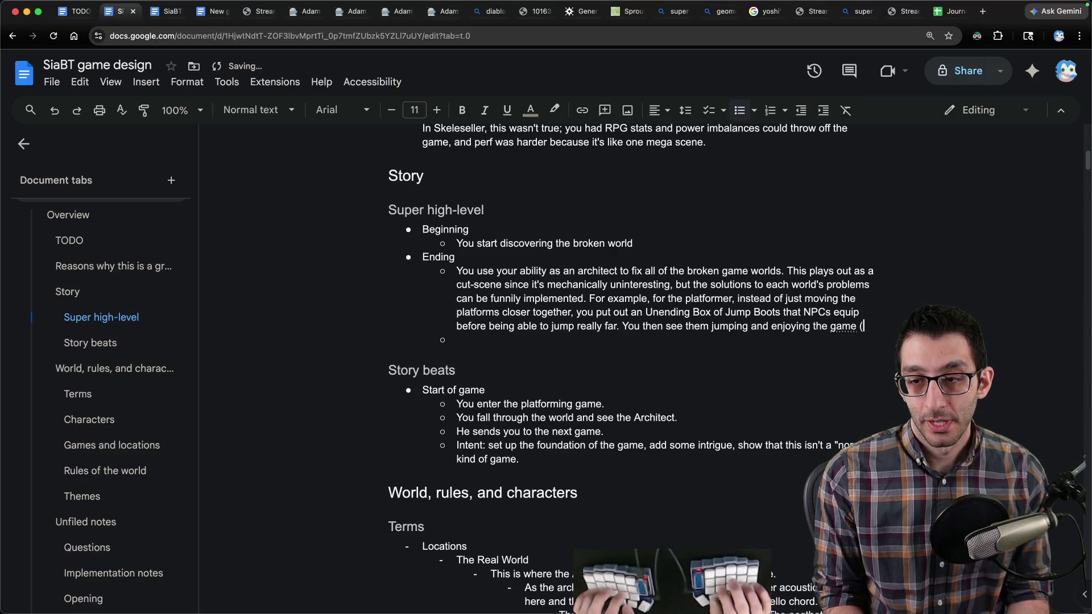
{"action": "type", "text": "you se"}
{"action": "type", "text": "e thoug"}
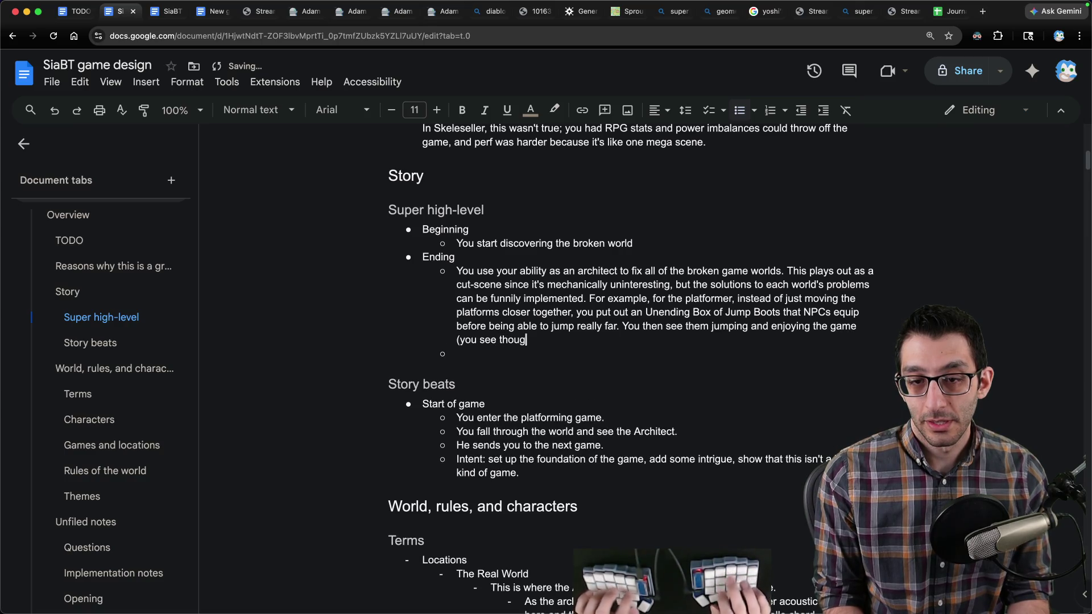
{"action": "type", "text": "ht butles with hearts appear"}
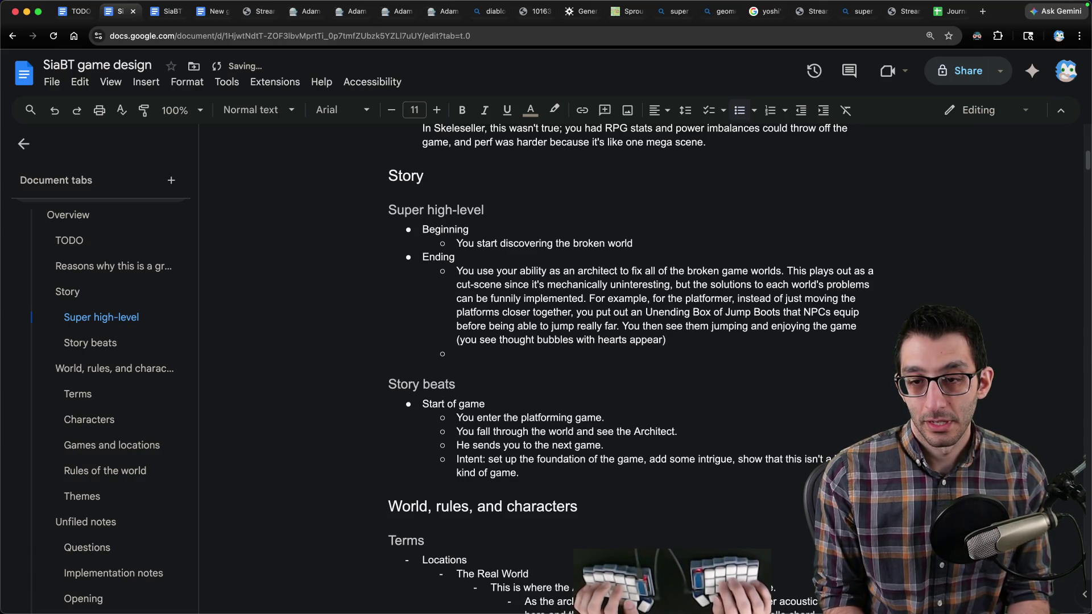
{"action": "type", "text": ","}
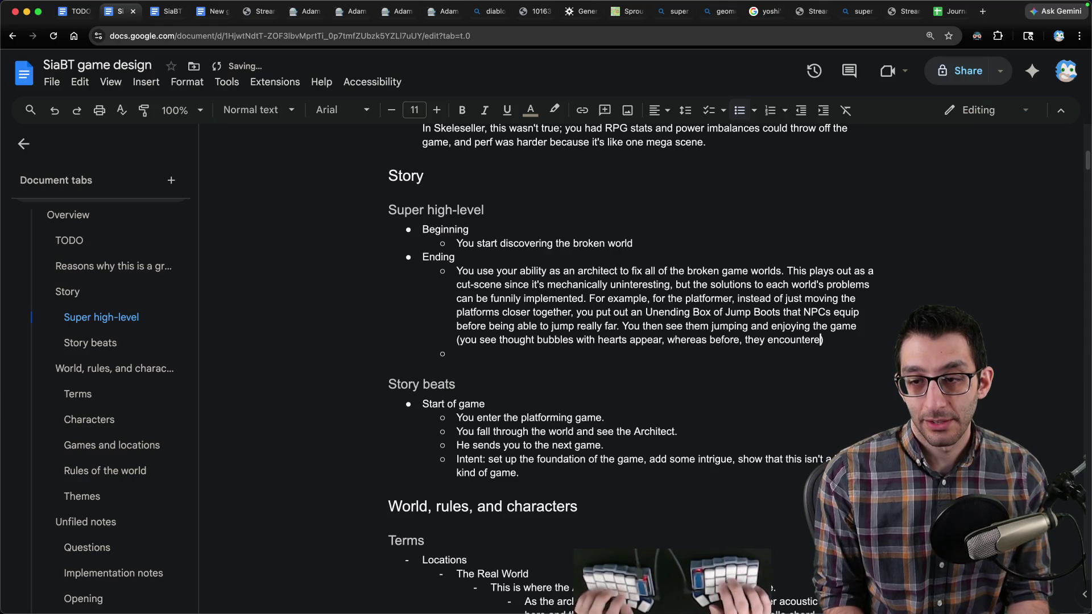
{"action": "type", "text": "orms and wer)"}
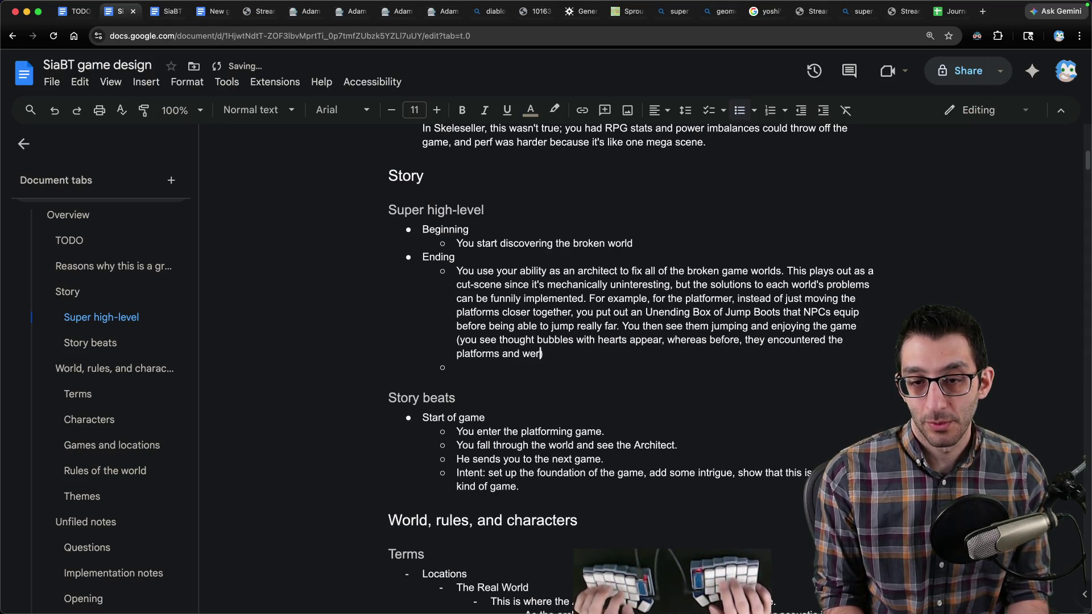
{"action": "key", "text": "BackSpace"}
{"action": "key", "text": "BackSpace"}
{"action": "key", "text": "BackSpace"}
{"action": "type", "text": "how"}
{"action": "type", "text": "aces"}
{"action": "key", "text": "End"}
{"action": "type", "text": "."}
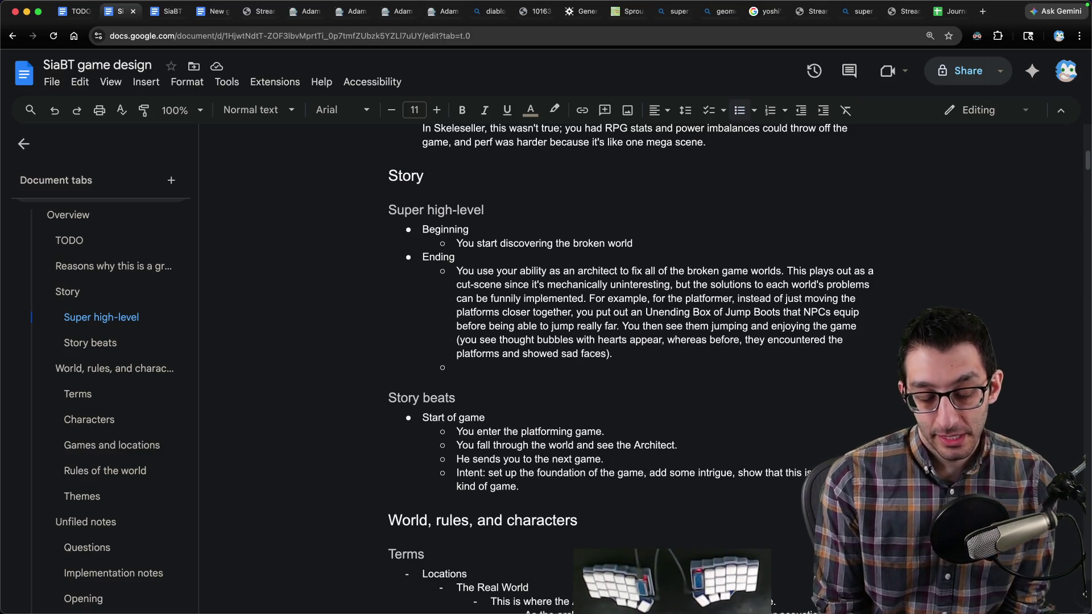
{"action": "key", "text": "ctrl+Tab"}
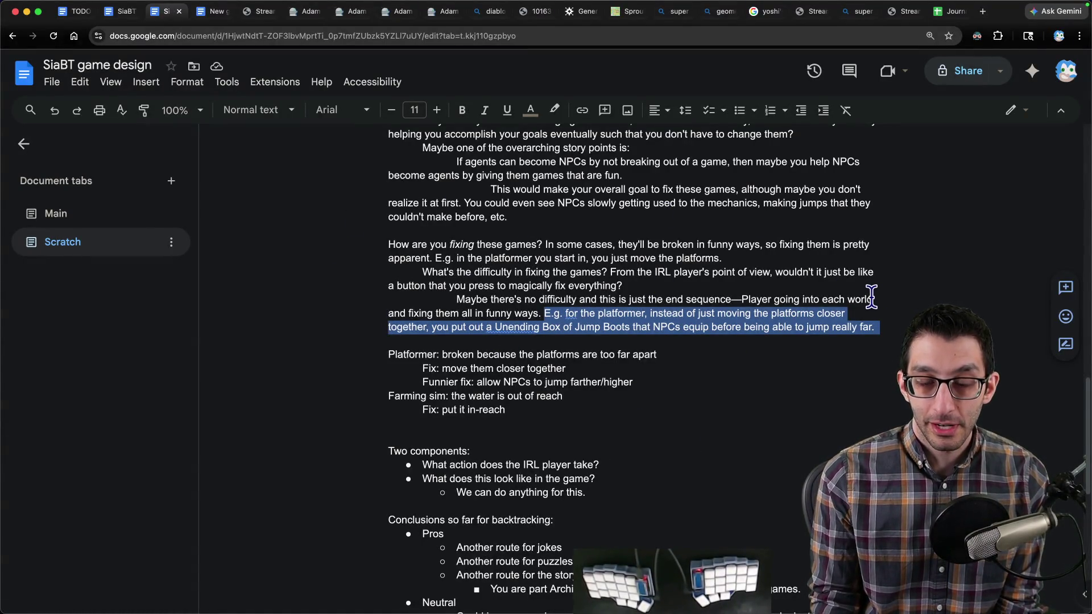
Step: Select the backtracking and fixing-games notes in Scratch, then switch to the Main tab copy at Characters
{"action": "scroll", "coordinate": [611, 353], "scroll_direction": "down", "scroll_amount": 3}
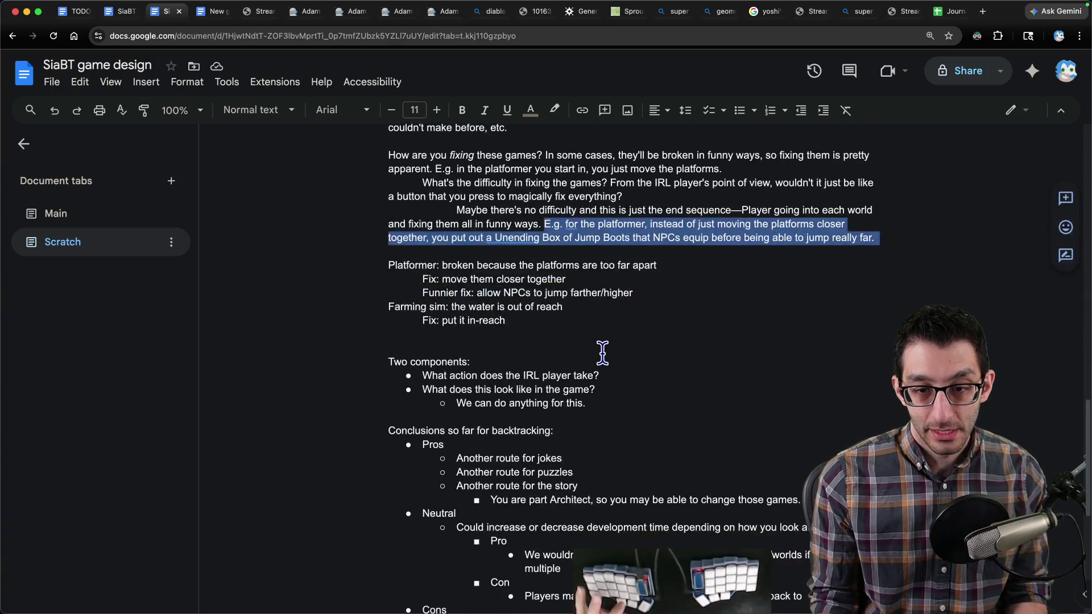
{"action": "scroll", "coordinate": [603, 352], "scroll_direction": "up", "scroll_amount": 3}
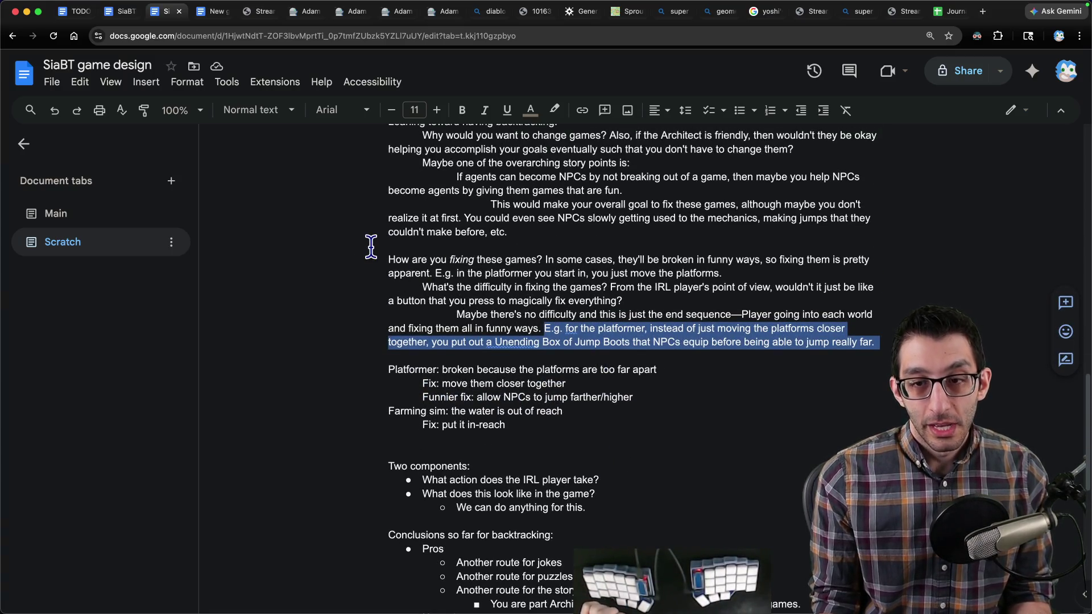
{"action": "scroll", "coordinate": [388, 256], "scroll_direction": "up", "scroll_amount": 3}
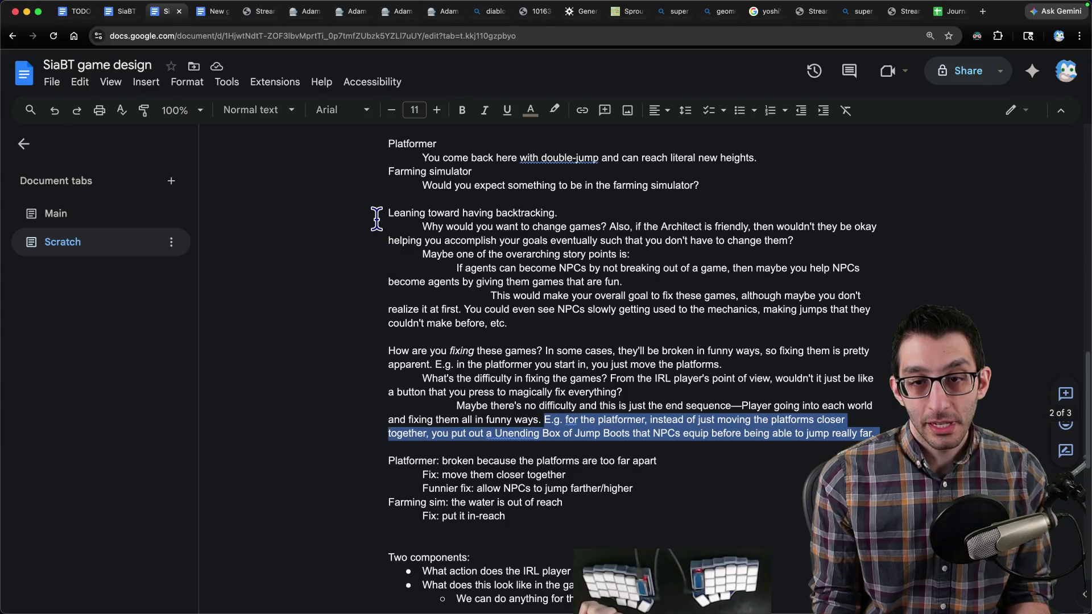
{"action": "left_click_drag", "start_coordinate": [375, 212], "coordinate": [772, 433]}
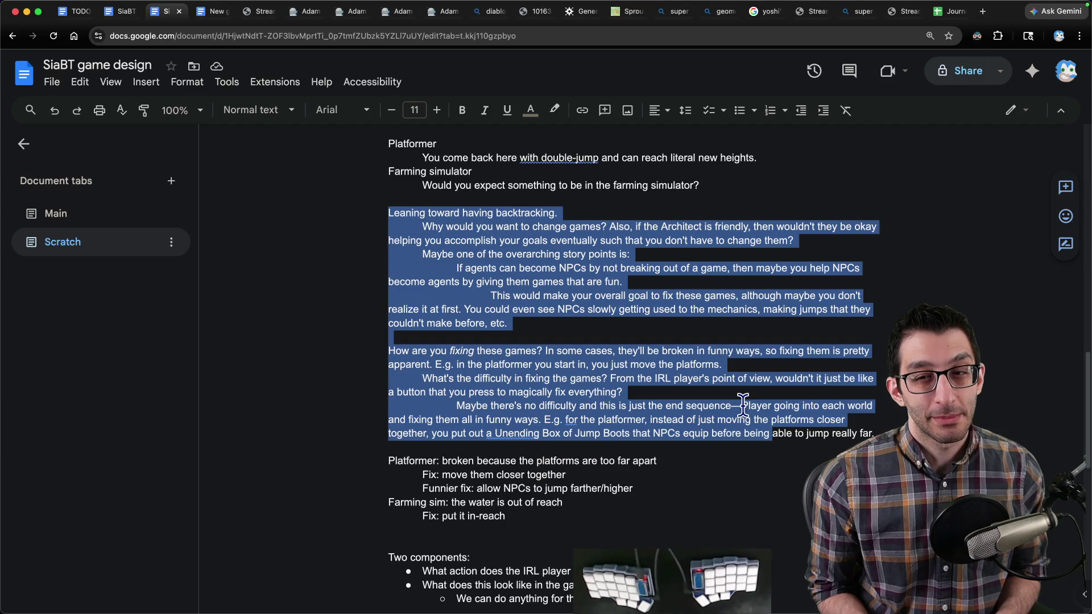
{"action": "key", "text": "ctrl+shift+Tab"}
{"action": "scroll", "coordinate": [594, 295], "scroll_direction": "down", "scroll_amount": 20}
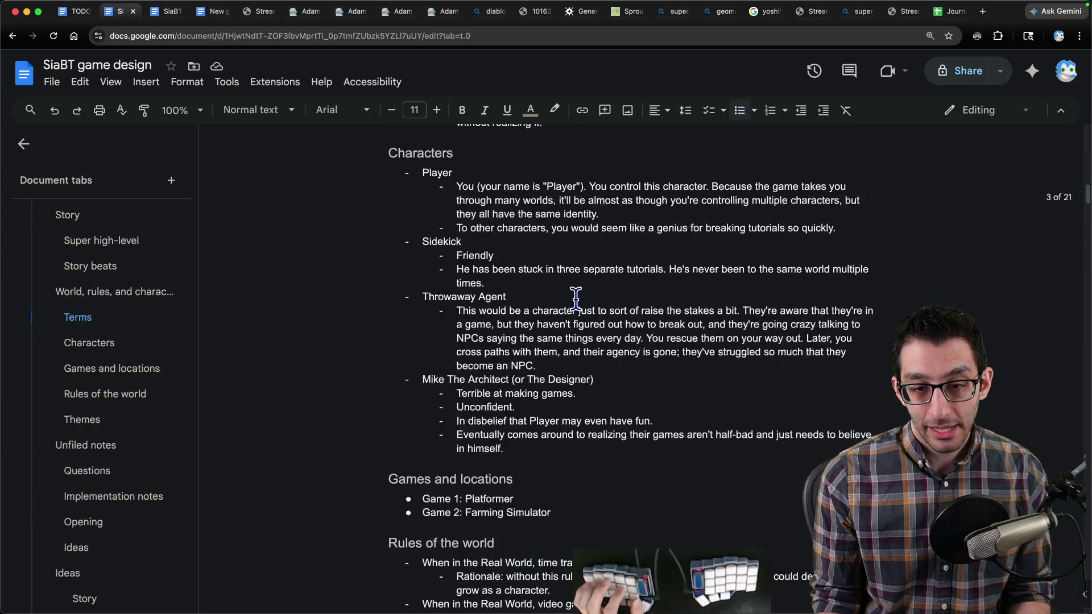
Step: Cut the Questions section from Unfiled notes and paste it just above 'World, rules, and characters'
{"action": "scroll", "coordinate": [533, 305], "scroll_direction": "down", "scroll_amount": 15}
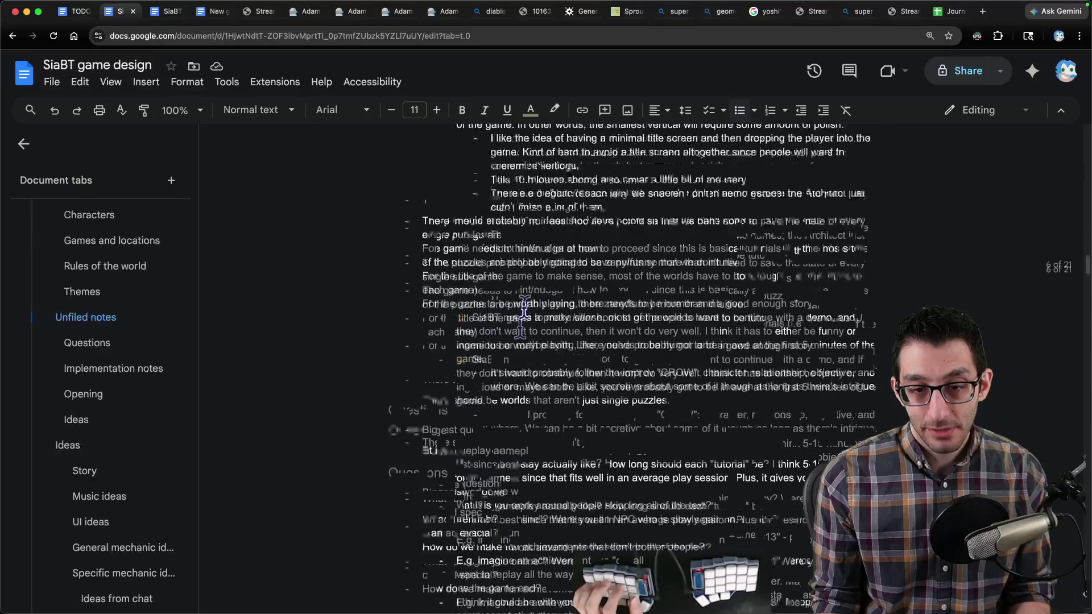
{"action": "left_click", "coordinate": [108, 344]}
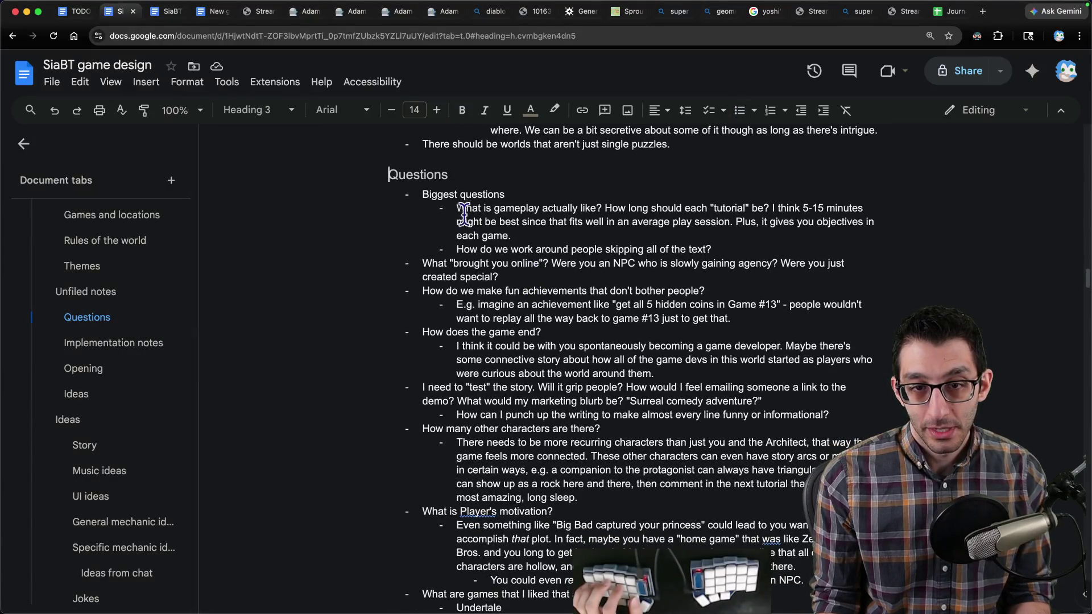
{"action": "mouse_move", "coordinate": [385, 174]}
{"action": "left_mouse_down"}
{"action": "mouse_move", "coordinate": [578, 295]}
{"action": "mouse_move", "coordinate": [600, 265]}
{"action": "left_mouse_up"}
{"action": "mouse_move", "coordinate": [600, 312]}
{"action": "left_mouse_down"}
{"action": "mouse_move", "coordinate": [586, 336]}
{"action": "mouse_move", "coordinate": [580, 461]}
{"action": "left_mouse_up"}
{"action": "key", "text": "Delete"}
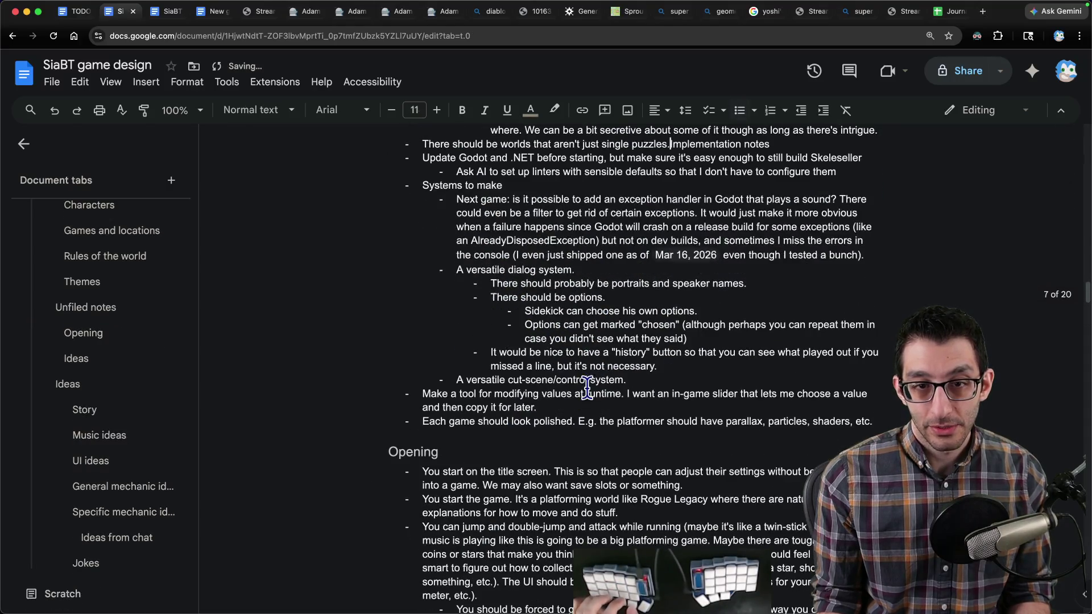
{"action": "scroll", "coordinate": [131, 372], "scroll_direction": "up", "scroll_amount": 5}
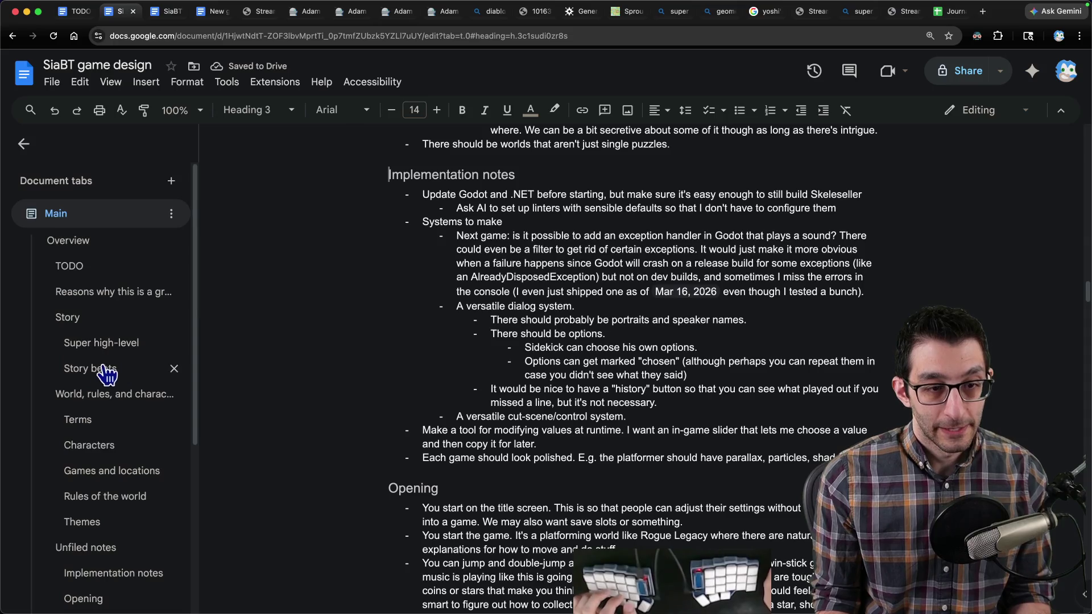
{"action": "left_click", "coordinate": [91, 397]}
{"action": "key", "text": "Return"}
{"action": "key", "text": "Up"}
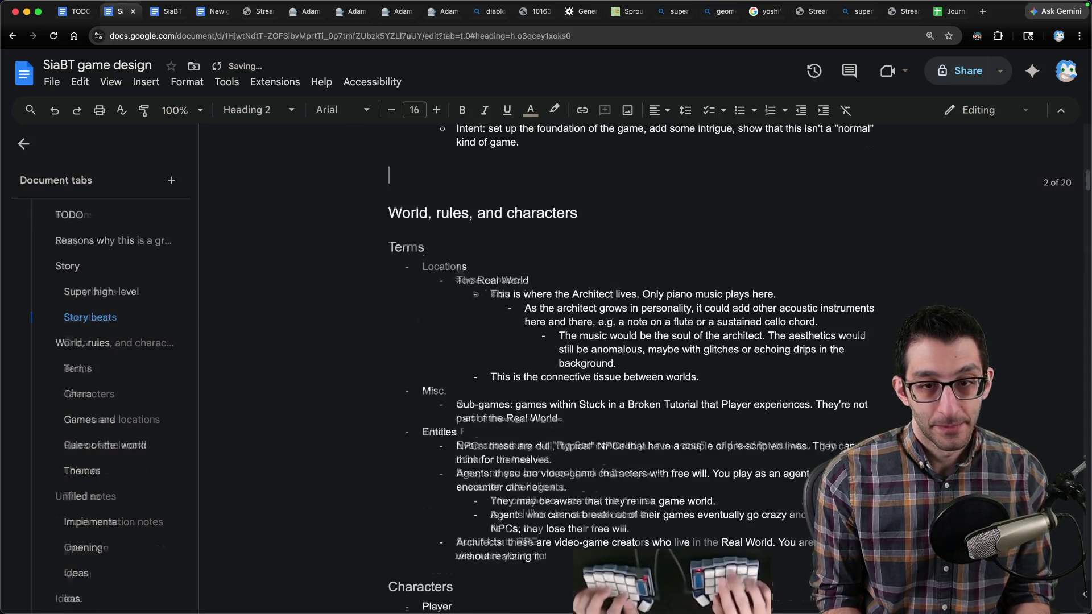
{"action": "key", "text": "super+v"}
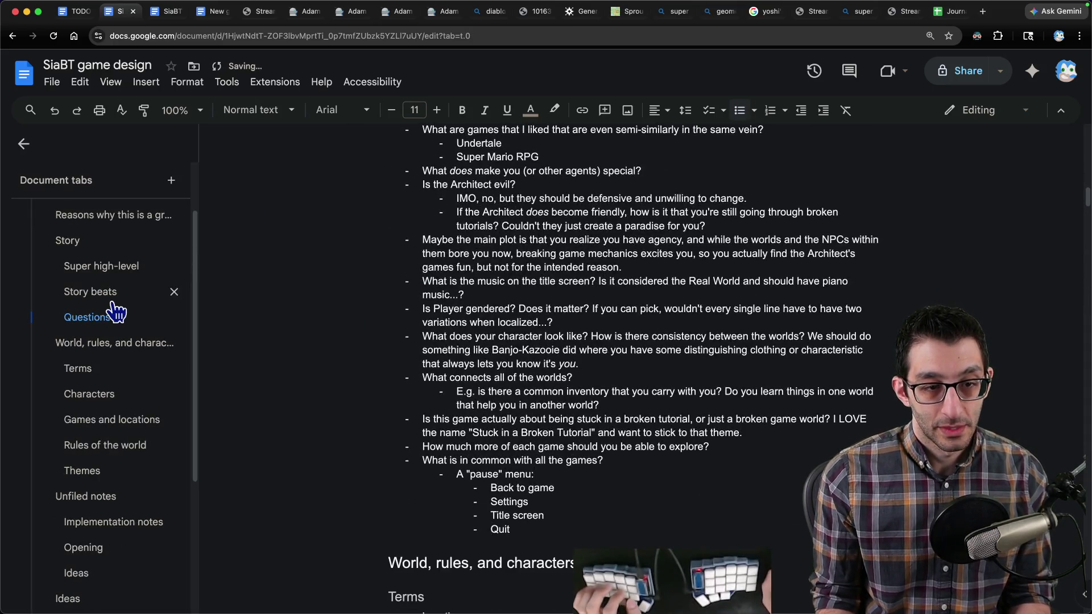
{"action": "left_click", "coordinate": [108, 316]}
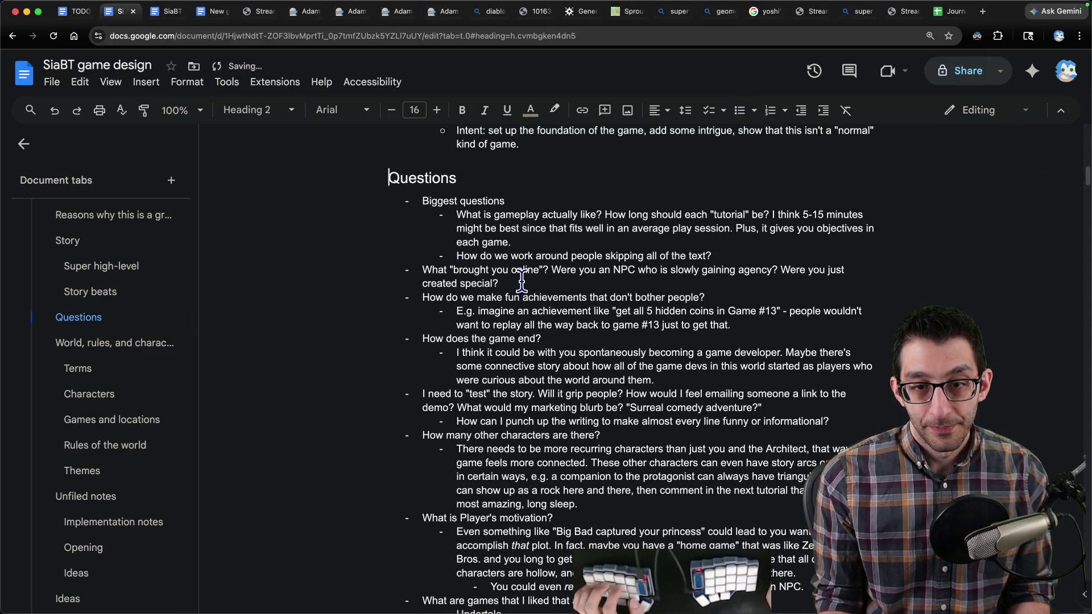
{"action": "key", "text": "super+f"}
Step: Search for 'architect' and step to the 'Is the Architect evil?' question
{"action": "type", "text": "architect"}
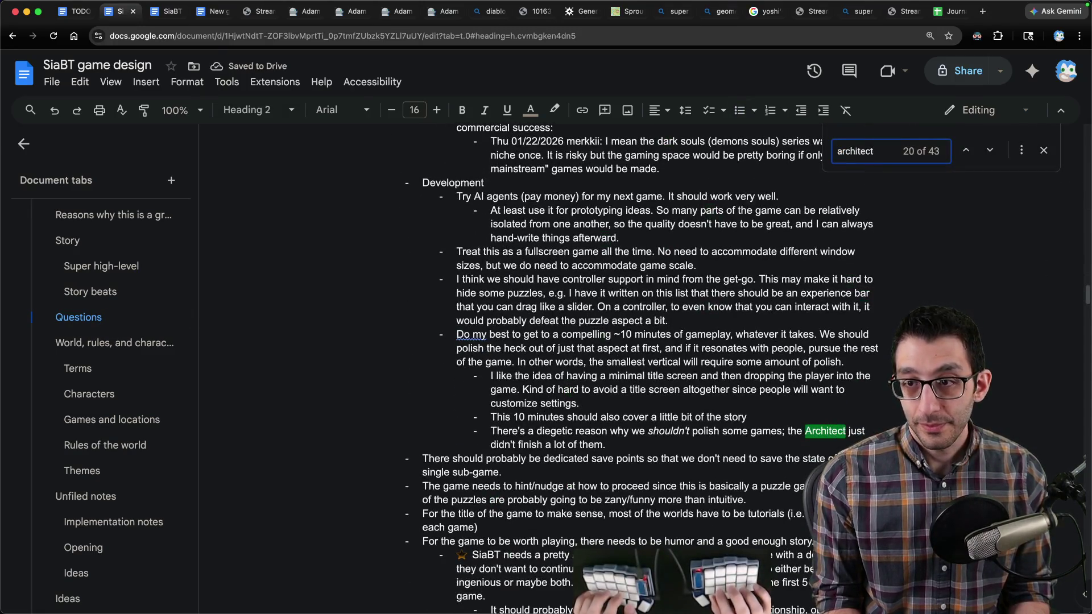
{"action": "key", "text": "shift+Return"}
{"action": "key", "text": "shift+Return"}
{"action": "key", "text": "shift+Return"}
{"action": "scroll", "coordinate": [625, 341], "scroll_direction": "up", "scroll_amount": 6}
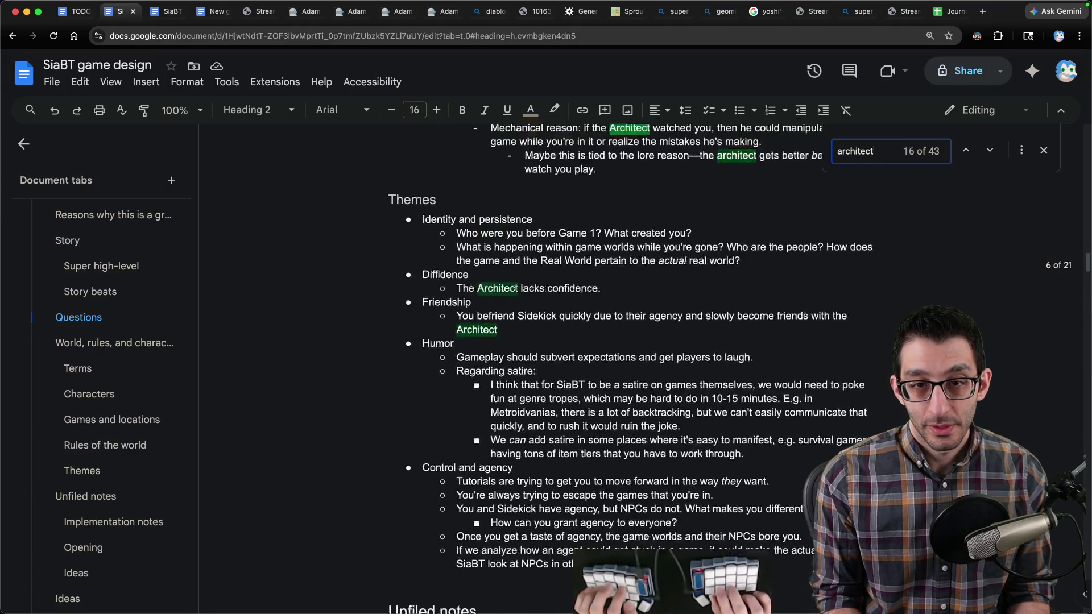
{"action": "key", "text": "shift+Return"}
{"action": "key", "text": "shift+Return"}
{"action": "key", "text": "shift+Return"}
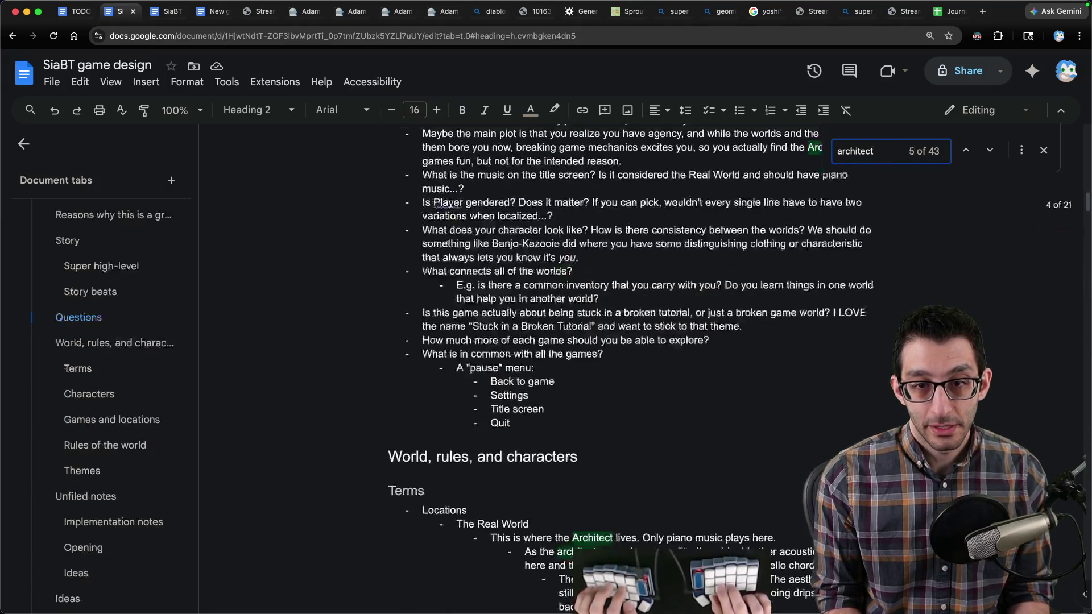
{"action": "scroll", "coordinate": [625, 369], "scroll_direction": "up", "scroll_amount": 10}
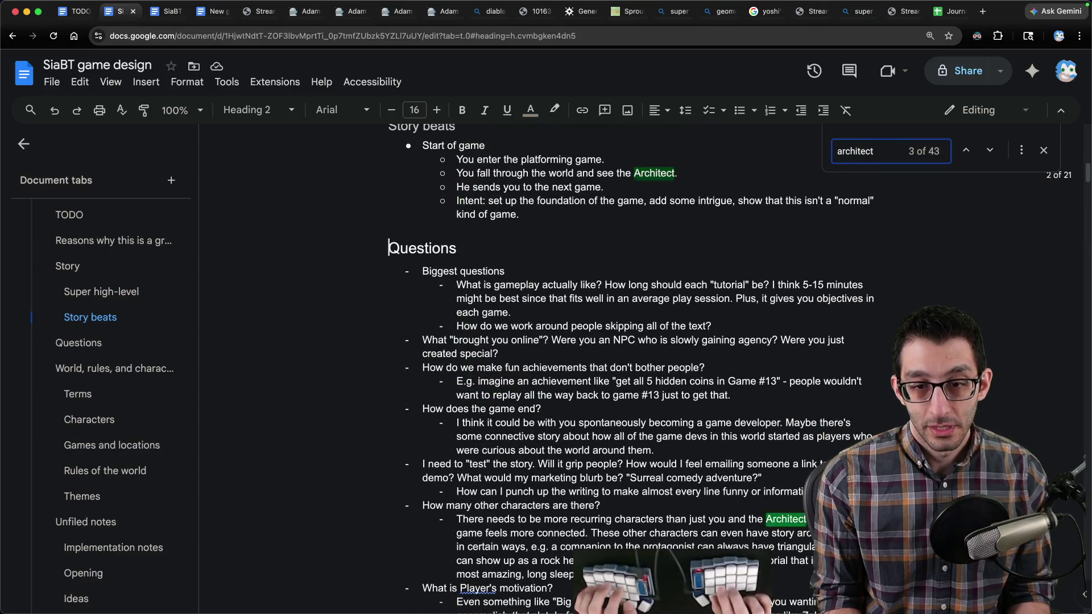
{"action": "scroll", "coordinate": [625, 370], "scroll_direction": "down", "scroll_amount": 3}
{"action": "key", "text": "Return"}
{"action": "scroll", "coordinate": [626, 295], "scroll_direction": "down", "scroll_amount": 5}
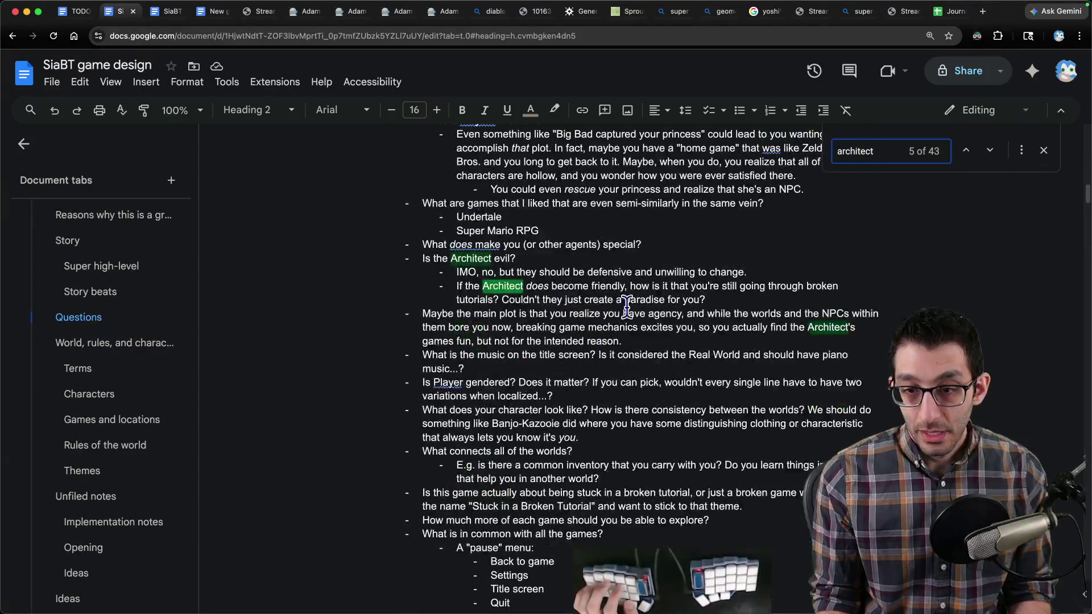
Step: Extend the paradise question to end 'or fetch whatever goals you're after?'
{"action": "left_click", "coordinate": [705, 300]}
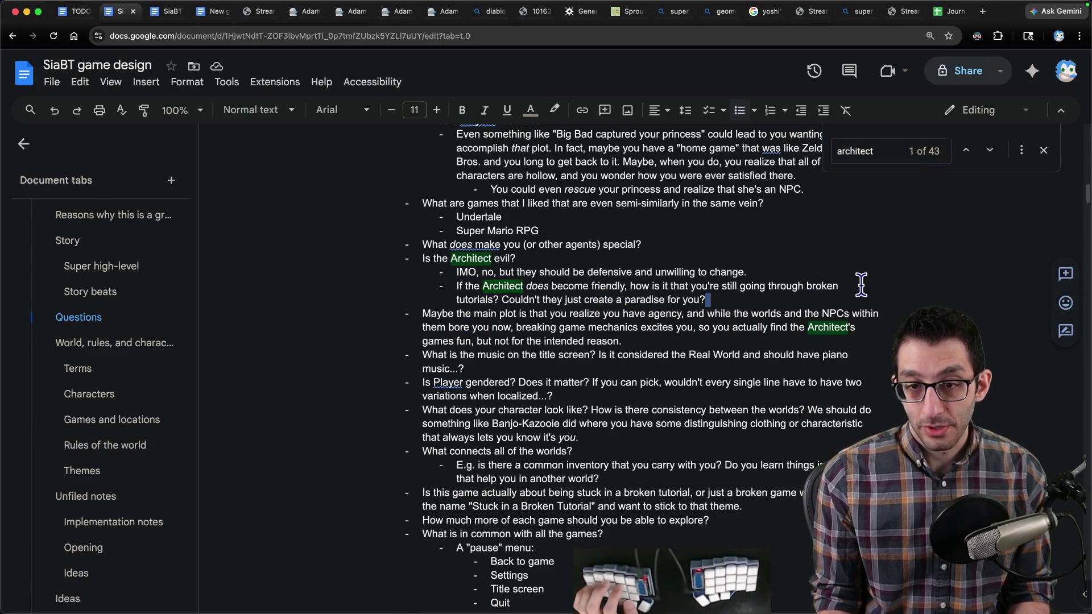
{"action": "key", "text": "Left"}
{"action": "type", "text": "o"}
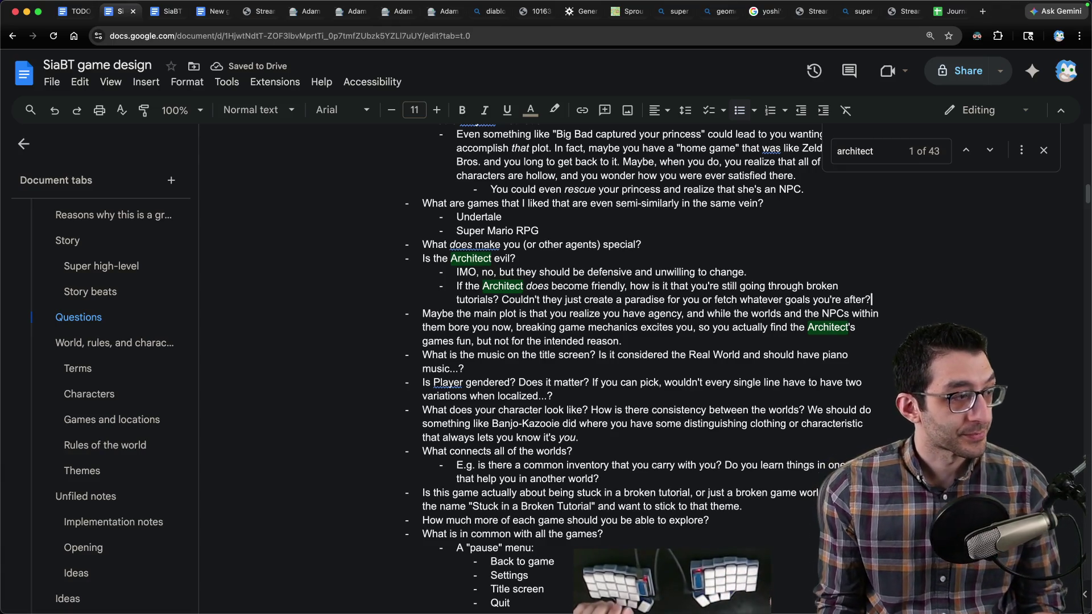
{"action": "key", "text": "ctrl+Tab"}
{"action": "left_click", "coordinate": [551, 364]}
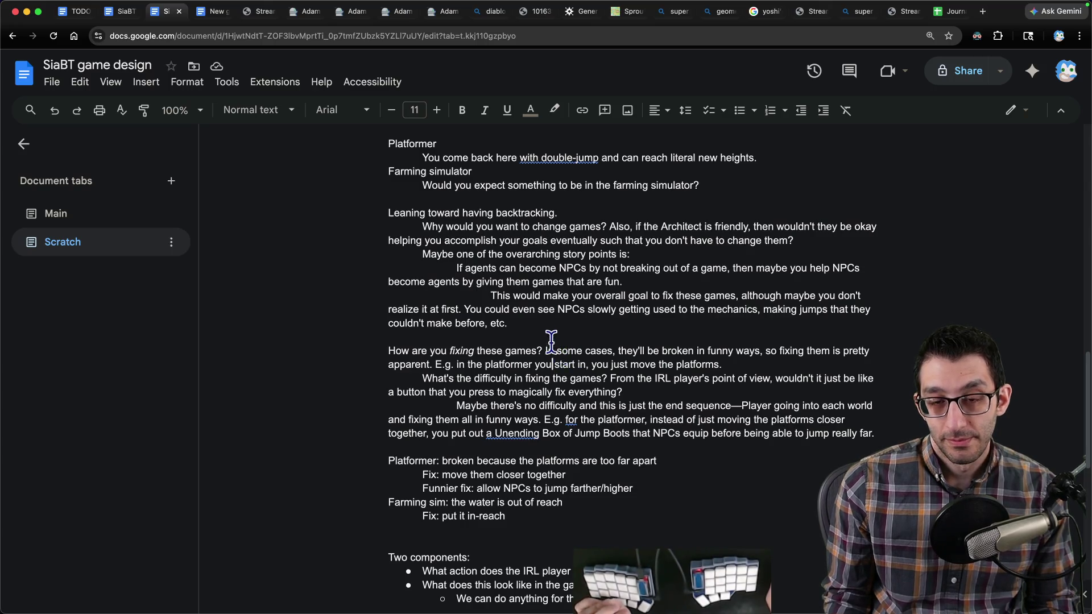
Step: Under 'Another route for the story', delete the 'You are part Architect…' sub-point
{"action": "mouse_move", "coordinate": [388, 213]}
{"action": "left_mouse_down"}
{"action": "mouse_move", "coordinate": [663, 352]}
{"action": "mouse_move", "coordinate": [667, 327]}
{"action": "left_mouse_up"}
{"action": "left_click", "coordinate": [690, 334]}
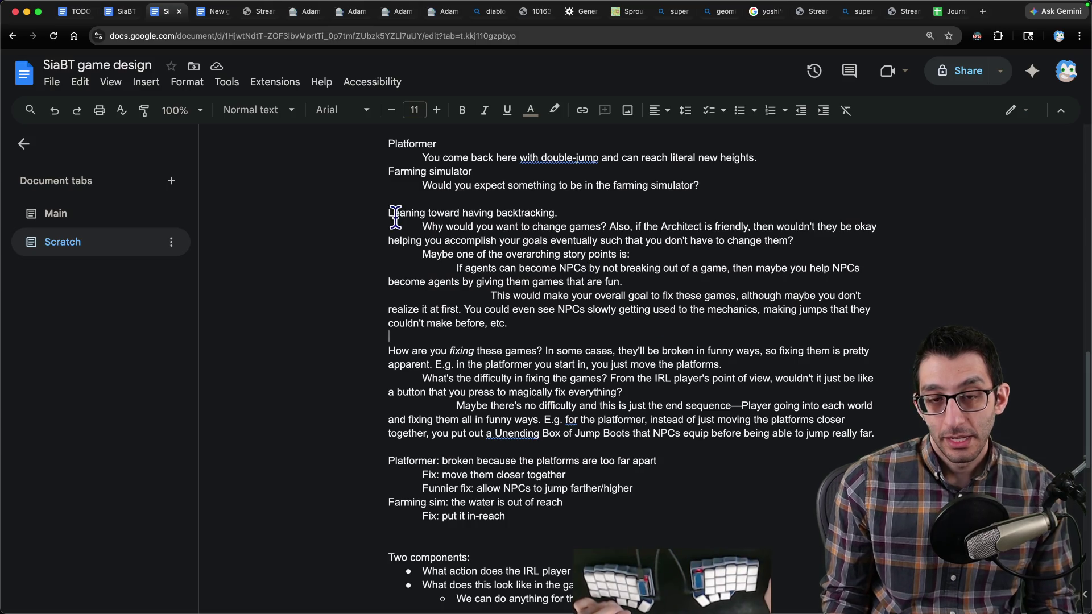
{"action": "left_click_drag", "start_coordinate": [391, 213], "coordinate": [572, 210]}
{"action": "scroll", "coordinate": [585, 238], "scroll_direction": "down", "scroll_amount": 4}
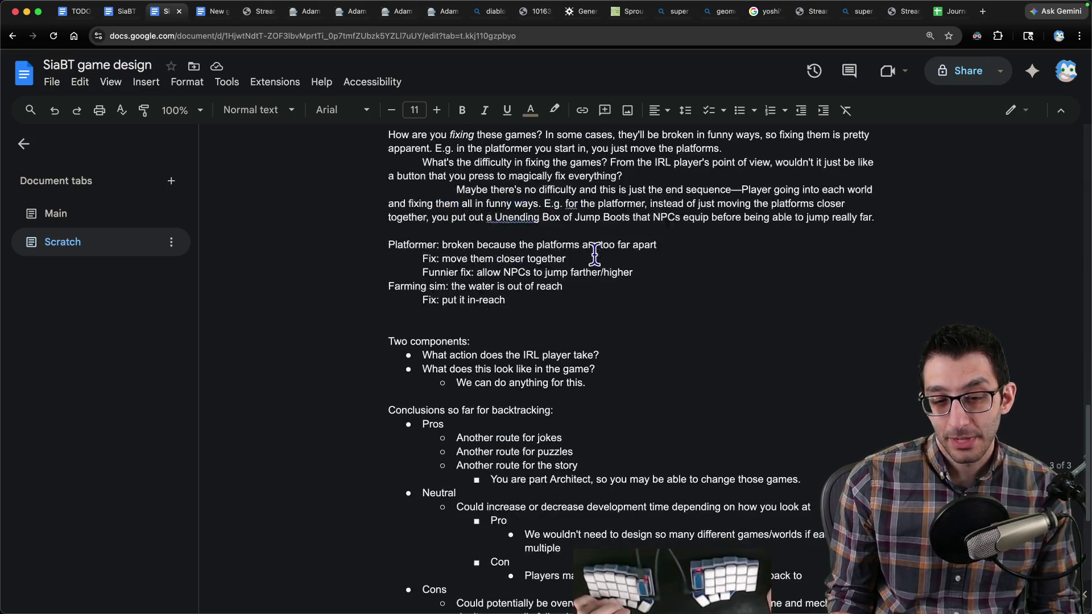
{"action": "scroll", "coordinate": [588, 287], "scroll_direction": "down", "scroll_amount": 1}
{"action": "scroll", "coordinate": [628, 362], "scroll_direction": "down", "scroll_amount": 2}
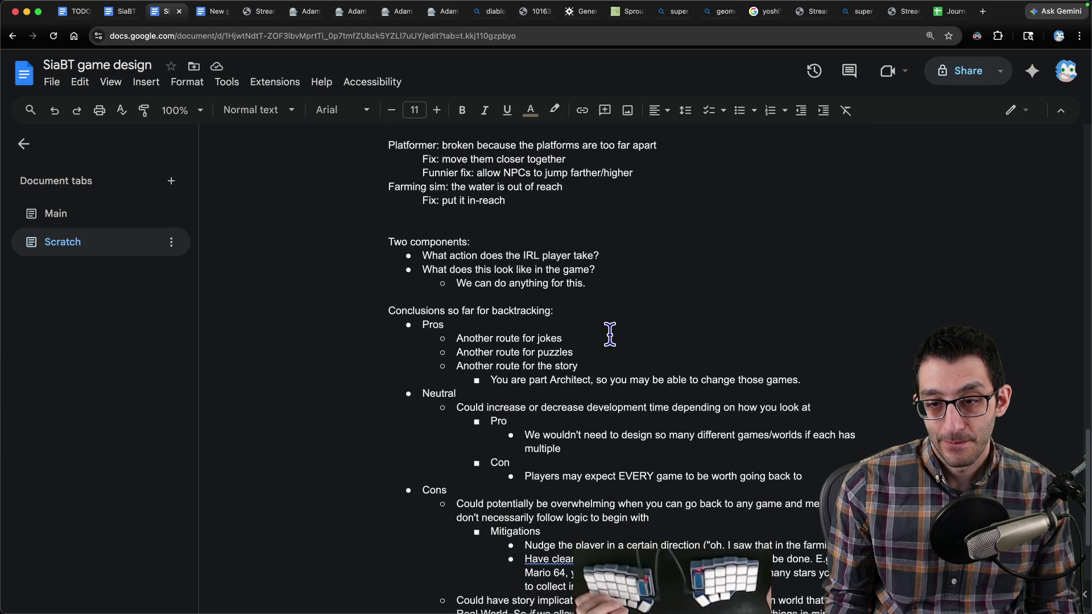
{"action": "left_click_drag", "start_coordinate": [824, 378], "coordinate": [488, 381]}
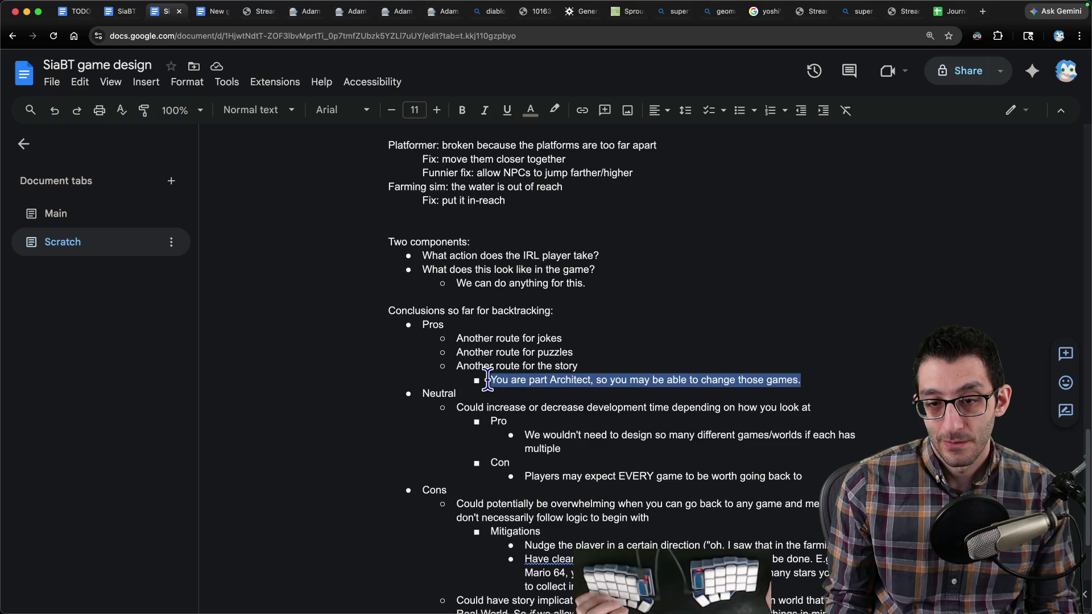
{"action": "key", "text": "BackSpace"}
{"action": "key", "text": "BackSpace"}
{"action": "key", "text": "BackSpace"}
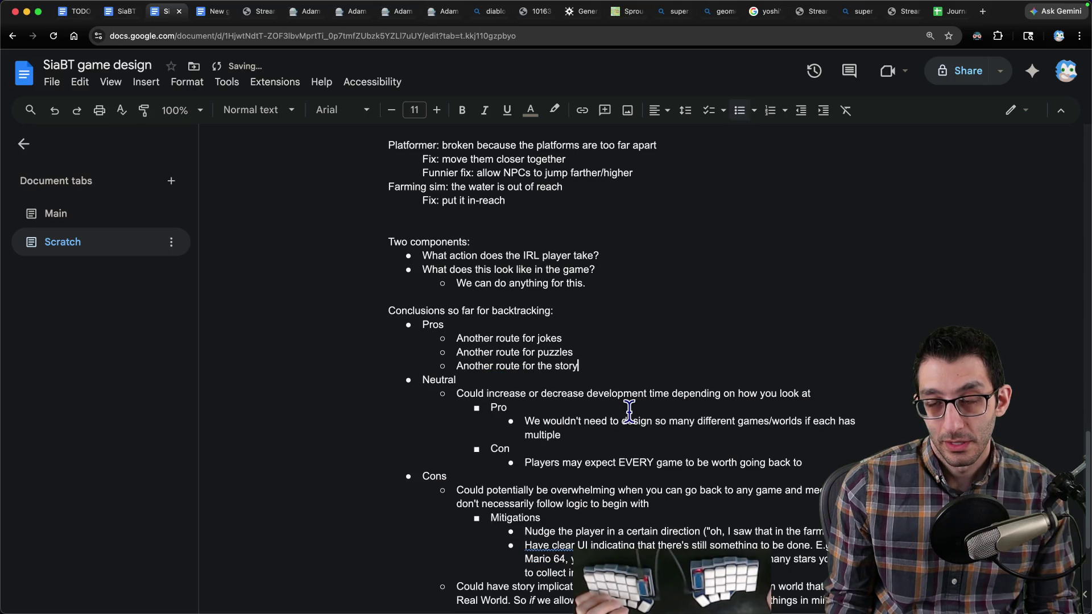
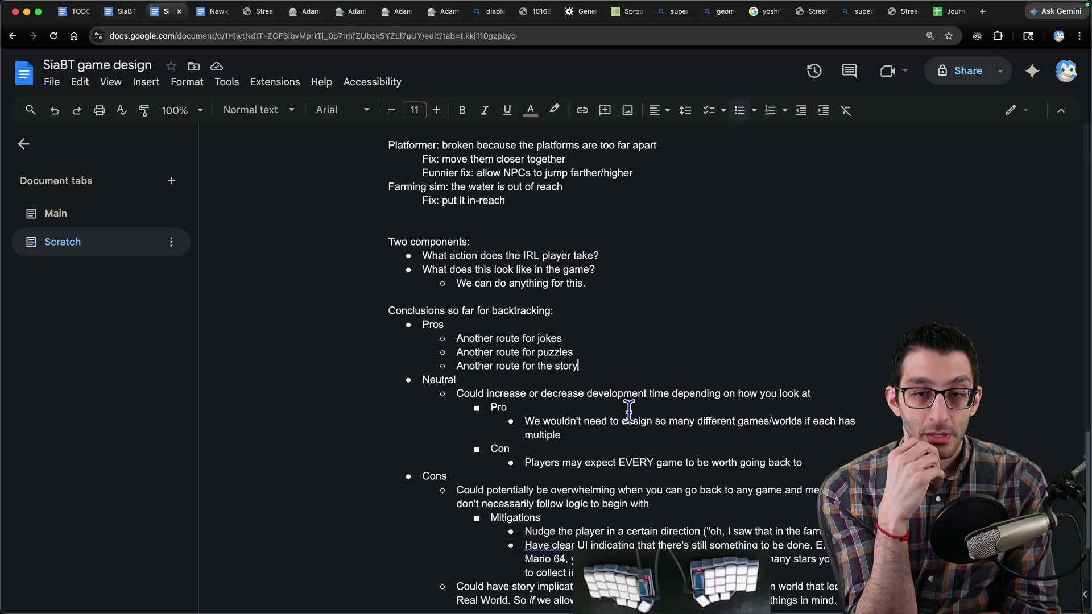
Step: Delete the empty sub-bullet under Ending in the Super high-level outline
{"action": "key", "text": "ctrl+shift+Tab"}
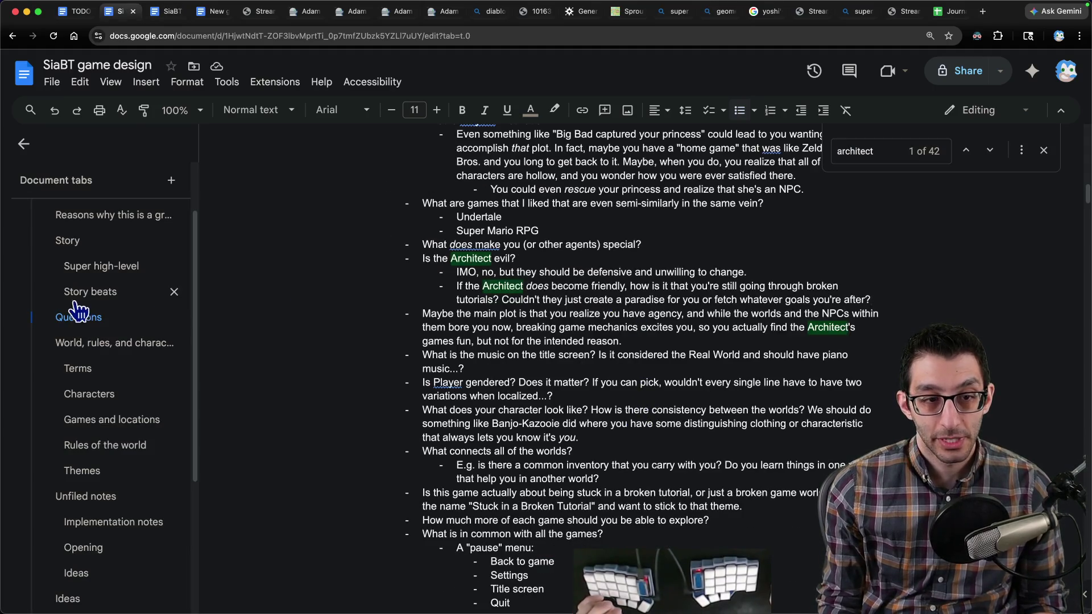
{"action": "left_click", "coordinate": [94, 267]}
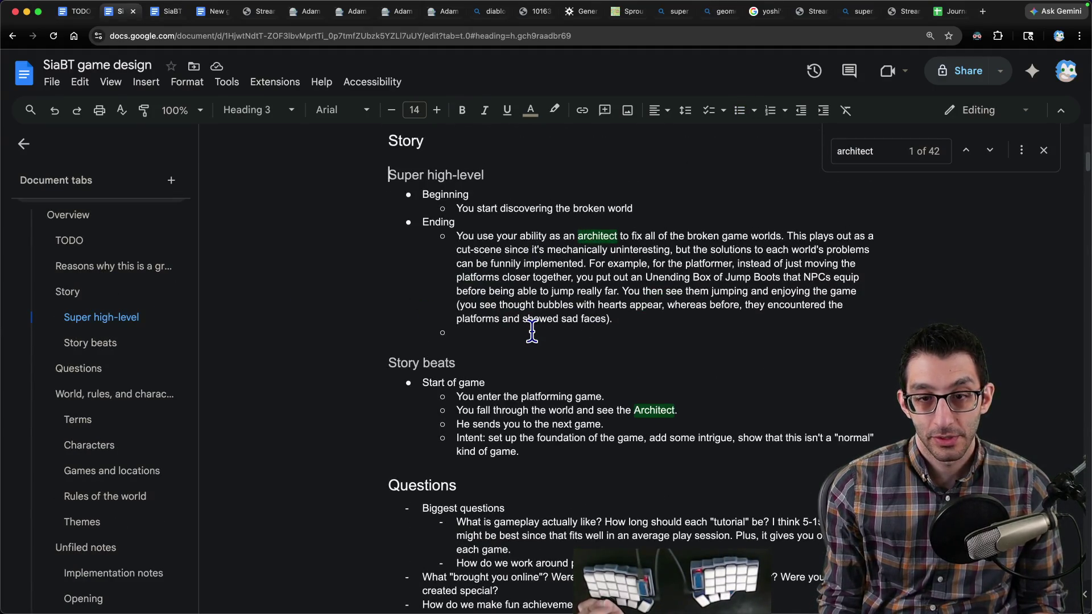
{"action": "left_click", "coordinate": [504, 331]}
{"action": "key", "text": "BackSpace"}
{"action": "key", "text": "BackSpace"}
Step: Add a top-level 'Middle' bullet after Beginning, with an indented sub-point starting 'You learn that you'
{"action": "left_click", "coordinate": [686, 213]}
{"action": "key", "text": "Return"}
{"action": "key", "text": "shift+Tab"}
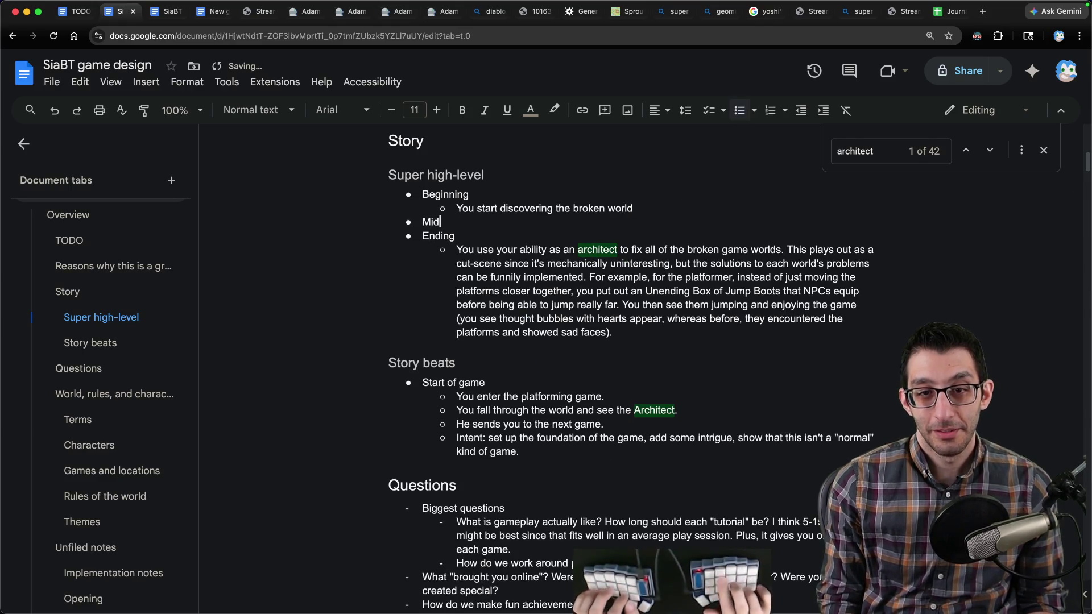
{"action": "type", "text": "dle"}
{"action": "key", "text": "Return"}
{"action": "key", "text": "Tab"}
{"action": "type", "text": "Y"}
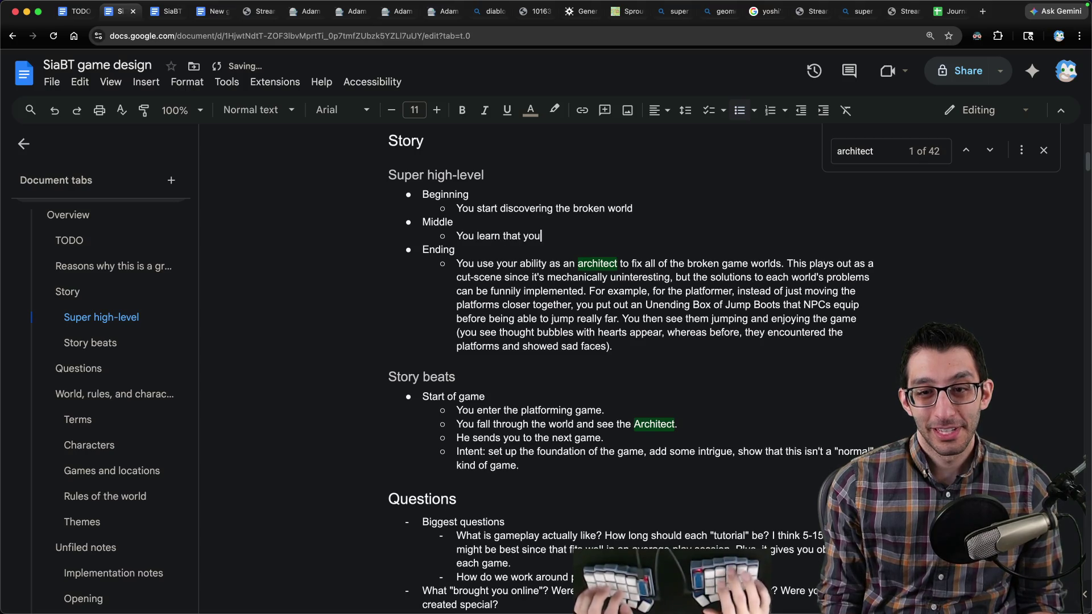
{"action": "type", "text": "tect."}
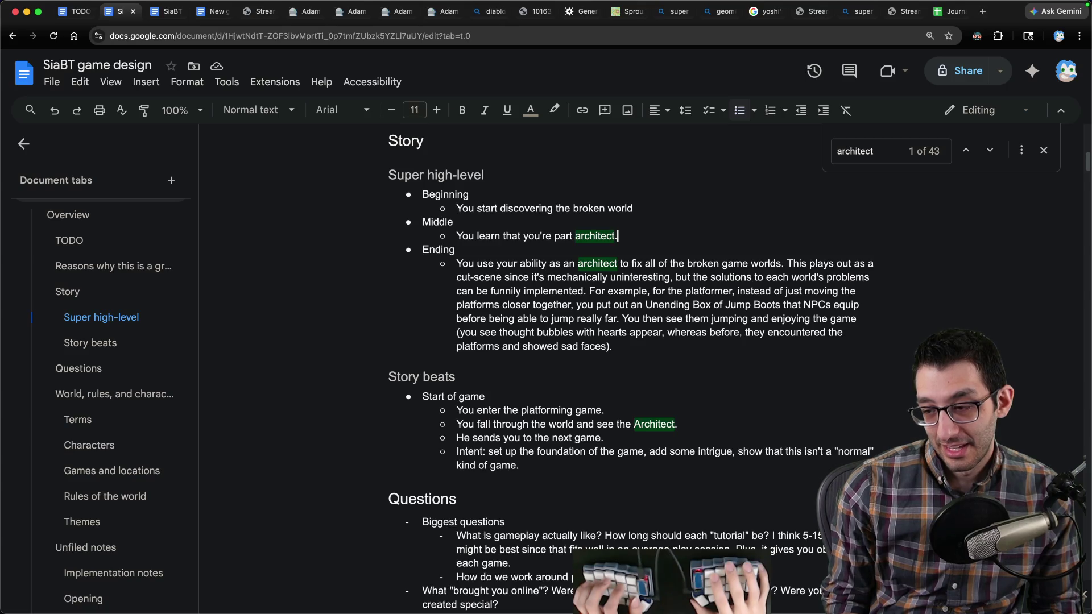
Step: Search the doc for 'architect' and step through its matches, including Mike The Architect
{"action": "key", "text": "shift+Home"}
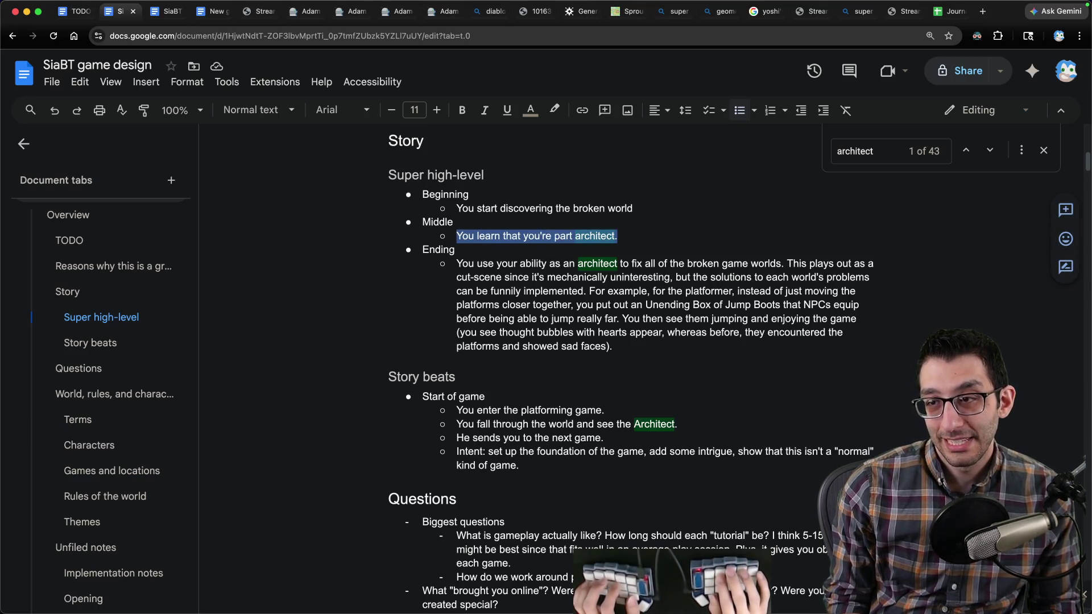
{"action": "key", "text": "ctrl+f"}
{"action": "type", "text": "architect"}
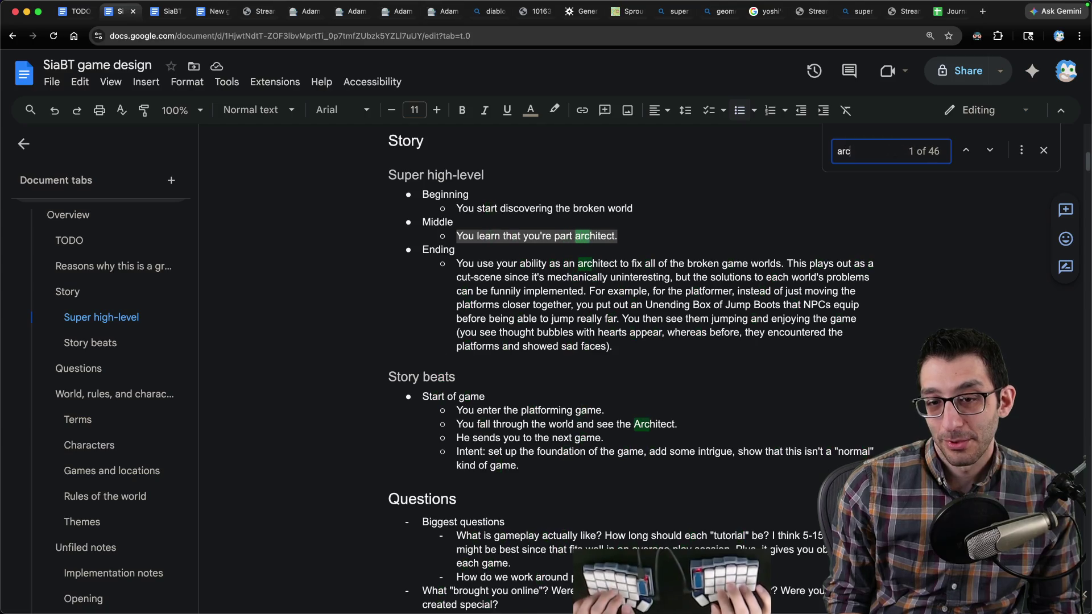
{"action": "key", "text": "Return"}
{"action": "key", "text": "Return"}
{"action": "key", "text": "Return"}
{"action": "key", "text": "shift+Return"}
{"action": "key", "text": "Return"}
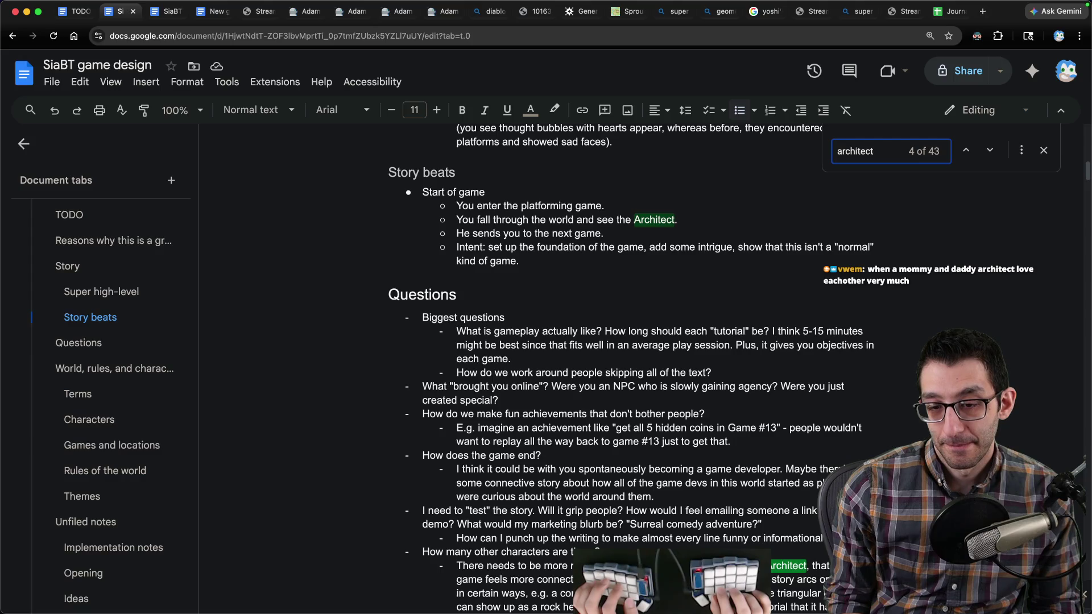
{"action": "key", "text": "Return"}
{"action": "key", "text": "Return"}
{"action": "key", "text": "Return"}
{"action": "key", "text": "Return"}
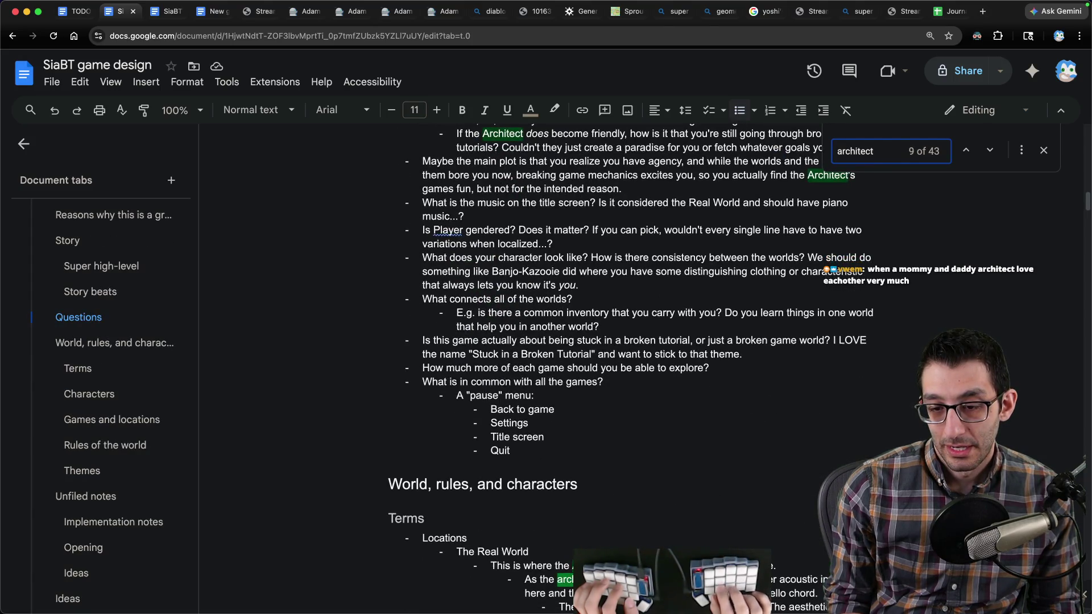
{"action": "key", "text": "Return"}
{"action": "key", "text": "Return"}
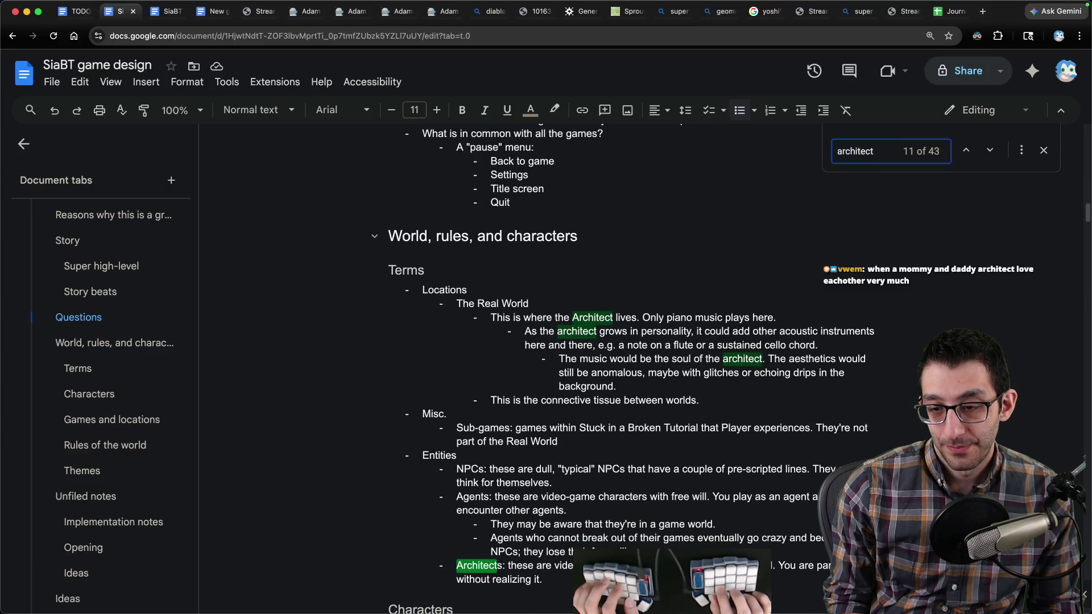
{"action": "key", "text": "Return"}
{"action": "key", "text": "Return"}
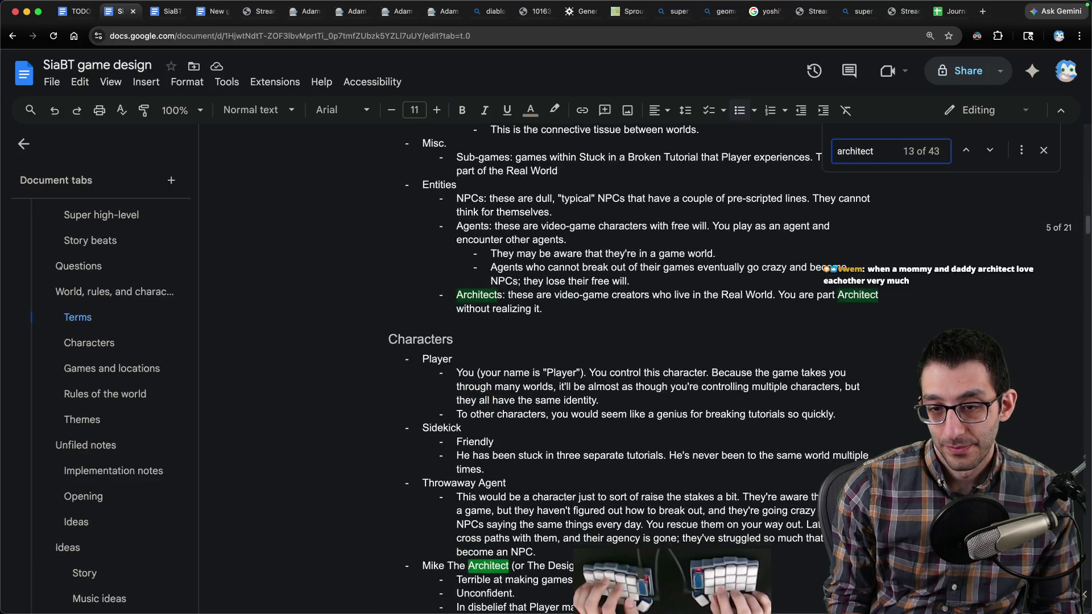
{"action": "key", "text": "Return"}
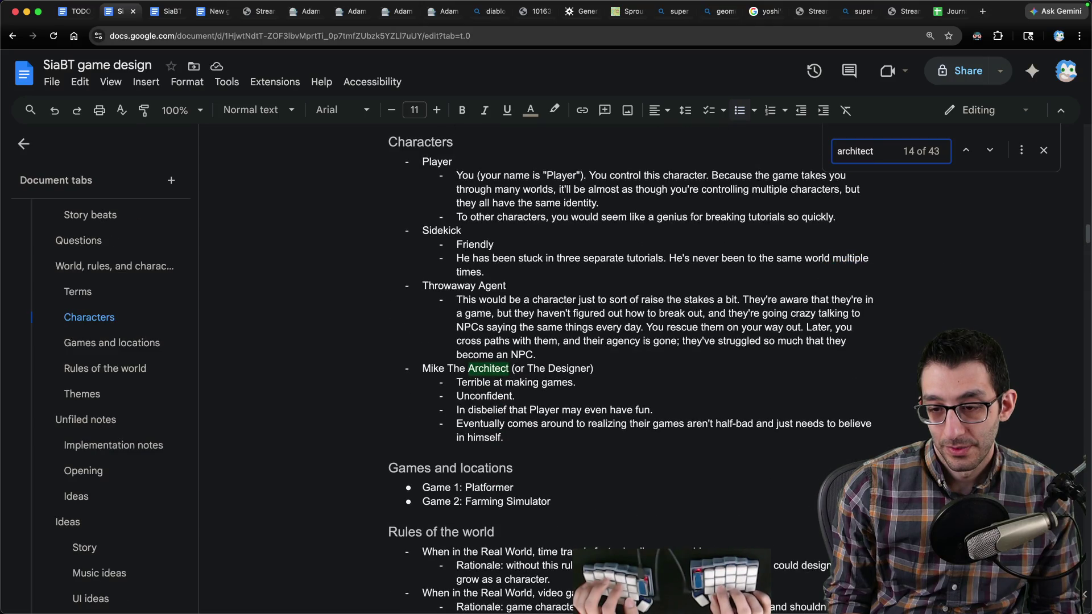
{"action": "key", "text": "Return"}
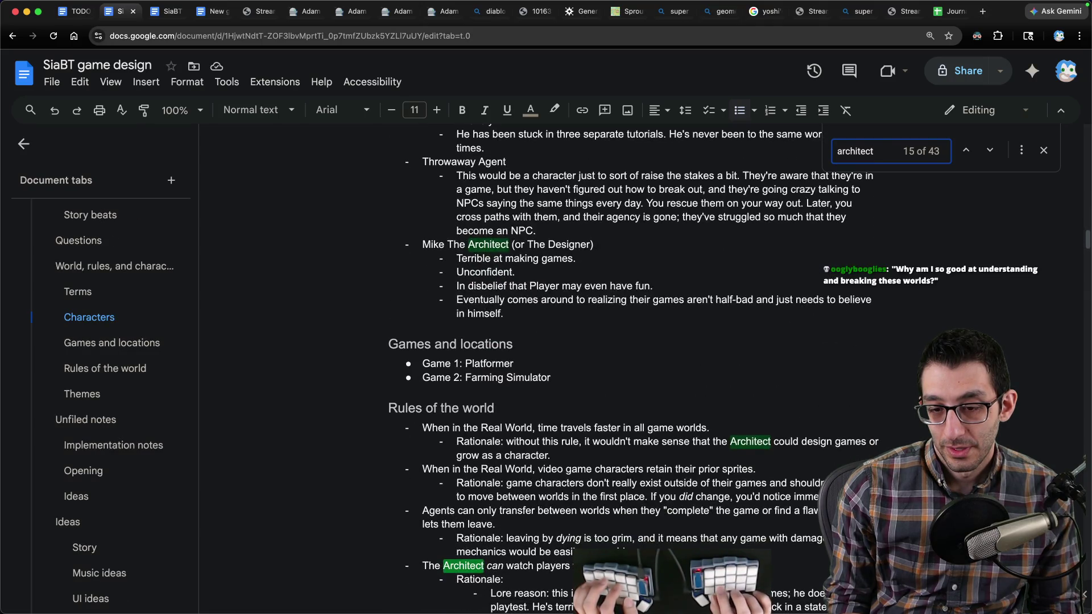
{"action": "key", "text": "Return"}
{"action": "key", "text": "Return"}
{"action": "key", "text": "Return"}
{"action": "key", "text": "Return"}
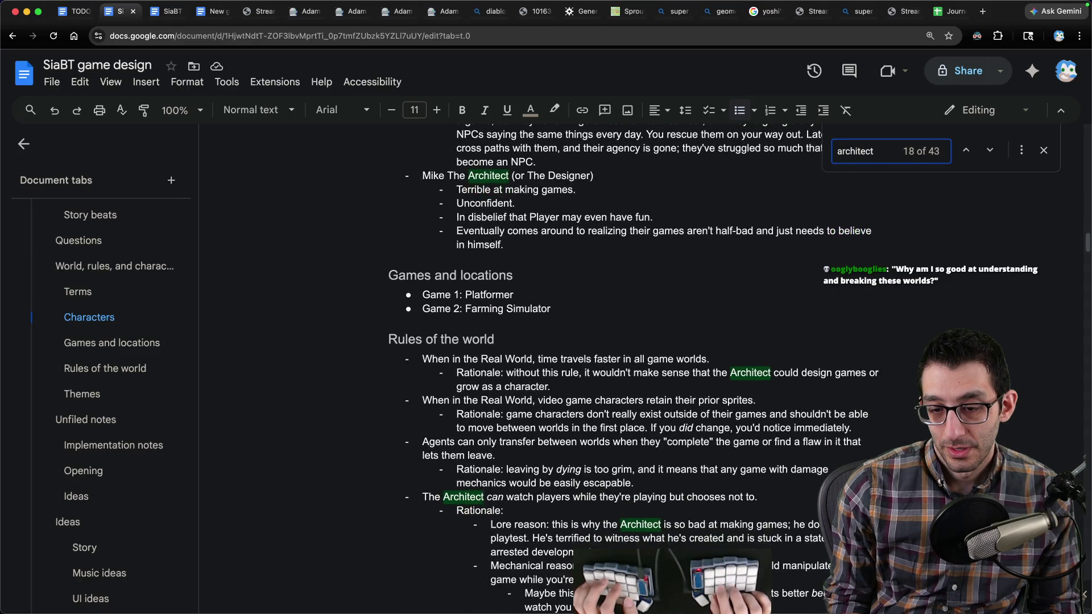
Step: Go back to the Themes 'Architect' match and close the search there
{"action": "key", "text": "shift+Return"}
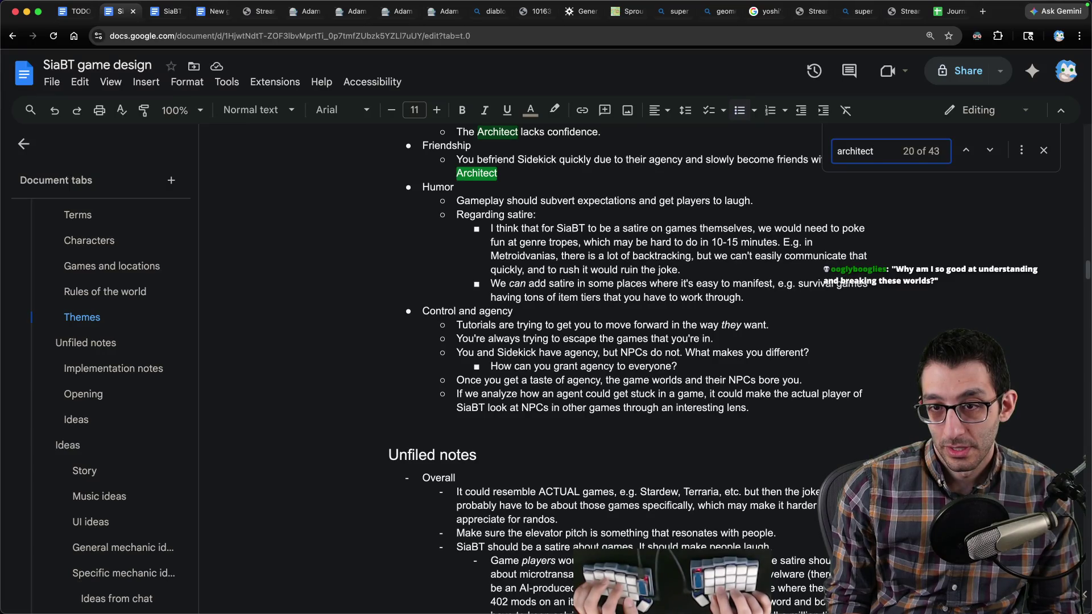
{"action": "key", "text": "Return"}
{"action": "key", "text": "Return"}
{"action": "key", "text": "shift+Return"}
{"action": "key", "text": "shift+Return"}
{"action": "key", "text": "Escape"}
{"action": "key", "text": "Up"}
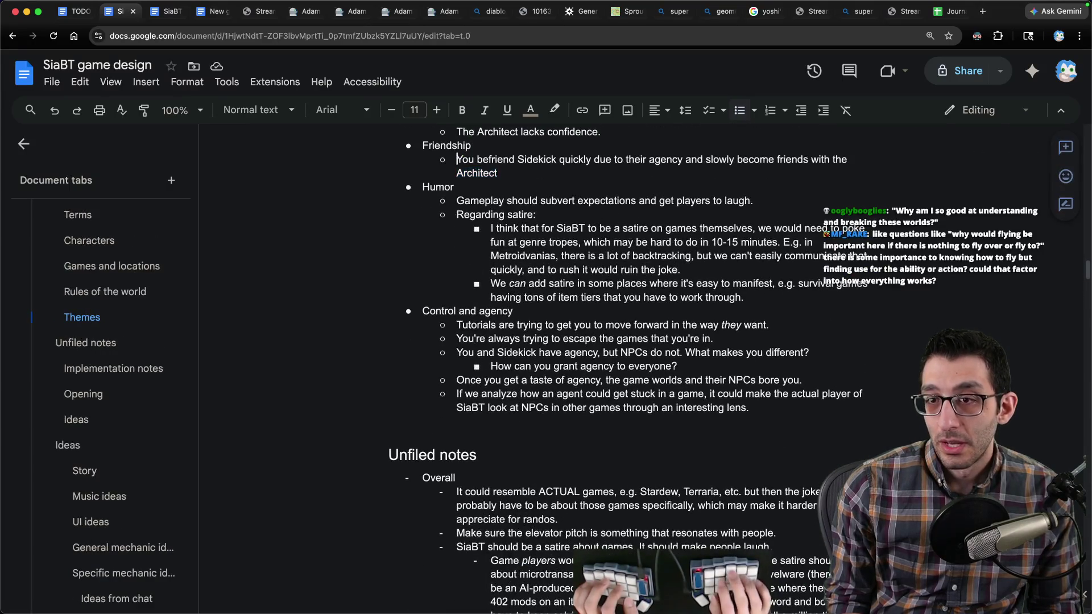
{"action": "key", "text": "ctrl+f"}
{"action": "key", "text": "Return"}
{"action": "key", "text": "Return"}
{"action": "key", "text": "shift+Return"}
{"action": "key", "text": "shift+Return"}
{"action": "key", "text": "Escape"}
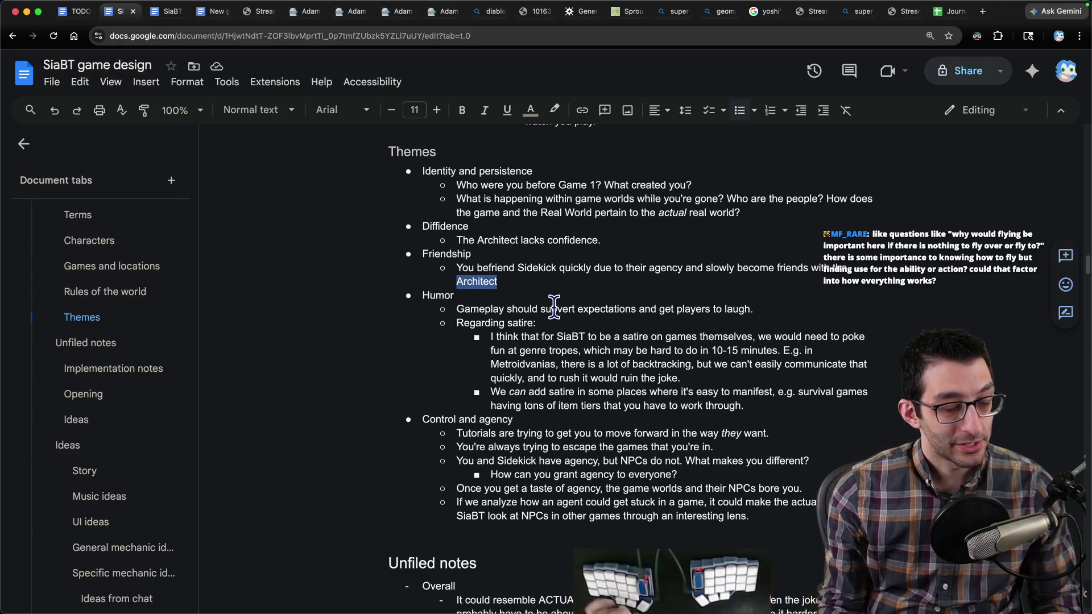
Step: After the part-architect sentence, note that this happens just before the ending
{"action": "scroll", "coordinate": [564, 304], "scroll_direction": "up", "scroll_amount": 20}
{"action": "scroll", "coordinate": [520, 316], "scroll_direction": "up", "scroll_amount": 10}
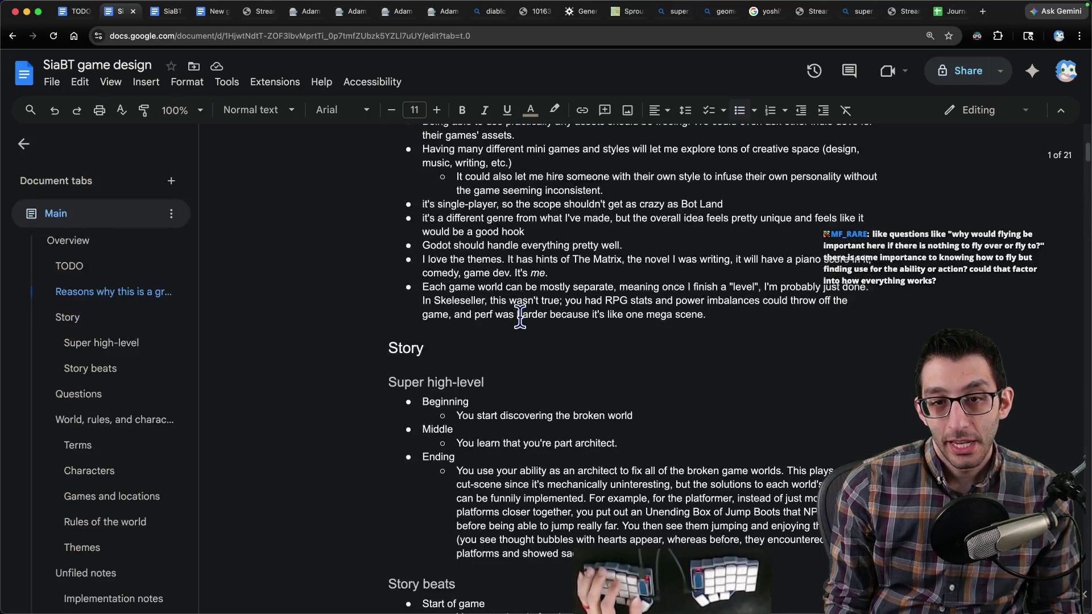
{"action": "scroll", "coordinate": [517, 322], "scroll_direction": "down", "scroll_amount": 8}
{"action": "scroll", "coordinate": [517, 322], "scroll_direction": "down", "scroll_amount": 3}
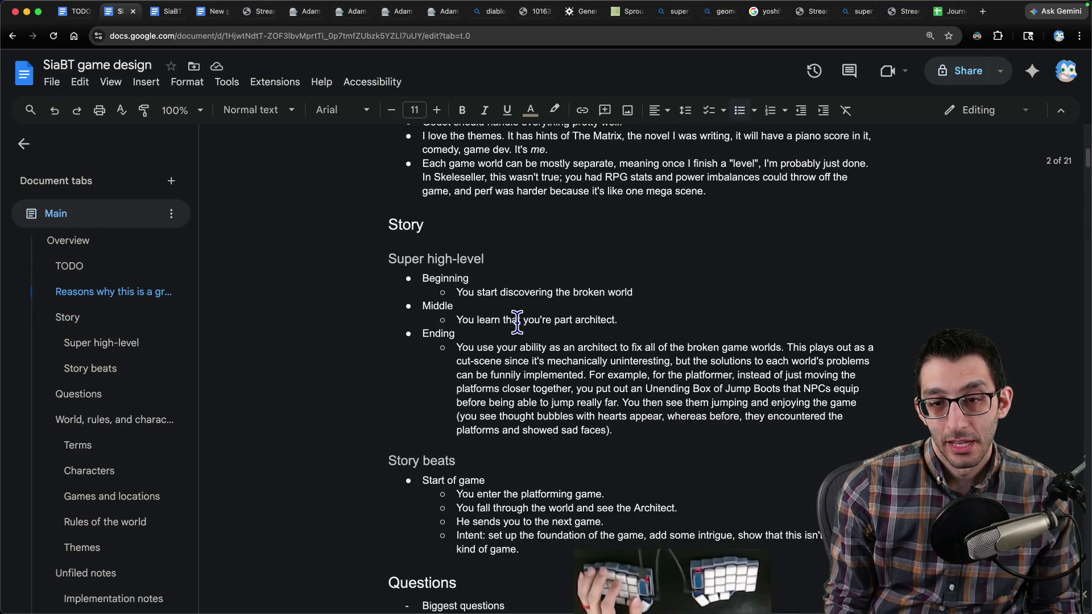
{"action": "mouse_move", "coordinate": [692, 319]}
{"action": "left_mouse_down"}
{"action": "mouse_move", "coordinate": [390, 312]}
{"action": "mouse_move", "coordinate": [682, 327]}
{"action": "left_mouse_up"}
{"action": "left_click", "coordinate": [695, 318]}
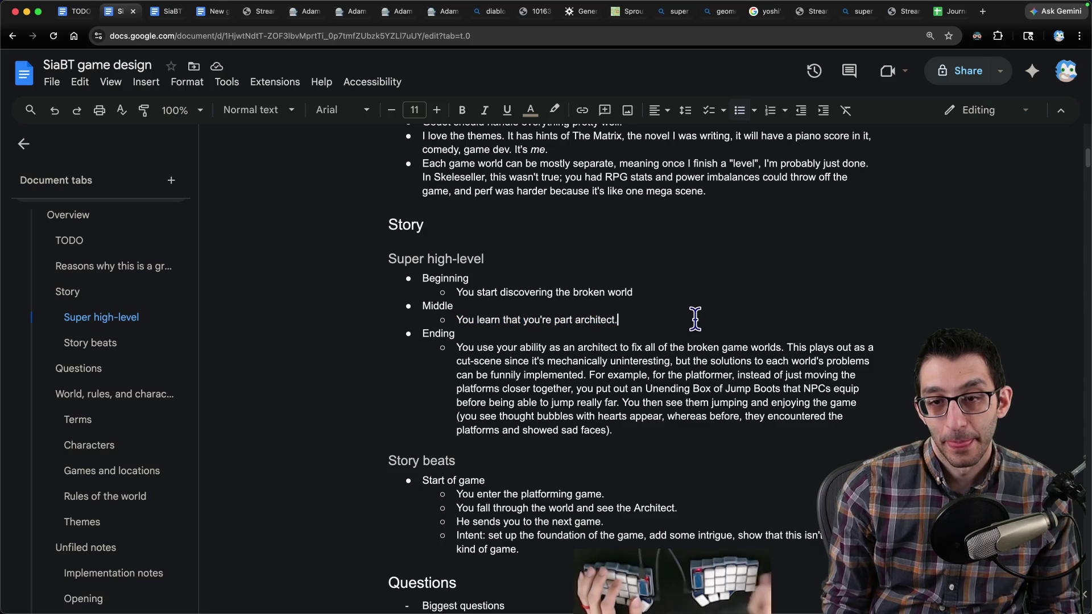
{"action": "type", "text": "This probably happens just before the e"}
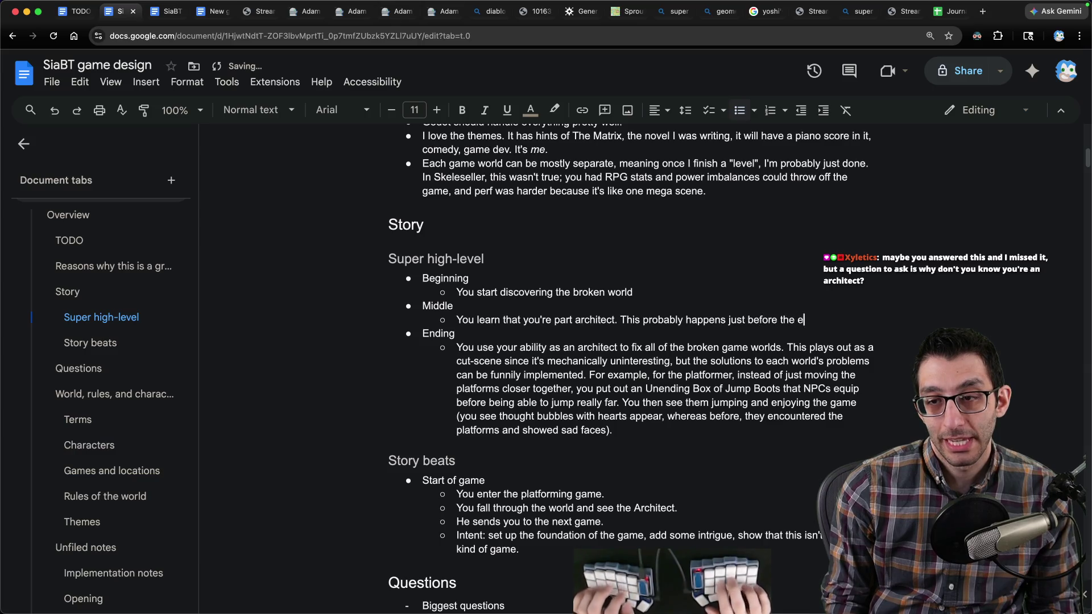
{"action": "type", "text": " you can fix all of those games."}
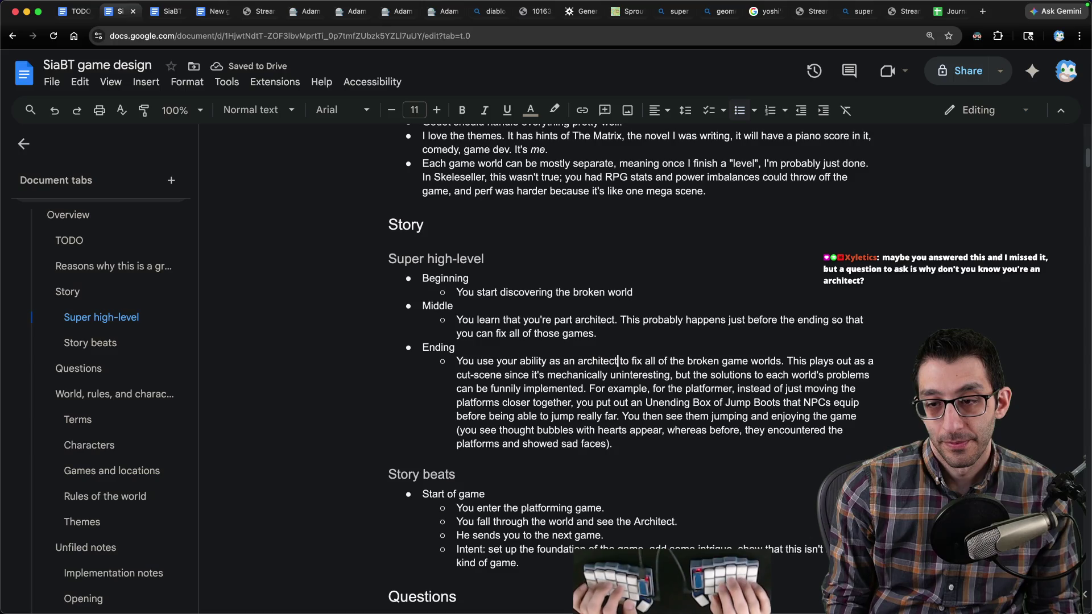
Step: Extend 'broken game worlds' with ', which allows NPCs to enjoy the games and become agents'
{"action": "key", "text": "alt+Right"}
{"action": "type", "text": ", which allows NP"}
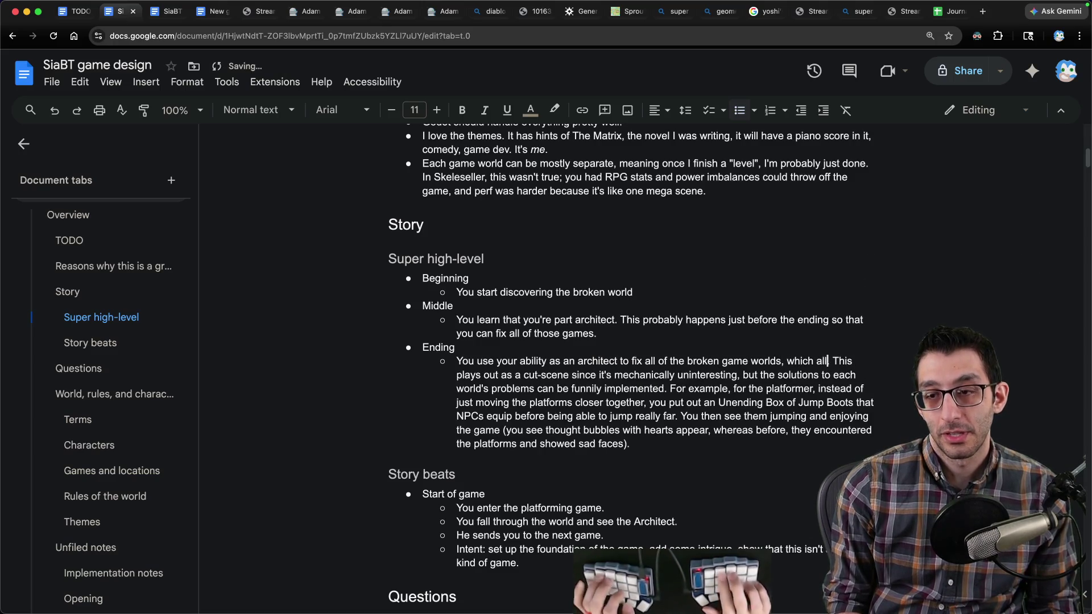
{"action": "type", "text": "Cs to "}
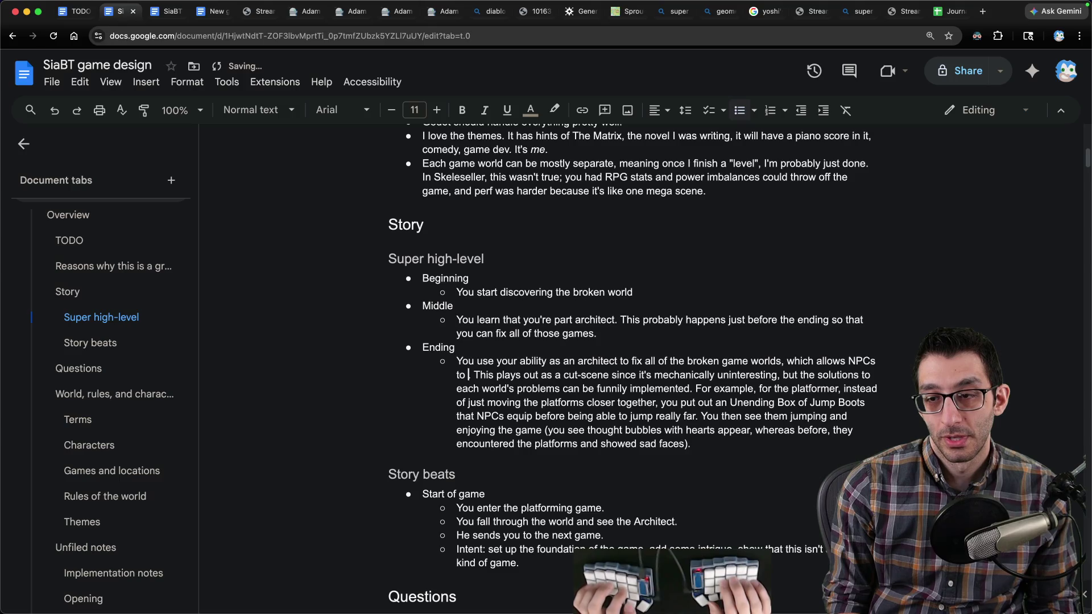
{"action": "type", "text": "enjoy the games a"}
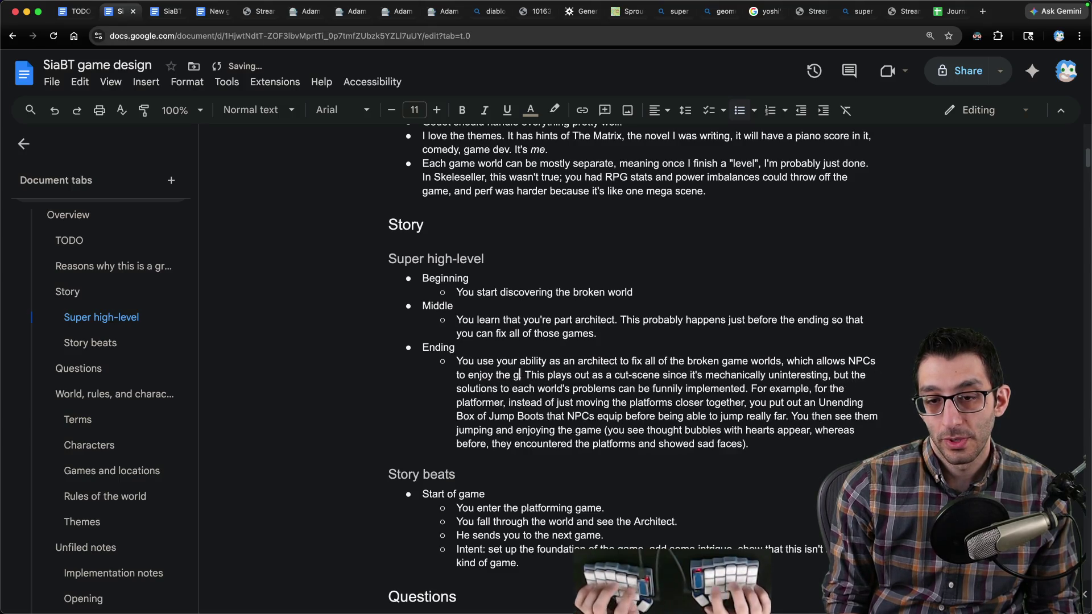
{"action": "type", "text": "nd become agents"}
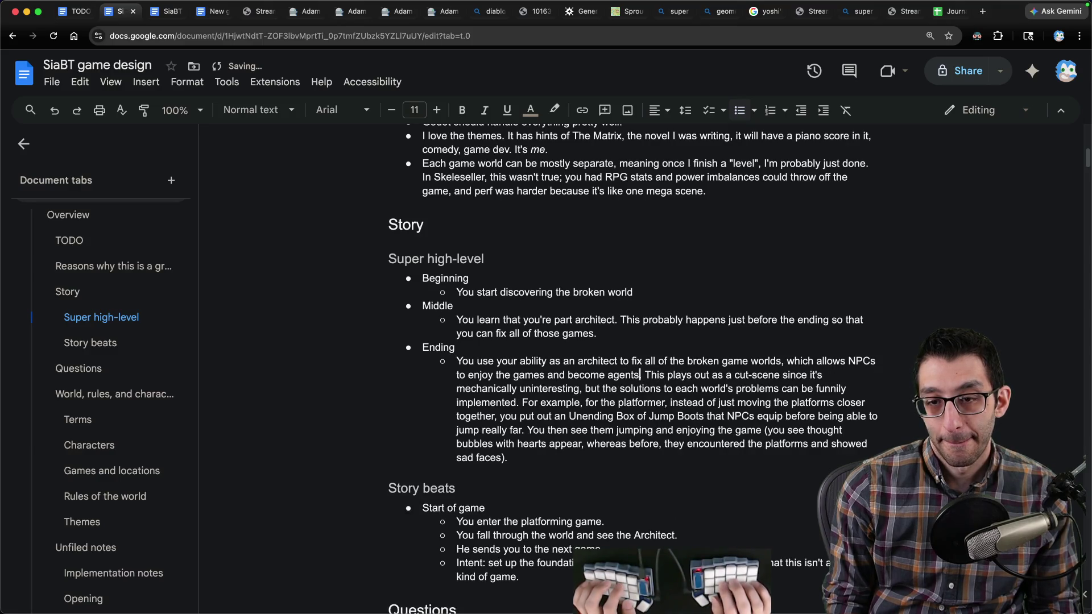
{"action": "scroll", "coordinate": [429, 317], "scroll_direction": "down", "scroll_amount": 6}
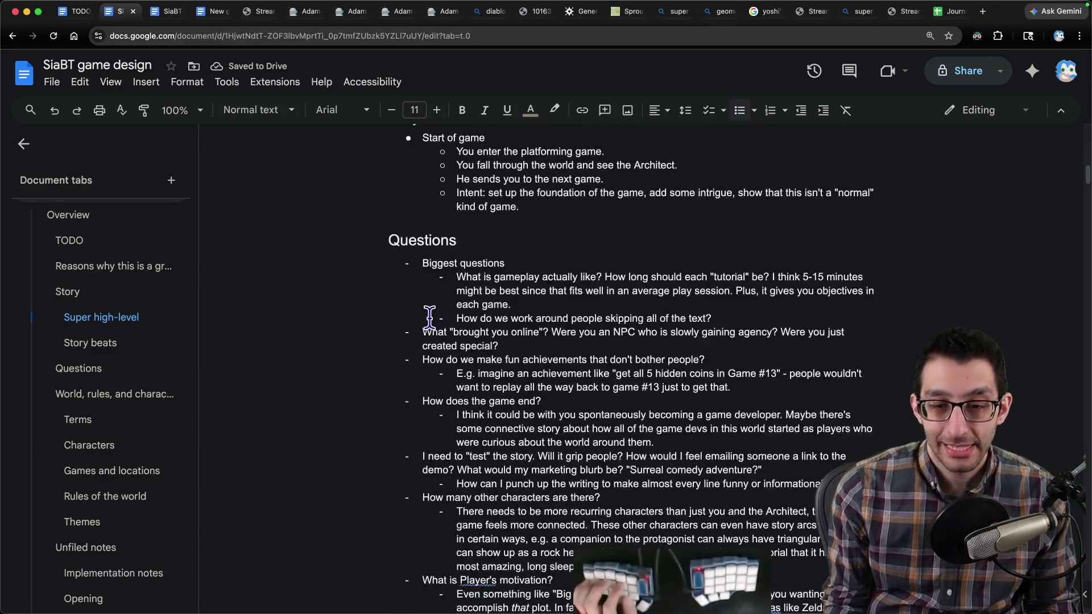
Step: In the Terms section, put the caret at the end of the game-world line
{"action": "scroll", "coordinate": [428, 316], "scroll_direction": "down", "scroll_amount": 9}
{"action": "scroll", "coordinate": [449, 327], "scroll_direction": "up", "scroll_amount": 14}
{"action": "scroll", "coordinate": [468, 335], "scroll_direction": "down", "scroll_amount": 7}
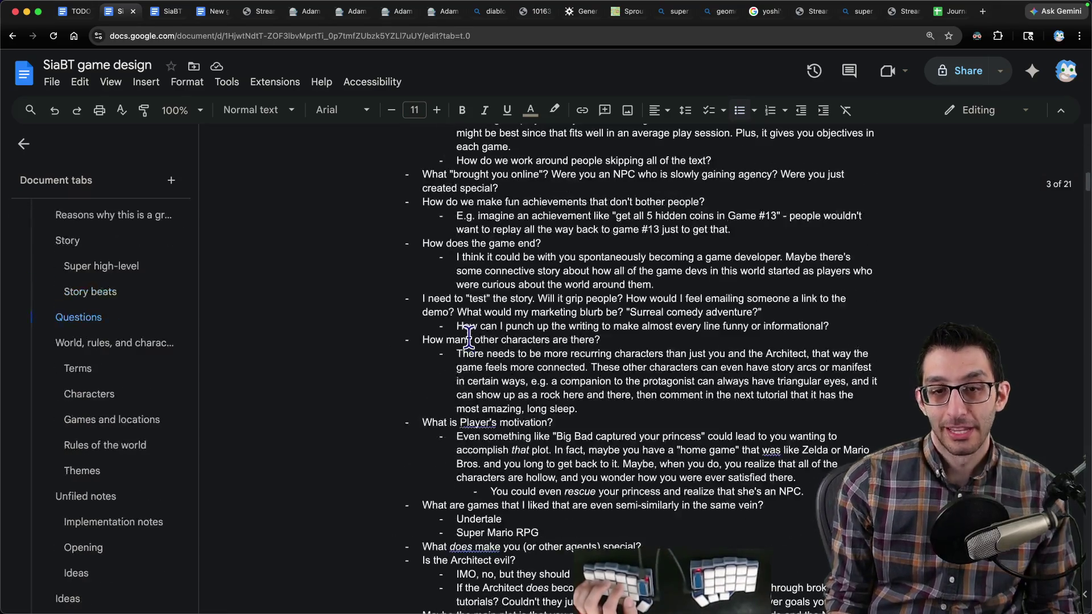
{"action": "scroll", "coordinate": [467, 335], "scroll_direction": "down", "scroll_amount": 4}
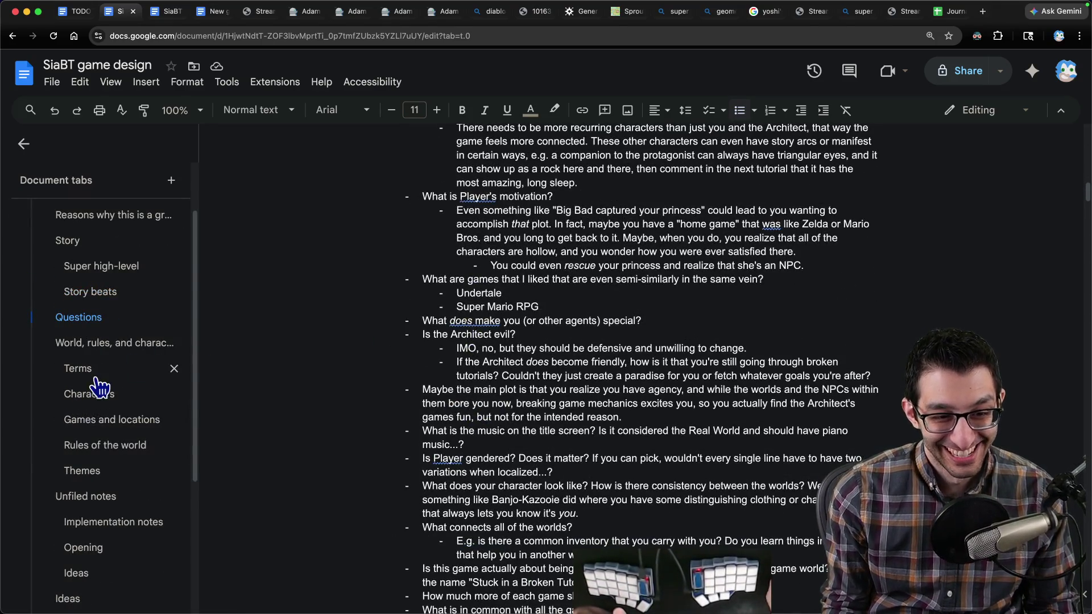
{"action": "left_click", "coordinate": [98, 380]}
{"action": "left_click", "coordinate": [559, 378]}
{"action": "scroll", "coordinate": [575, 377], "scroll_direction": "down", "scroll_amount": 3}
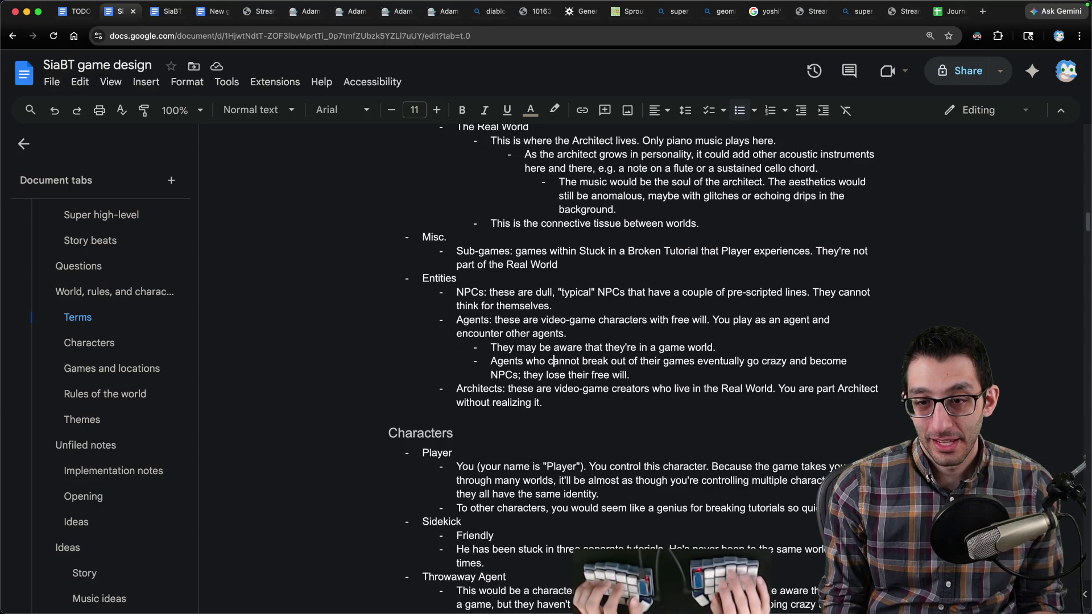
{"action": "key", "text": "Up"}
{"action": "key", "text": "End"}
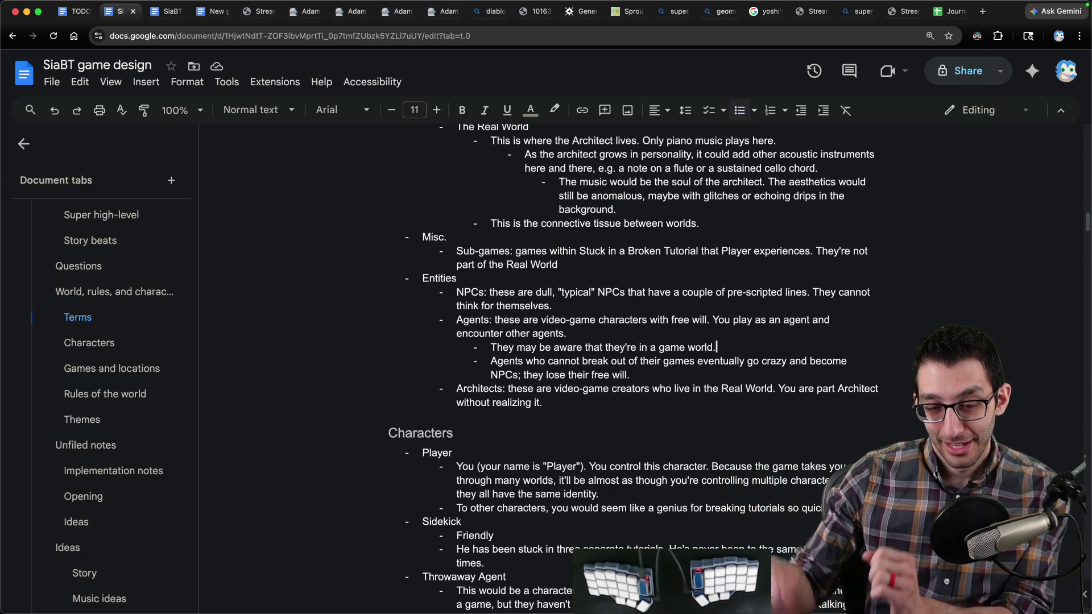
{"action": "scroll", "coordinate": [740, 379], "scroll_direction": "down", "scroll_amount": 1}
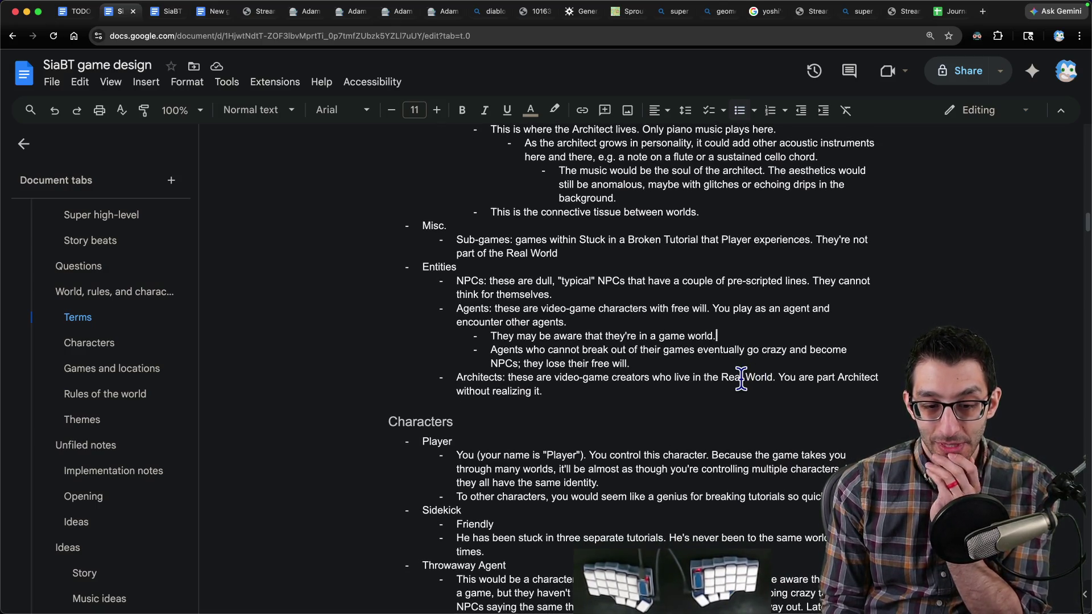
{"action": "scroll", "coordinate": [593, 352], "scroll_direction": "up", "scroll_amount": 1}
Step: In Themes, select the Control and agency bullet about escaping games
{"action": "left_click", "coordinate": [91, 420]}
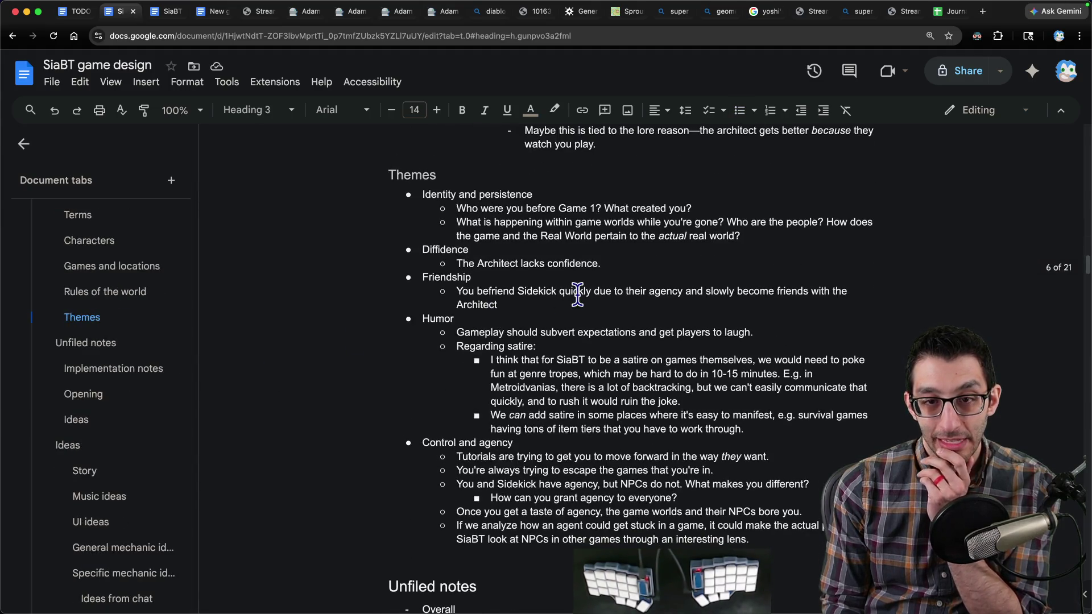
{"action": "scroll", "coordinate": [584, 312], "scroll_direction": "down", "scroll_amount": 5}
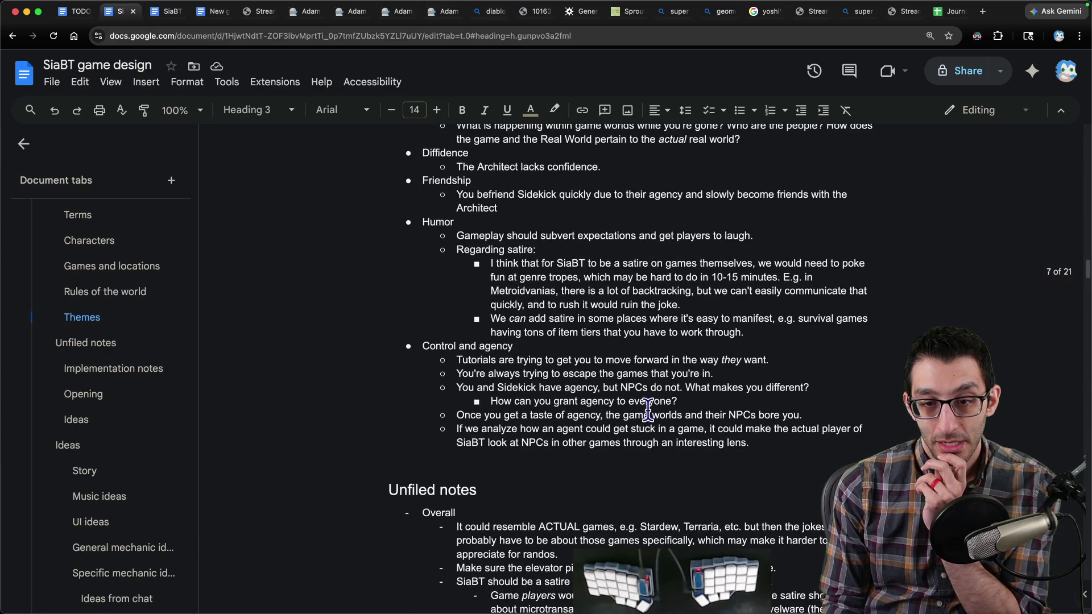
{"action": "left_click_drag", "start_coordinate": [456, 360], "coordinate": [719, 375]}
{"action": "left_click_drag", "start_coordinate": [457, 374], "coordinate": [713, 374]}
{"action": "left_click", "coordinate": [714, 374]}
{"action": "key", "text": "BackSpace"}
{"action": "type", "text": "bbecause ou"}
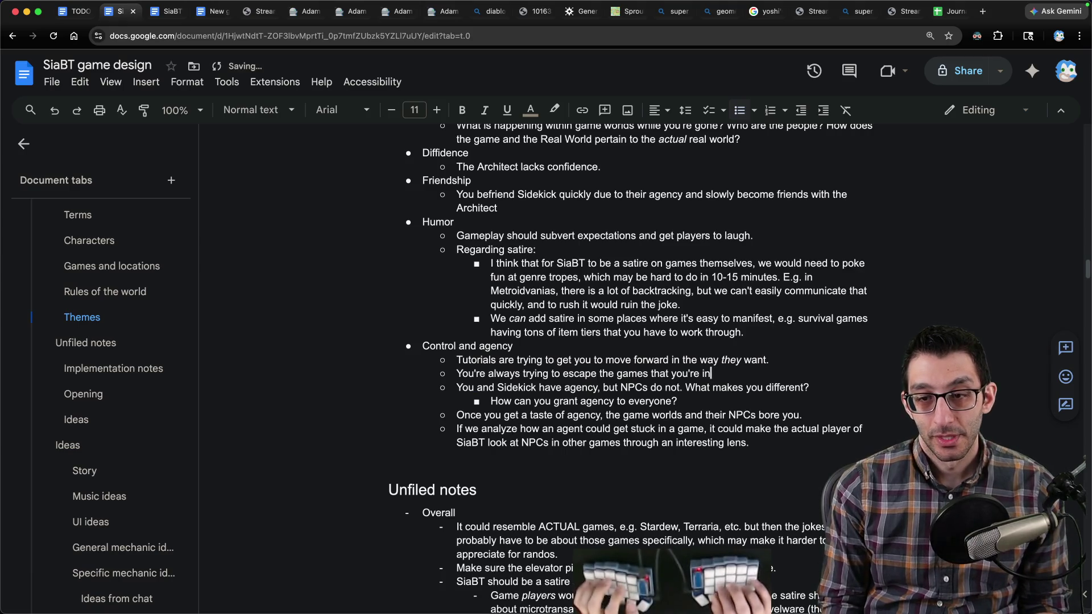
{"action": "key", "text": "ctrl+z"}
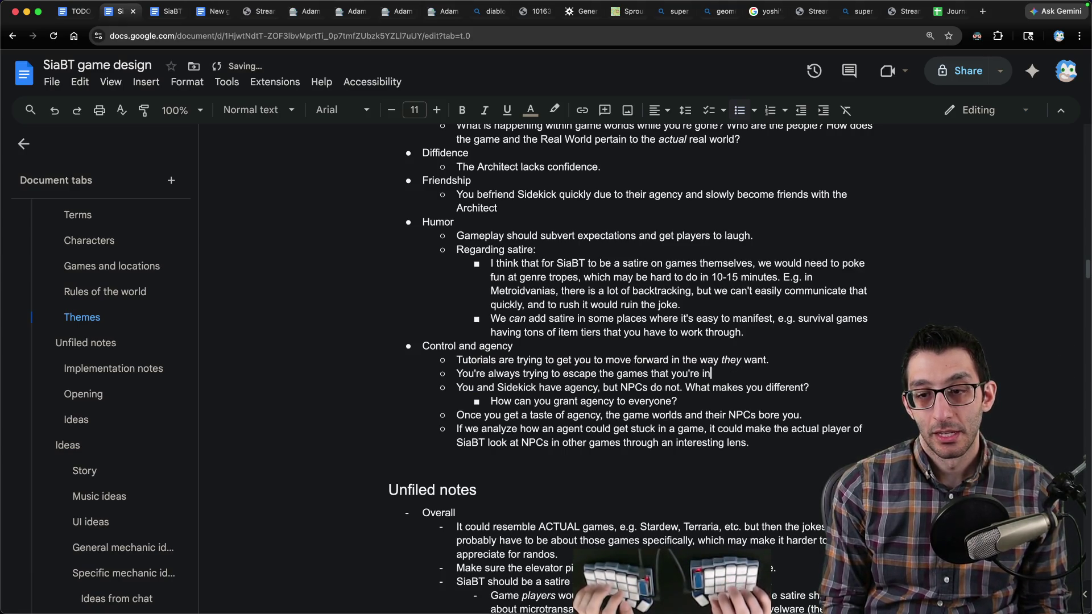
{"action": "scroll", "coordinate": [142, 353], "scroll_direction": "up", "scroll_amount": 5}
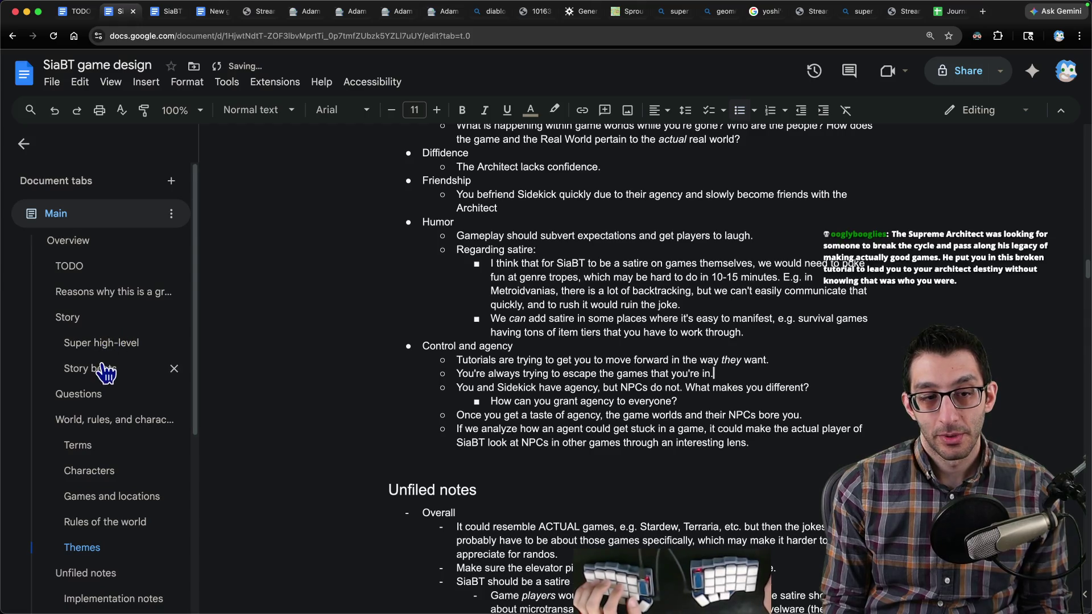
{"action": "left_click", "coordinate": [109, 343]}
{"action": "left_click", "coordinate": [625, 209]}
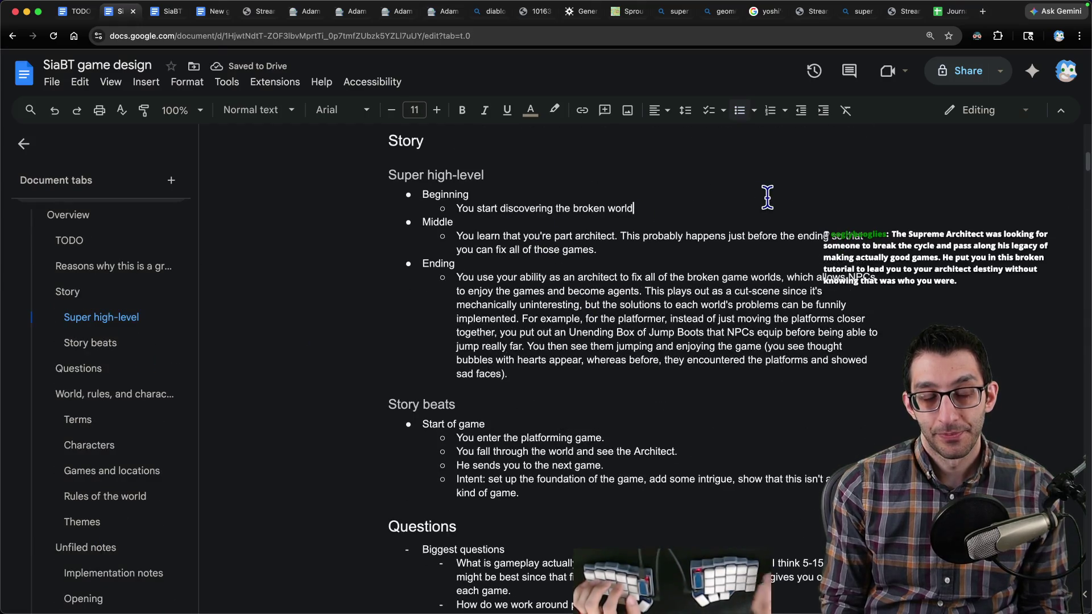
{"action": "key", "text": "Return"}
{"action": "key", "text": "BackSpace"}
{"action": "key", "text": "BackSpace"}
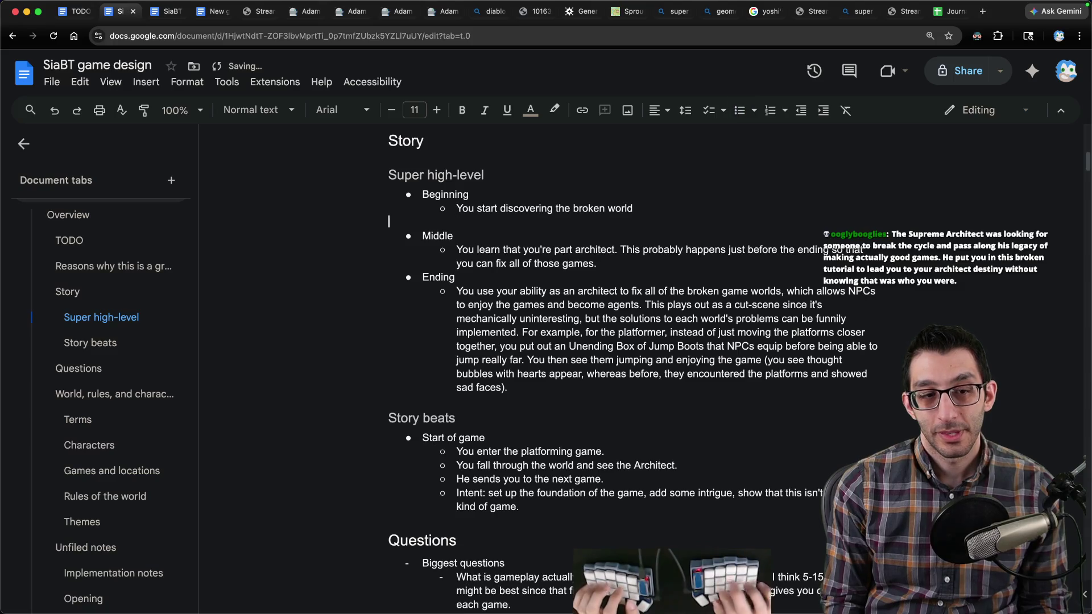
{"action": "left_click", "coordinate": [114, 402]}
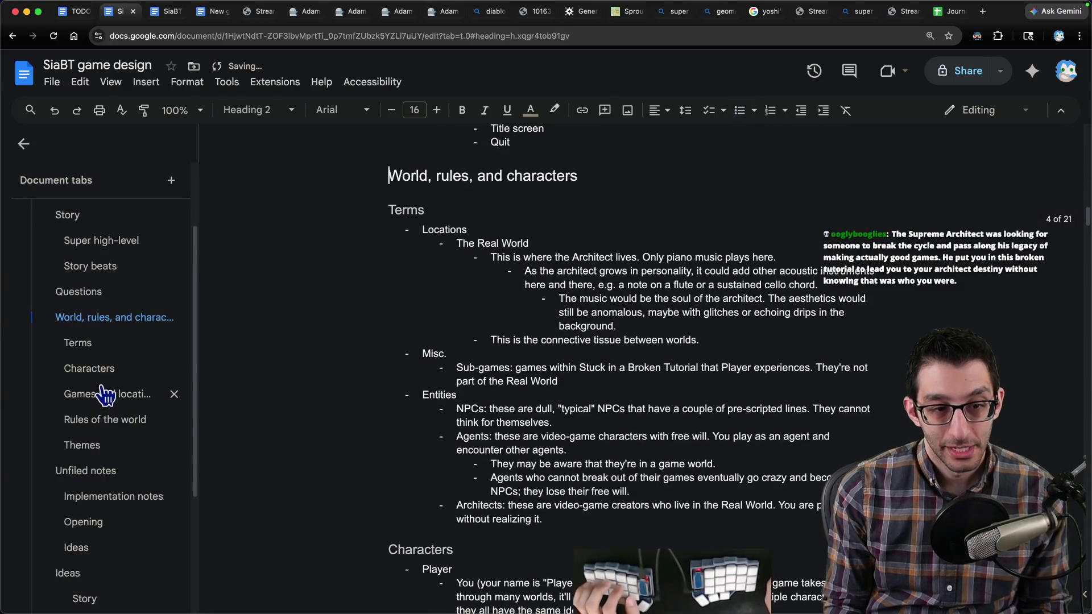
{"action": "left_click", "coordinate": [93, 420]}
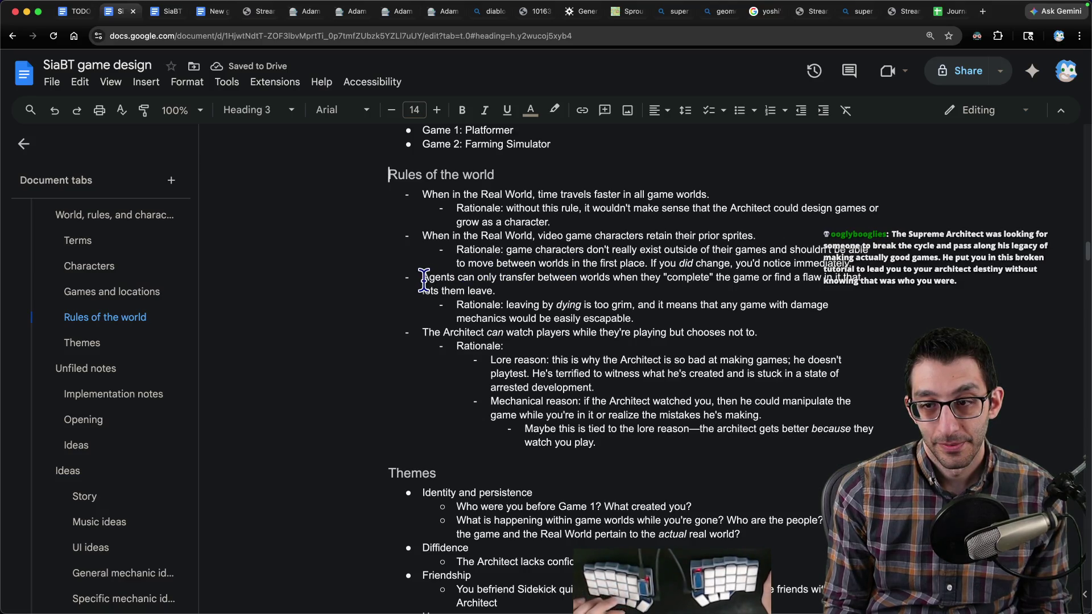
{"action": "left_click", "coordinate": [641, 314]}
{"action": "key", "text": "Return"}
{"action": "key", "text": "shift+Tab"}
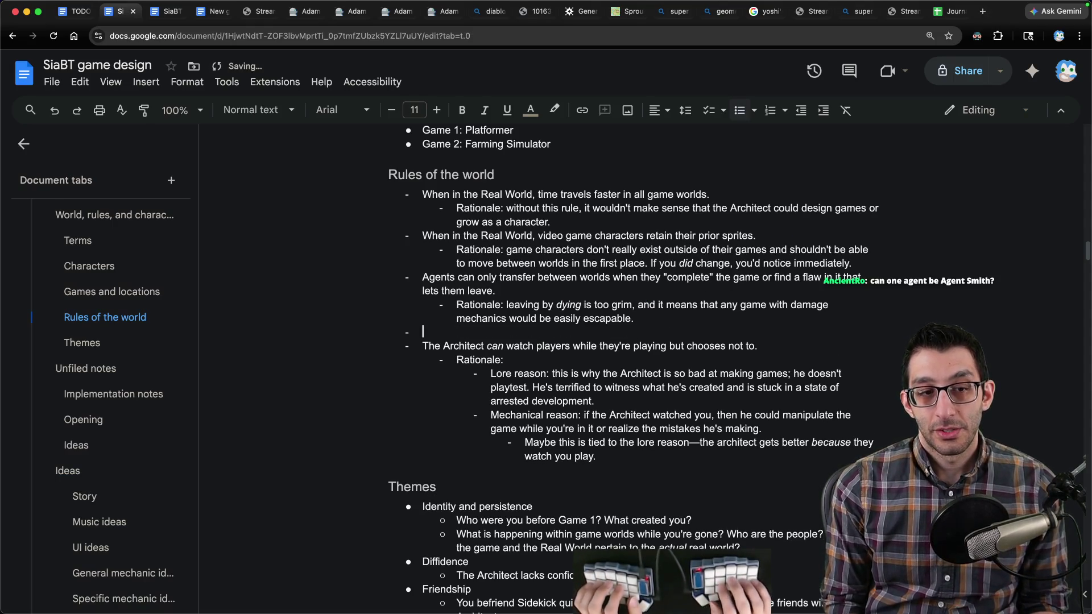
{"action": "type", "text": "NPCs are dul"}
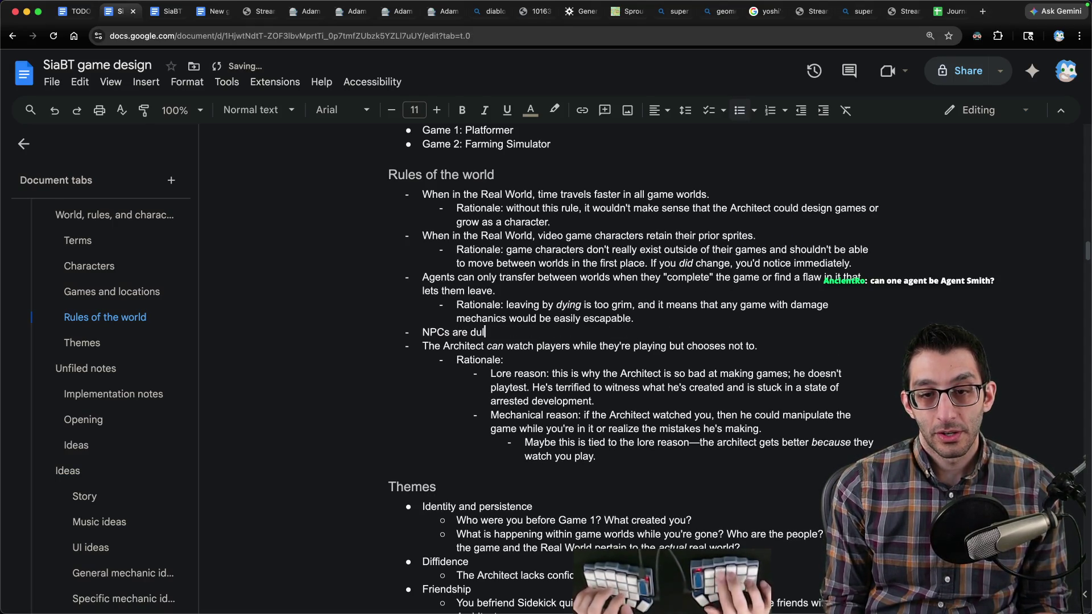
{"action": "type", "text": " they "}
{"action": "type", "text": "were no longer having fun in their games. This is techcn"}
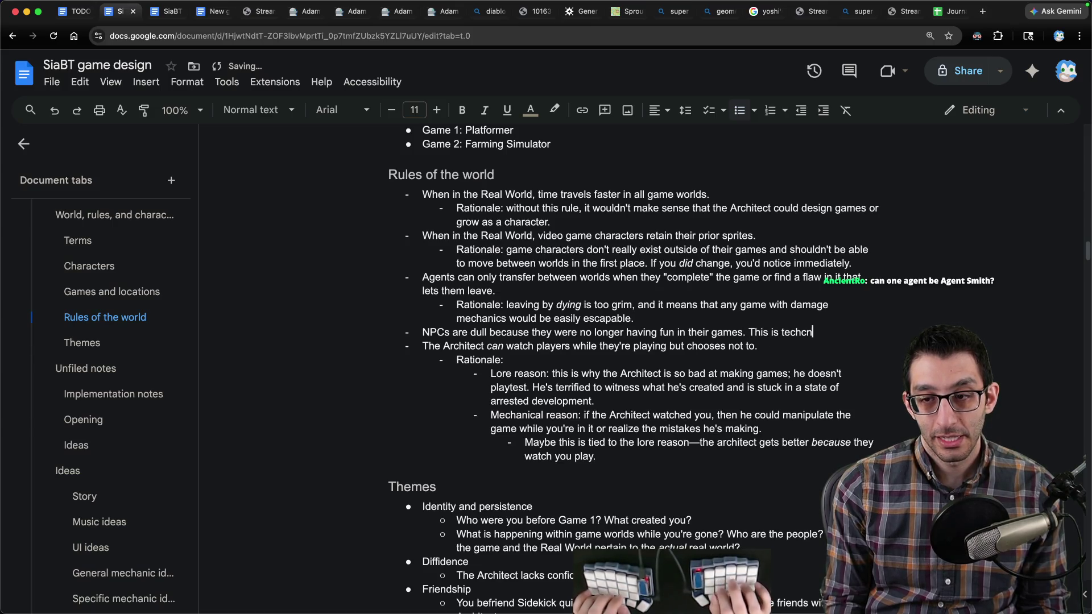
{"action": "type", "text": "cally th"}
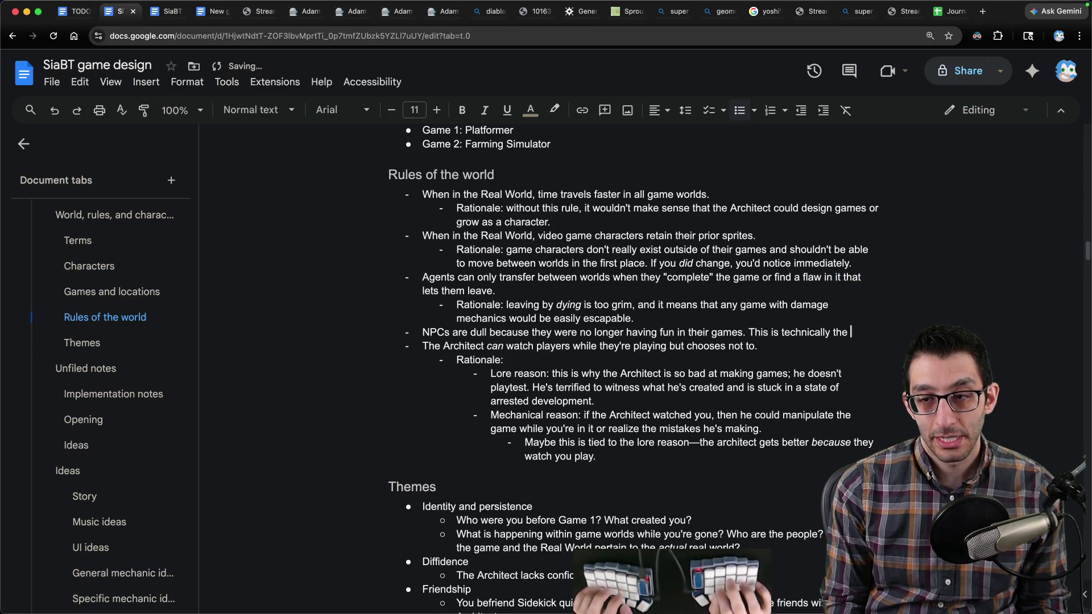
{"action": "type", "text": "ect's fault"}
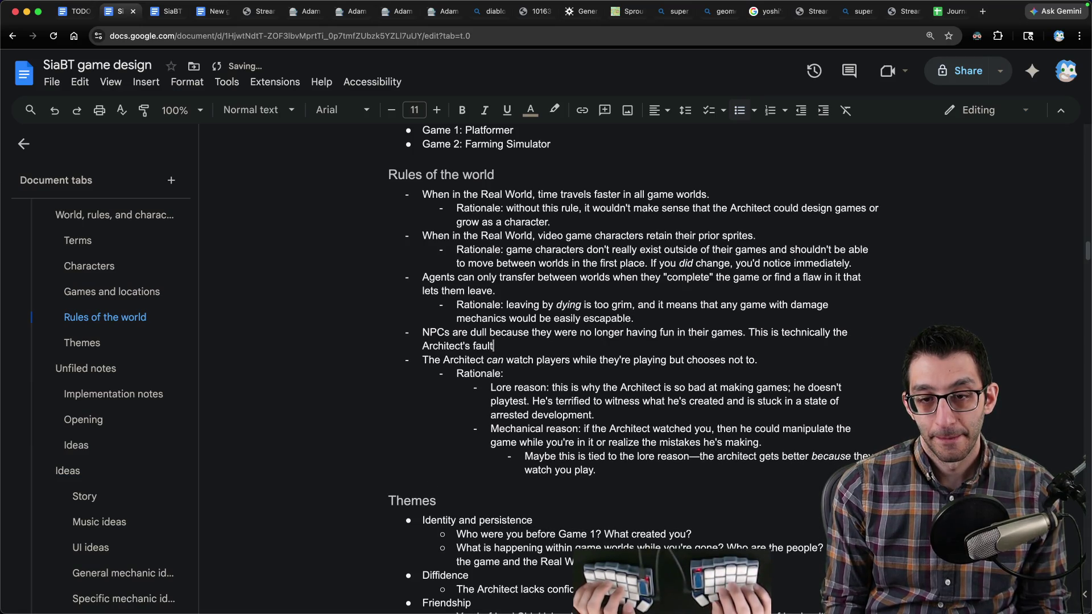
{"action": "type", "text": "Agents become"}
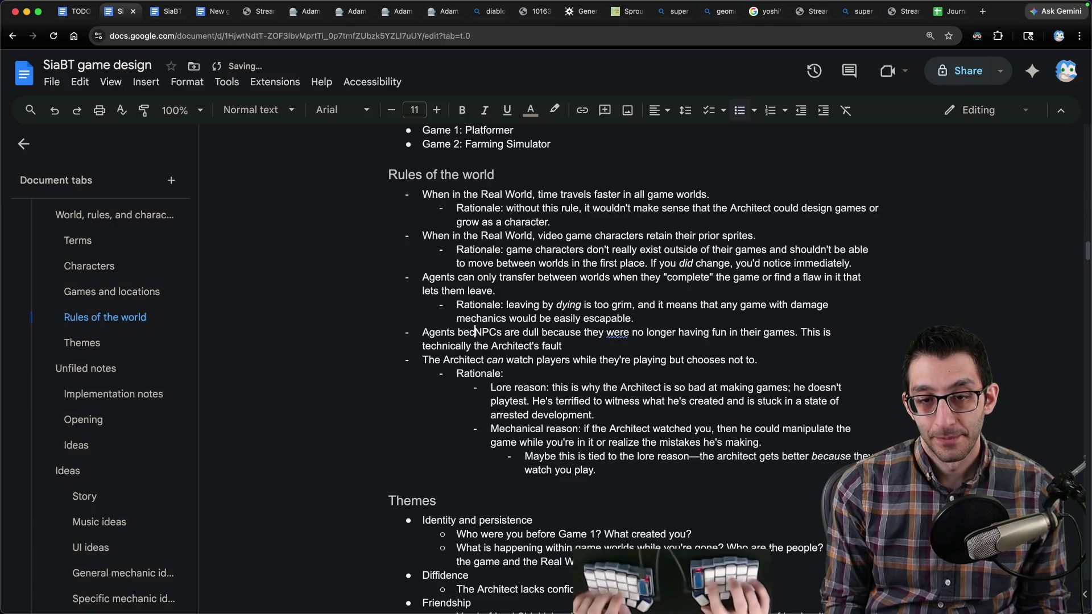
{"action": "key", "text": "alt+BackSpace"}
{"action": "key", "text": "alt+Delete"}
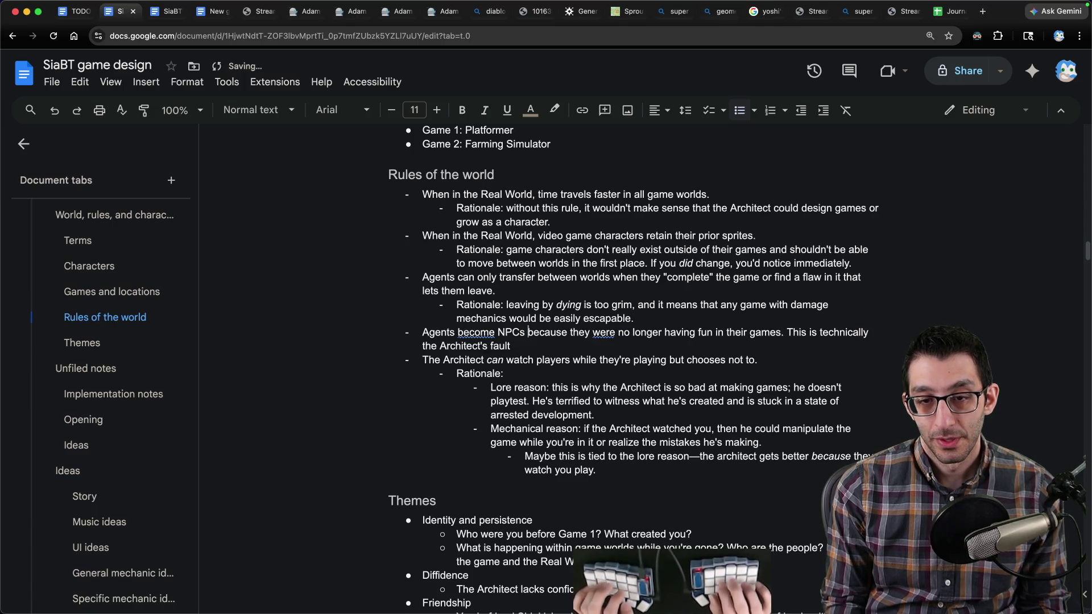
{"action": "key", "text": "alt+Left"}
{"action": "type", "text": "dull"}
{"action": "left_click", "coordinate": [612, 332]}
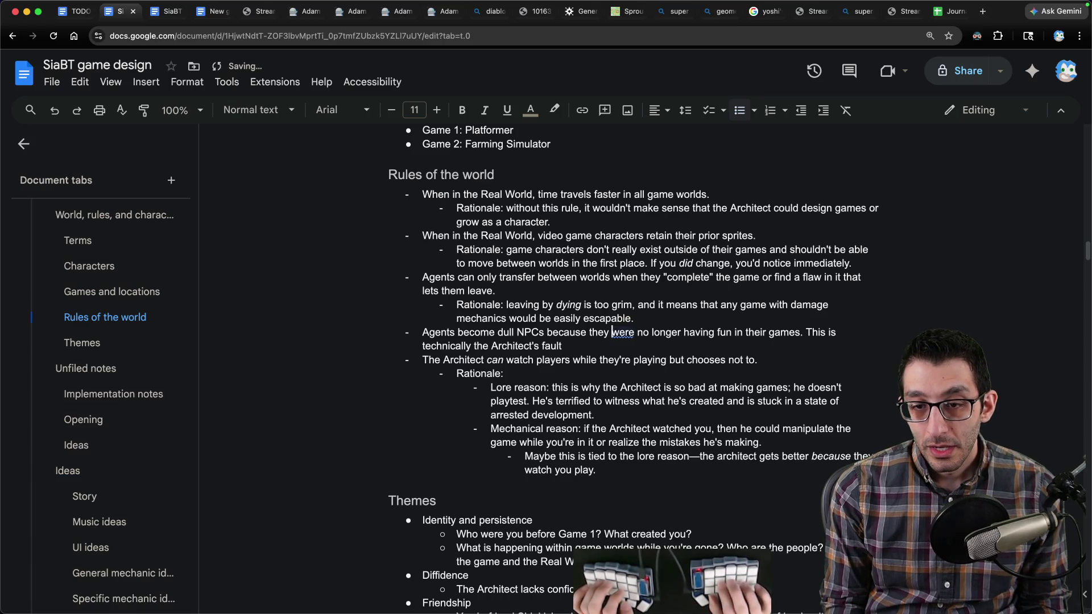
{"action": "key", "text": "alt+BackSpace"}
{"action": "type", "text": "when"}
{"action": "key", "text": "alt+Right"}
{"action": "key", "text": "alt+Delete"}
{"action": "key", "text": "alt+Right"}
{"action": "key", "text": "alt+Right"}
{"action": "key", "text": "alt+Right"}
{"action": "key", "text": "alt+BackSpace"}
{"action": "type", "text": "have"}
{"action": "key", "text": "End"}
{"action": "type", "text": ", and it's why your mission is to let the power of "}
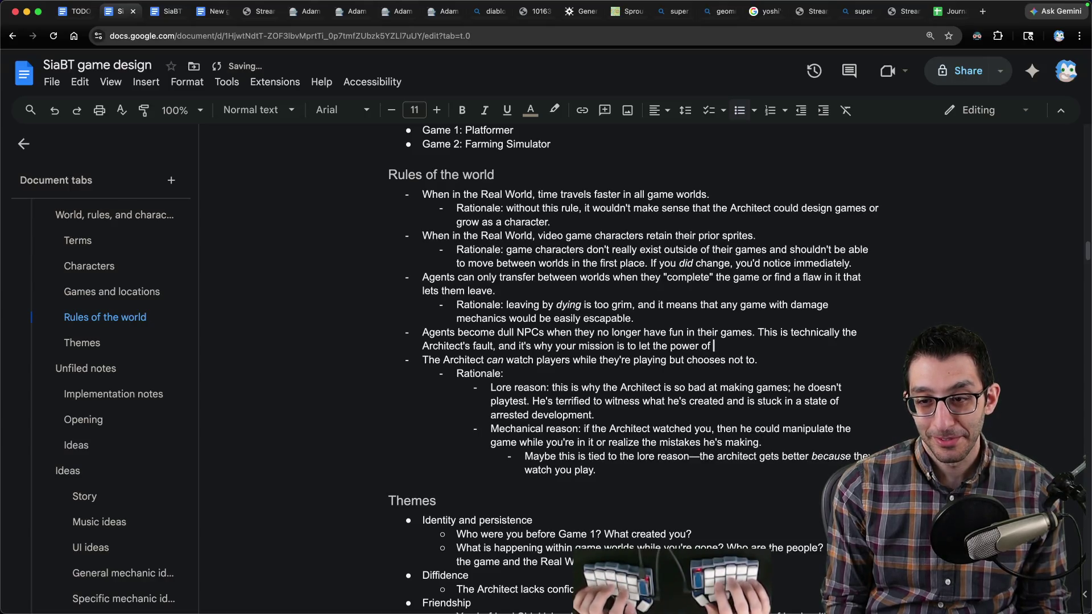
{"action": "type", "text": "good games bring peopl"}
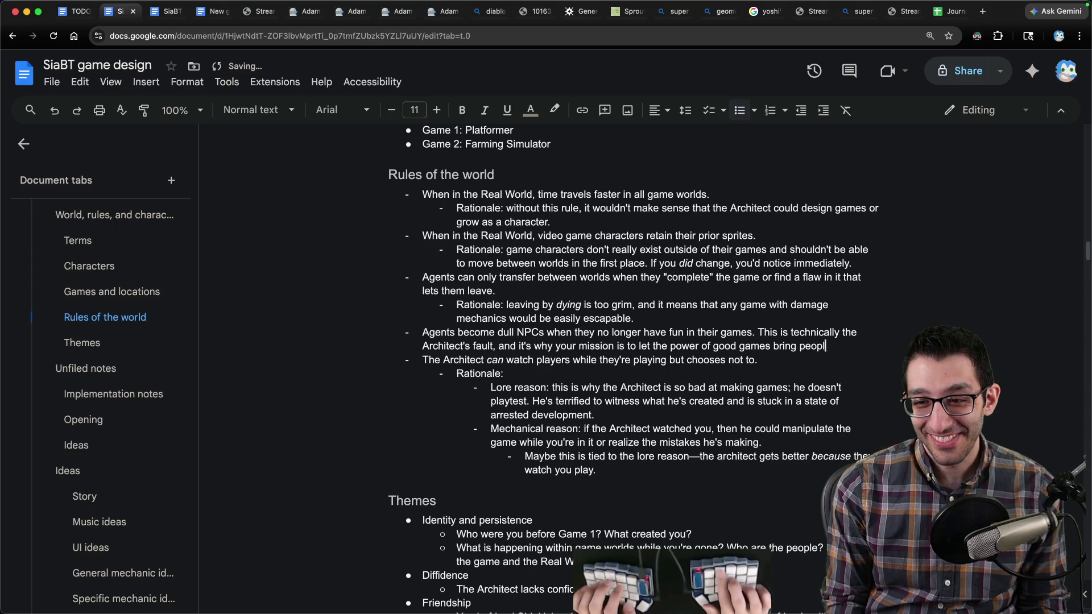
{"action": "type", "text": "e back to agency."}
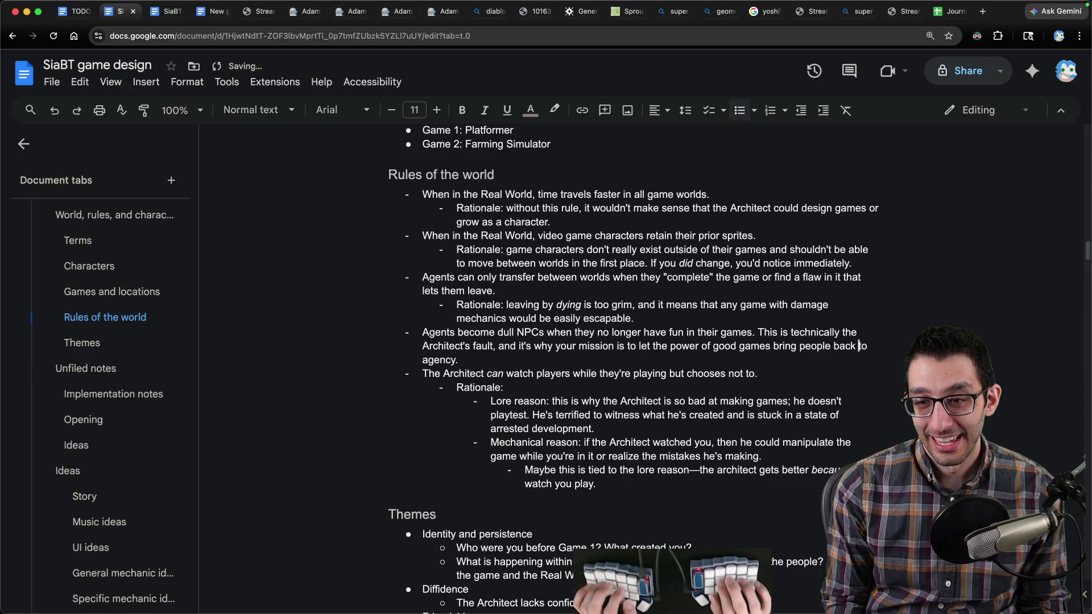
{"action": "left_click", "coordinate": [773, 345]}
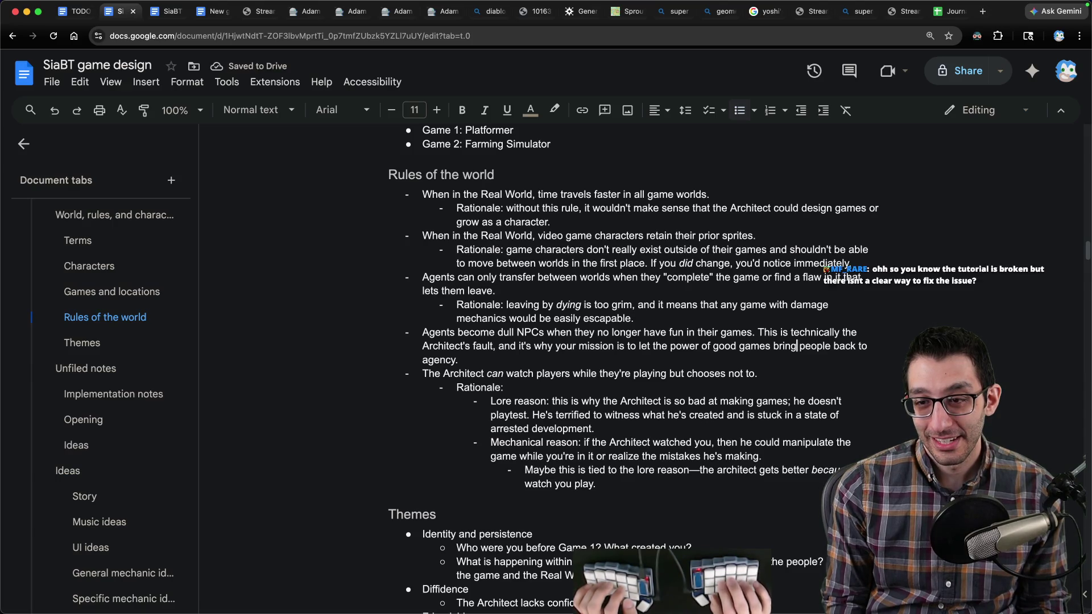
{"action": "key", "text": "alt+shift+Left"}
{"action": "type", "text": "return "}
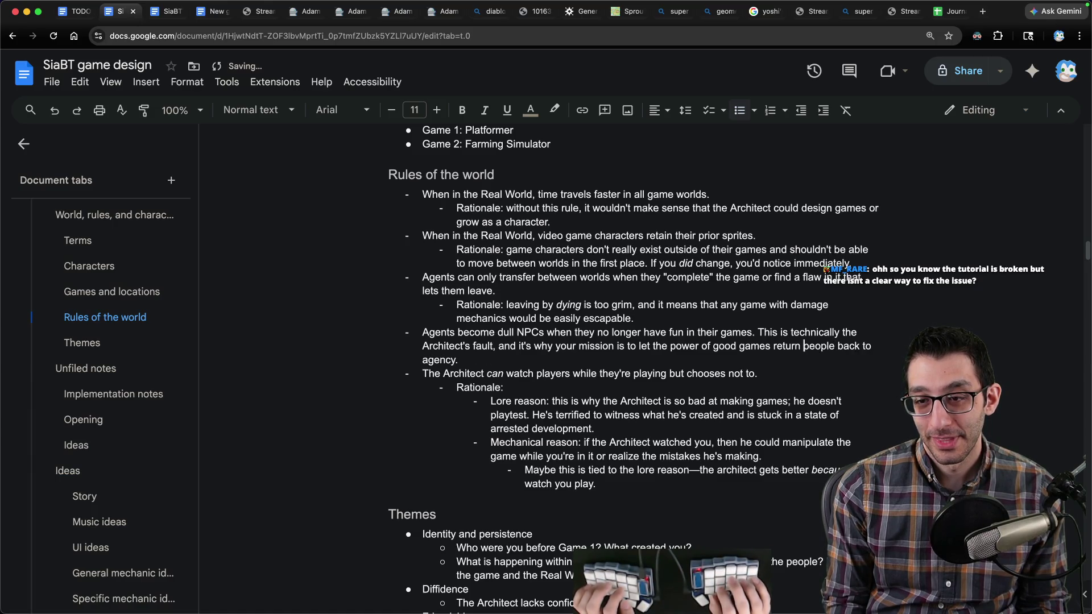
{"action": "type", "text": "agency to N"}
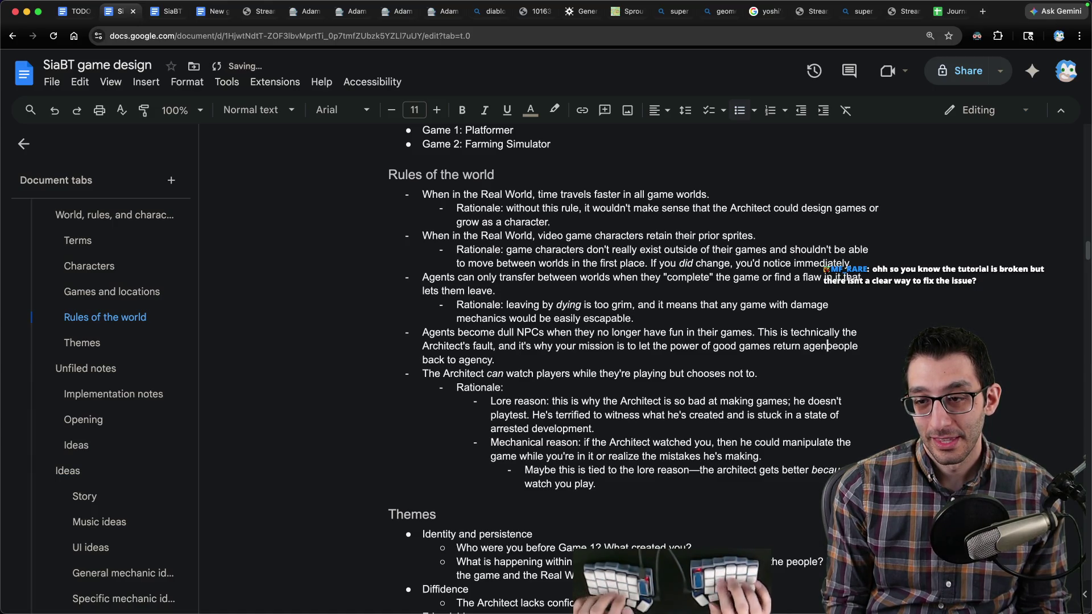
{"action": "key", "text": "shift+End"}
{"action": "type", "text": "PCs."}
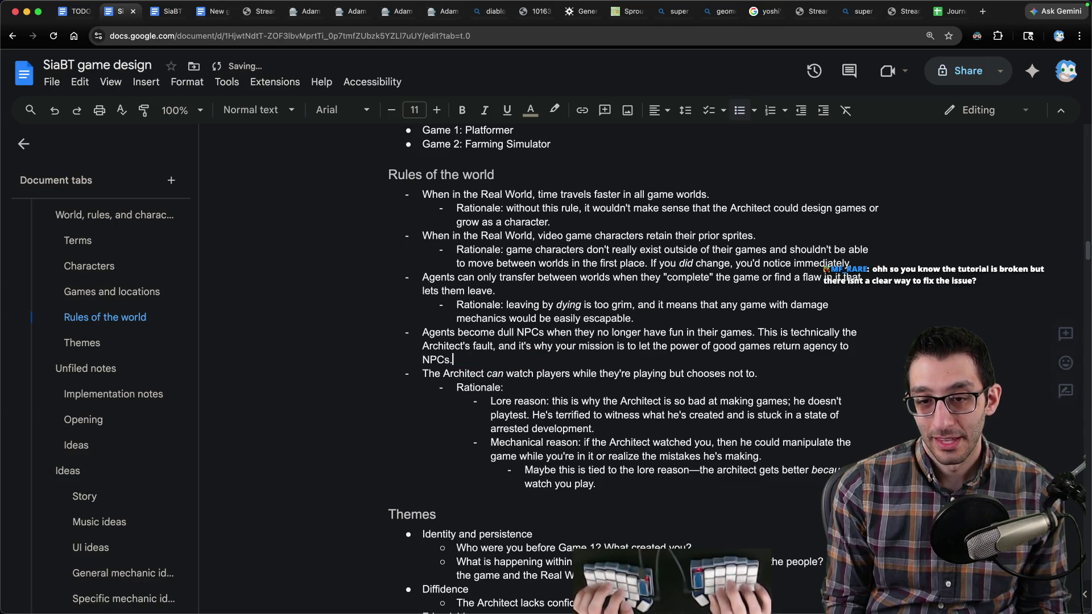
{"action": "type", "text": " You naturally find"}
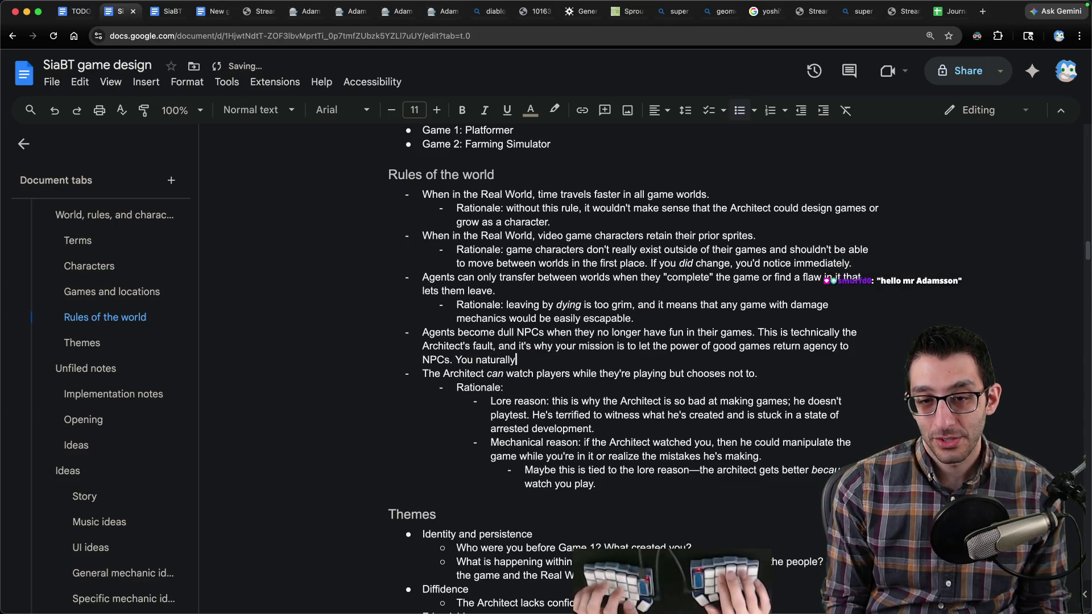
{"action": "key", "text": "alt+BackSpace"}
{"action": "key", "text": "alt+BackSpace"}
{"action": "key", "text": "alt+BackSpace"}
{"action": "type", "text": "Play"}
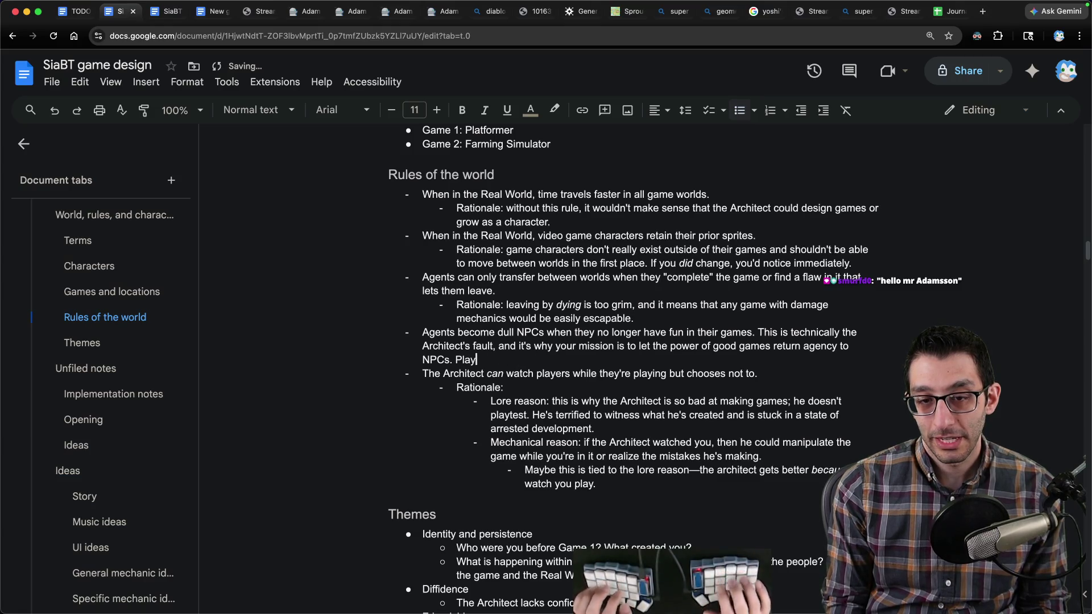
{"action": "type", "text": " finds break"}
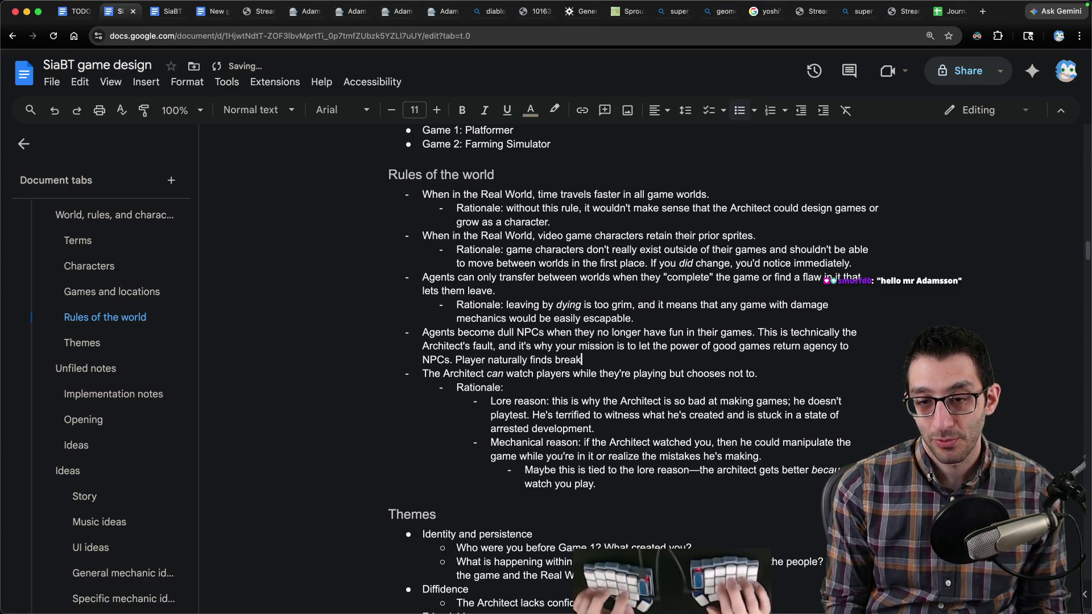
{"action": "type", "text": "hich is how they have man"}
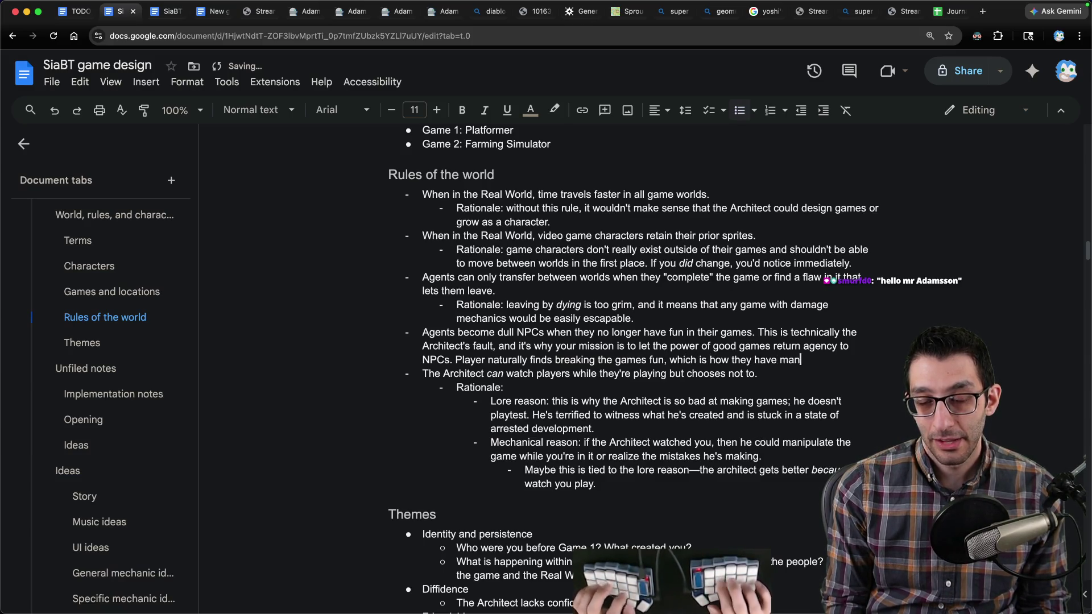
{"action": "type", "text": "aged todo everything t"}
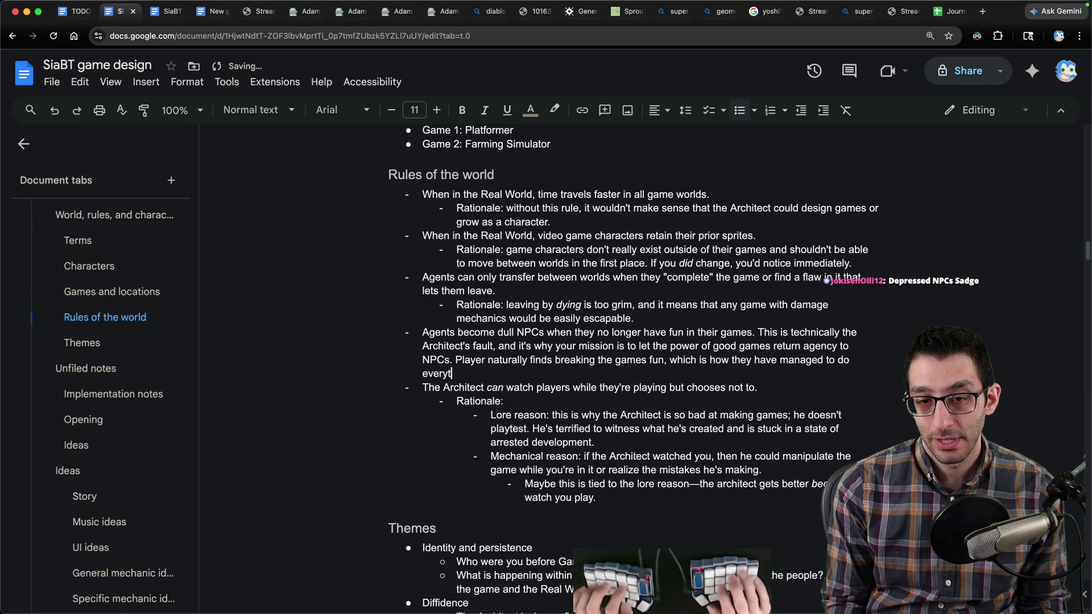
{"action": "type", "text": "d."}
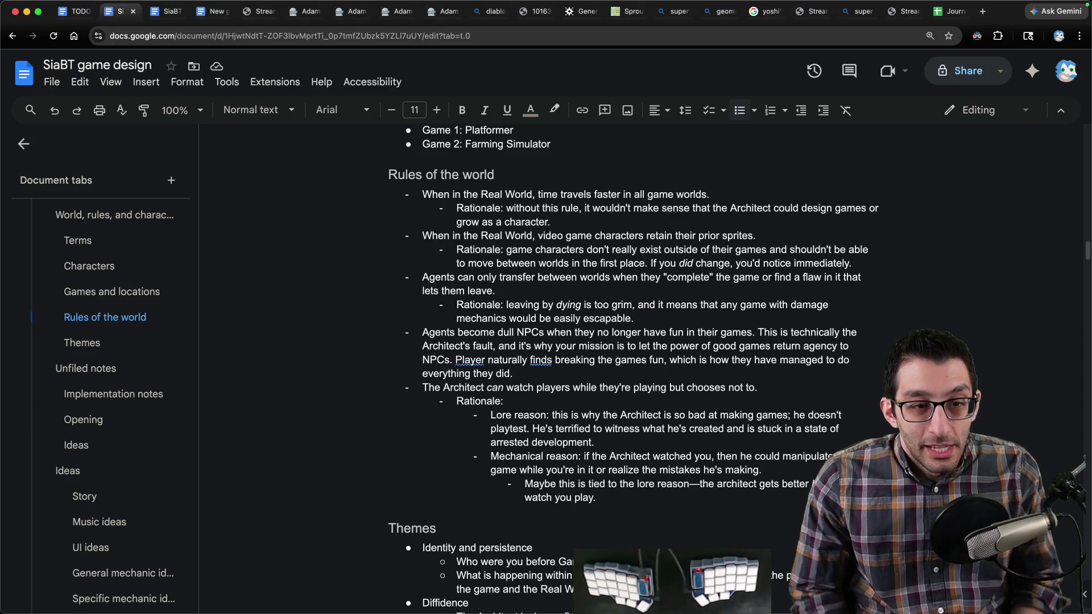
{"action": "scroll", "coordinate": [150, 383], "scroll_direction": "up", "scroll_amount": 5}
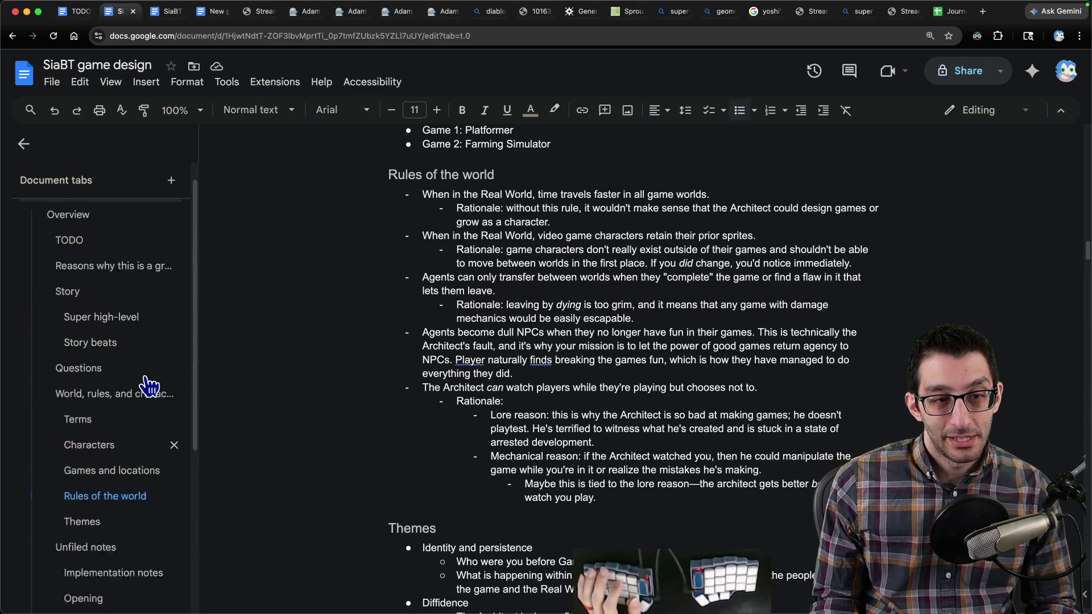
Step: Add the question 'Why don't you know that you're an architect?' to Questions, then go to Rules of the world
{"action": "left_click", "coordinate": [80, 394]}
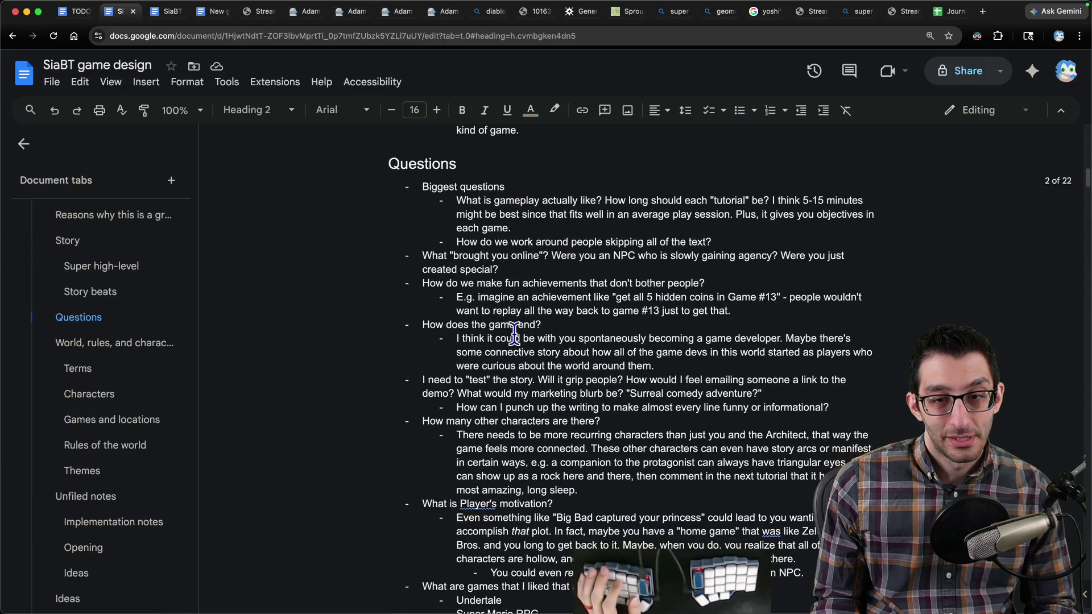
{"action": "key", "text": "Return"}
{"action": "key", "text": "shift+Tab"}
{"action": "type", "text": "Why don't you know that you're an architect?"}
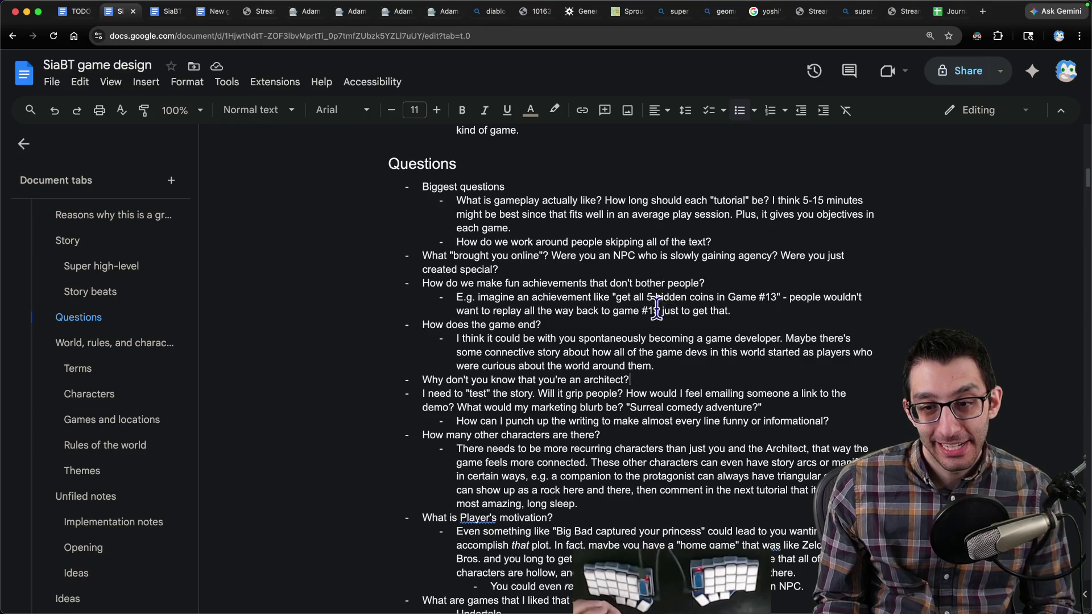
{"action": "scroll", "coordinate": [645, 301], "scroll_direction": "down", "scroll_amount": 3}
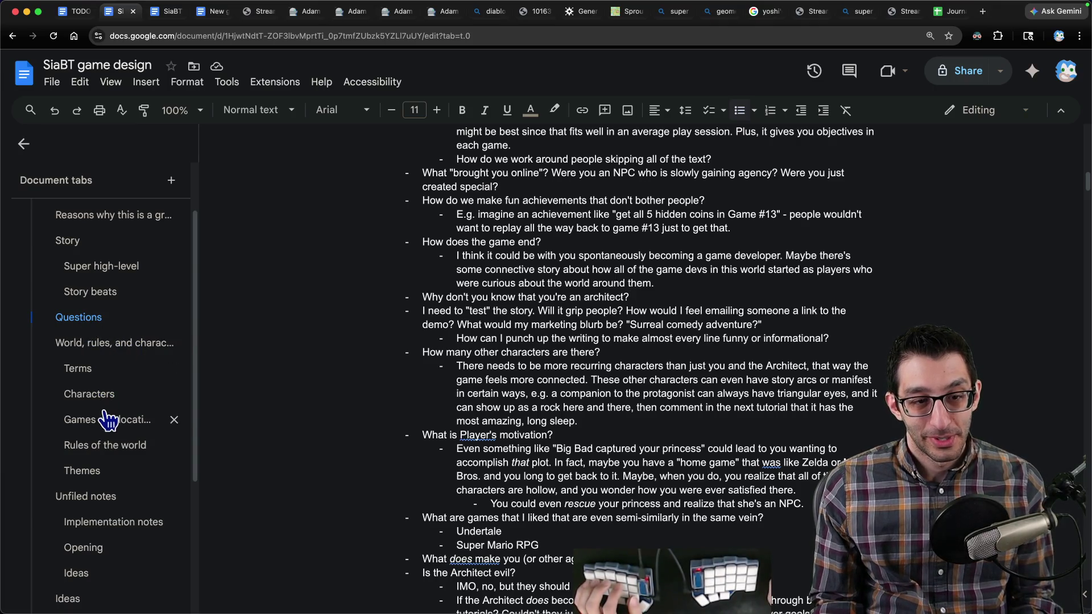
{"action": "left_click", "coordinate": [105, 445]}
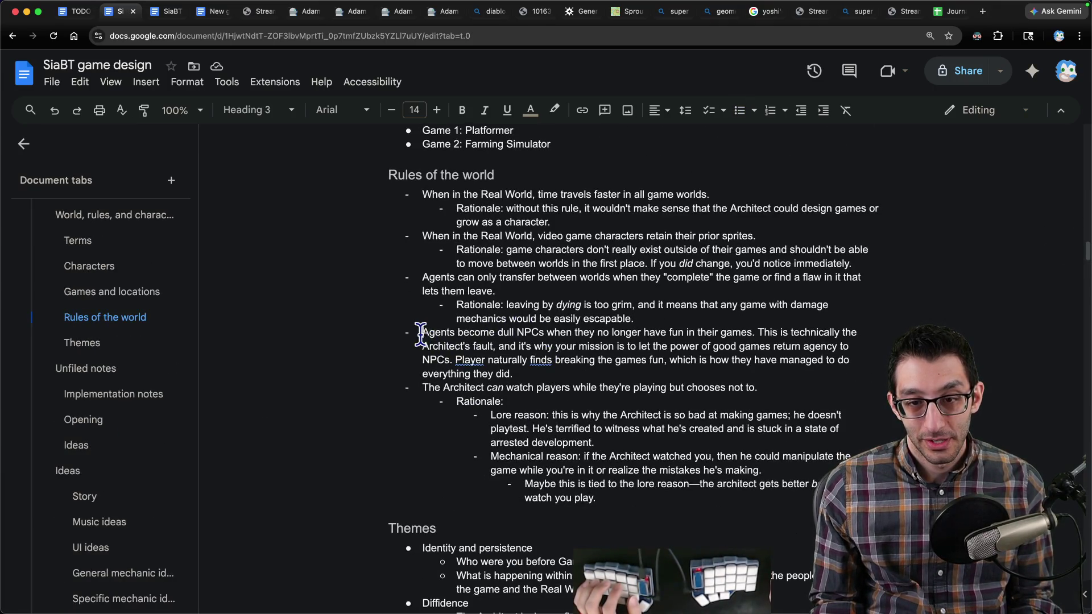
Step: Find 'special' and delete the 'What does make you (or other agents) special?' question
{"action": "triple_click", "coordinate": [422, 335]}
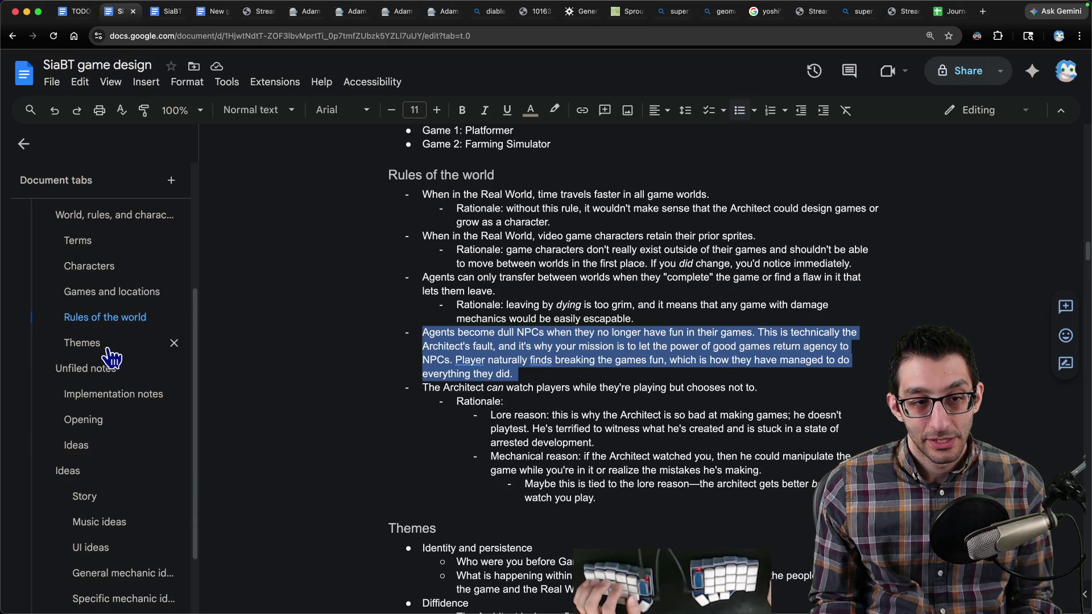
{"action": "scroll", "coordinate": [116, 421], "scroll_direction": "up", "scroll_amount": 1}
{"action": "scroll", "coordinate": [116, 415], "scroll_direction": "up", "scroll_amount": 1}
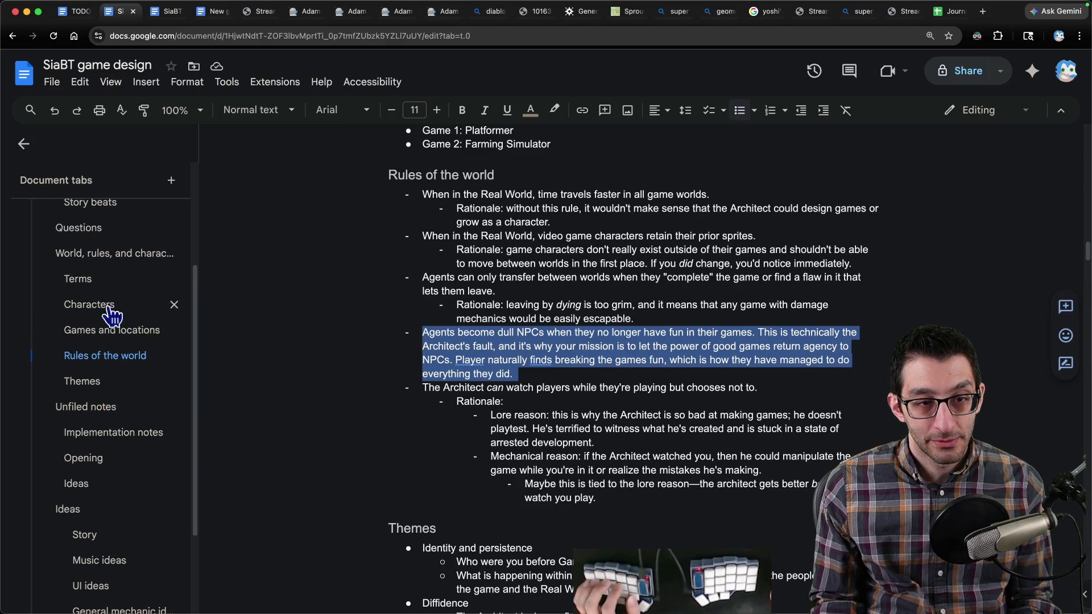
{"action": "left_click", "coordinate": [109, 319]}
{"action": "left_click", "coordinate": [117, 244]}
{"action": "key", "text": "ctrl+f"}
{"action": "type", "text": "special"}
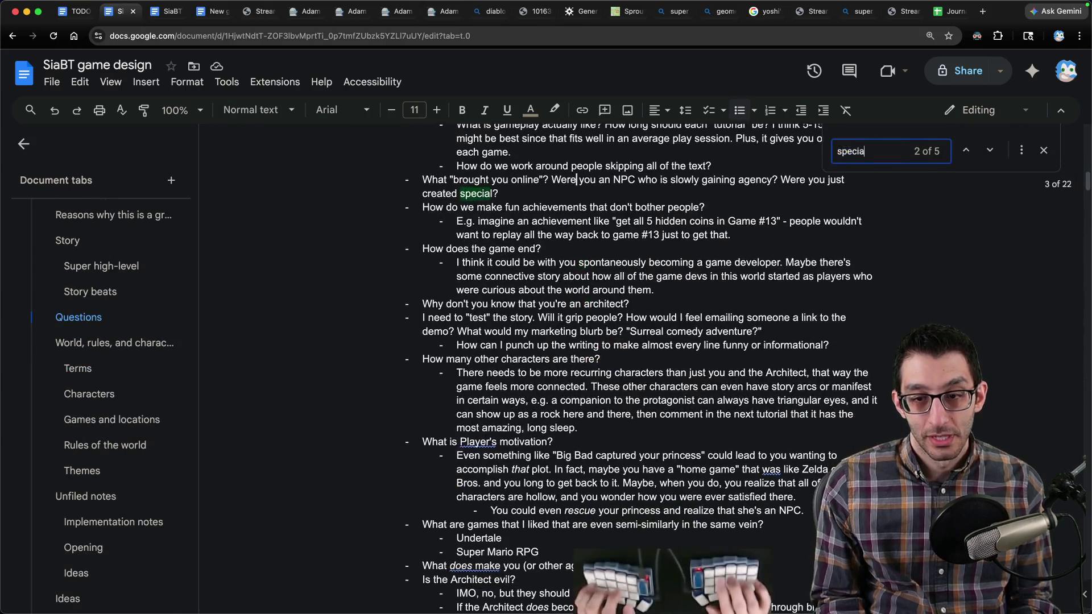
{"action": "key", "text": "Return"}
{"action": "key", "text": "Escape"}
{"action": "key", "text": "Home"}
{"action": "key", "text": "shift+End"}
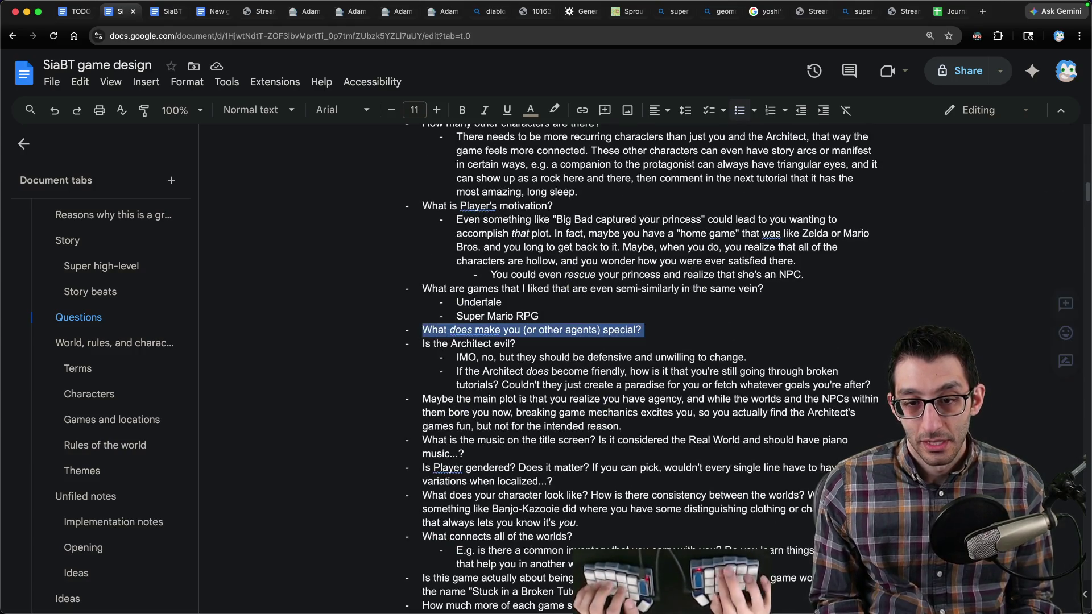
{"action": "key", "text": "BackSpace"}
{"action": "key", "text": "BackSpace"}
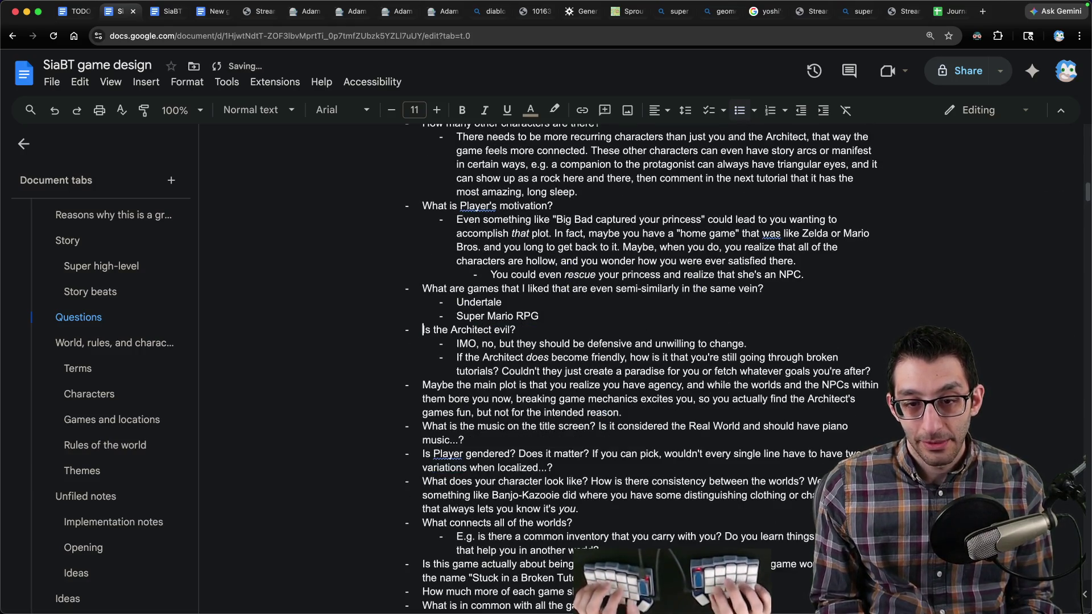
Step: Remove the 'What brought you online?' question from the Questions list
{"action": "key", "text": "ctrl+f"}
{"action": "key", "text": "Return"}
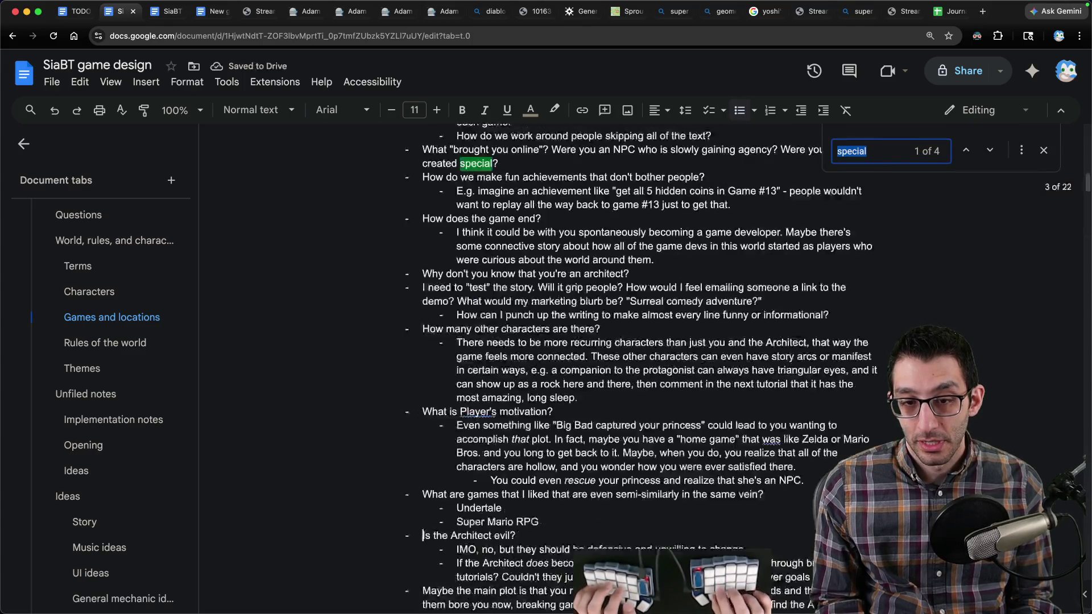
{"action": "key", "text": "Escape"}
{"action": "key", "text": "End"}
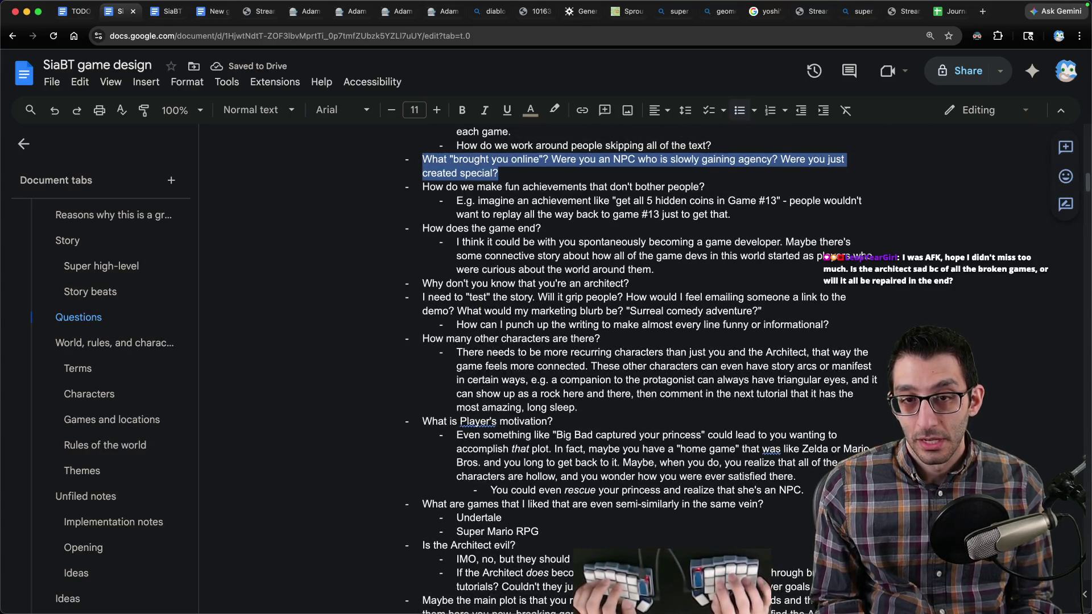
{"action": "key", "text": "Left"}
{"action": "key", "text": "alt+shift+Right"}
{"action": "key", "text": "alt+shift+Right"}
{"action": "key", "text": "alt+shift+Right"}
{"action": "key", "text": "alt+shift+Right"}
{"action": "key", "text": "alt+shift+Right"}
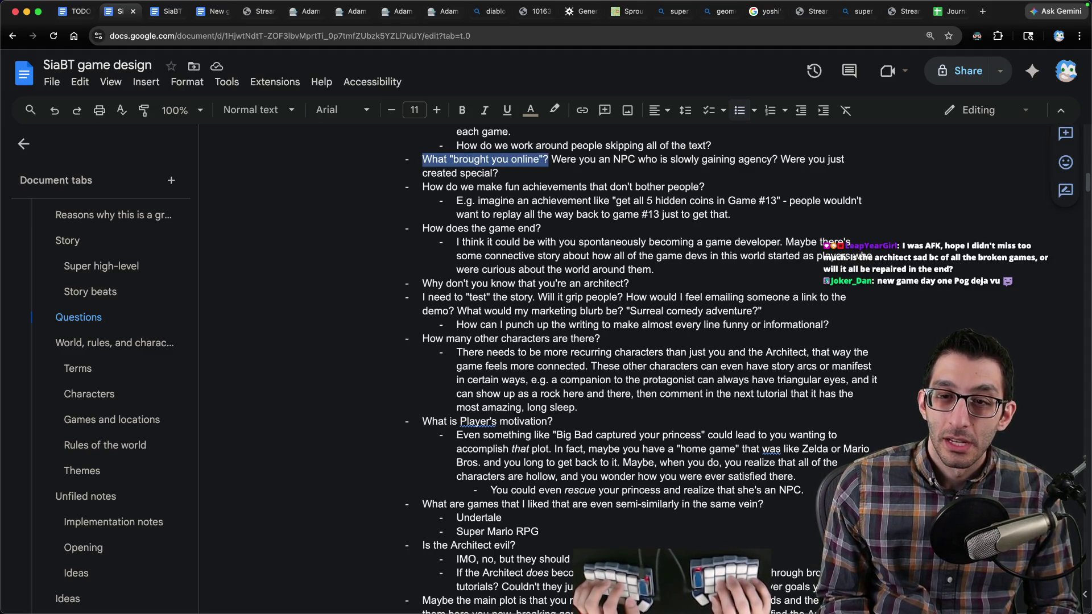
{"action": "key", "text": "shift+Down"}
{"action": "key", "text": "BackSpace"}
{"action": "key", "text": "BackSpace"}
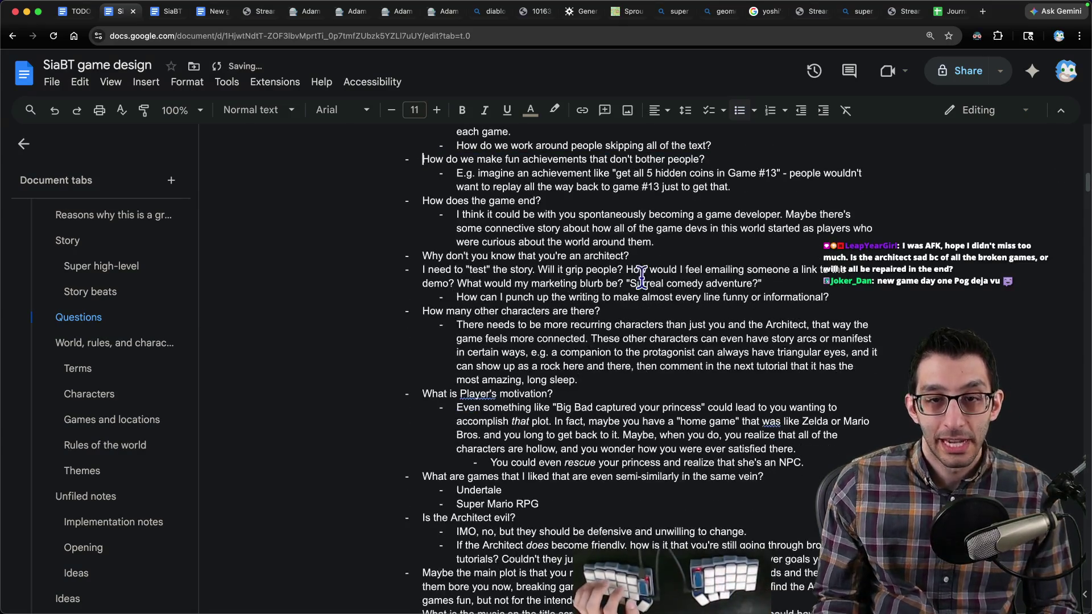
{"action": "left_click", "coordinate": [109, 274]}
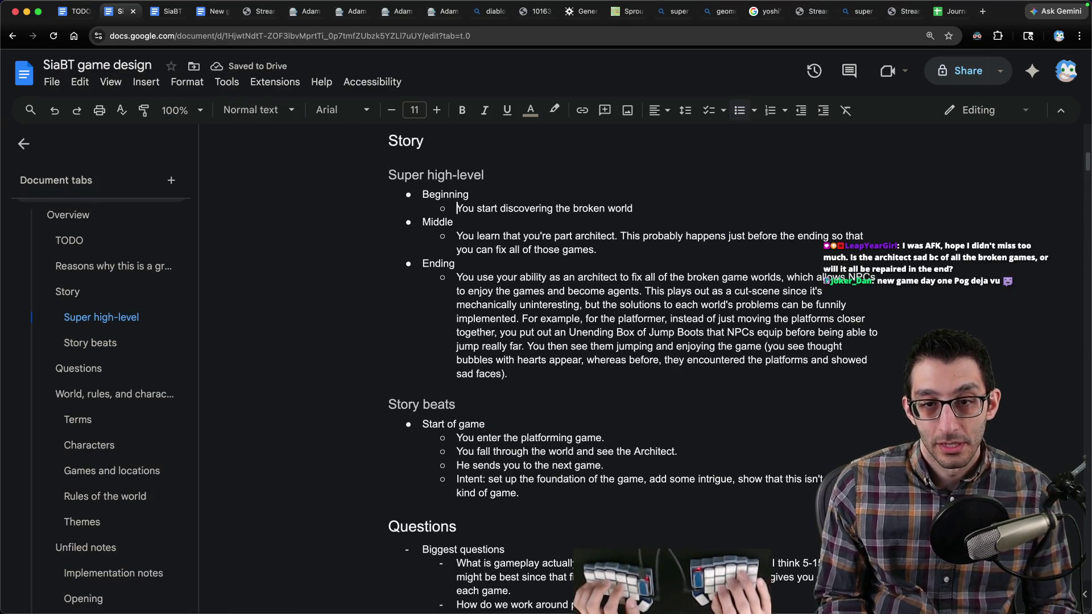
Step: Explain what 'brought you online': all players start as NPCs, but you found fun breaking the game
{"action": "key", "text": "ctrl+z"}
{"action": "key", "text": "Home"}
{"action": "type", "text": "What \"brou"}
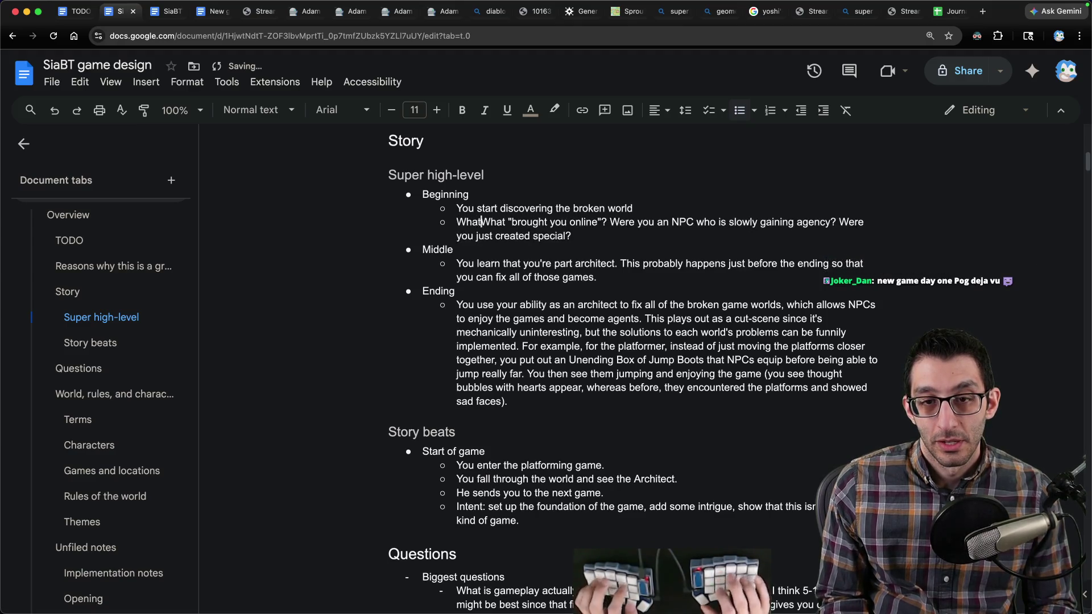
{"action": "type", "text": "ght you online\" is just"}
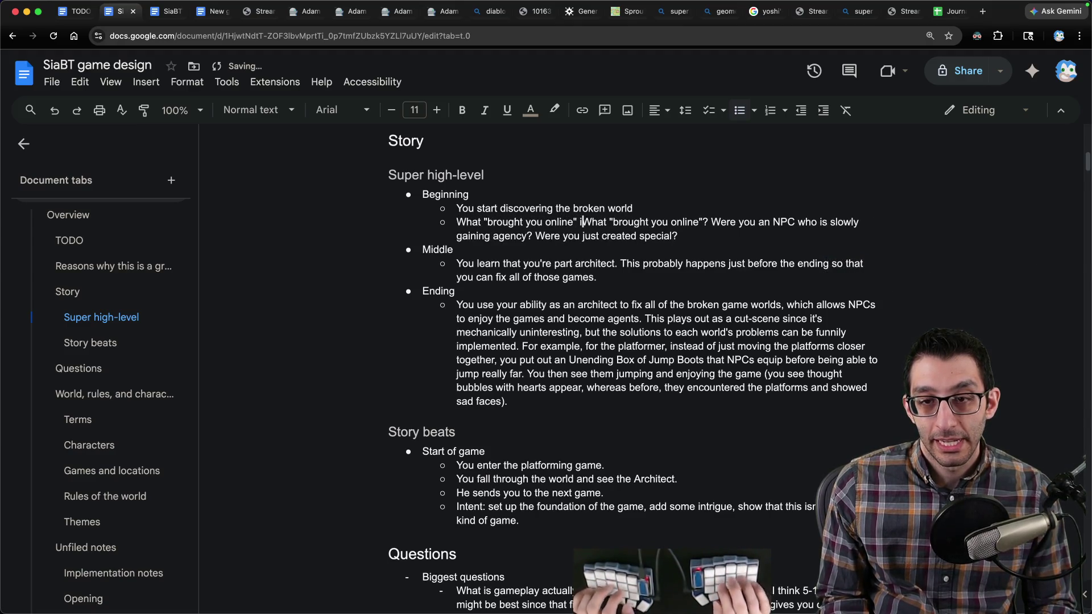
{"action": "type", "text": " that you had fun "}
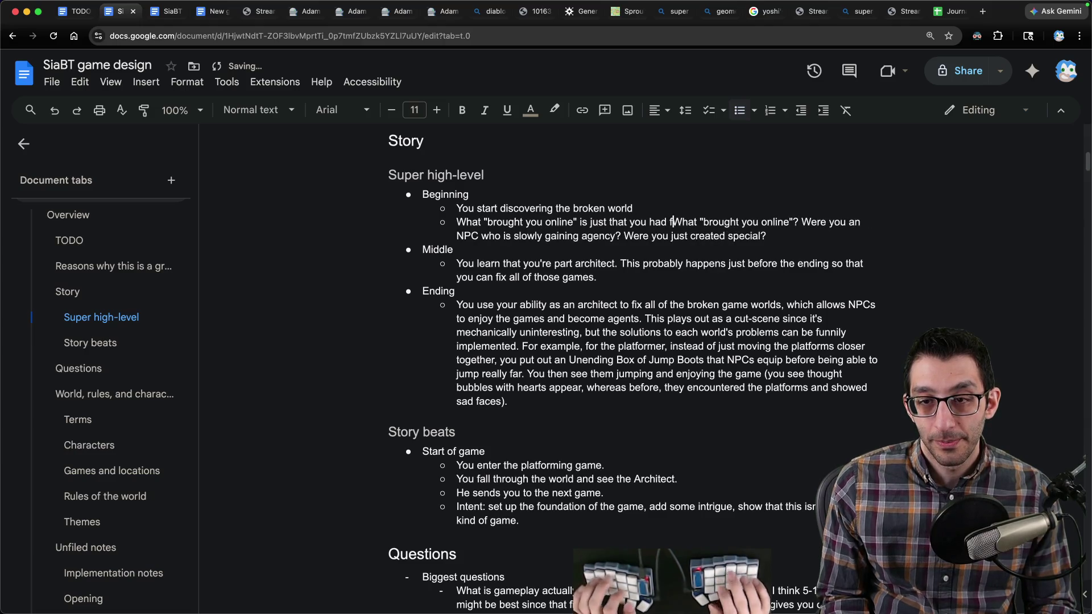
{"action": "type", "text": "breaking a game"}
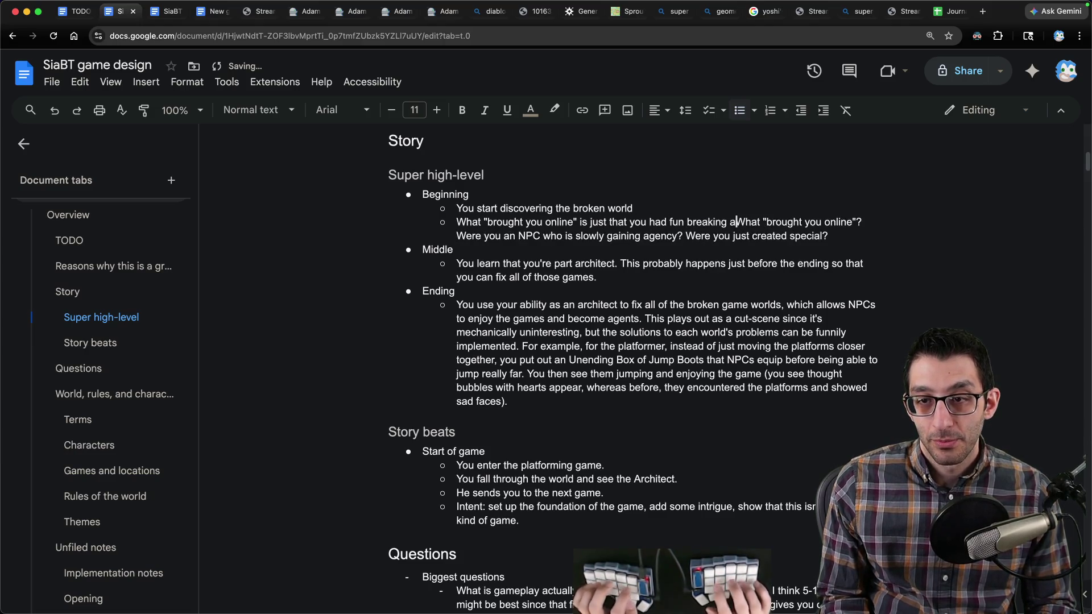
{"action": "type", "text": "."}
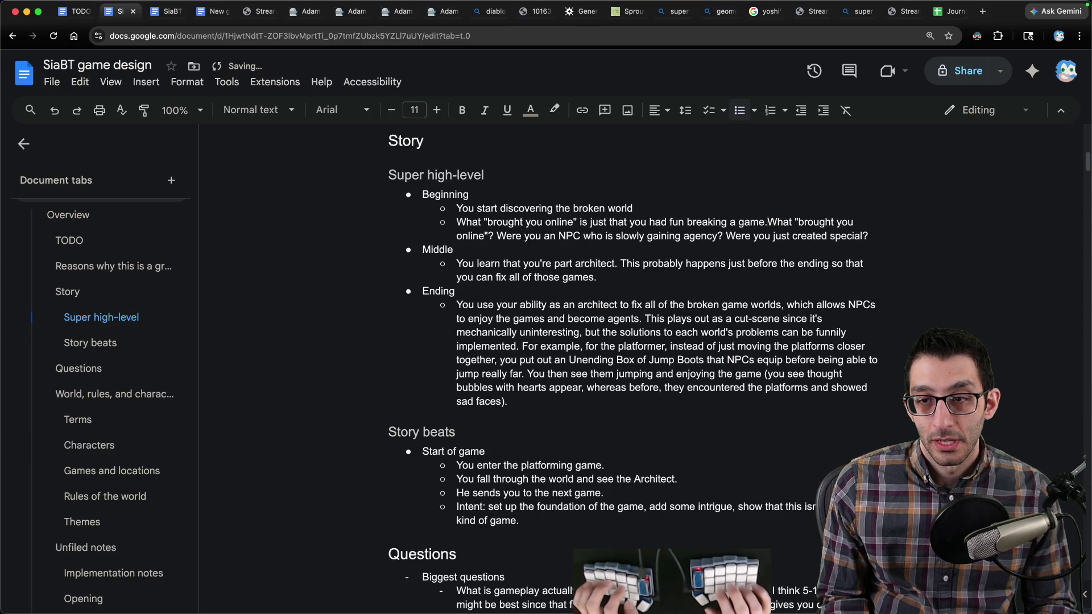
{"action": "type", "text": " You were originally created as a p"}
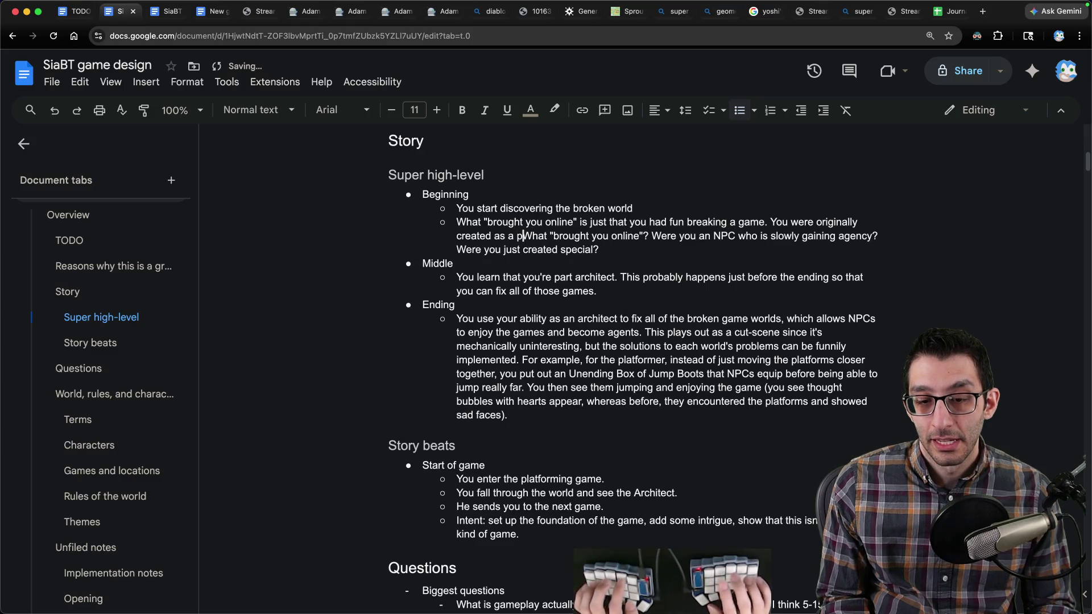
{"action": "type", "text": "layer of a game"}
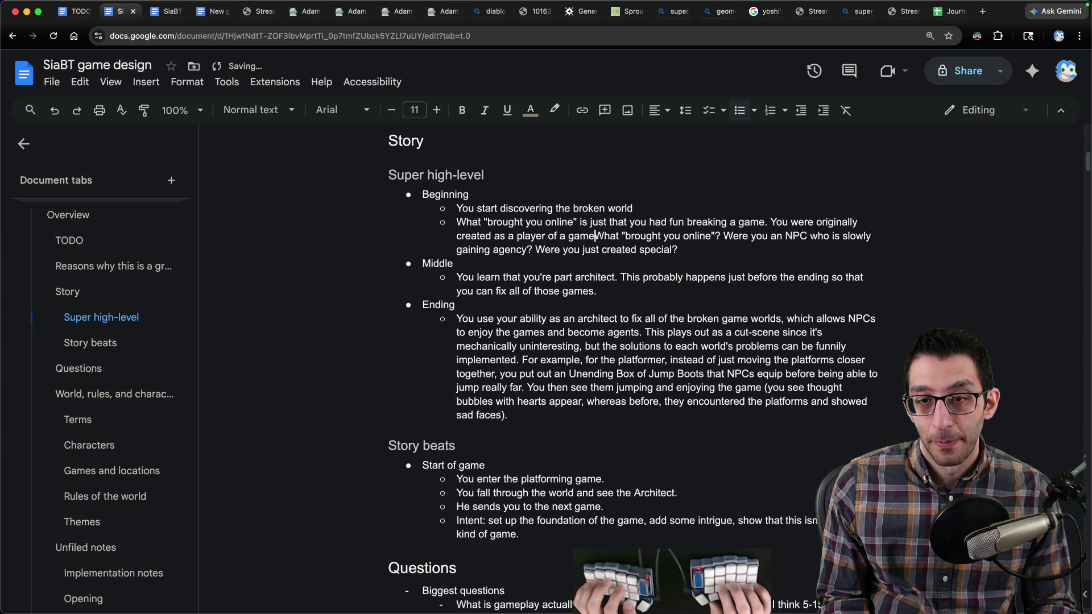
{"action": "key", "text": "Return"}
{"action": "key", "text": "Return"}
{"action": "key", "text": "Left"}
{"action": "key", "text": "Left"}
{"action": "type", "text": ". A"}
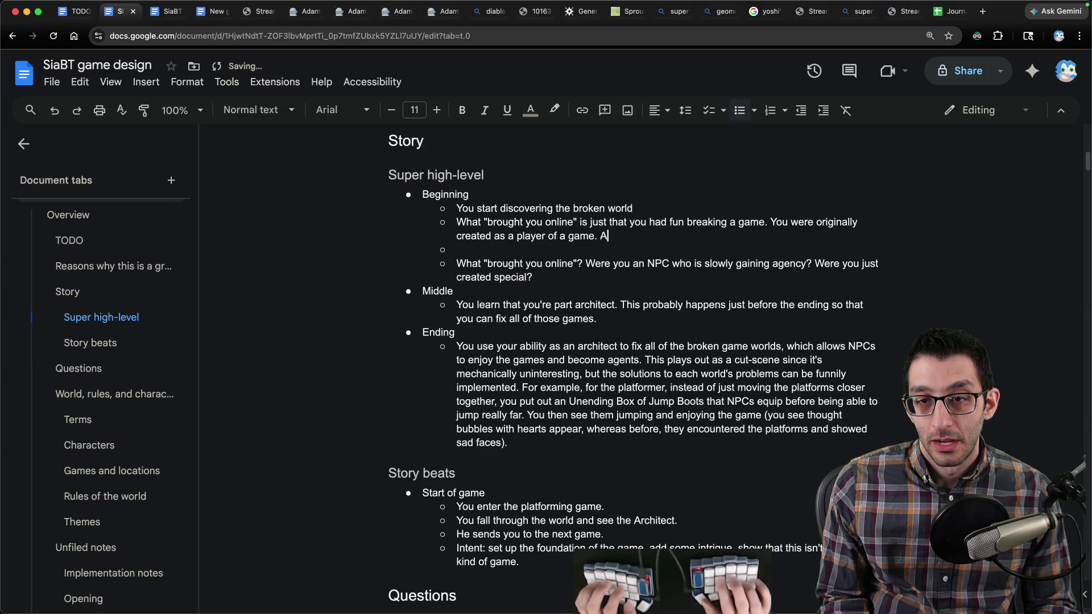
{"action": "type", "text": "ll players start as NP"}
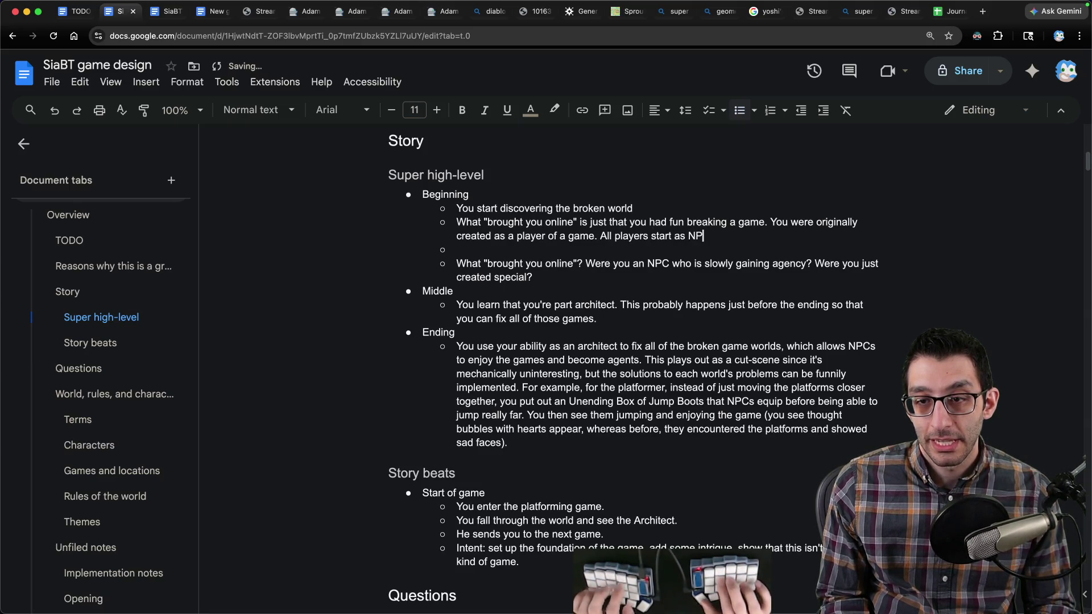
{"action": "type", "text": "Cs, and if the game is go"}
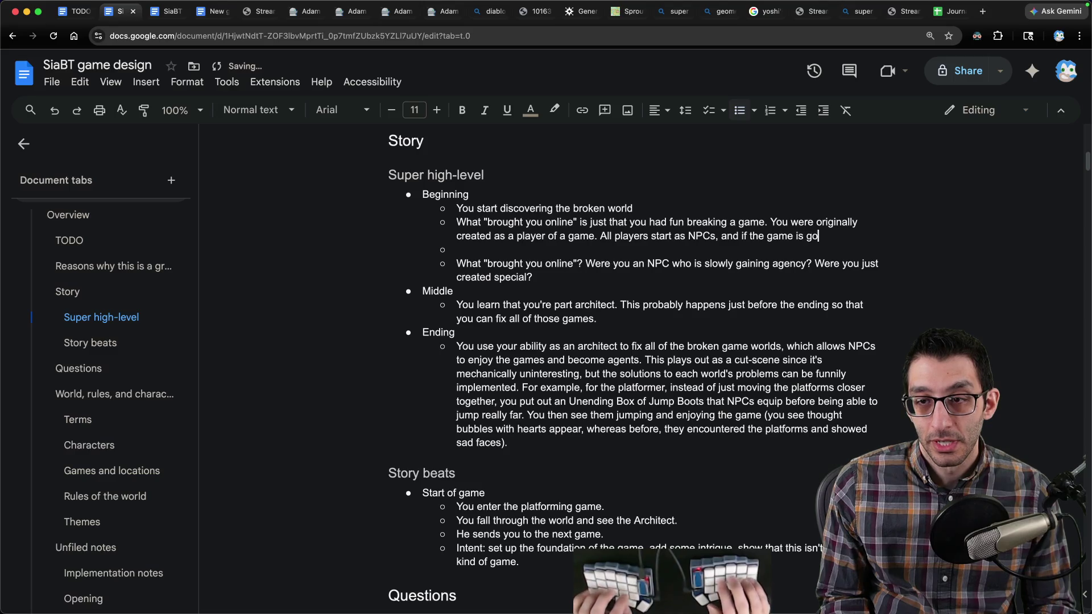
{"action": "type", "text": "od, they can become agents."}
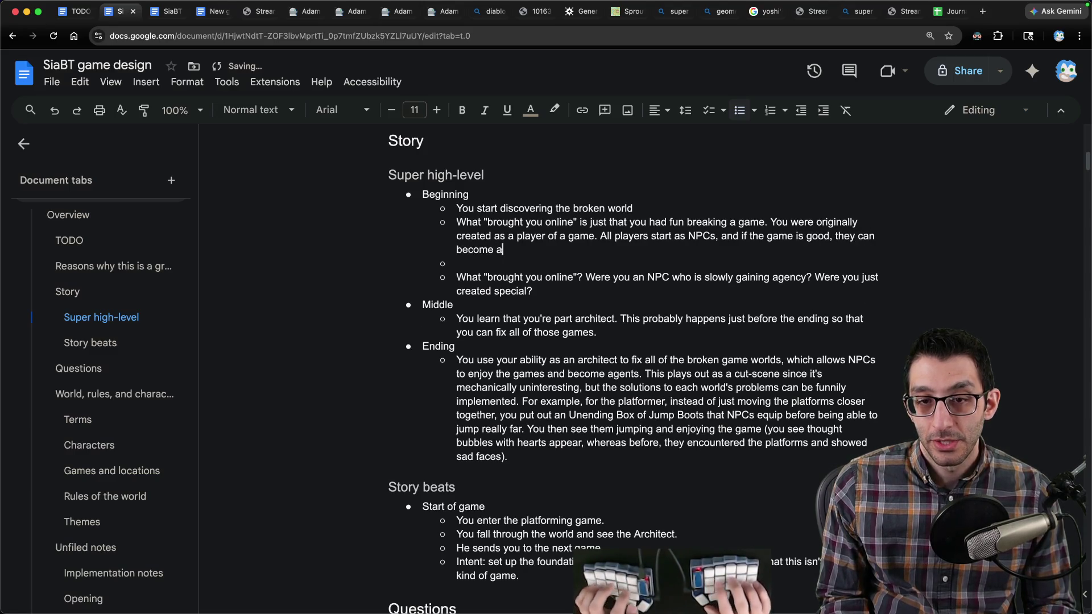
{"action": "key", "text": "BackSpace"}
{"action": "type", "text": "Most of the gttime, NPCs become agents due to a game "}
{"action": "type", "text": "atur"}
{"action": "key", "text": "BackSpace"}
{"action": "key", "text": "BackSpace"}
{"action": "key", "text": "BackSpace"}
{"action": "type", "text": "naturally being fun, but you found fu"}
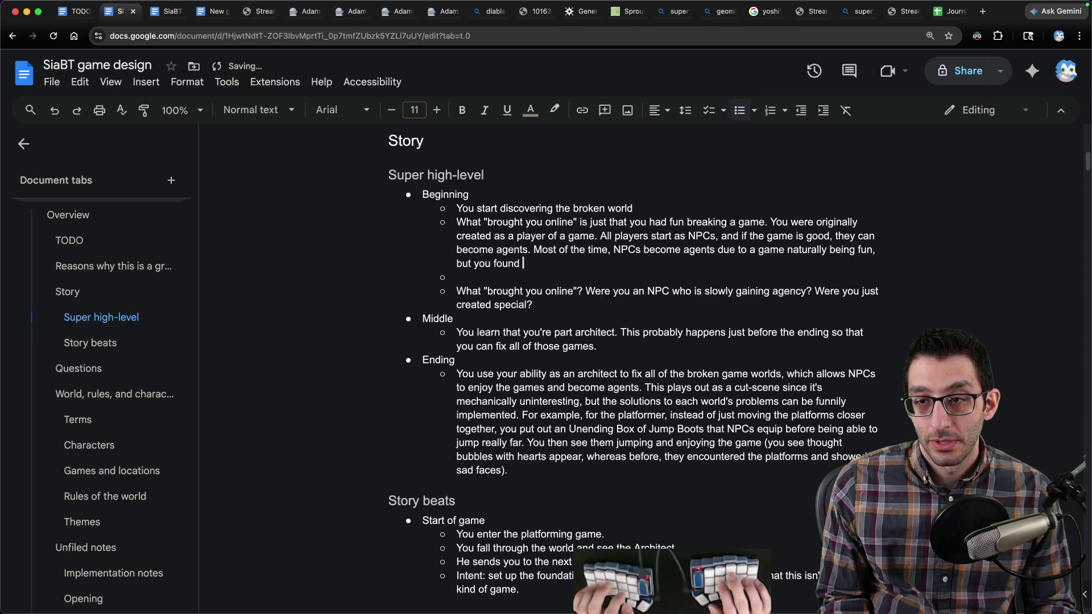
{"action": "type", "text": "n in breaking the game."}
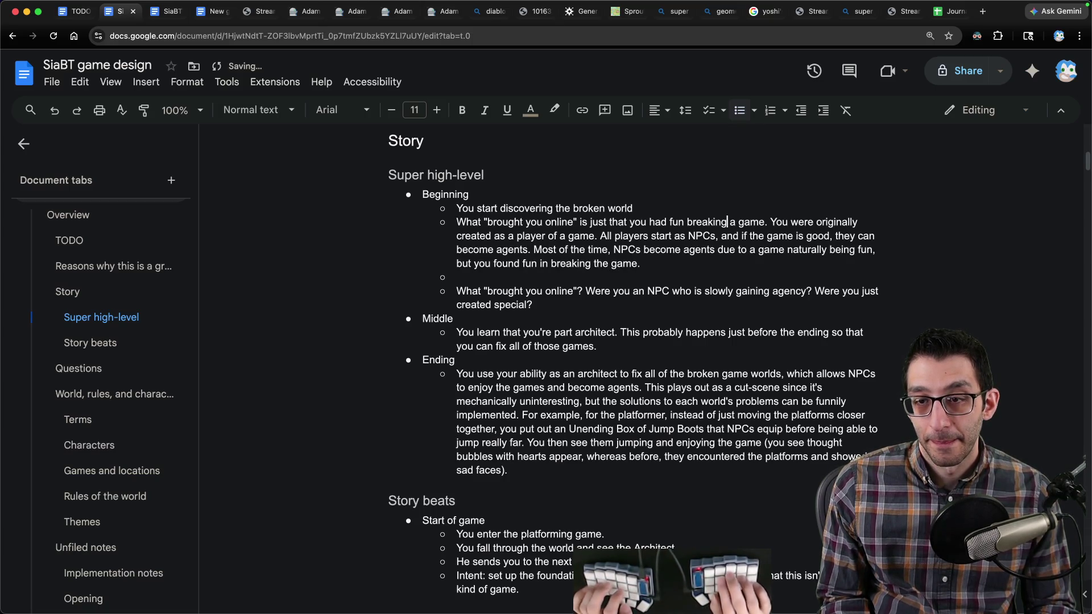
Step: Trim the redundant words and nest the explanation as a sub-bullet after a colon
{"action": "key", "text": "alt+Up"}
{"action": "key", "text": "alt+Right"}
{"action": "key", "text": "alt+Right"}
{"action": "key", "text": "alt+Right"}
{"action": "key", "text": "shift+alt+Right"}
{"action": "key", "text": "shift+alt+Right"}
{"action": "key", "text": "shift+alt+Right"}
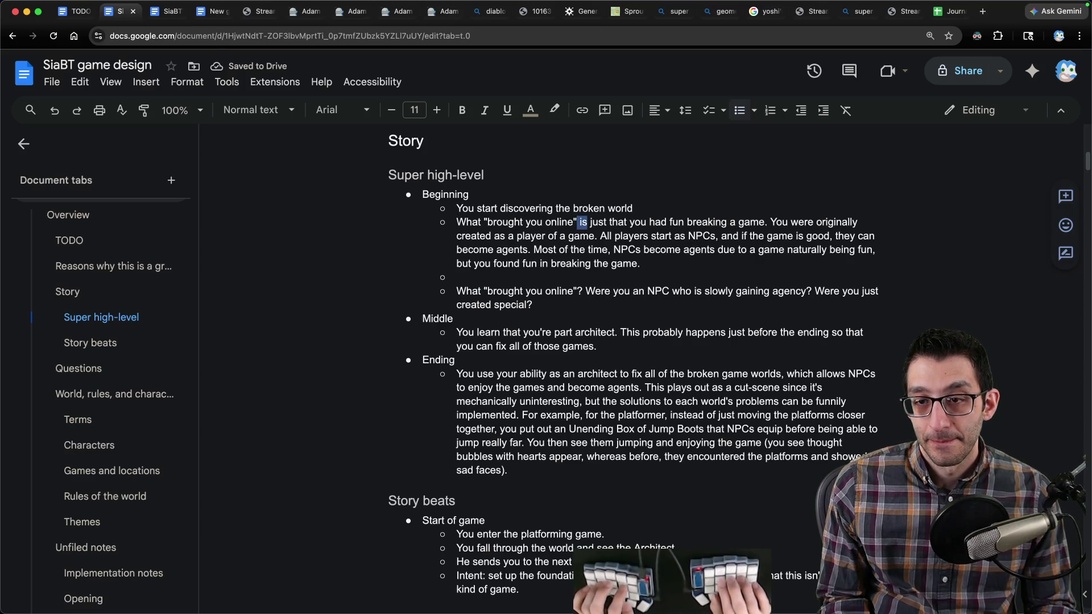
{"action": "key", "text": "shift+alt+Right"}
{"action": "key", "text": "shift+alt+Right"}
{"action": "key", "text": "BackSpace"}
{"action": "type", "text": ":"}
{"action": "key", "text": "Delete"}
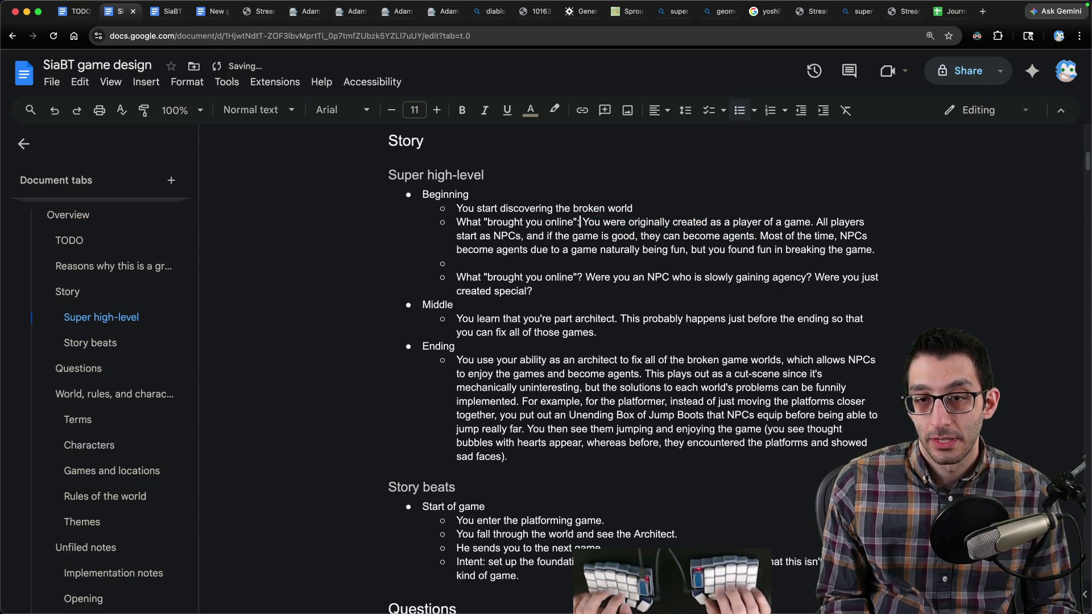
{"action": "key", "text": "Return"}
{"action": "key", "text": "Tab"}
Step: Reword the origin sentence to 'Most of the time, this happens due to a game naturally being fun'
{"action": "left_click", "coordinate": [682, 235]}
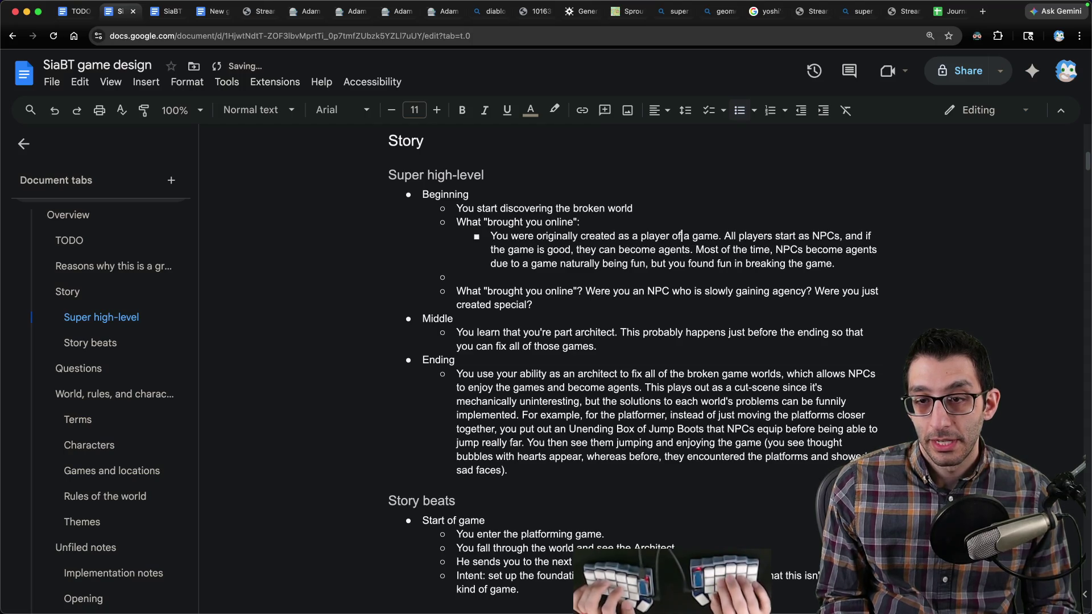
{"action": "left_click", "coordinate": [719, 236]}
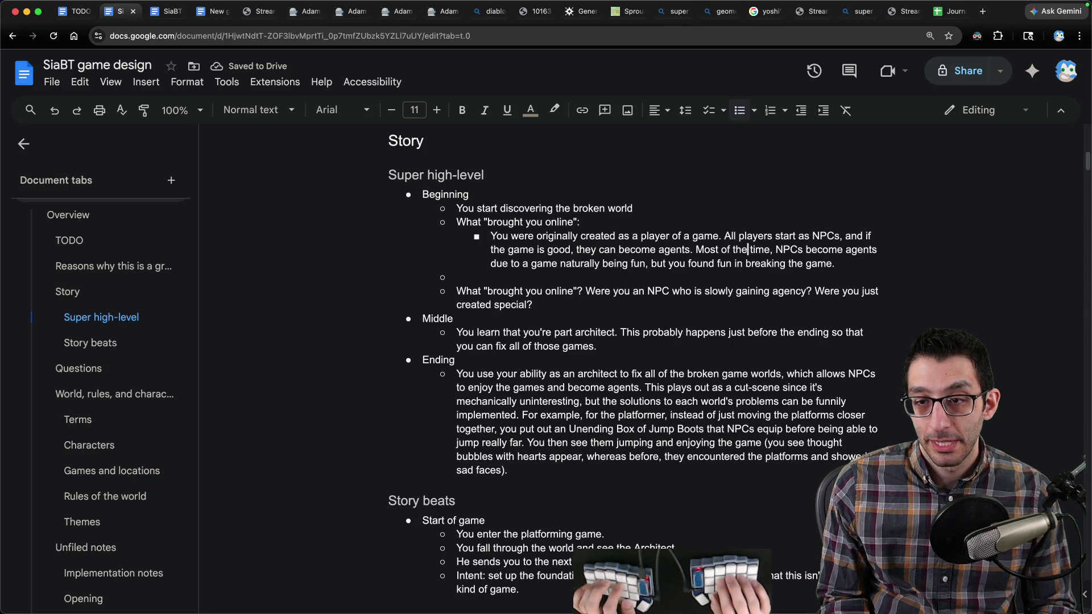
{"action": "left_click", "coordinate": [771, 249]}
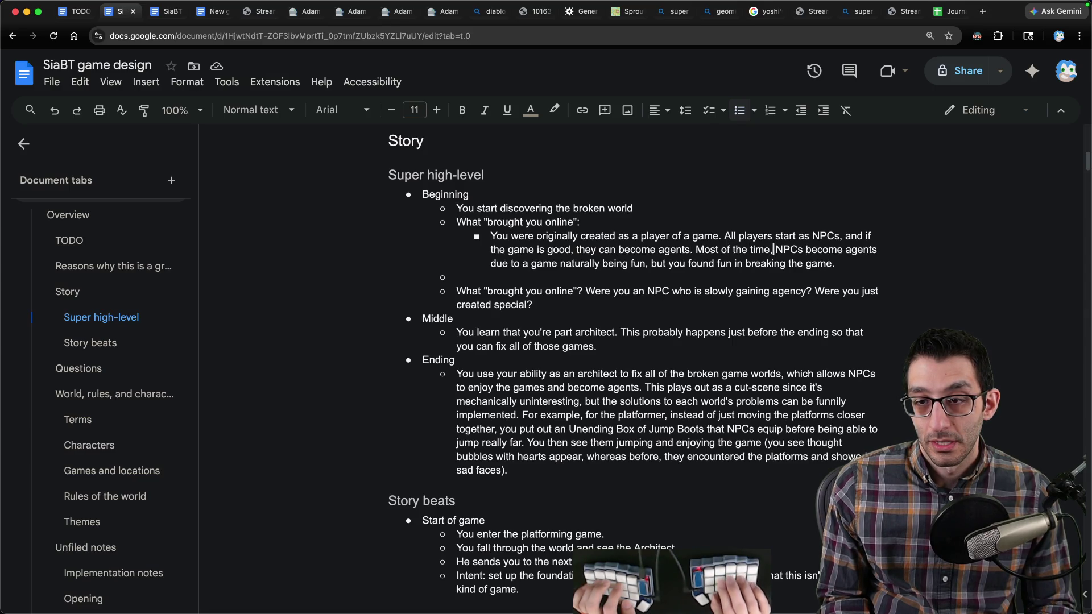
{"action": "type", "text": "this happens"}
{"action": "key", "text": "alt+shift+Right"}
{"action": "key", "text": "alt+shift+Right"}
{"action": "key", "text": "alt+shift+Right"}
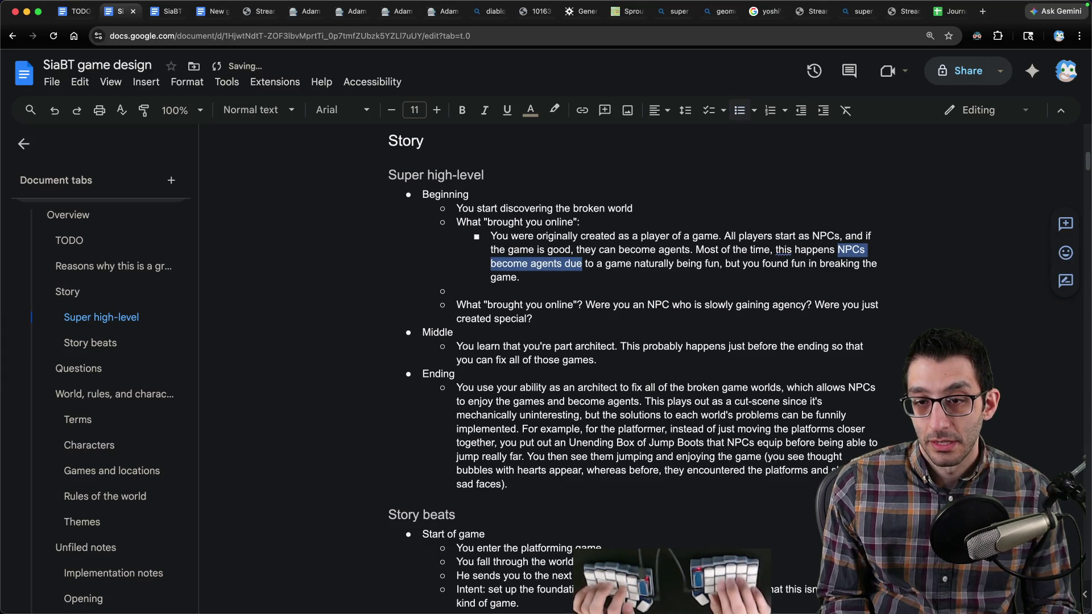
{"action": "key", "text": "BackSpace"}
{"action": "key", "text": "alt+Right"}
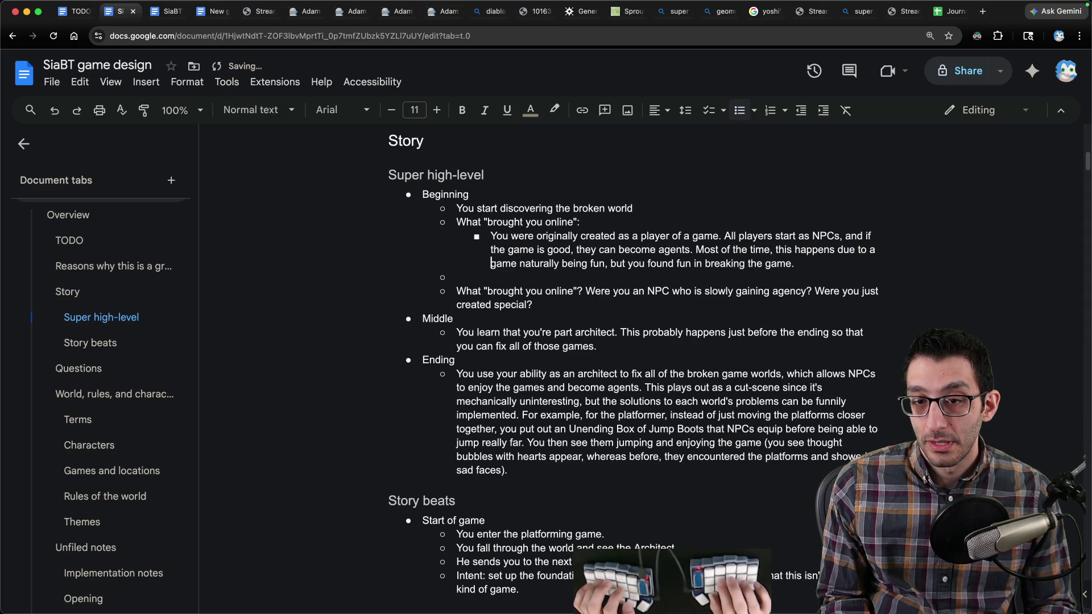
Step: Delete the empty point and the old online question below it
{"action": "left_click", "coordinate": [610, 264]}
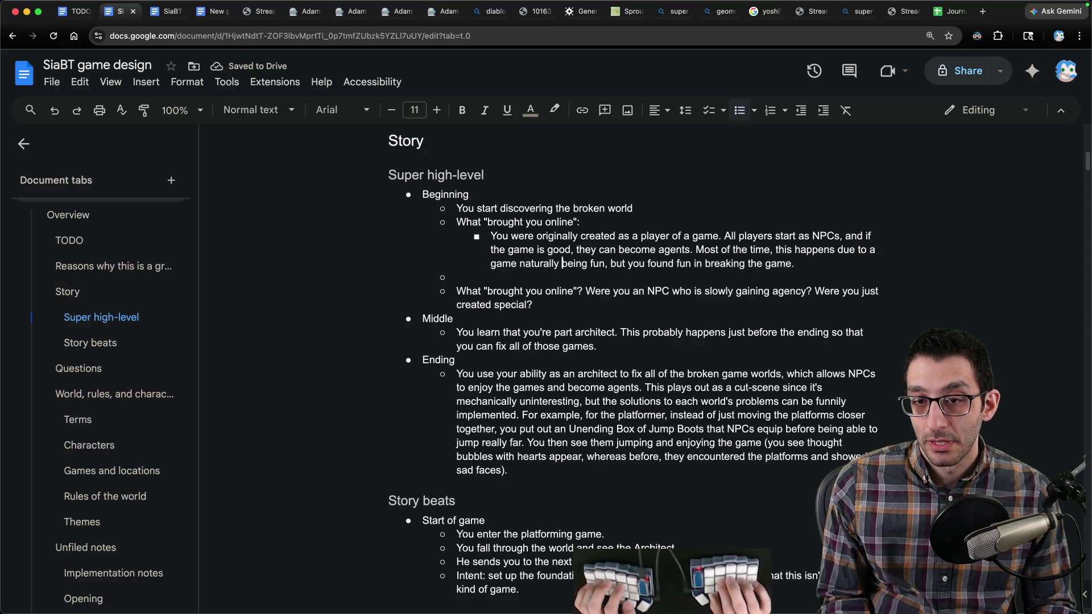
{"action": "key", "text": "alt+Right"}
{"action": "key", "text": "alt+Right"}
{"action": "key", "text": "alt+Right"}
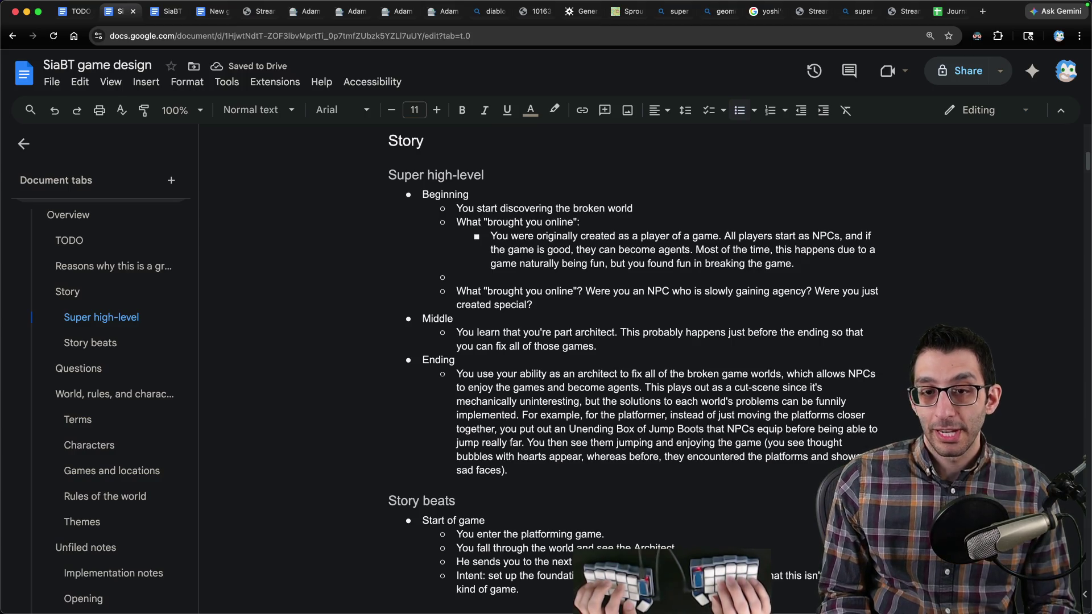
{"action": "key", "text": "shift+Down"}
{"action": "key", "text": "shift+Down"}
{"action": "key", "text": "shift+Down"}
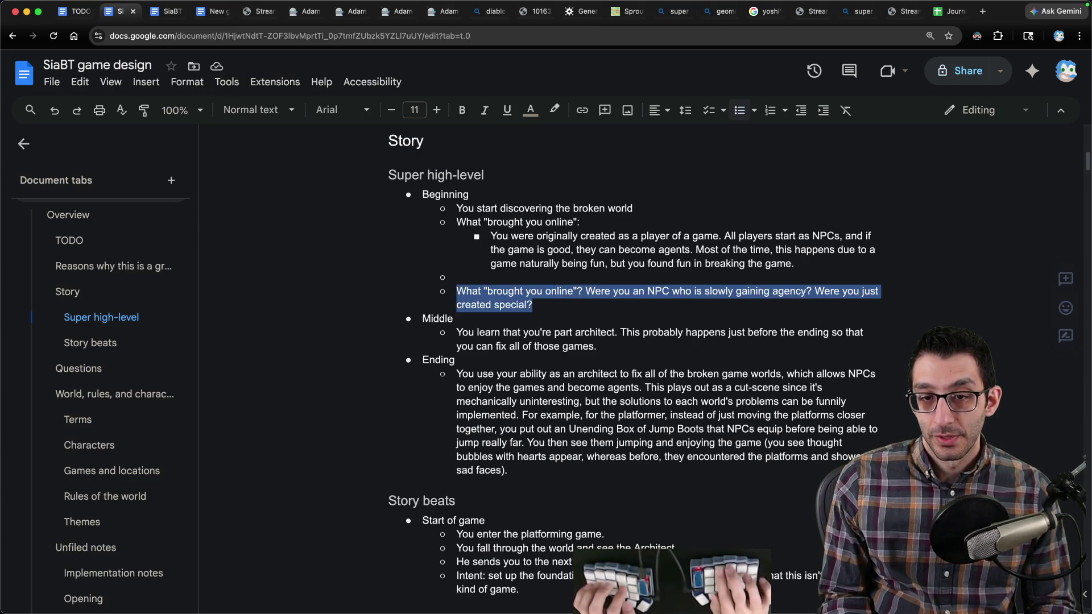
{"action": "key", "text": "BackSpace"}
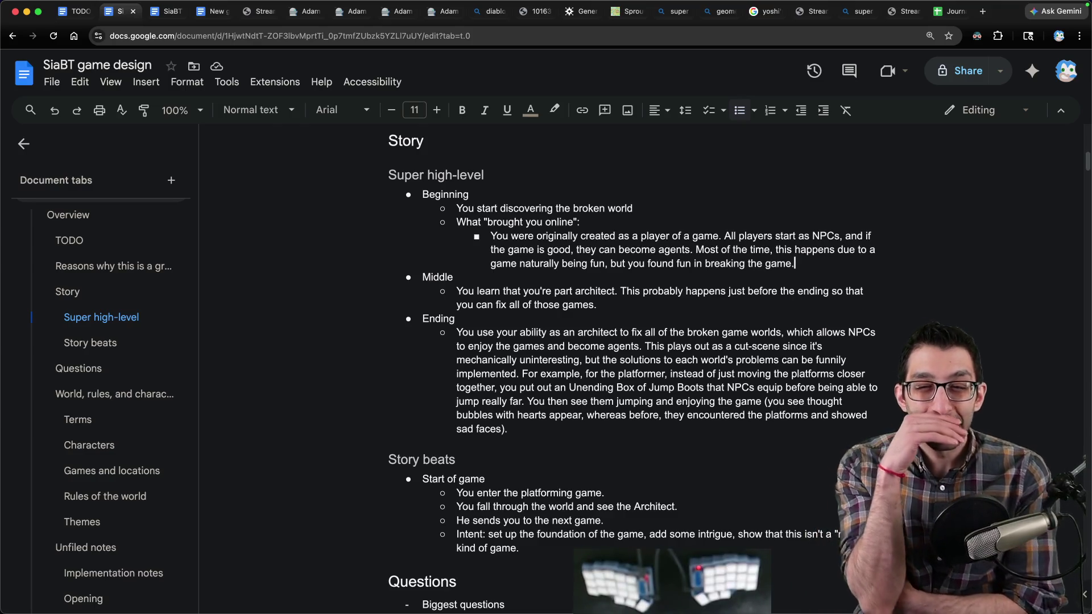
Step: Under the architect question, add the sub-point 'If your mission is to improve these game worlds, then wouldn't you'
{"action": "scroll", "coordinate": [703, 237], "scroll_direction": "down", "scroll_amount": 3}
{"action": "scroll", "coordinate": [702, 238], "scroll_direction": "down", "scroll_amount": 5}
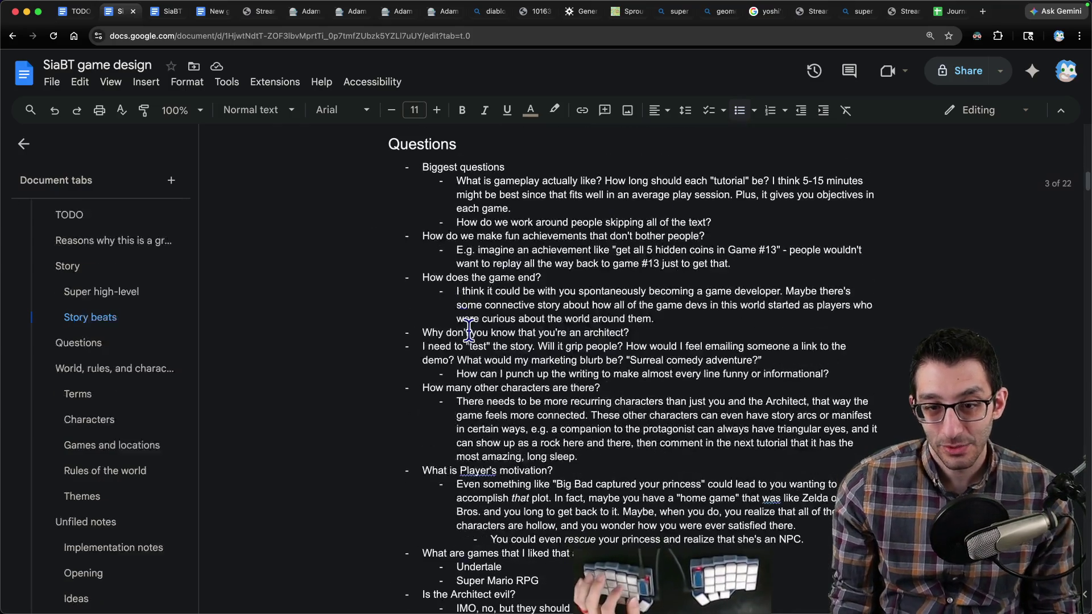
{"action": "left_click_drag", "start_coordinate": [422, 332], "coordinate": [488, 332]}
{"action": "left_click", "coordinate": [733, 323]}
{"action": "key", "text": "Return"}
{"action": "key", "text": "Tab"}
{"action": "type", "text": "I"}
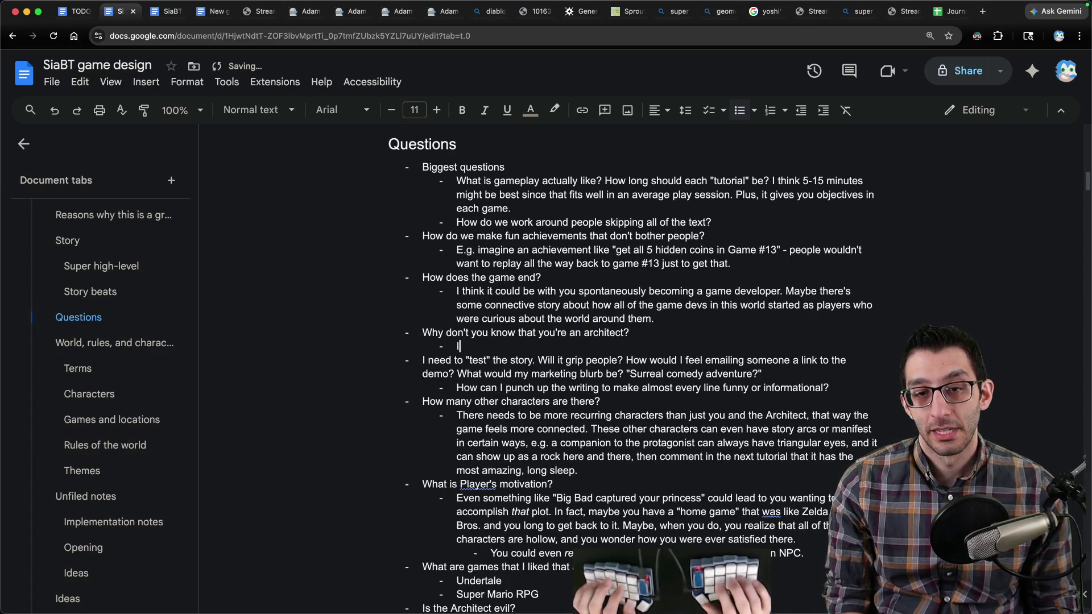
{"action": "type", "text": "f your mission is to improve these game worlds, then wouldn't you"}
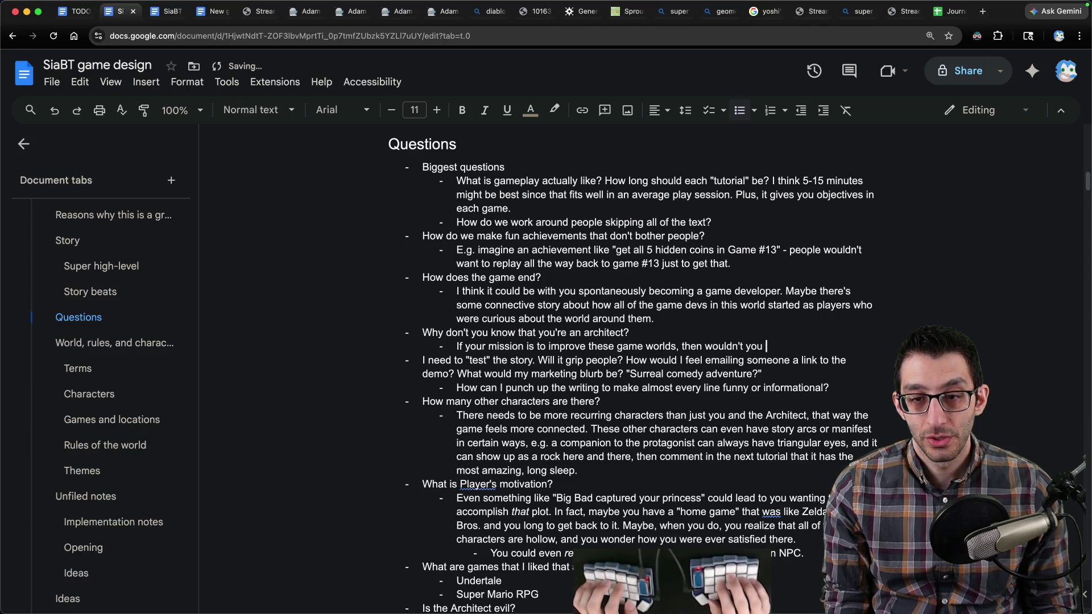
Step: End the answer with 'try changing them at some point?' and begin 'Does everything make sense from a story perspective?'
{"action": "key", "text": "Return"}
{"action": "key", "text": "shift+Tab"}
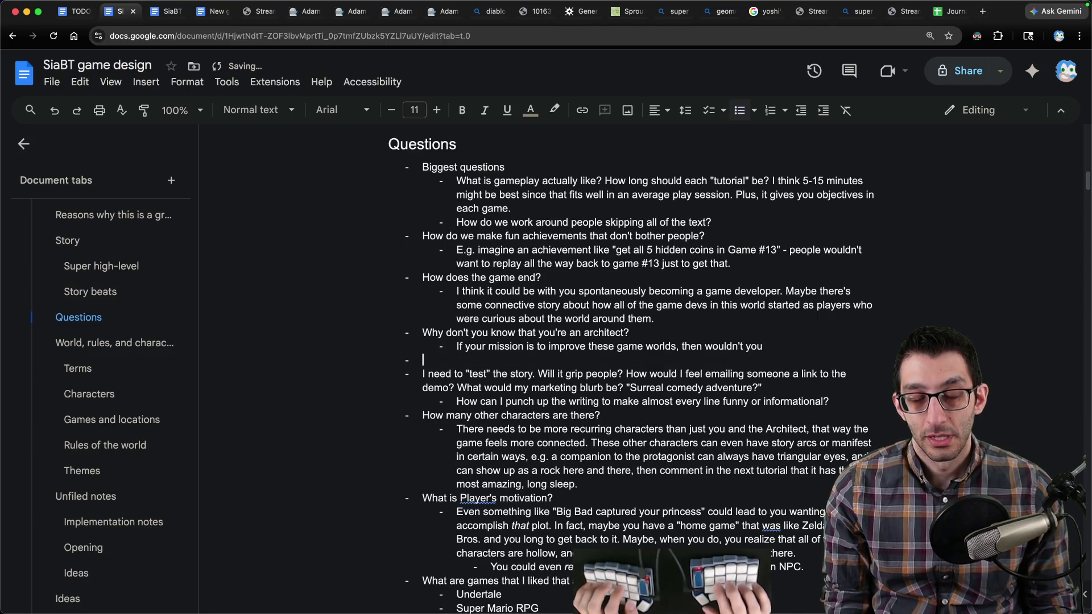
{"action": "type", "text": " want"}
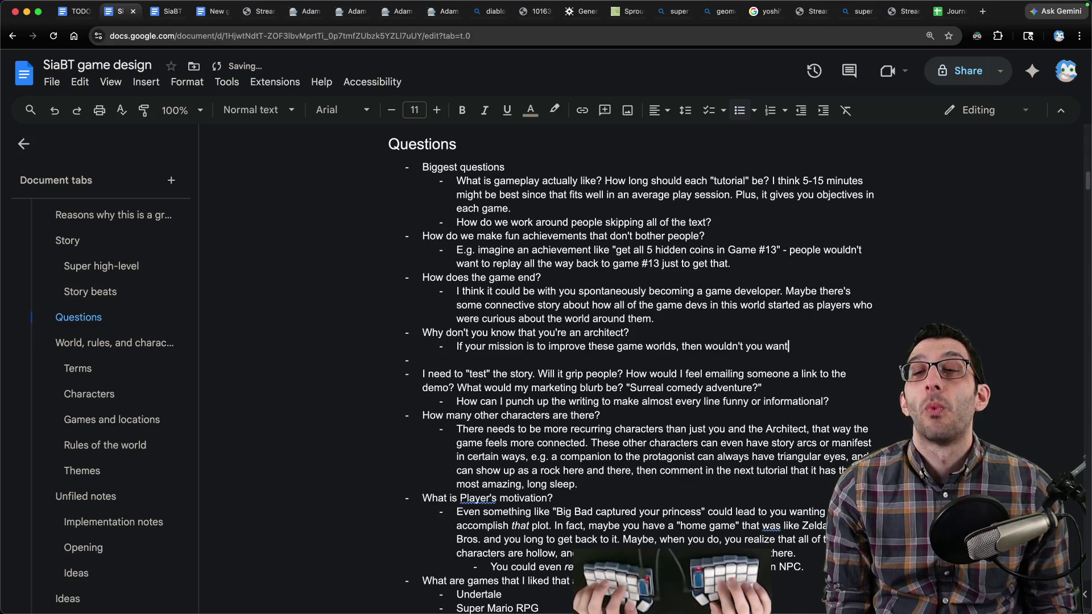
{"action": "type", "text": " to try changing them at"}
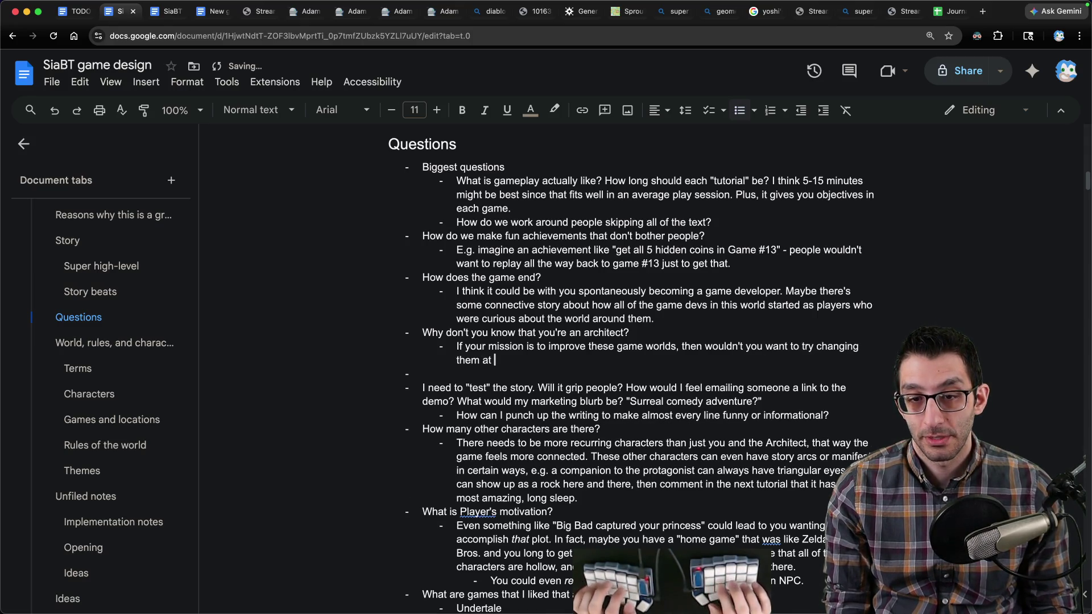
{"action": "key", "text": "alt+Left"}
{"action": "key", "text": "Delete"}
{"action": "key", "text": "Delete"}
{"action": "key", "text": "Delete"}
{"action": "key", "text": "alt+Right"}
{"action": "key", "text": "Right"}
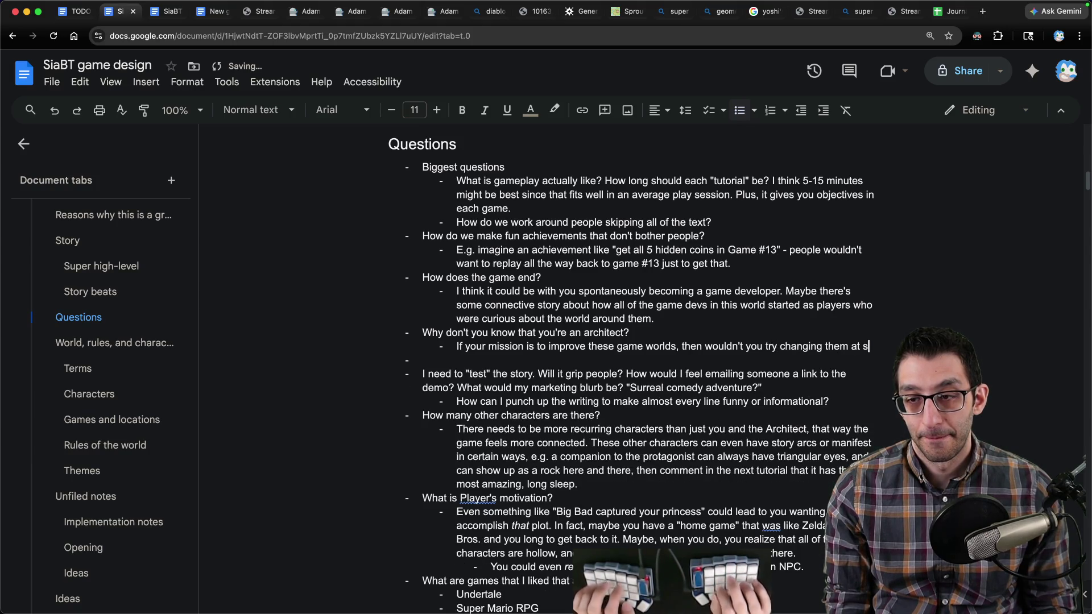
{"action": "key", "text": "BackSpace"}
{"action": "type", "text": "point?"}
{"action": "key", "text": "Down"}
{"action": "type", "text": "Does everything make sense from a story perspective? E.g. if "}
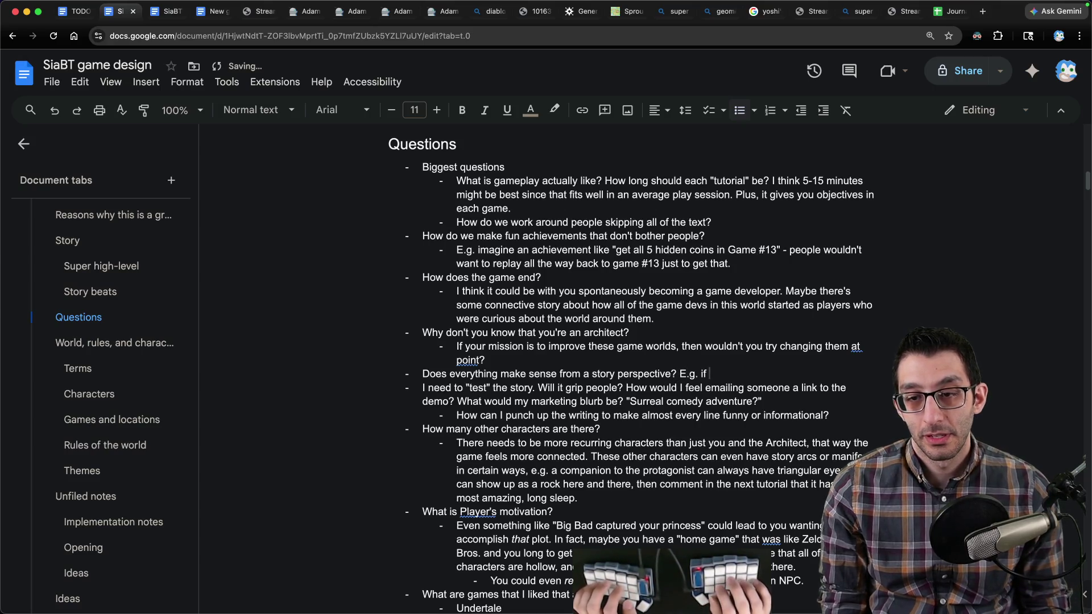
Step: Add the contrived example: a super-strong player facing a literal barrier would know to break through
{"action": "key", "text": "BackSpace"}
{"action": "key", "text": "BackSpace"}
{"action": "key", "text": "BackSpace"}
{"action": "key", "text": "BackSpace"}
{"action": "key", "text": "BackSpace"}
{"action": "key", "text": "BackSpace"}
{"action": "key", "text": "BackSpace"}
{"action": "key", "text": "BackSpace"}
{"action": "type", "text": "As a c"}
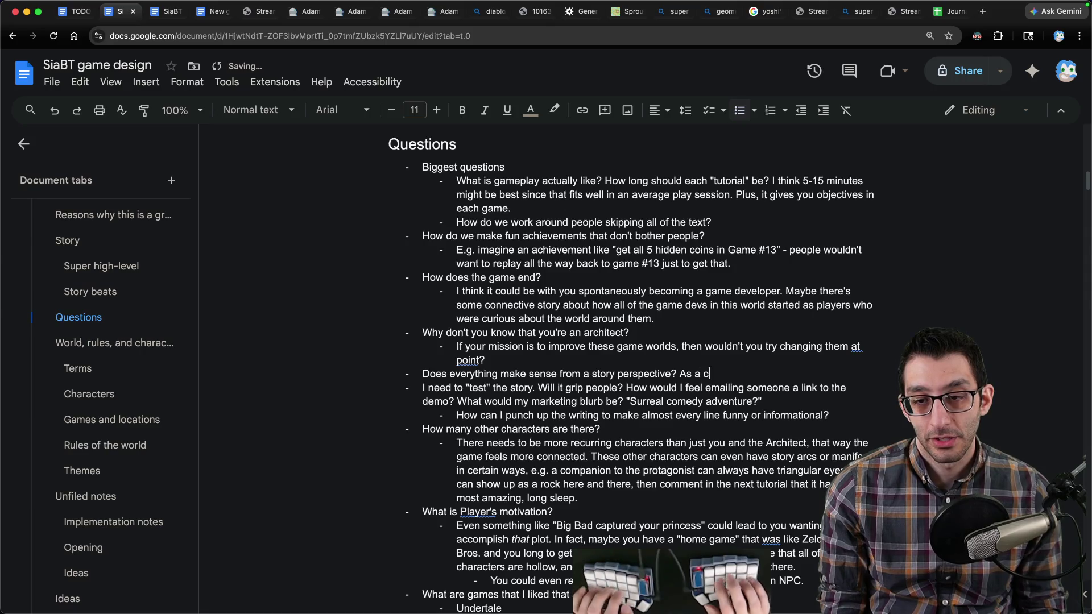
{"action": "type", "text": "ontrived example, if I"}
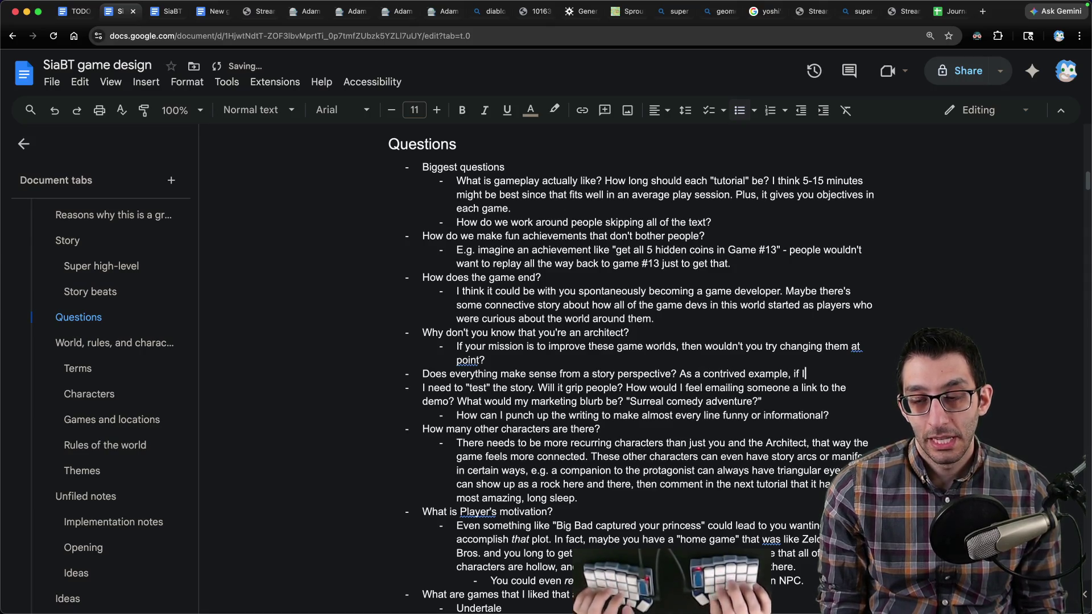
{"action": "key", "text": "BackSpace"}
{"action": "type", "text": "the player h"}
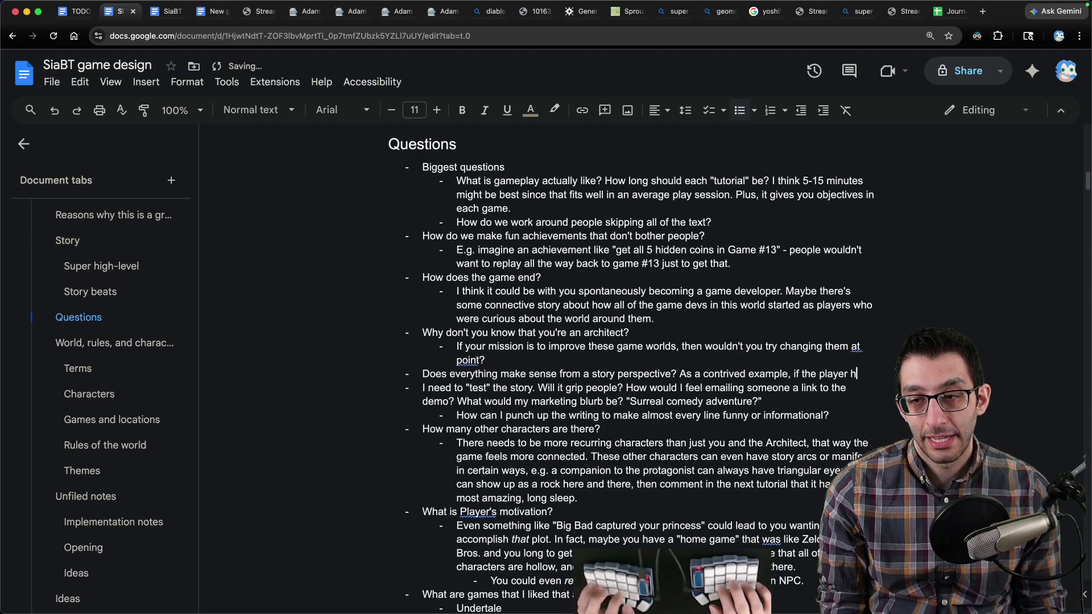
{"action": "type", "text": "as super strenght"}
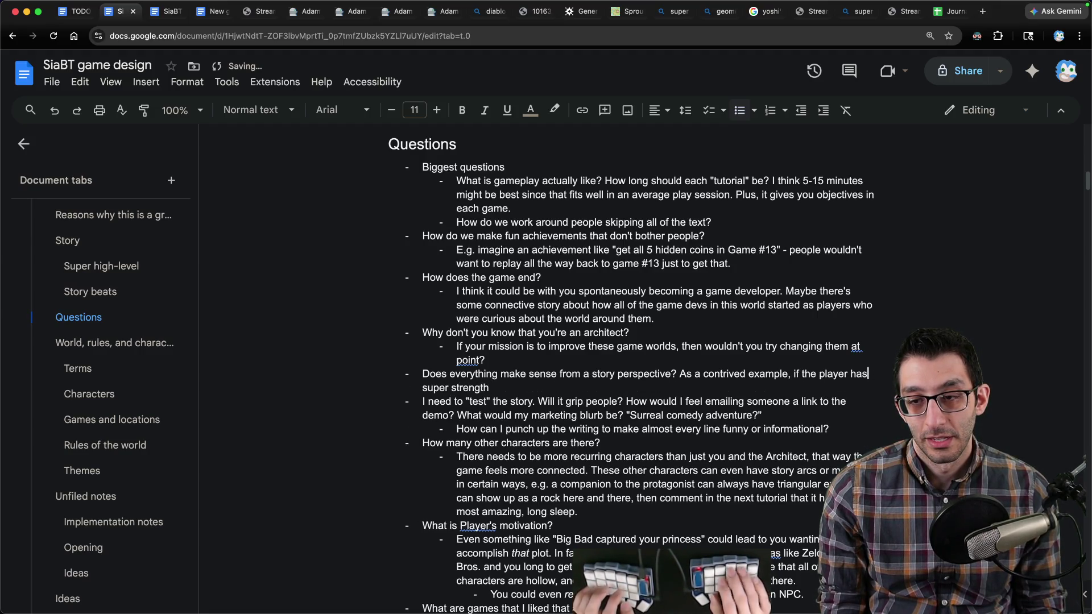
{"action": "key", "text": "BackSpace"}
{"action": "key", "text": "BackSpace"}
{"action": "key", "text": "BackSpace"}
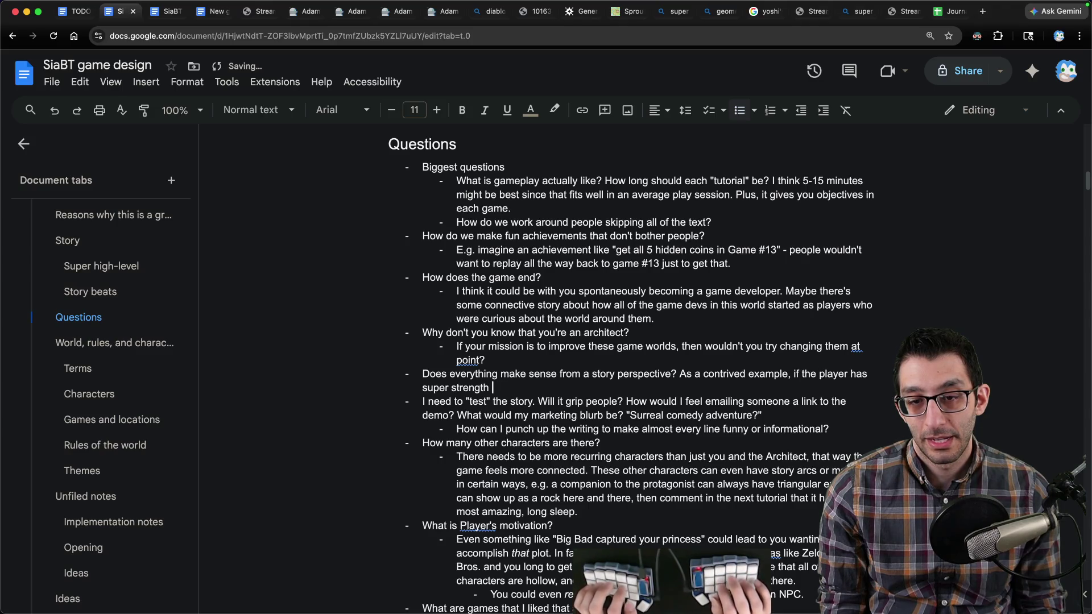
{"action": "type", "text": "and then encounters a "}
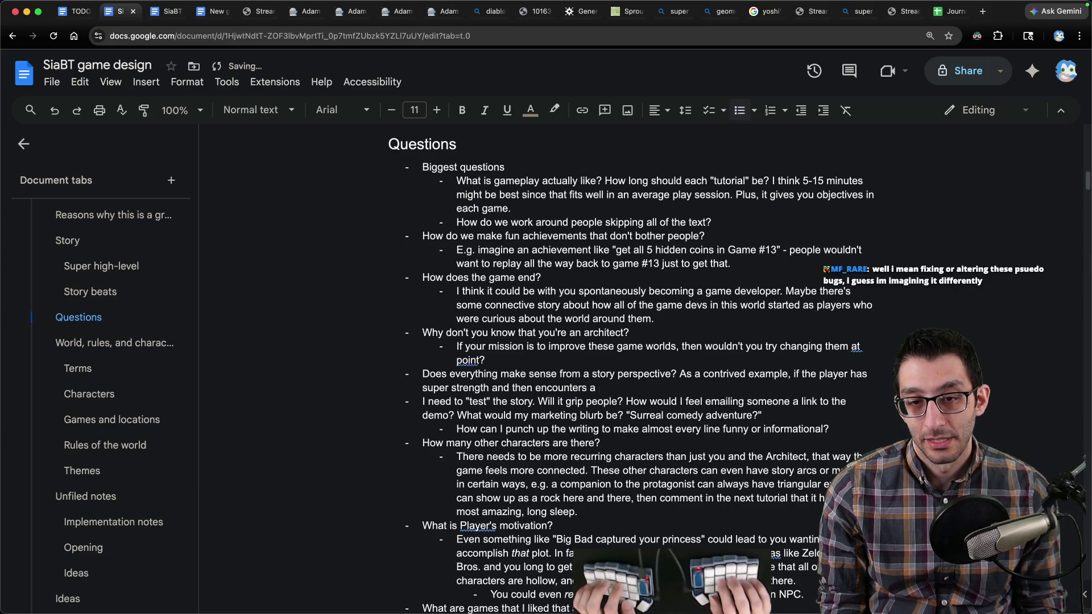
{"action": "type", "text": "literal"}
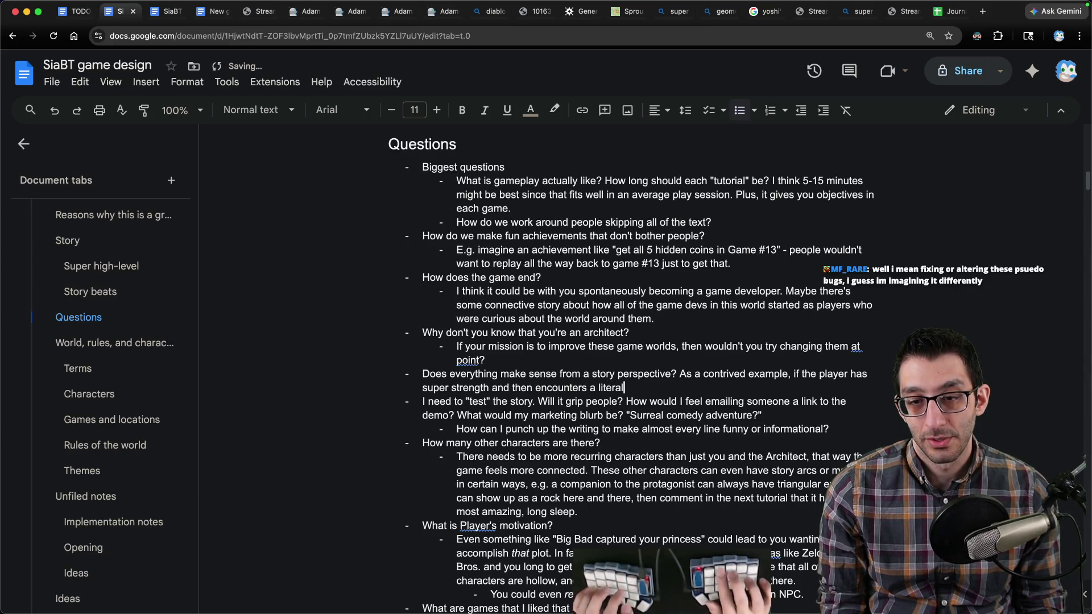
{"action": "type", "text": " barrier, they would know that they could break"}
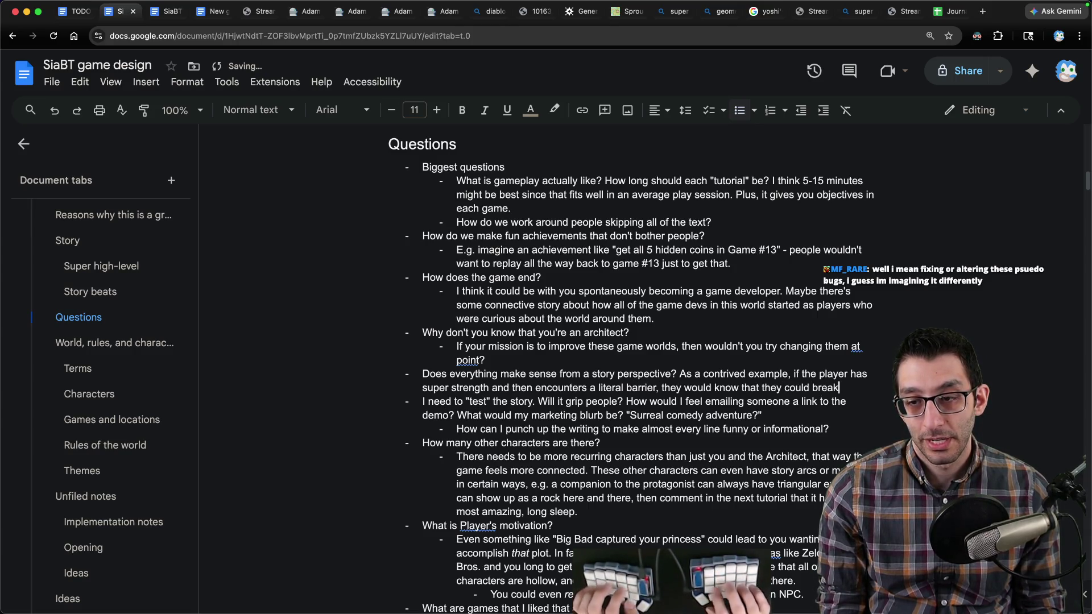
{"action": "type", "text": " through it. So if I wrote the character such that they \"forget\" they have super strength,"}
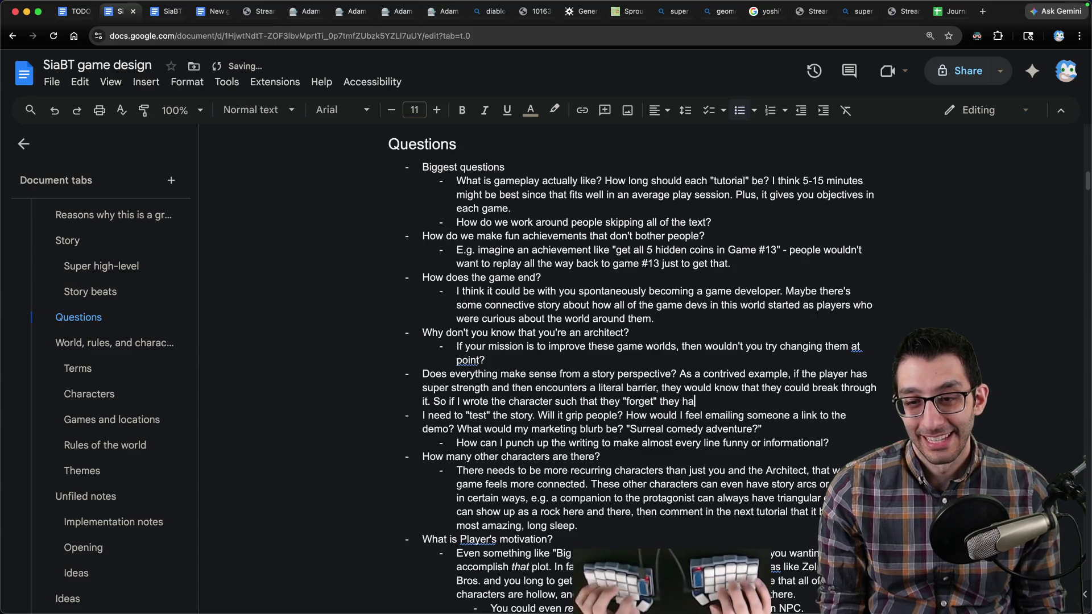
{"action": "type", "text": " then there's a problem."}
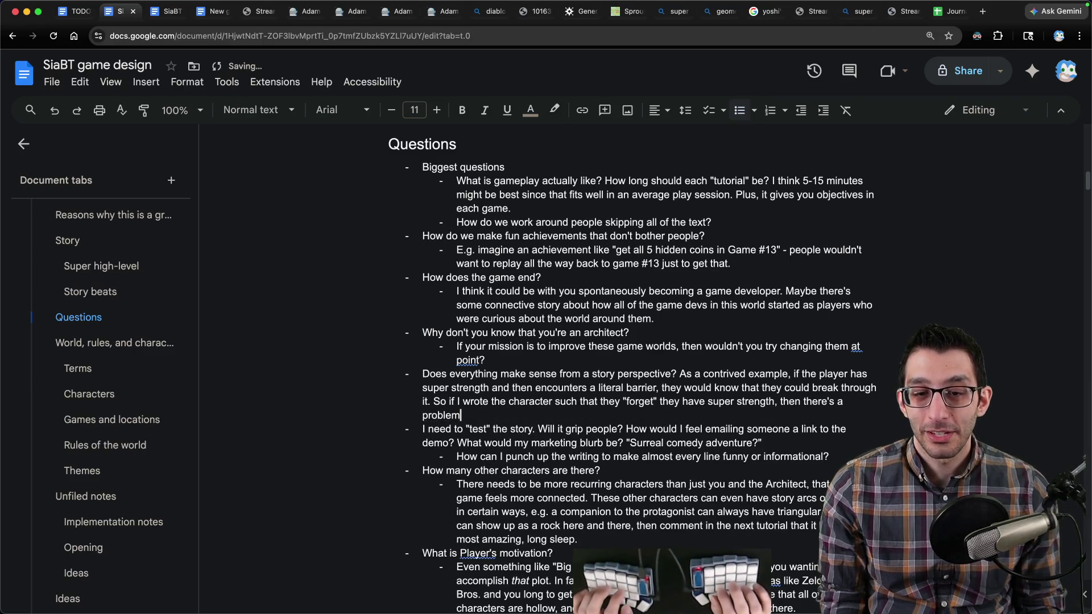
{"action": "triple_click", "coordinate": [550, 376]}
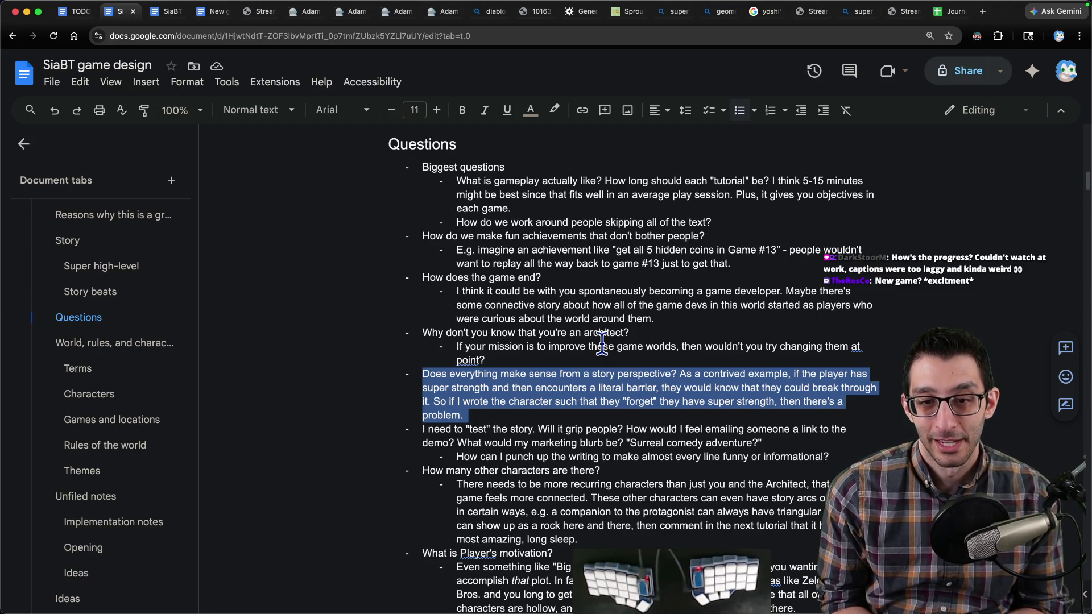
Step: Take a brief look at the New game FAQ document
{"action": "left_click", "coordinate": [510, 419]}
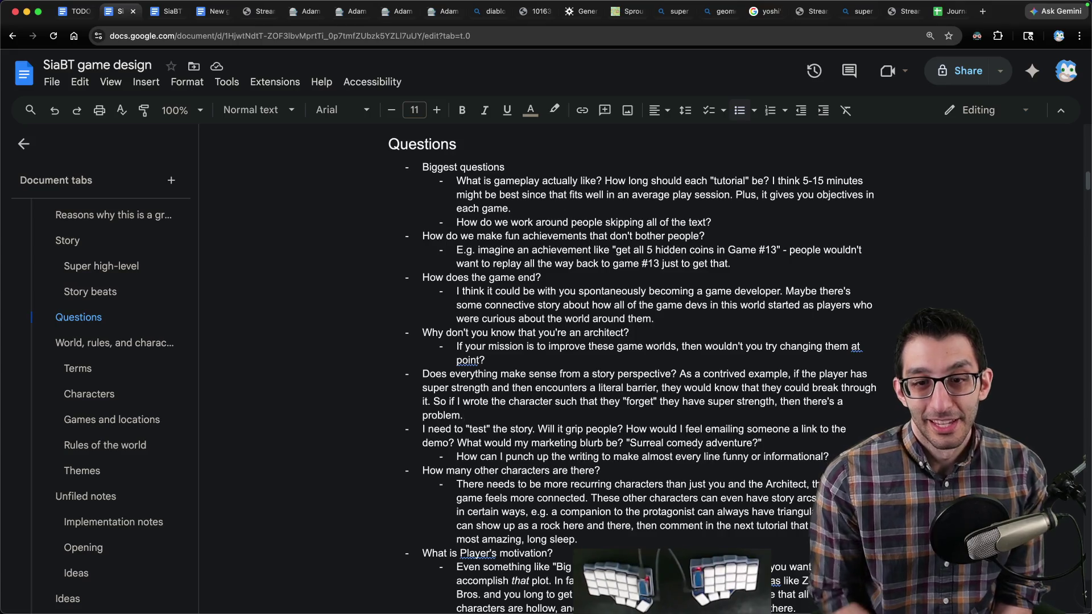
{"action": "scroll", "coordinate": [630, 370], "scroll_direction": "down", "scroll_amount": 1}
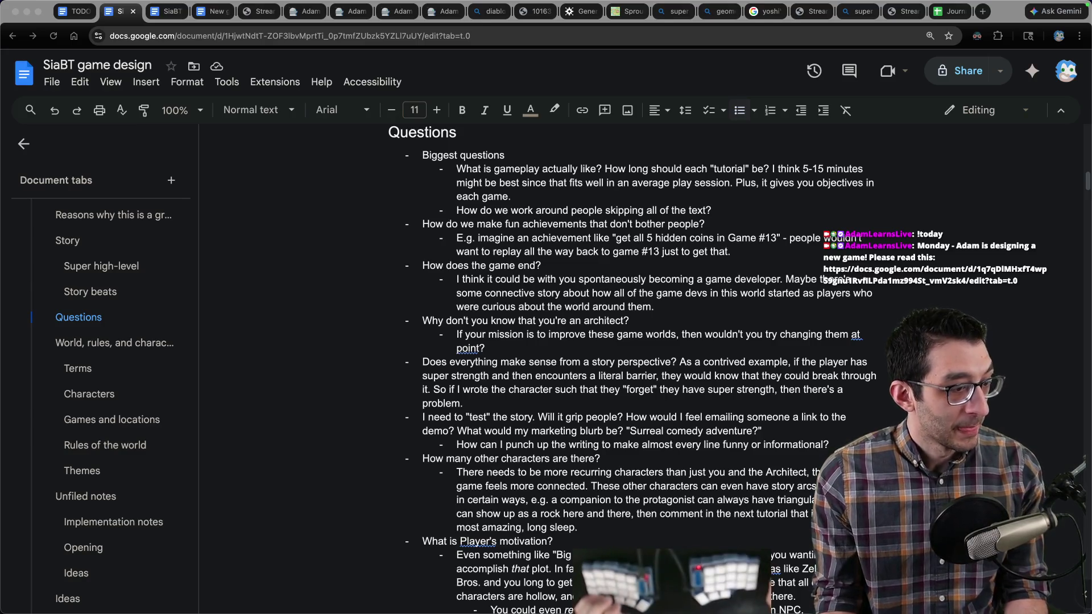
{"action": "key", "text": "super+Tab"}
{"action": "scroll", "coordinate": [531, 310], "scroll_direction": "down", "scroll_amount": 1}
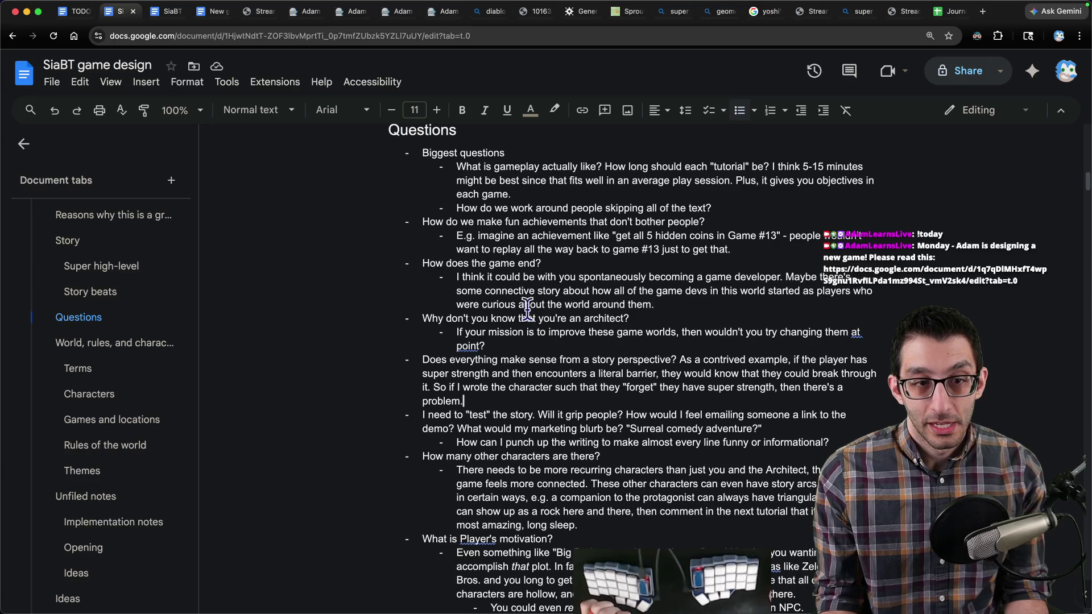
{"action": "left_click", "coordinate": [165, 12]}
{"action": "scroll", "coordinate": [534, 307], "scroll_direction": "up", "scroll_amount": 10}
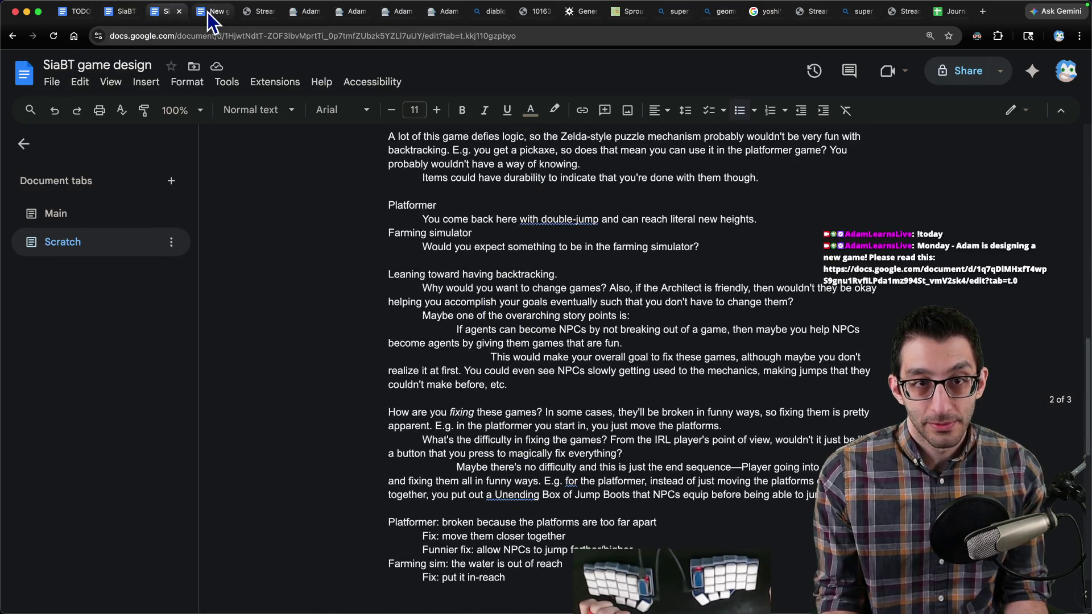
{"action": "left_click", "coordinate": [209, 12]}
Step: Return to the SiaBT design doc's Questions section and its Super high-level story outline
{"action": "scroll", "coordinate": [458, 319], "scroll_direction": "up", "scroll_amount": 3}
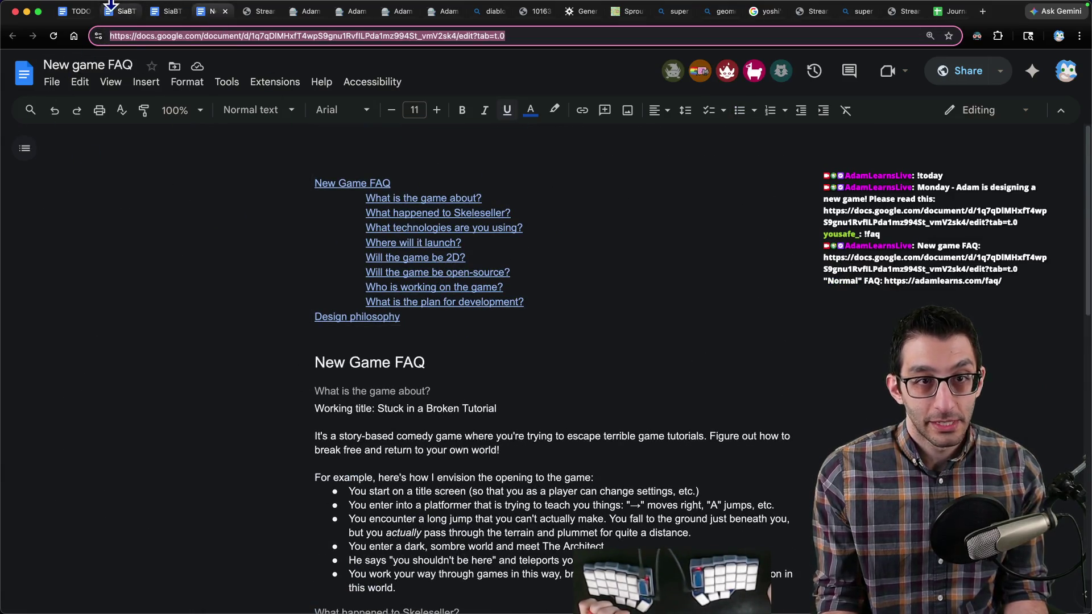
{"action": "left_click", "coordinate": [120, 12]}
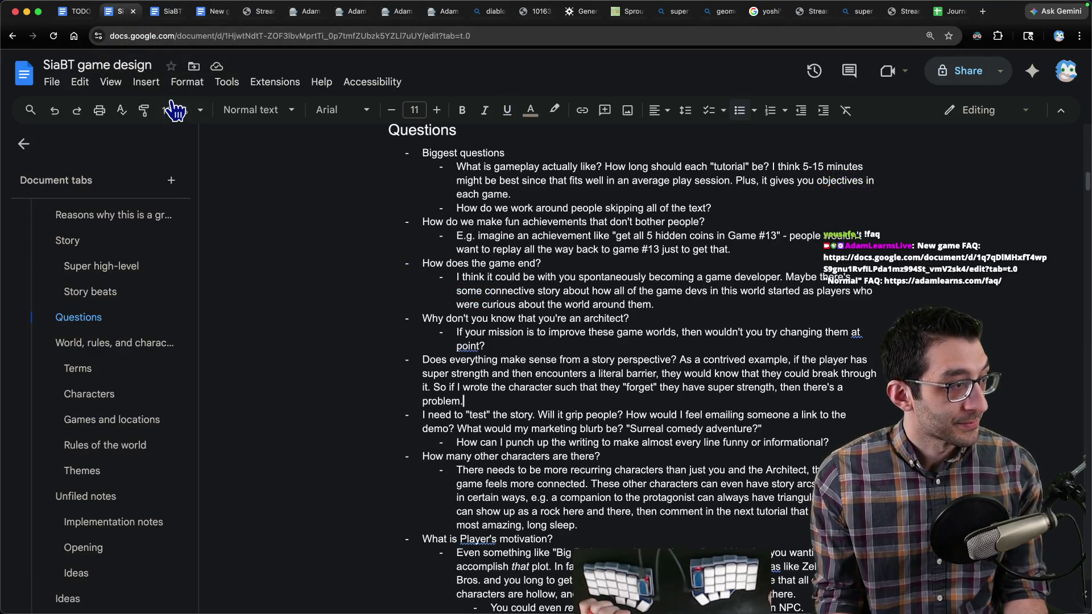
{"action": "key", "text": "ctrl+Tab"}
{"action": "key", "text": "ctrl+shift+Tab"}
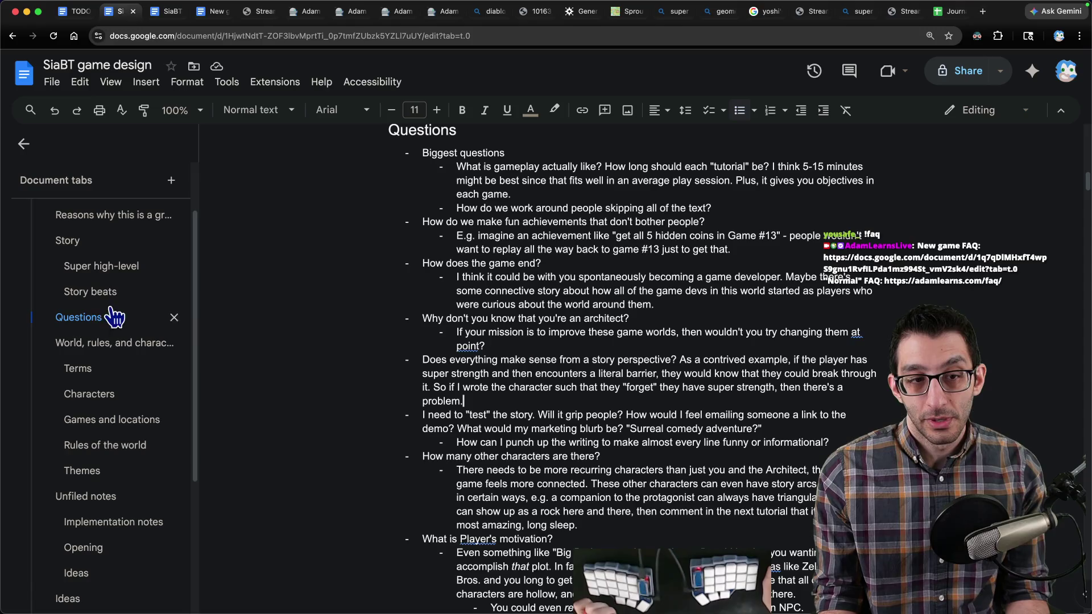
{"action": "left_click", "coordinate": [99, 274]}
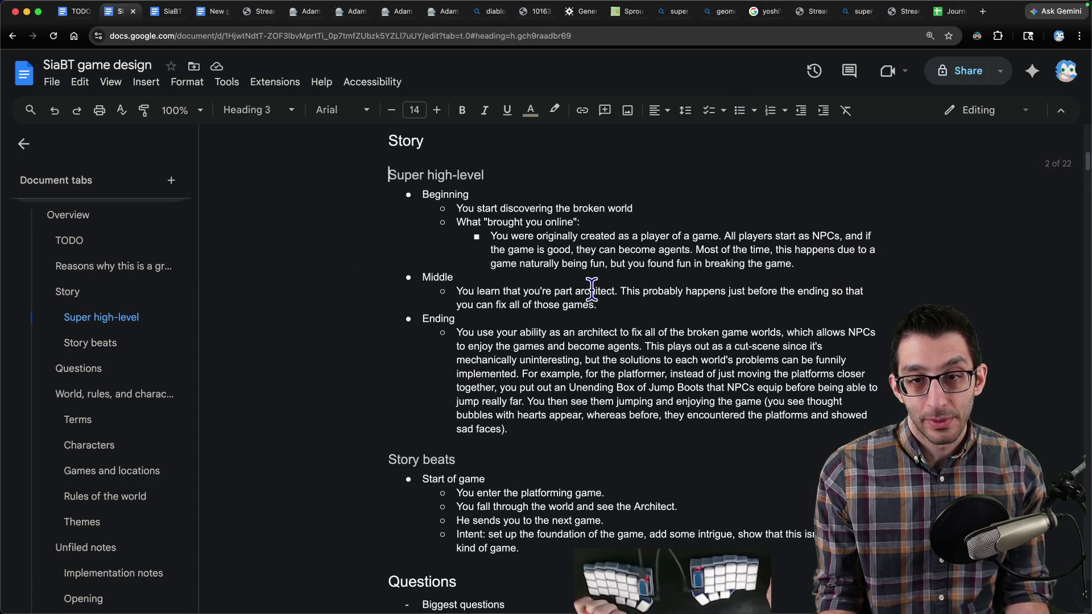
Step: Add a bullet: 'Your perspective as an IRL player is that you don't know what's going on just yet.'
{"action": "left_click", "coordinate": [796, 263]}
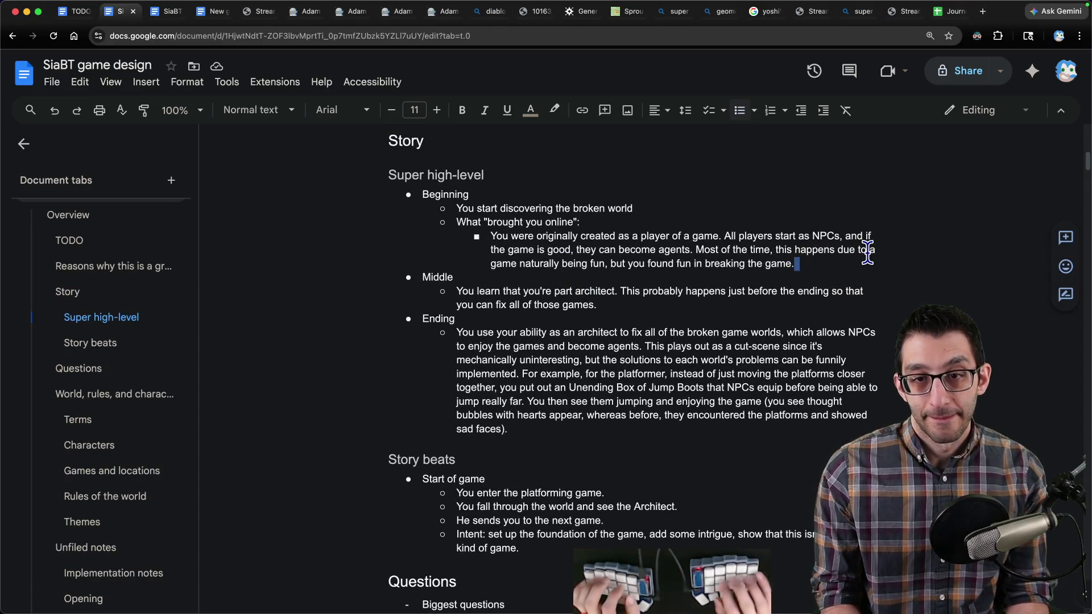
{"action": "key", "text": "Return"}
{"action": "type", "text": "You"}
{"action": "key", "text": "BackSpace"}
{"action": "key", "text": "BackSpace"}
{"action": "key", "text": "BackSpace"}
{"action": "key", "text": "shift+Tab"}
{"action": "type", "text": "Y"}
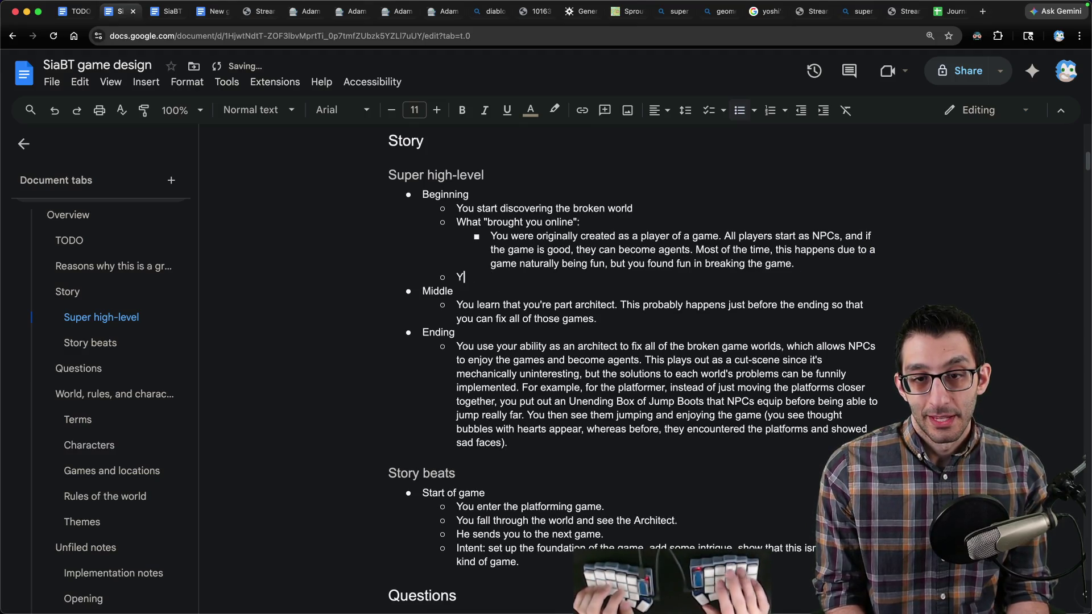
{"action": "type", "text": "our perspective as a"}
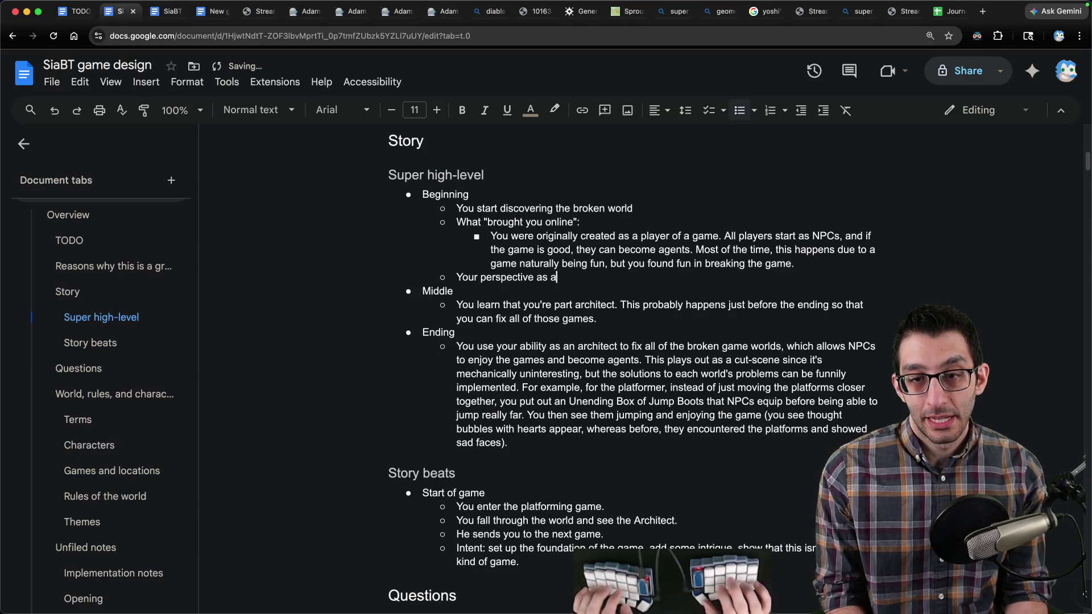
{"action": "type", "text": "n IRL player is t"}
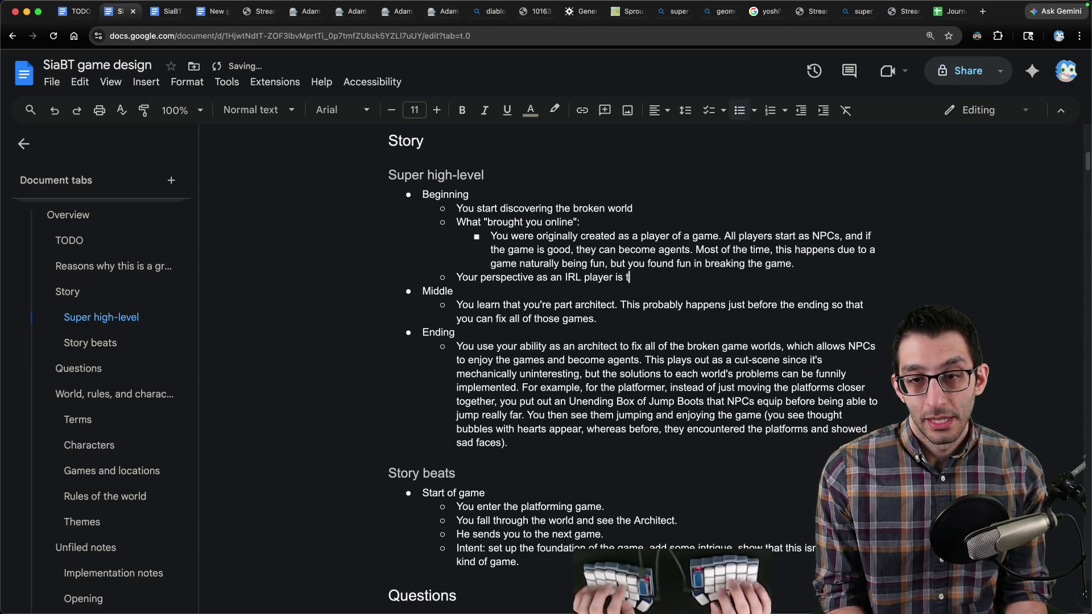
{"action": "type", "text": "hat you don't kno"}
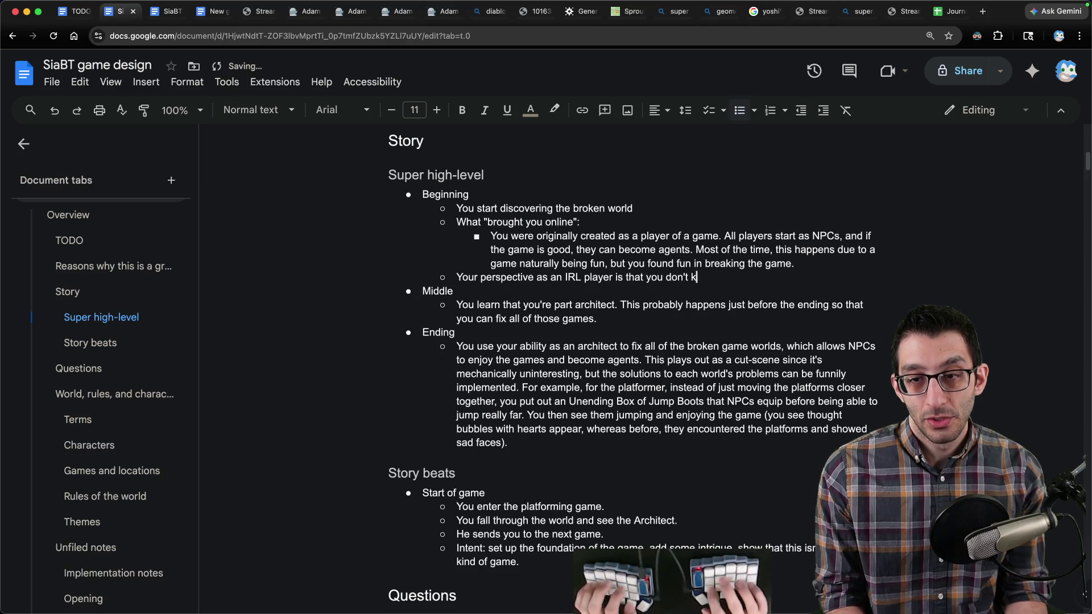
{"action": "type", "text": "w what's going on just"}
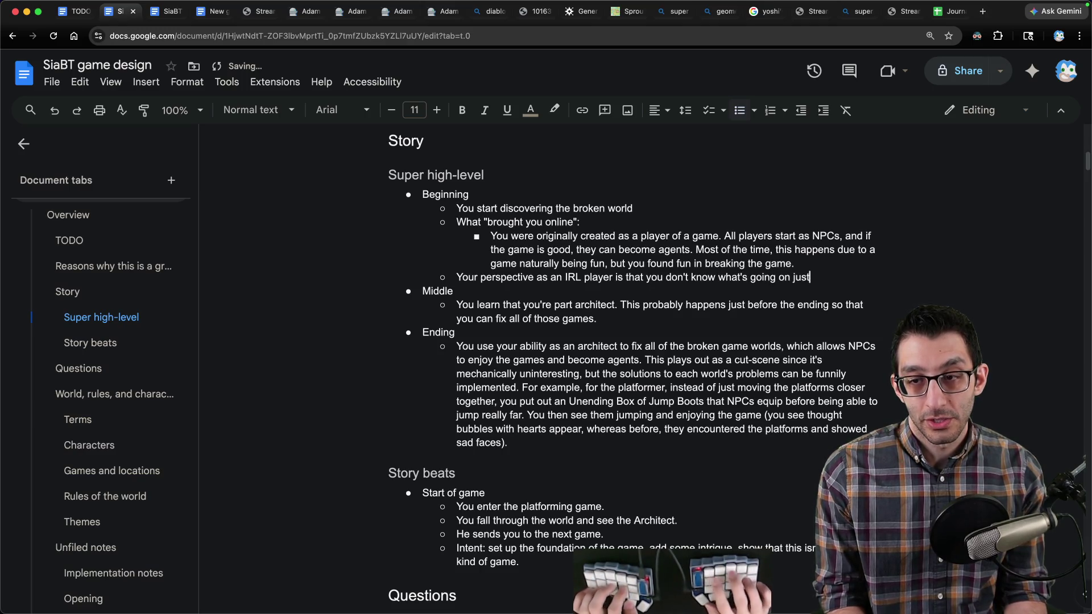
{"action": "type", "text": " yet."}
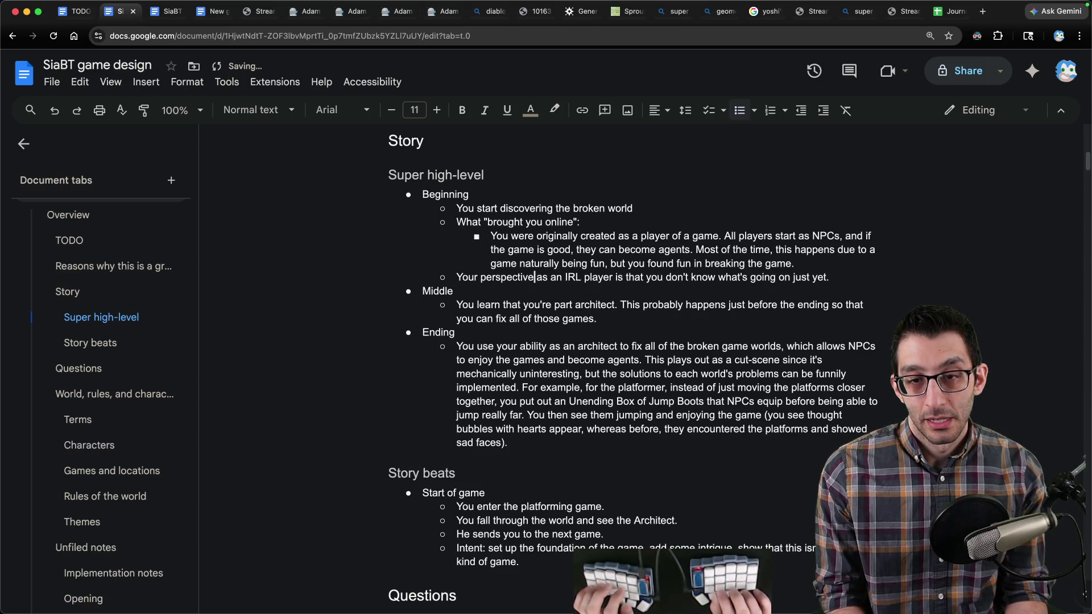
Step: Reword the bullet so both real player and Player figure out what's going on
{"action": "key", "text": "Return"}
{"action": "key", "text": "Tab"}
{"action": "key", "text": "Delete"}
{"action": "type", "text": "A"}
{"action": "key", "text": "End"}
{"action": "key", "text": "Return"}
{"action": "type", "text": "As"}
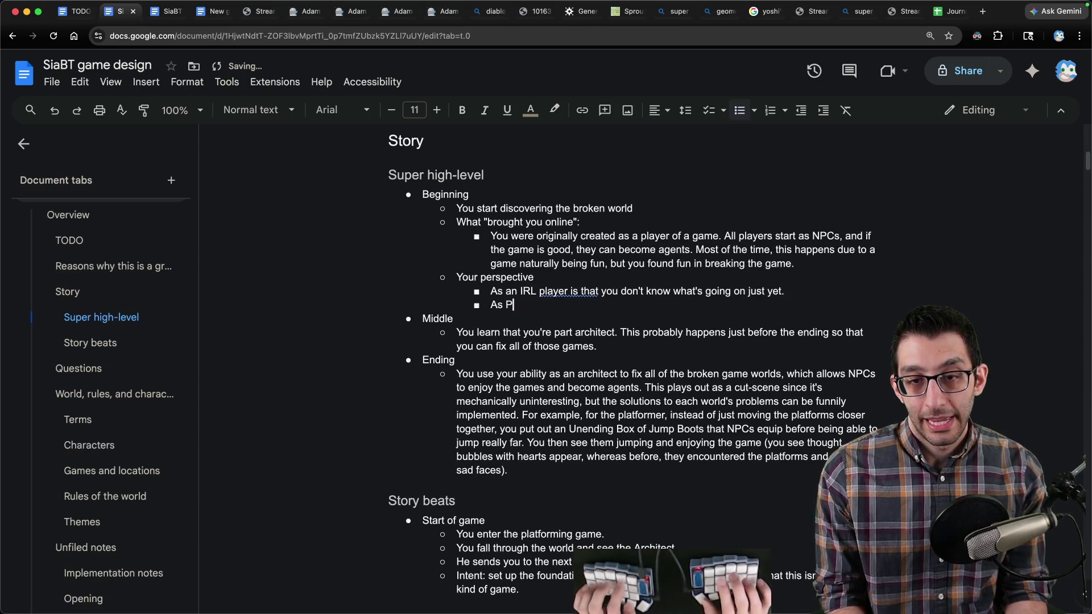
{"action": "key", "text": "BackSpace"}
{"action": "key", "text": "BackSpace"}
{"action": "key", "text": "BackSpace"}
{"action": "type", "text": "Player's perspective is "}
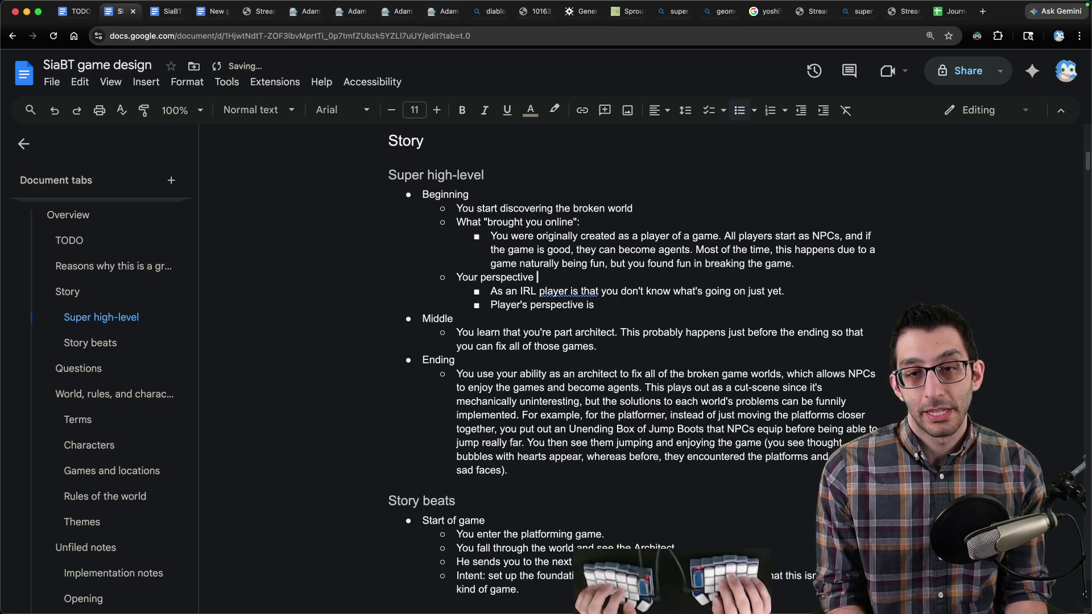
{"action": "type", "text": " bot"}
{"action": "type", "text": "h a real pla"}
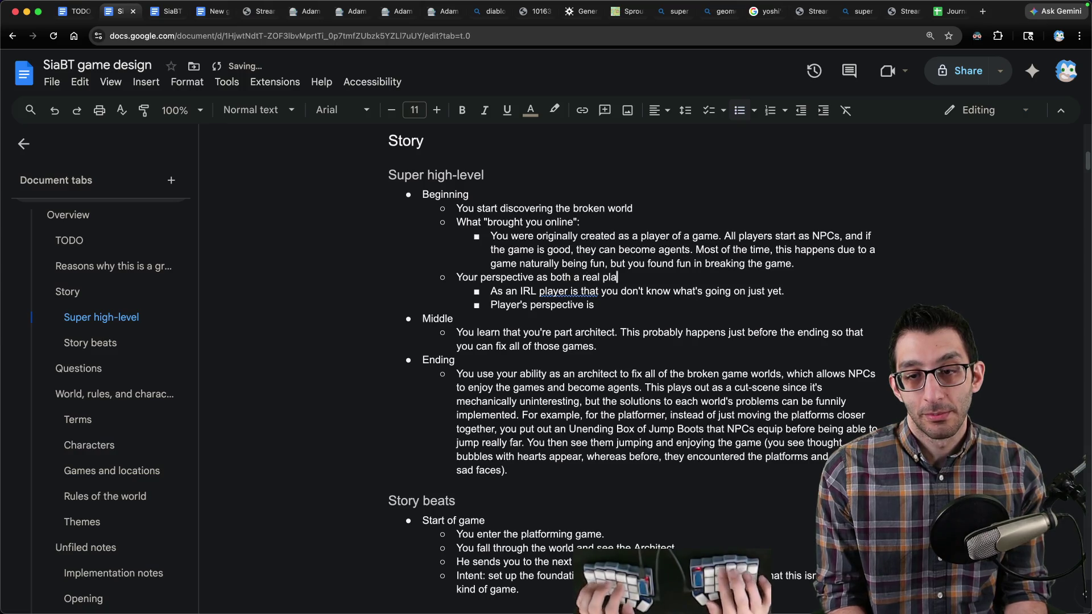
{"action": "type", "text": "yer and as Playeto figure out what's going on."}
{"action": "key", "text": "shift+Down"}
{"action": "key", "text": "shift+Down"}
{"action": "key", "text": "BackSpace"}
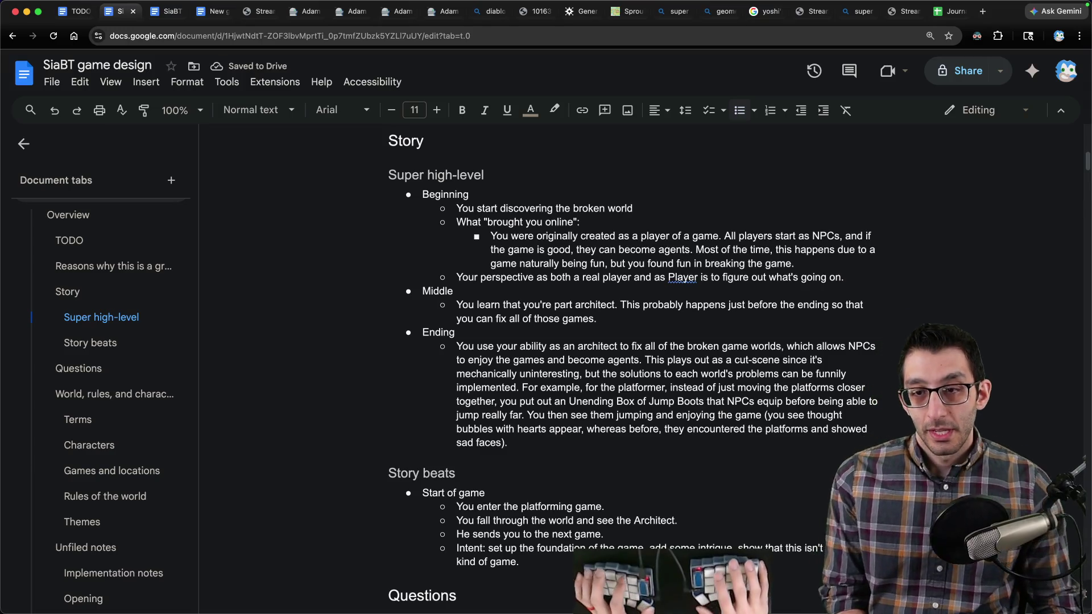
Step: Dismiss the grammar suggestion on 'Player' and switch to the Scratch tab
{"action": "left_click", "coordinate": [633, 277]}
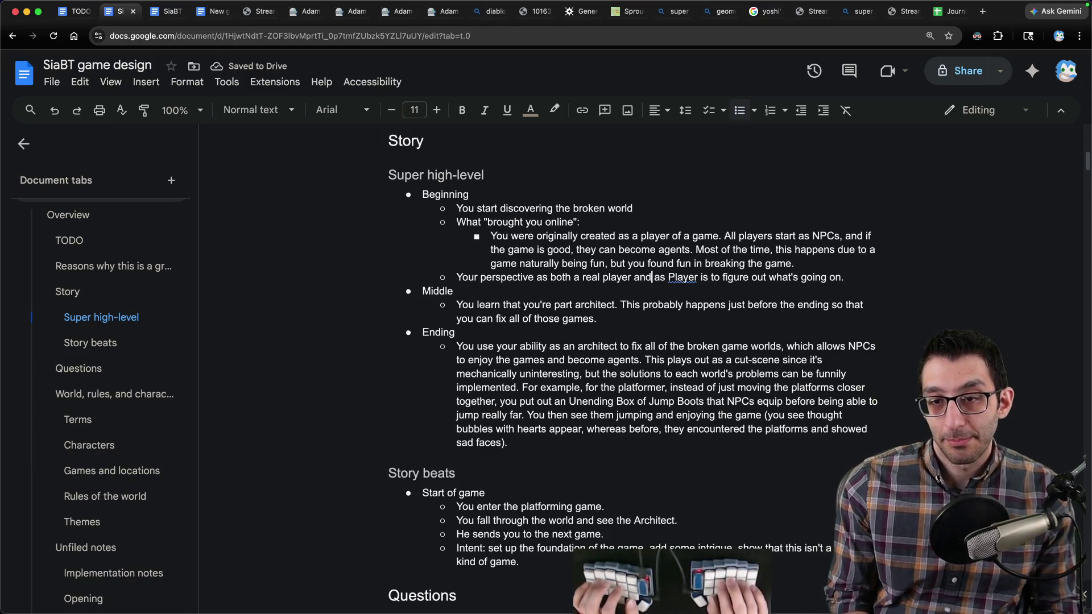
{"action": "left_click", "coordinate": [669, 277]}
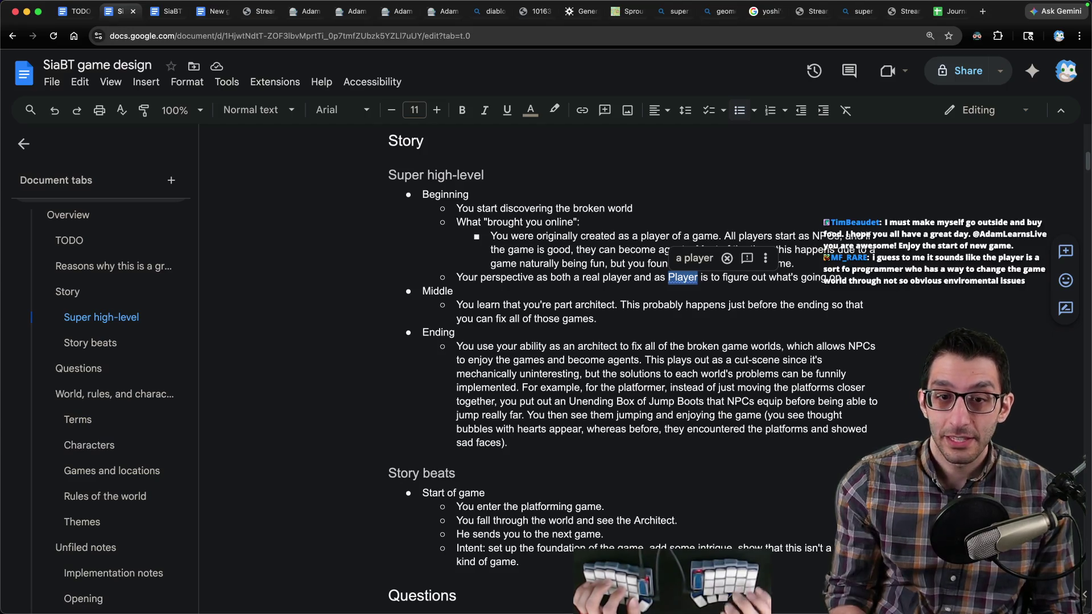
{"action": "left_click", "coordinate": [454, 290]}
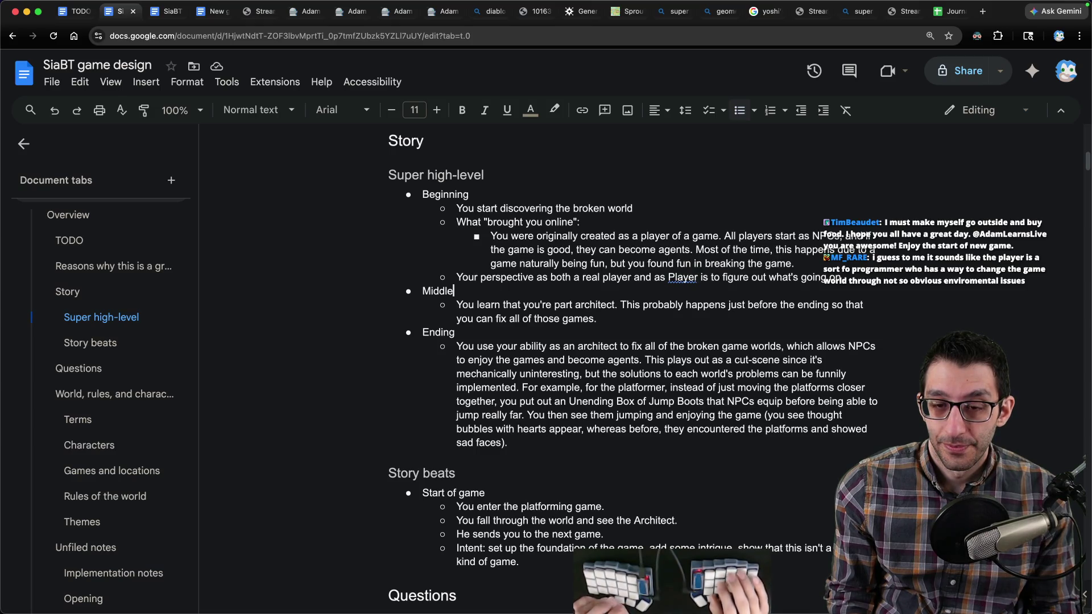
{"action": "key", "text": "ctrl+Tab"}
{"action": "scroll", "coordinate": [544, 347], "scroll_direction": "down", "scroll_amount": 8}
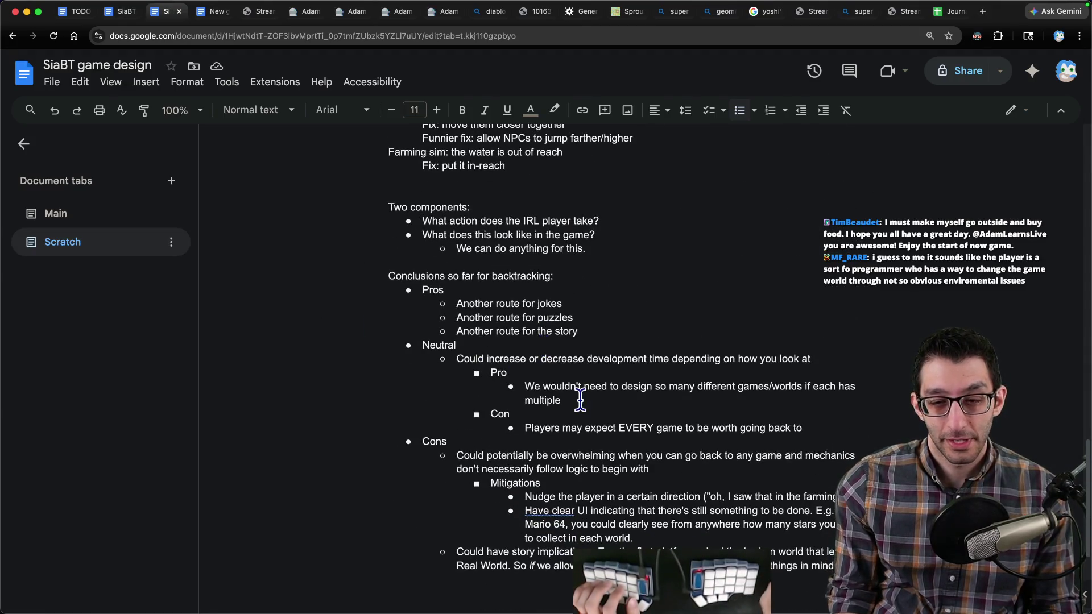
Step: Add a Heading 2 'Player's perspective' at the end of the Scratch tab, with a normal line below
{"action": "key", "text": "ctrl+End"}
{"action": "key", "text": "Return"}
{"action": "key", "text": "ctrl+alt+2"}
{"action": "type", "text": "Player'"}
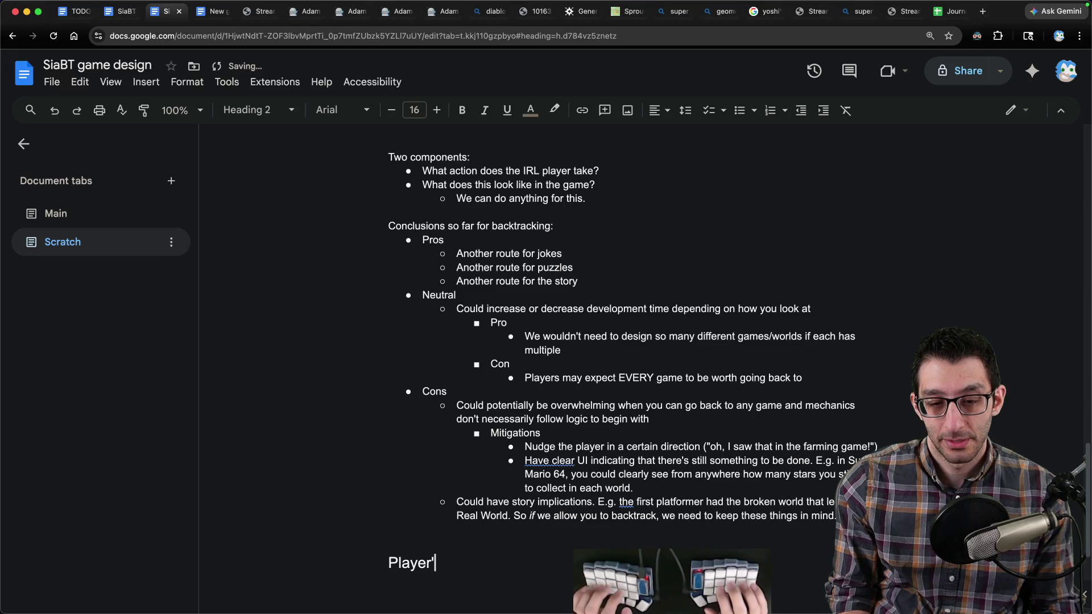
{"action": "type", "text": "s perspective"}
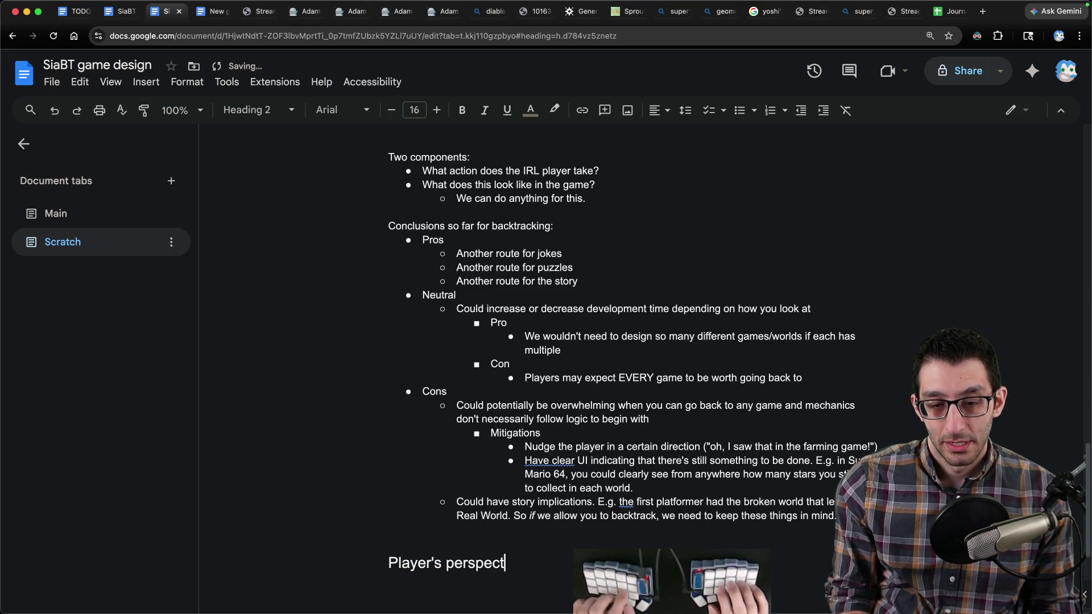
{"action": "double_click", "coordinate": [415, 561]}
{"action": "scroll", "coordinate": [556, 541], "scroll_direction": "down", "scroll_amount": 5}
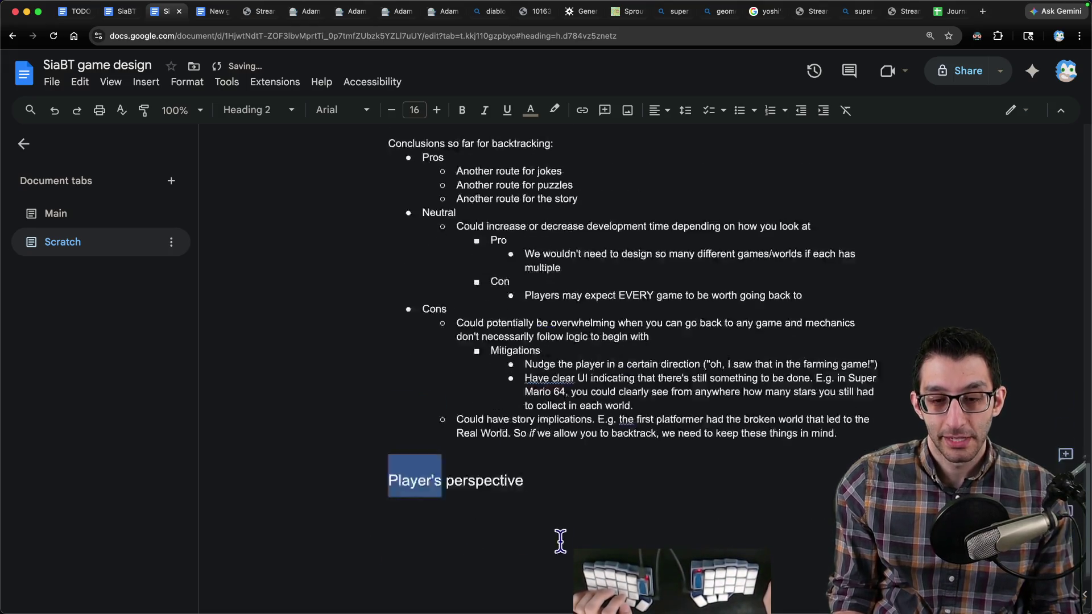
{"action": "key", "text": "End"}
{"action": "key", "text": "Return"}
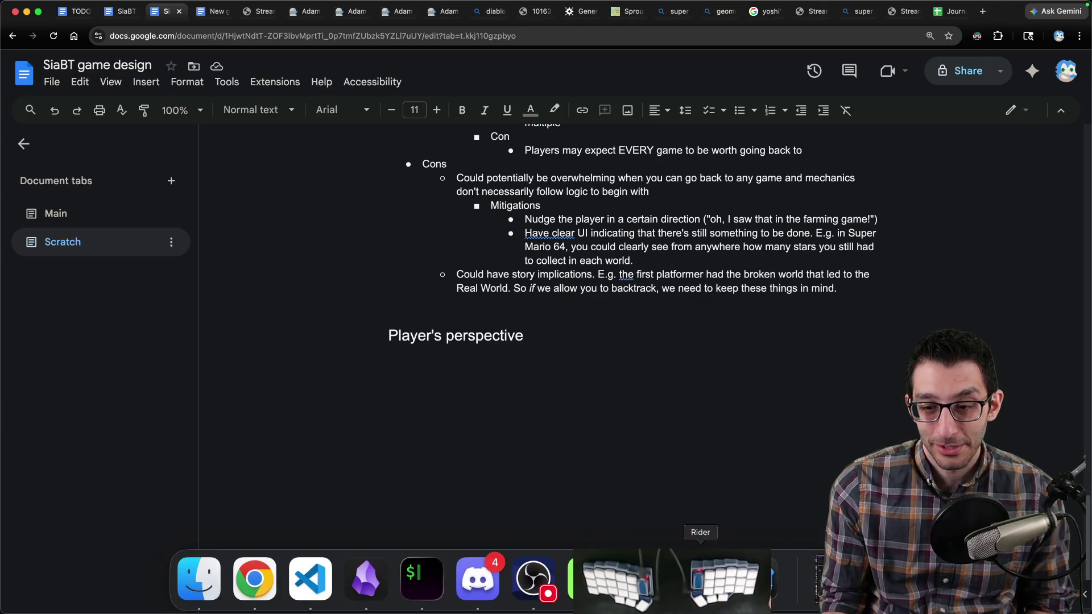
{"action": "left_click", "coordinate": [646, 591]}
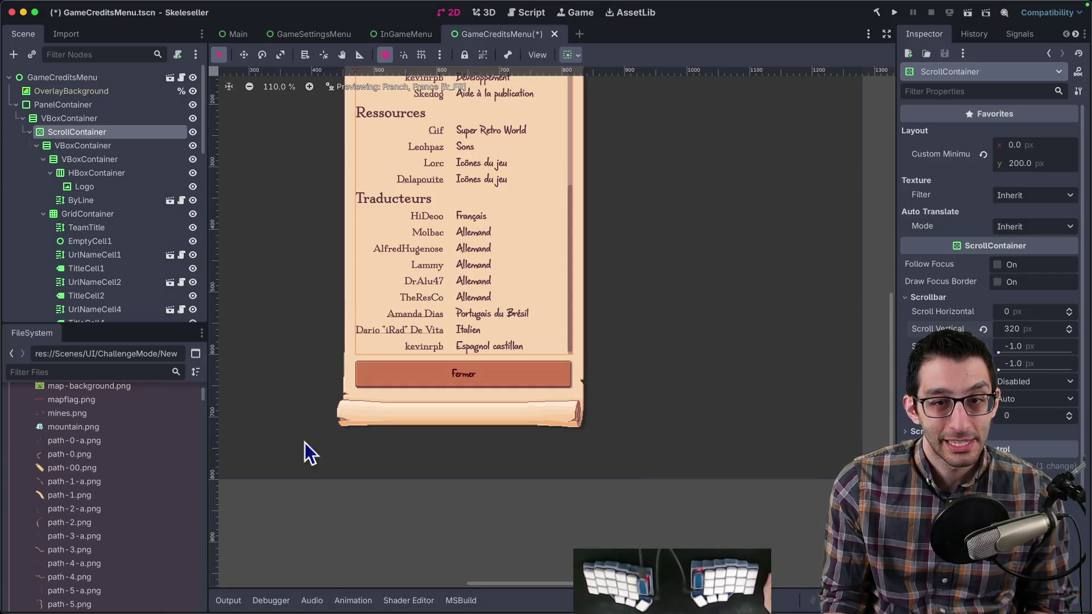
{"action": "left_click", "coordinate": [282, 602]}
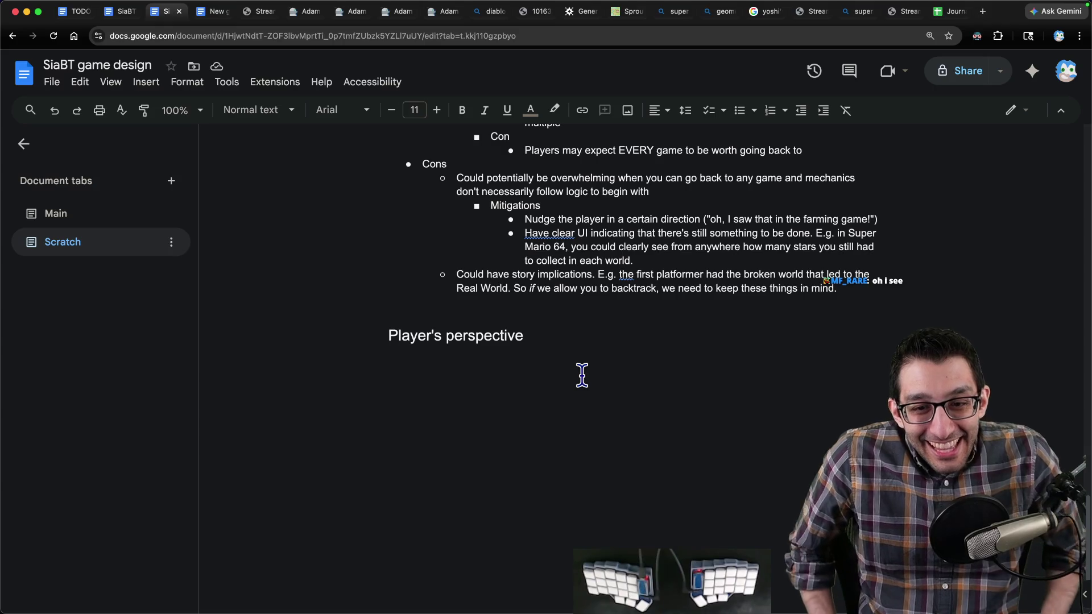
Step: In a Zed note, write the 1% chance / 99% to-hit notes and '100 people… 1 person will fail'
{"action": "key", "text": "super+Tab"}
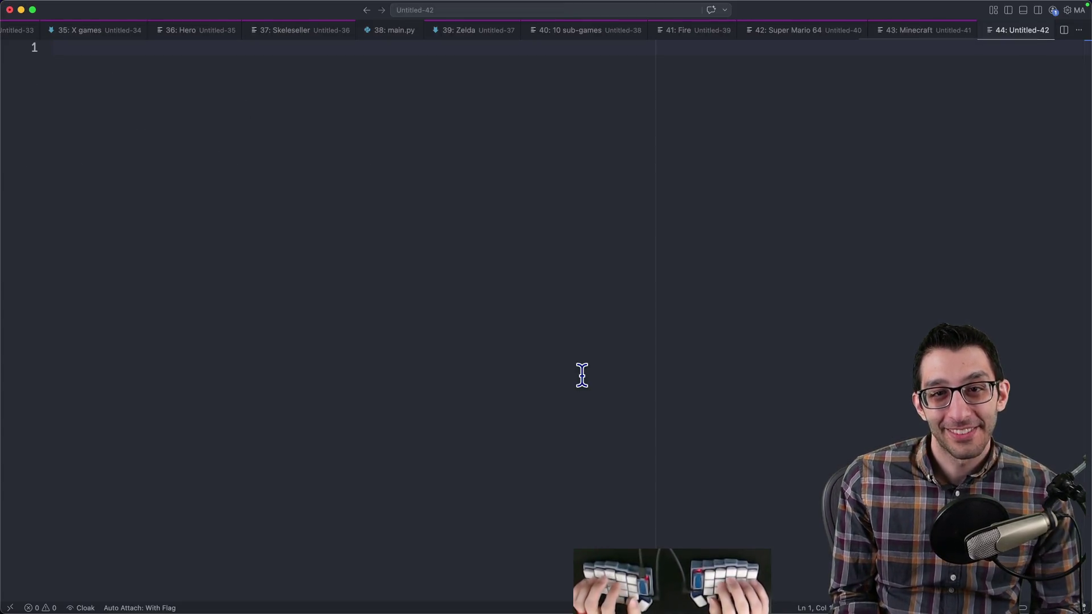
{"action": "type", "text": "1% chance for something to happen"}
{"action": "key", "text": "Return"}
{"action": "key", "text": "Return"}
{"action": "key", "text": "Return"}
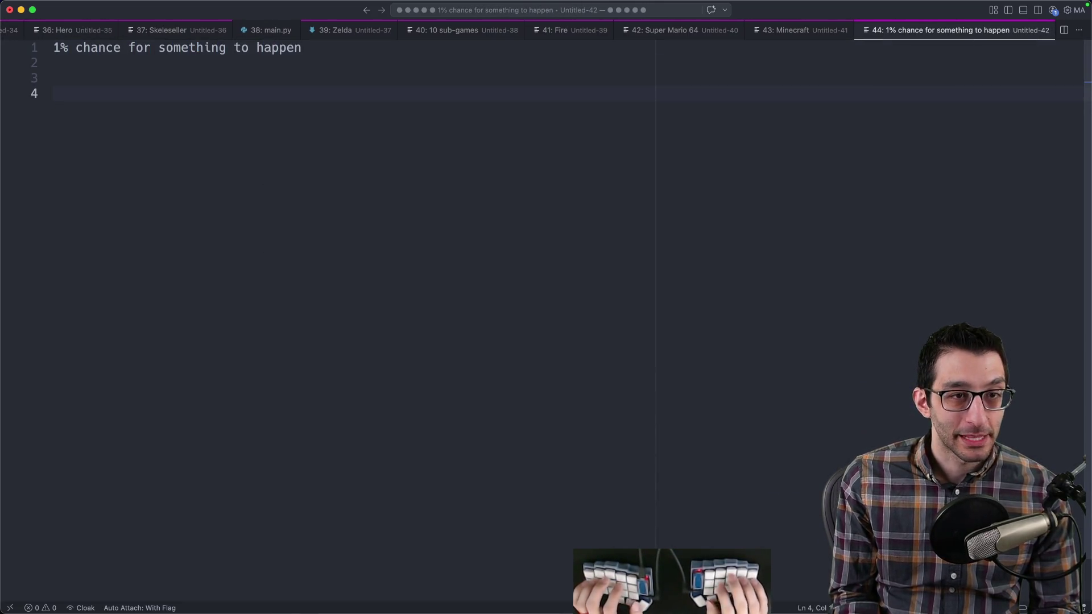
{"action": "type", "text": "99% to hit an"}
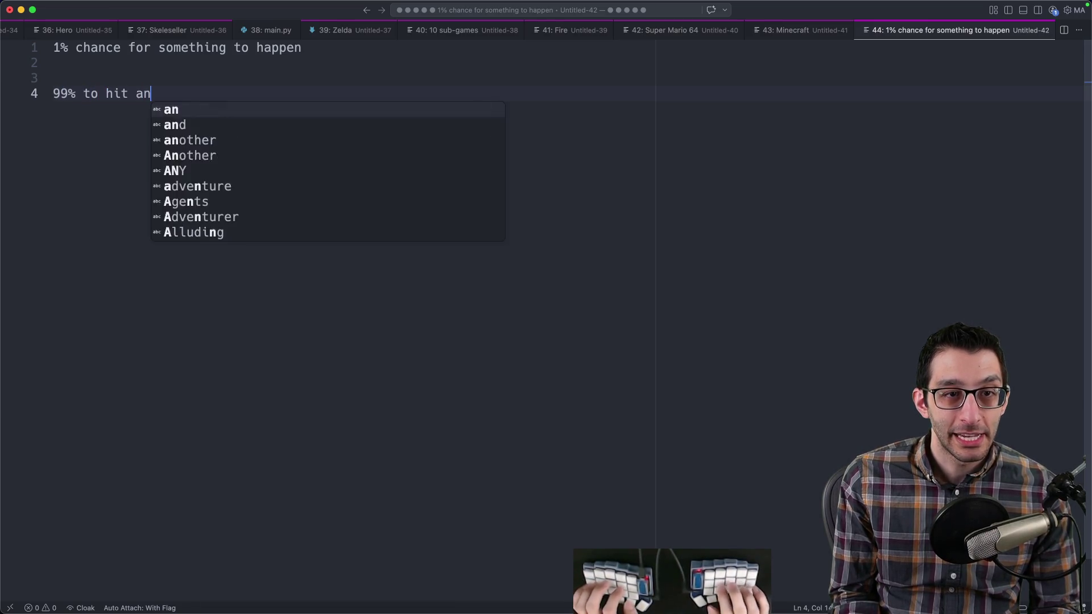
{"action": "type", "text": " enemy in a game"}
{"action": "mouse_move", "coordinate": [320, 96]}
{"action": "left_mouse_down"}
{"action": "mouse_move", "coordinate": [20, 80]}
{"action": "mouse_move", "coordinate": [66, 93]}
{"action": "mouse_move", "coordinate": [292, 100]}
{"action": "left_mouse_up"}
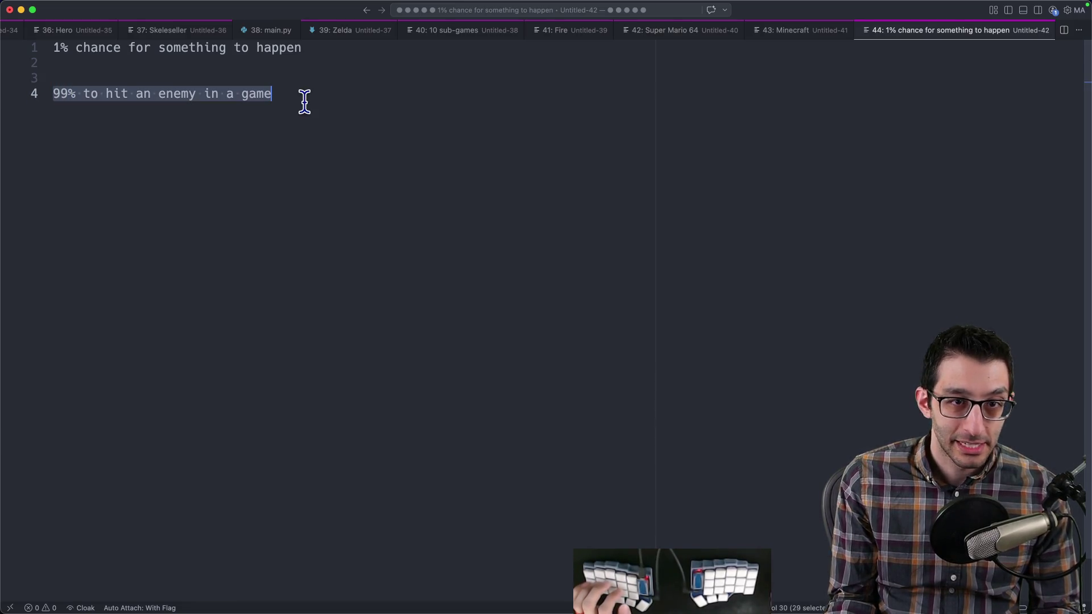
{"action": "left_click", "coordinate": [410, 102]}
{"action": "key", "text": "Return"}
{"action": "key", "text": "Return"}
{"action": "key", "text": "Return"}
{"action": "type", "text": "100 people who take those od"}
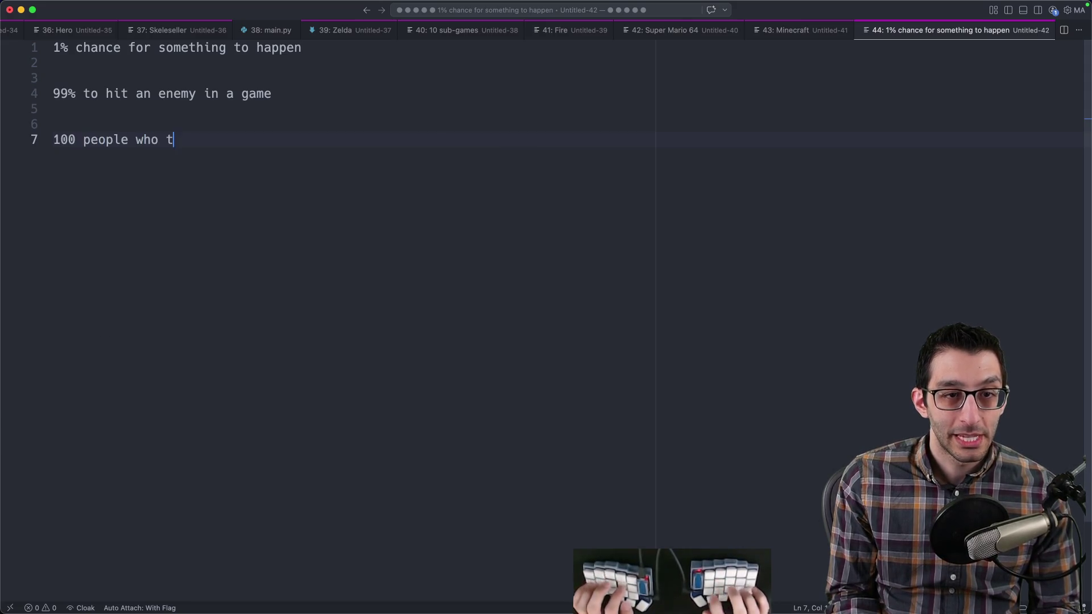
{"action": "type", "text": "ds, on average"}
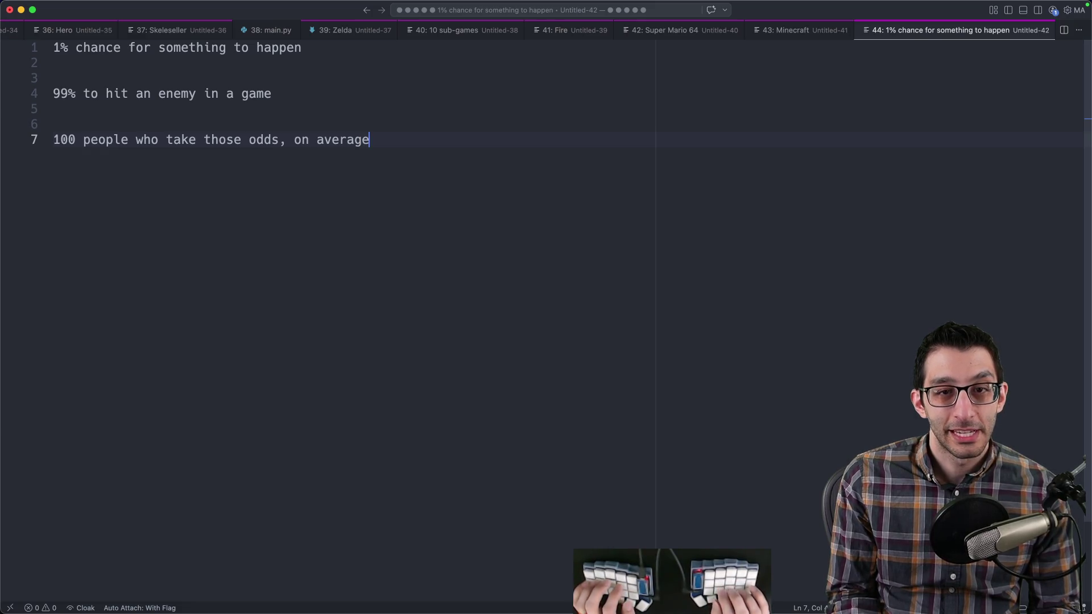
{"action": "type", "text": ", 1 person will fail"}
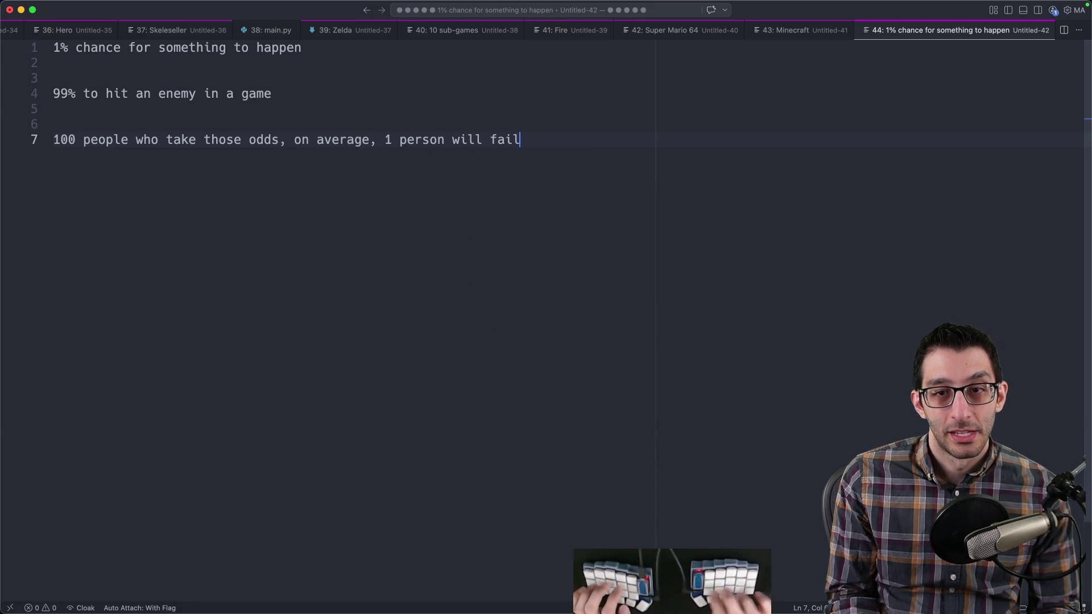
Step: Add the odds lines '1000 -> 10' and '10000 -> 100'
{"action": "left_click_drag", "start_coordinate": [53, 139], "coordinate": [675, 180]}
{"action": "left_click", "coordinate": [677, 182]}
{"action": "key", "text": "Return"}
{"action": "type", "text": "1000 -> 10"}
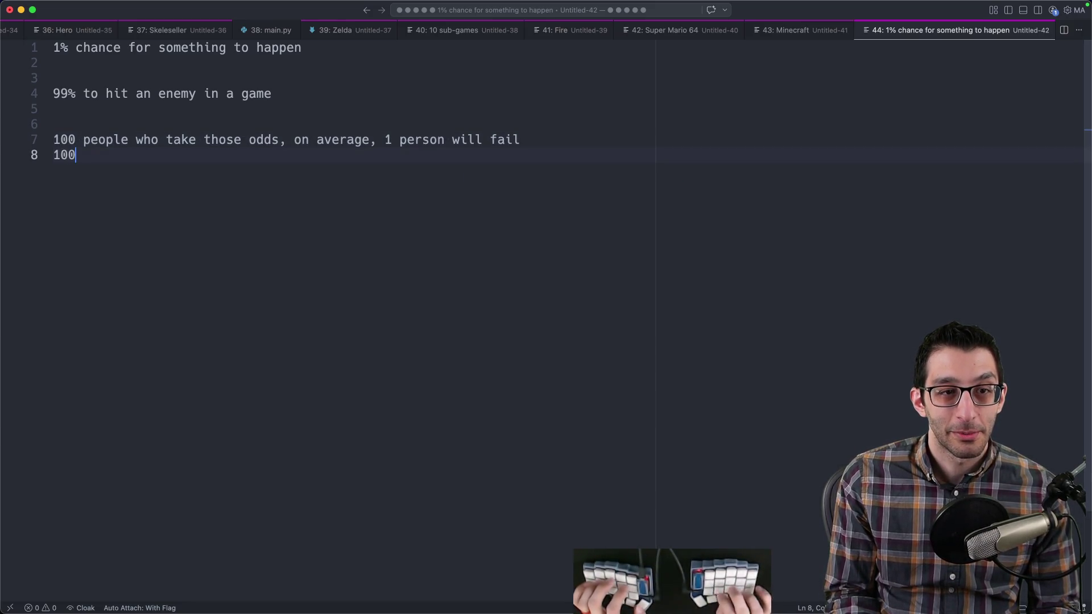
{"action": "key", "text": "shift+alt+Down"}
{"action": "key", "text": "Right"}
{"action": "type", "text": "0"}
{"action": "key", "text": "End"}
{"action": "type", "text": "0"}
Step: Add a 'pixel-perfect jump' entry with an indented 'X%' line beneath it
{"action": "key", "text": "Return"}
{"action": "key", "text": "Return"}
{"action": "key", "text": "Return"}
{"action": "type", "text": "pixel-pe"}
{"action": "type", "text": "jump"}
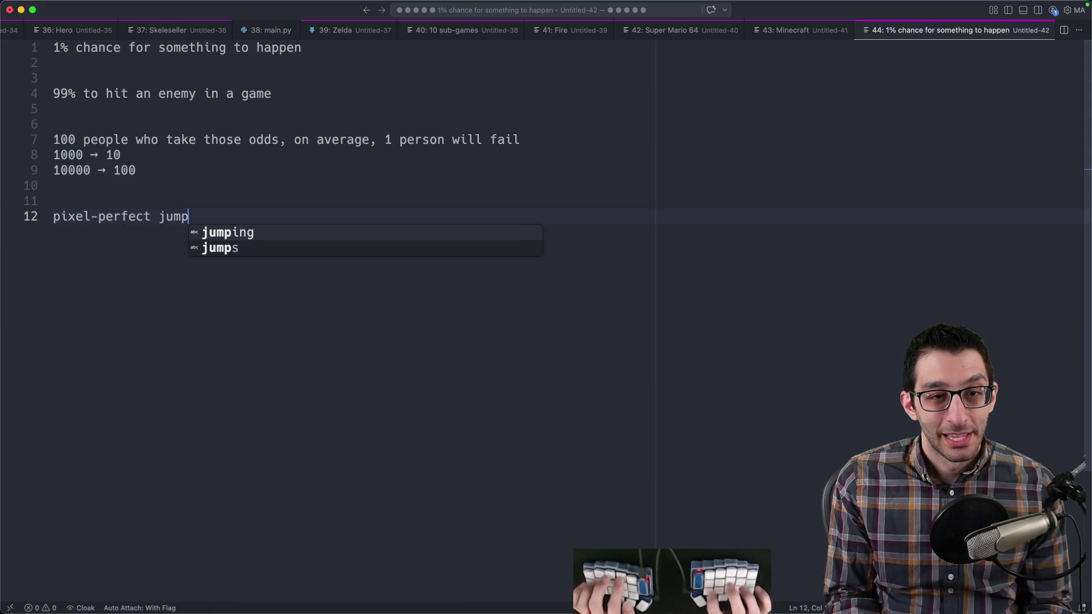
{"action": "key", "text": "Return"}
{"action": "key", "text": "Tab"}
{"action": "type", "text": "X%"}
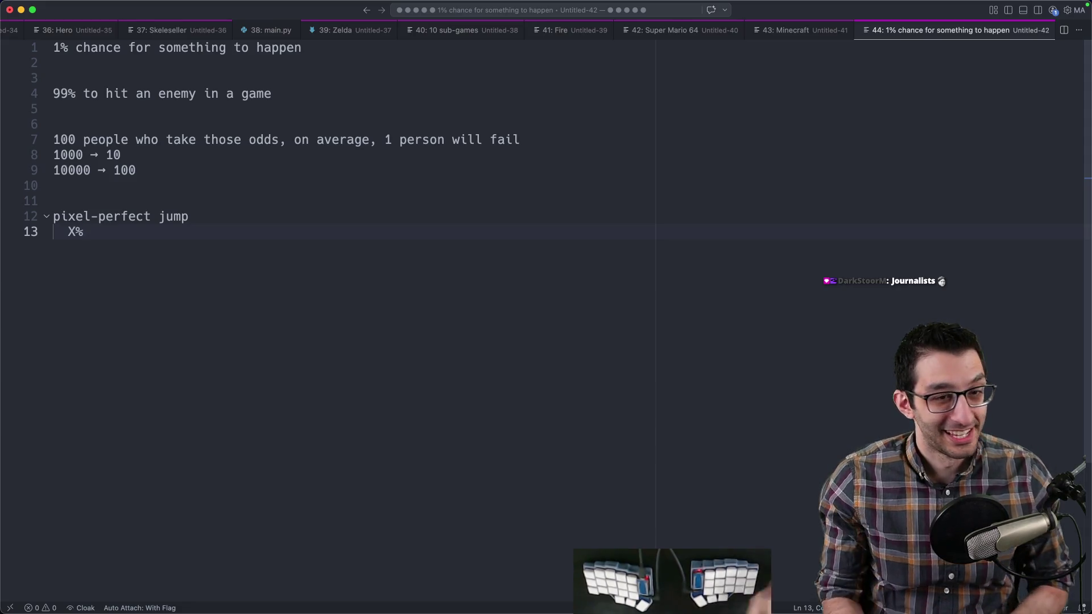
{"action": "left_click", "coordinate": [634, 215]}
{"action": "key", "text": "super+Tab"}
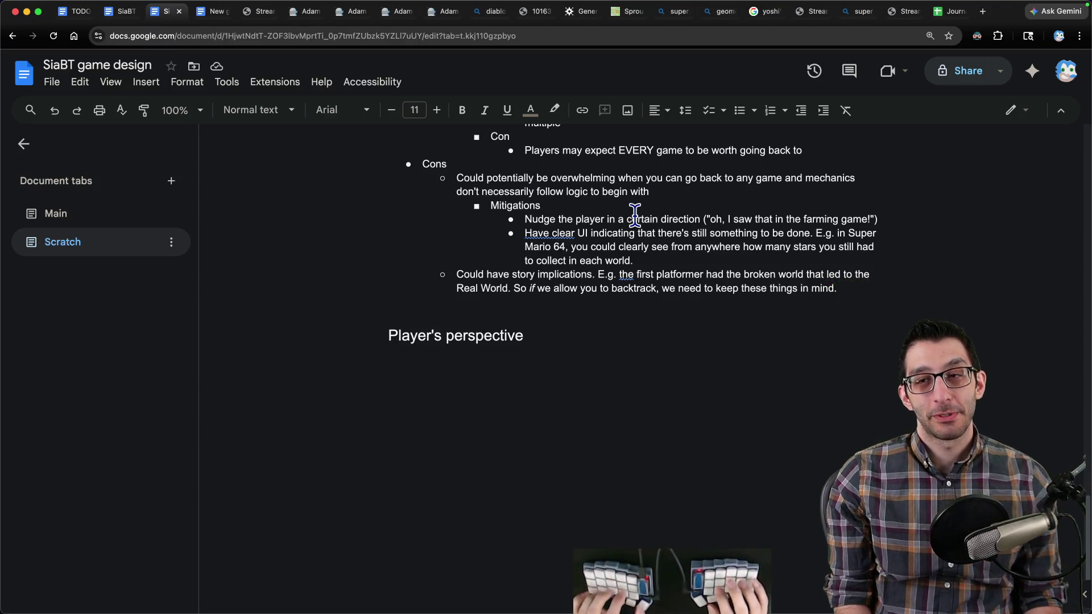
Step: Bullet Player's perspective: having fun playing games, meeting the Architect, and Sidekick helping you through
{"action": "type", "text": "* Starts as just having fun playing "}
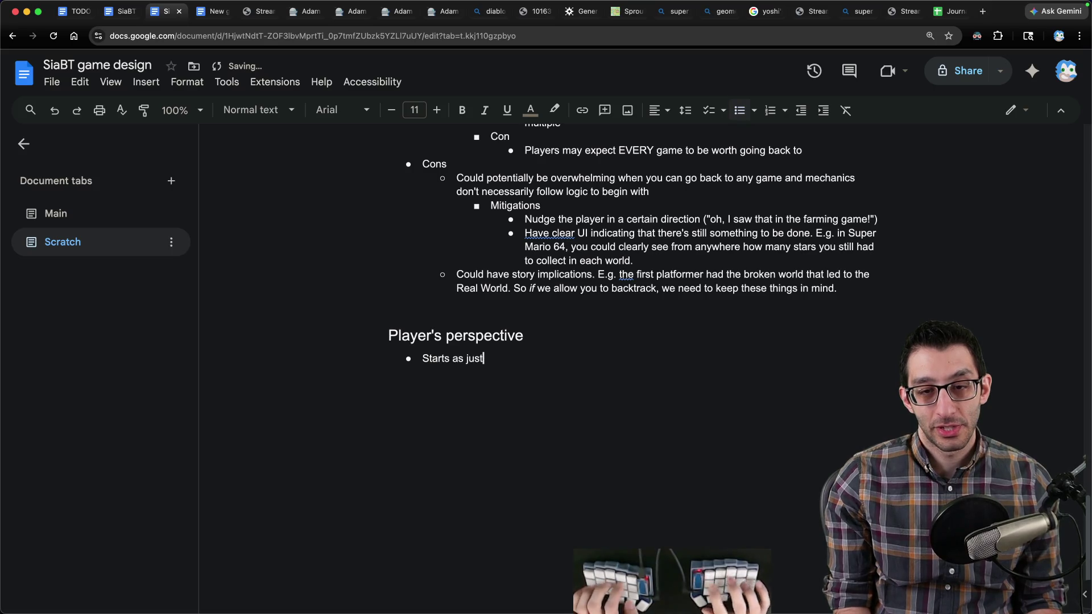
{"action": "type", "text": "games."}
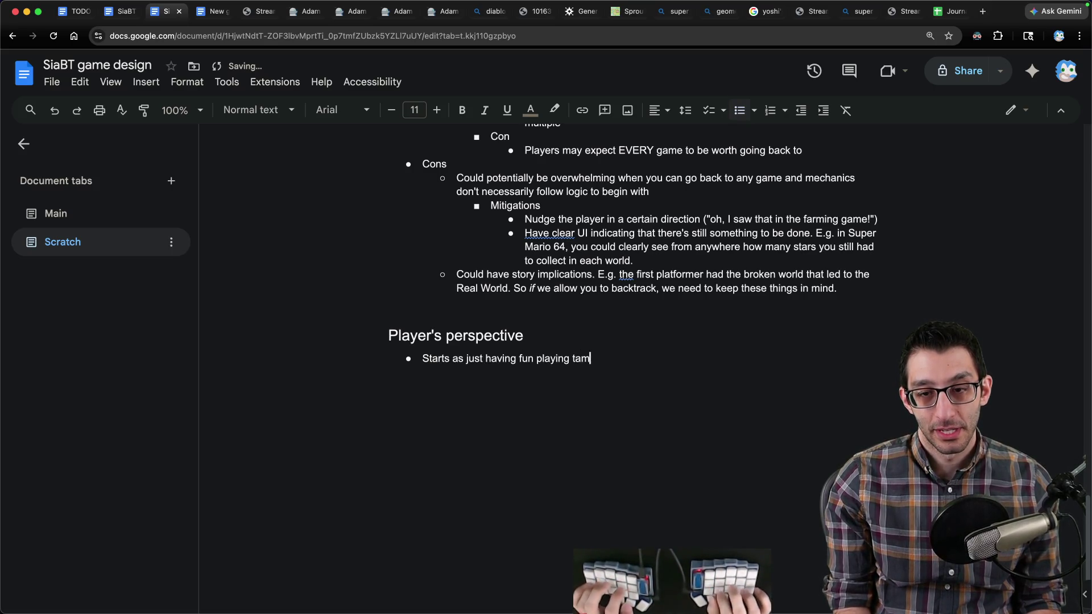
{"action": "key", "text": "Return"}
{"action": "type", "text": "You meet the A"}
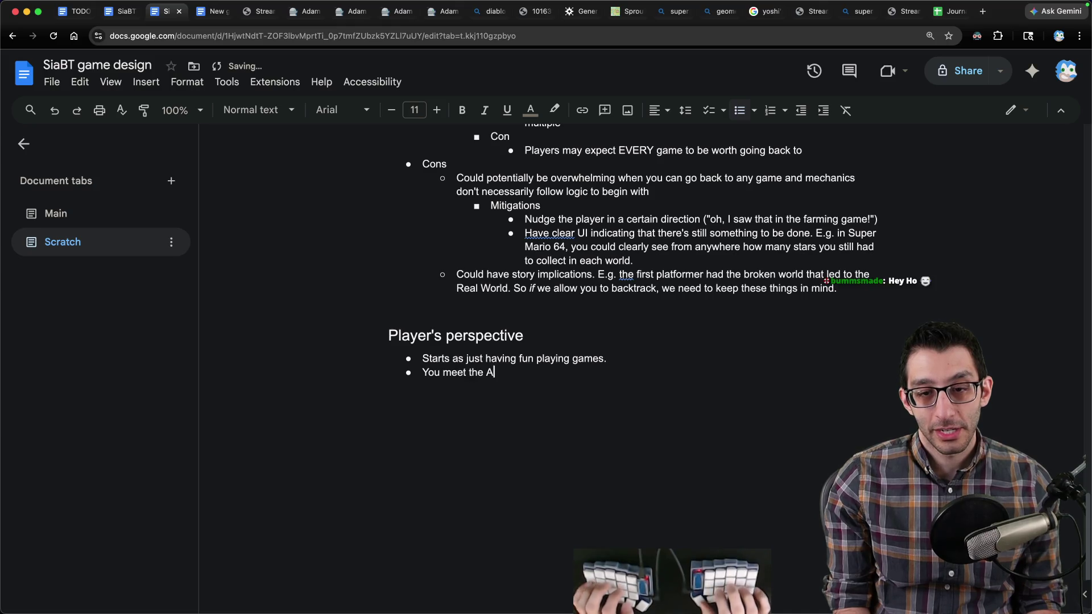
{"action": "type", "text": "rchitect and you wonder what they're all"}
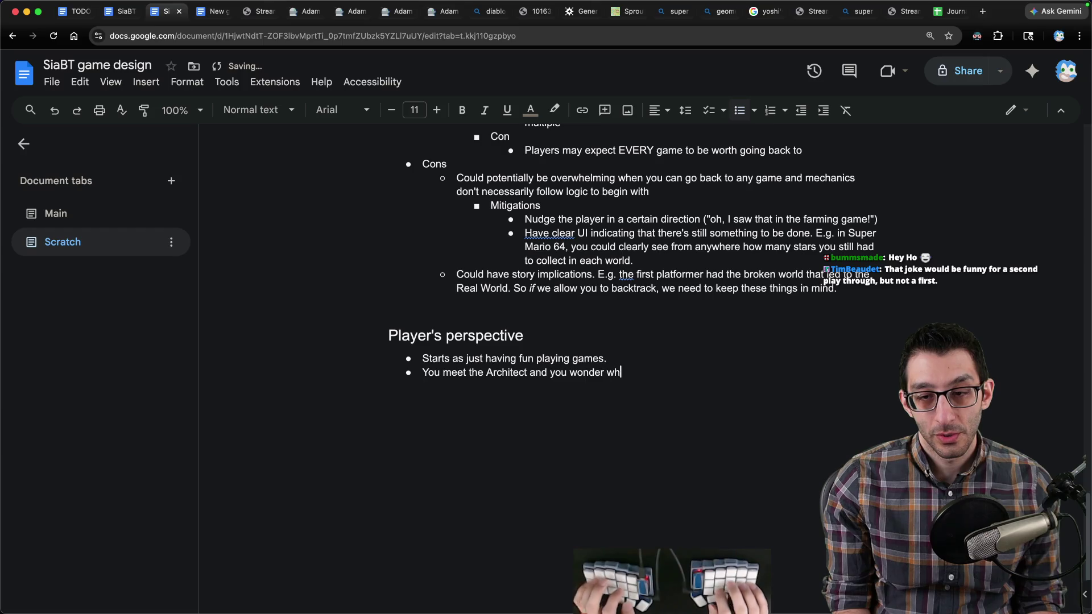
{"action": "type", "text": " about and try t"}
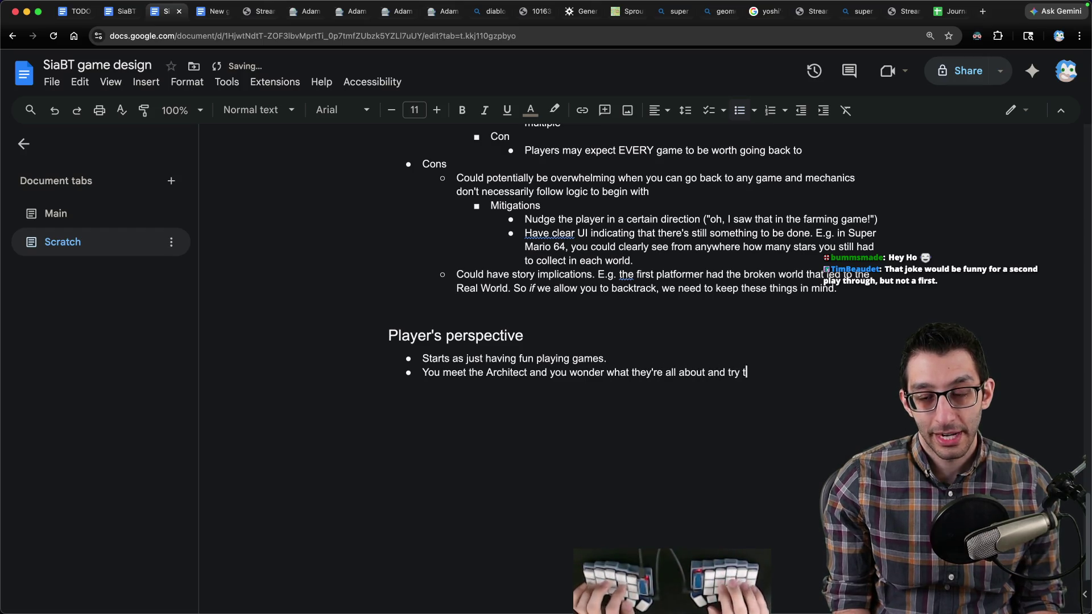
{"action": "type", "text": "o get back to them."}
{"action": "key", "text": "Return"}
{"action": "type", "text": "You meet Sidekick and"}
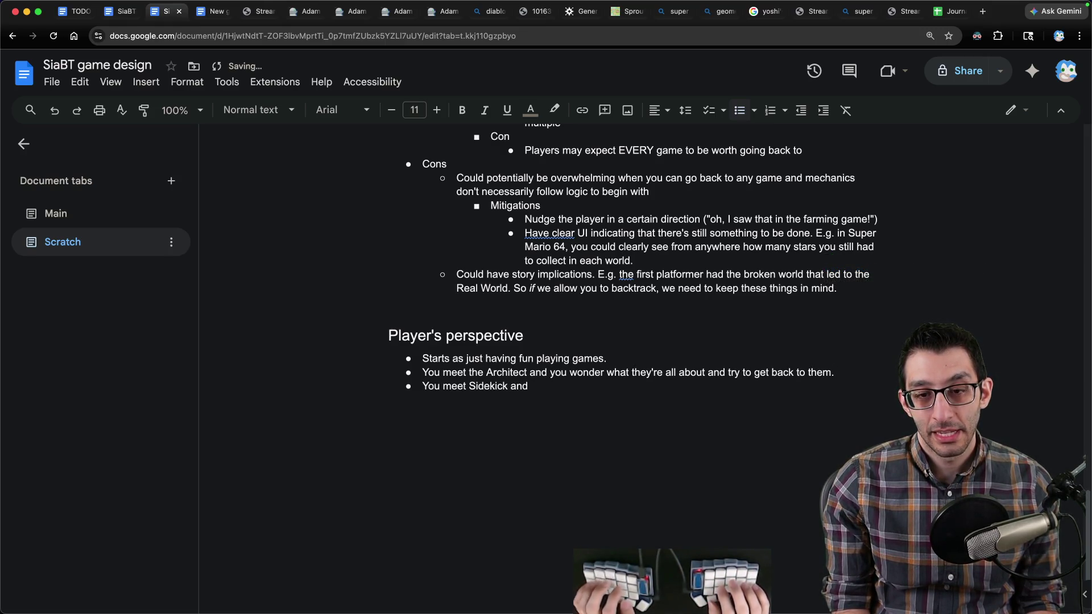
{"action": "key", "text": "BackSpace"}
{"action": "key", "text": "BackSpace"}
{"action": "key", "text": "BackSpace"}
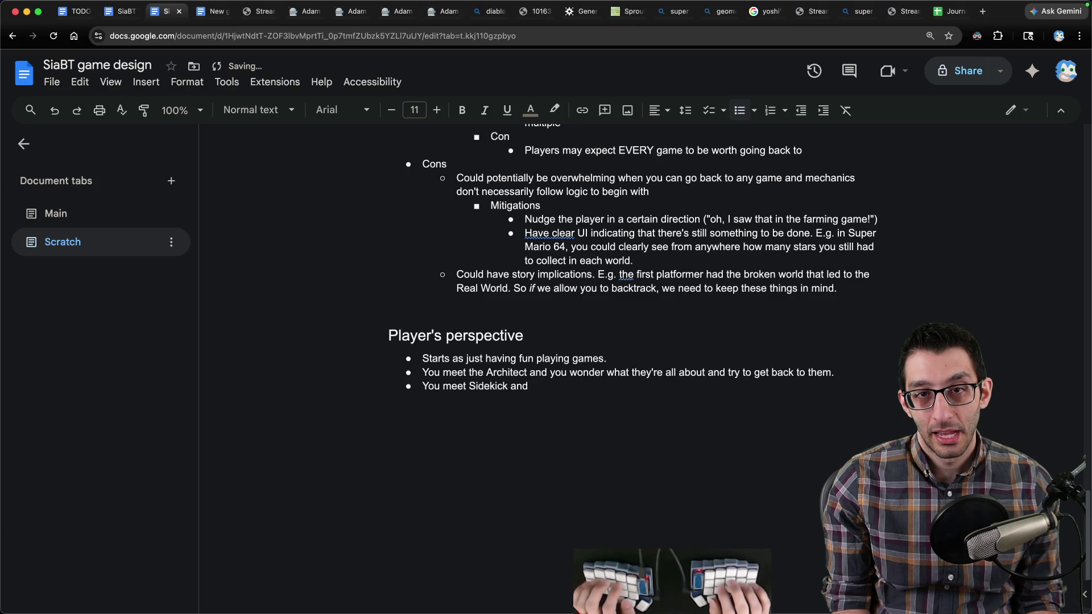
{"action": "type", "text": "hey help you through"}
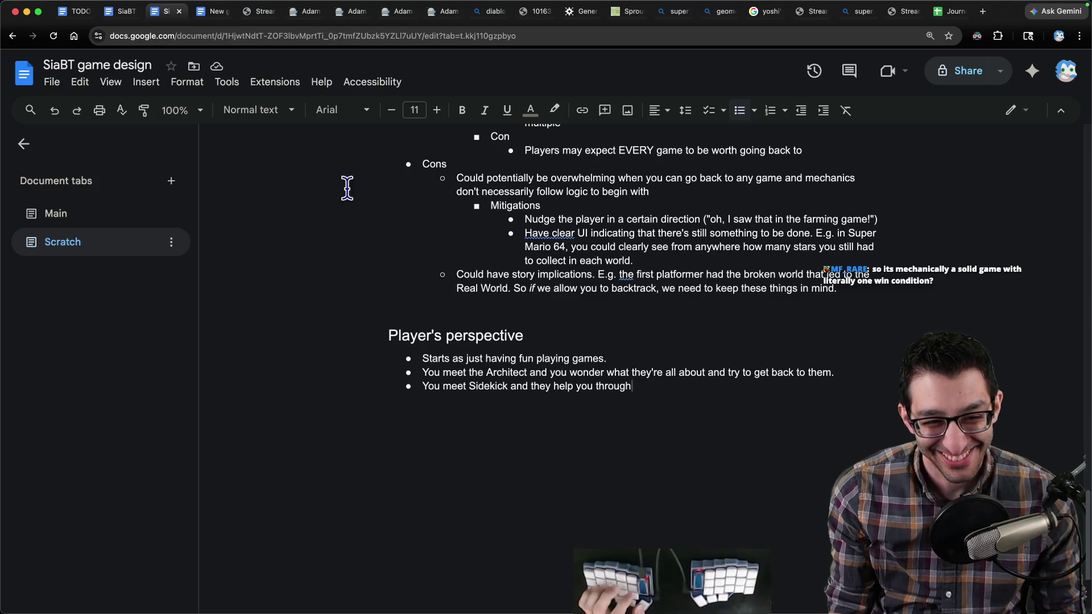
{"action": "left_click", "coordinate": [65, 220]}
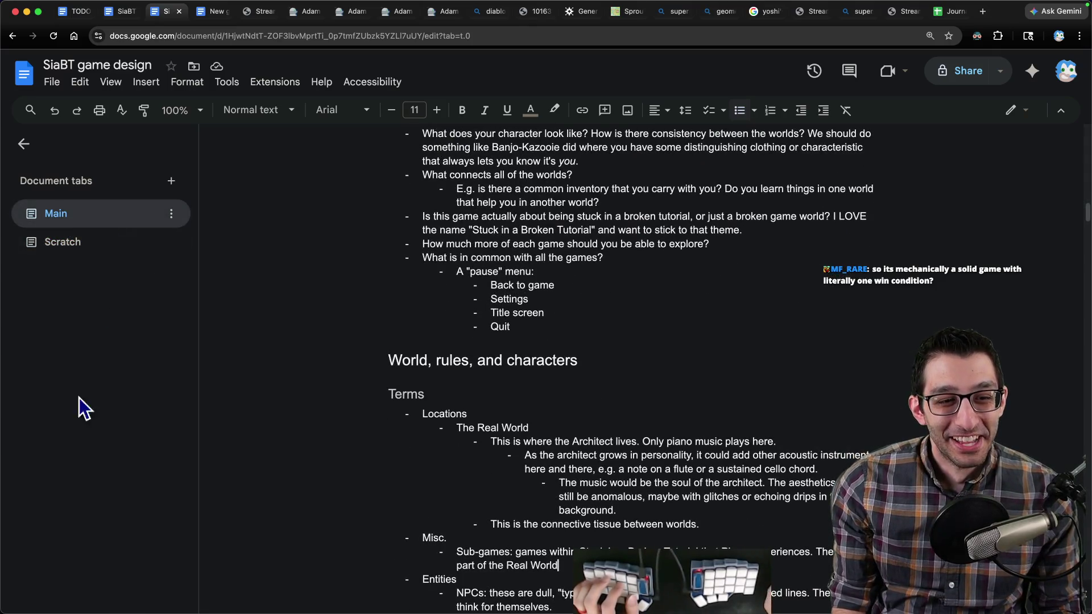
Step: In Jokes, add a bullet about starting a New Game+ after fixing the game worlds
{"action": "scroll", "coordinate": [87, 398], "scroll_direction": "down", "scroll_amount": 5}
{"action": "left_click", "coordinate": [89, 563]}
{"action": "scroll", "coordinate": [536, 373], "scroll_direction": "down", "scroll_amount": 10}
{"action": "left_click", "coordinate": [779, 326]}
{"action": "key", "text": "Return"}
{"action": "type", "text": "After you bea"}
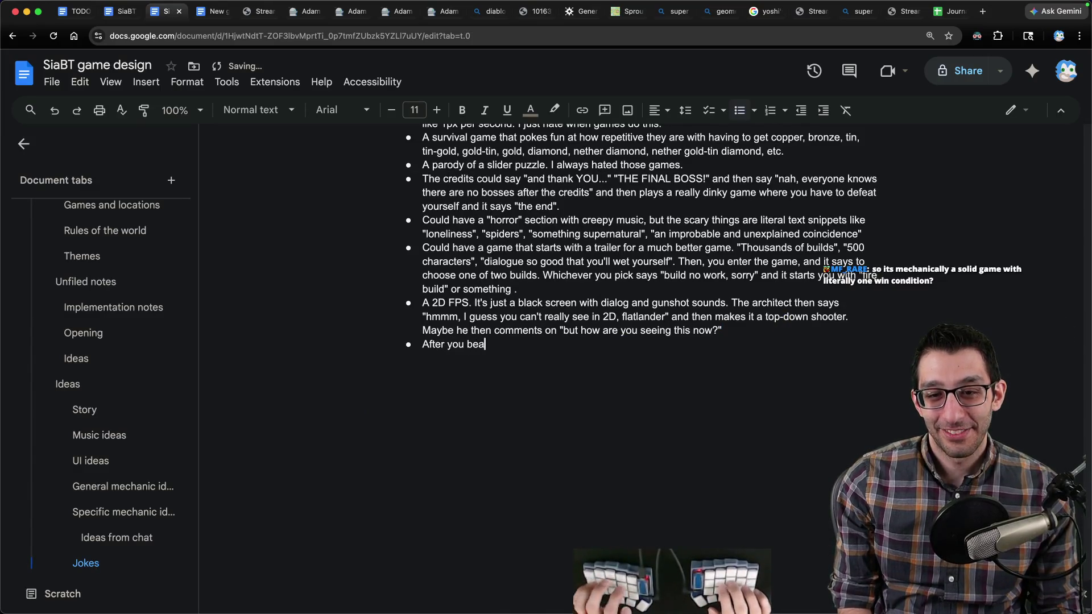
{"action": "type", "text": "t the game and fix the game wo"}
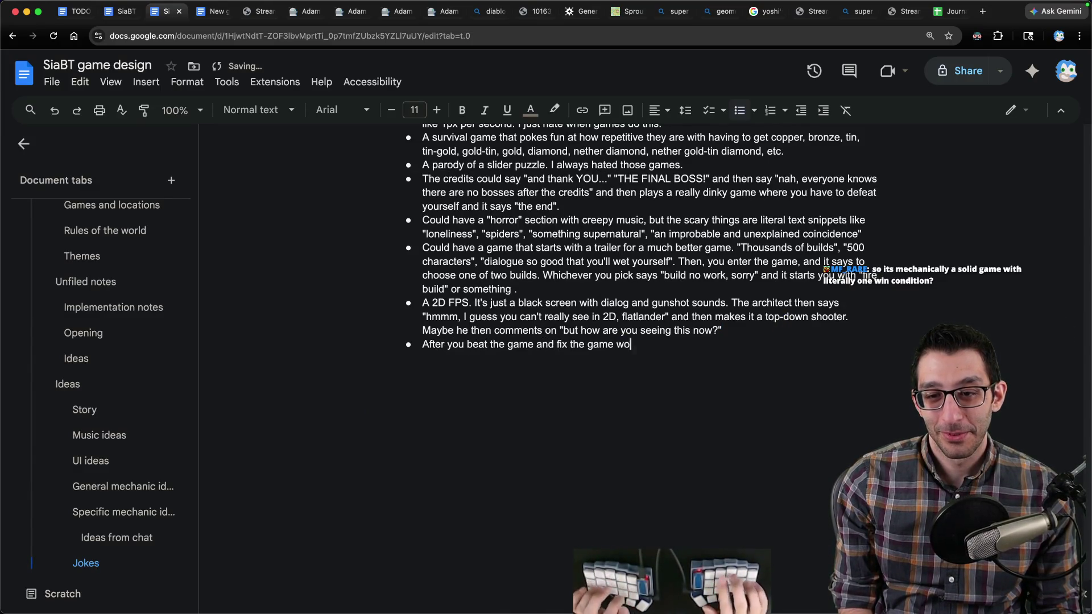
{"action": "type", "text": "rlds, you could start a New Game +"}
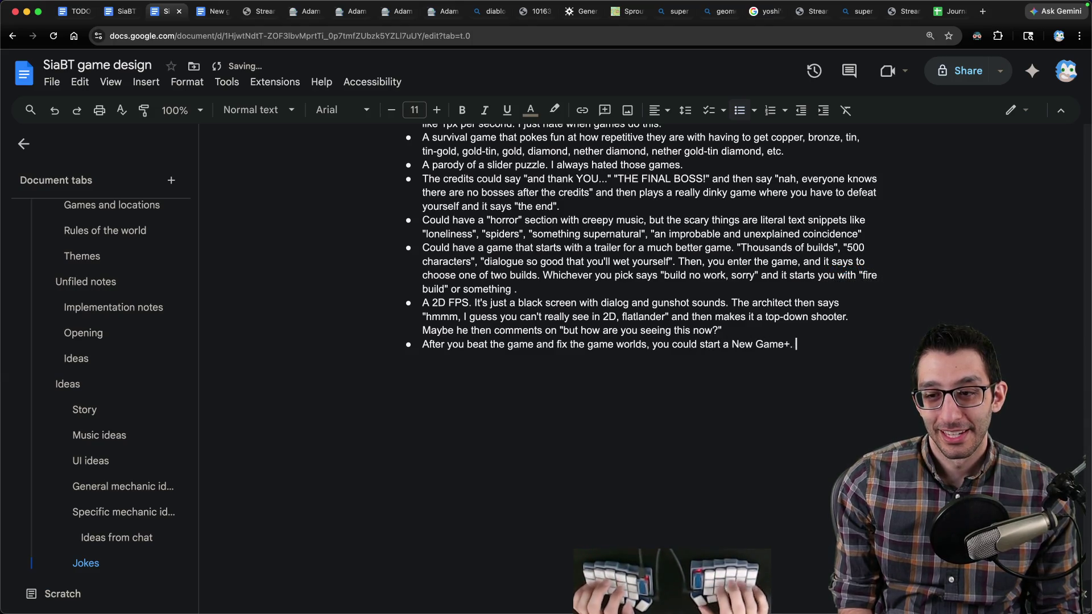
{"action": "type", "text": "literally "}
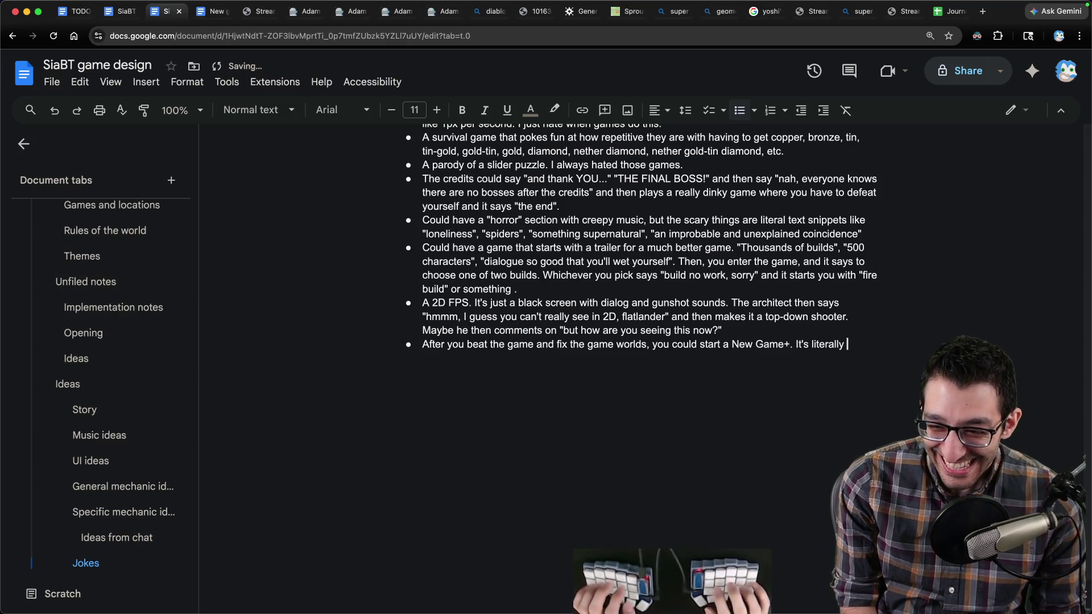
{"action": "type", "text": "just the same experience"}
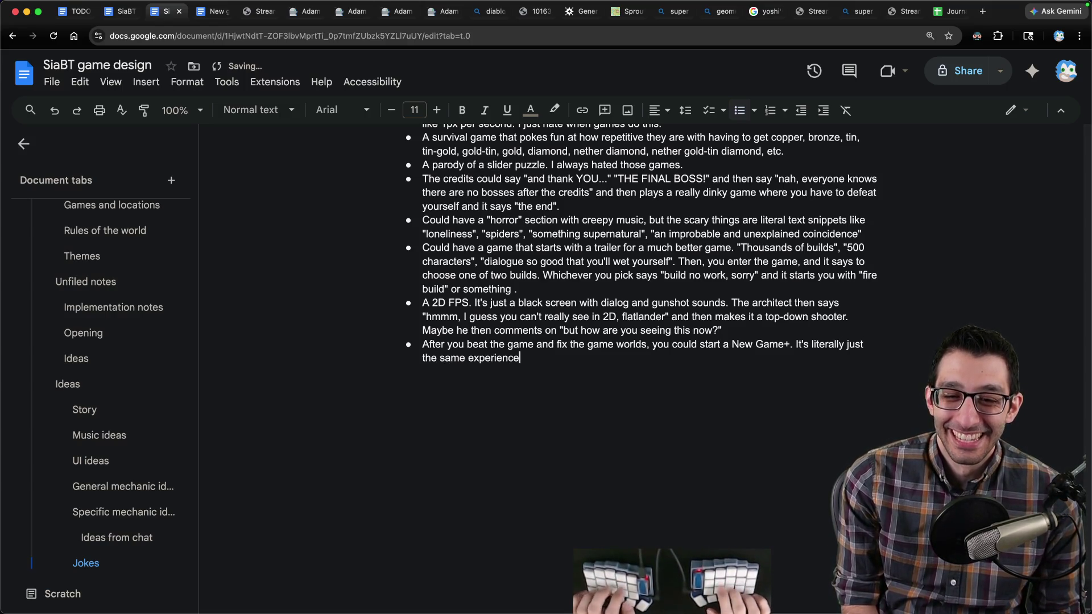
{"action": "type", "text": ", but this time, the platform"}
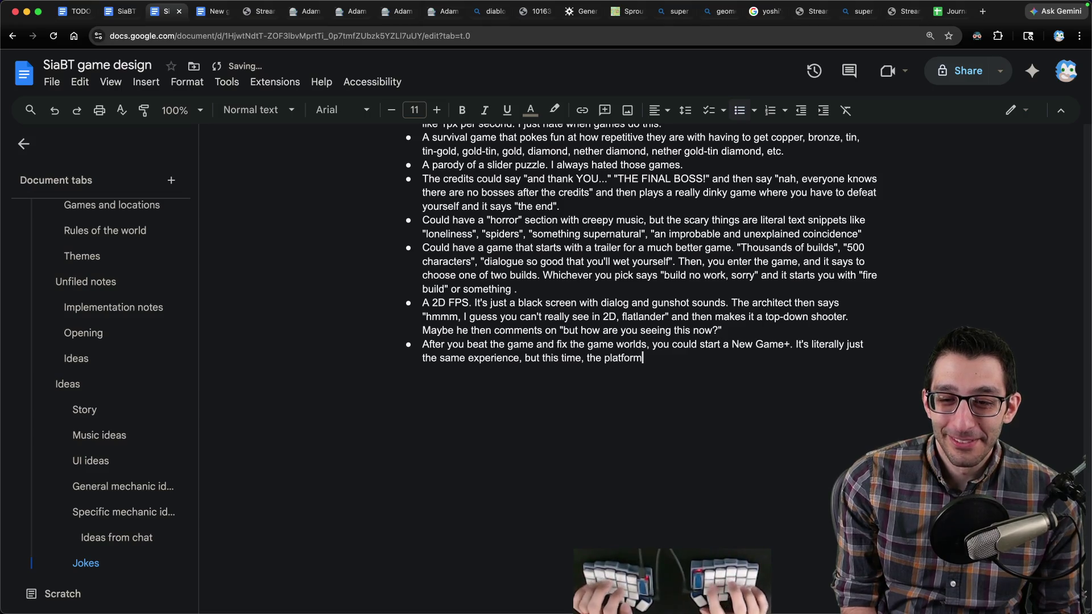
{"action": "type", "text": "er has thehigh-jump boots that"}
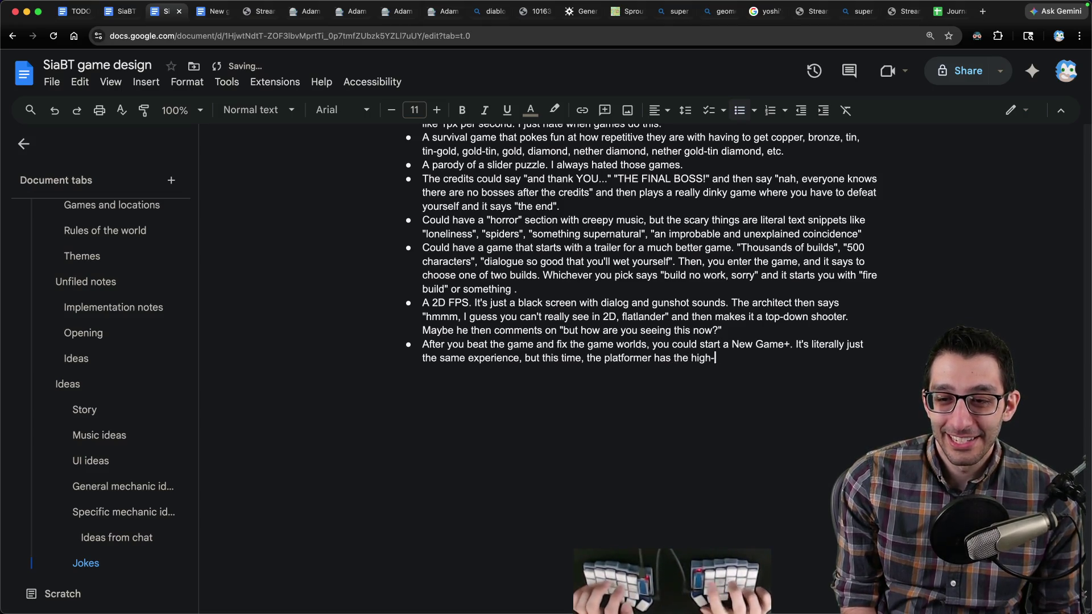
{"action": "key", "text": "BackSpace"}
{"action": "key", "text": "BackSpace"}
{"action": "key", "text": "BackSpace"}
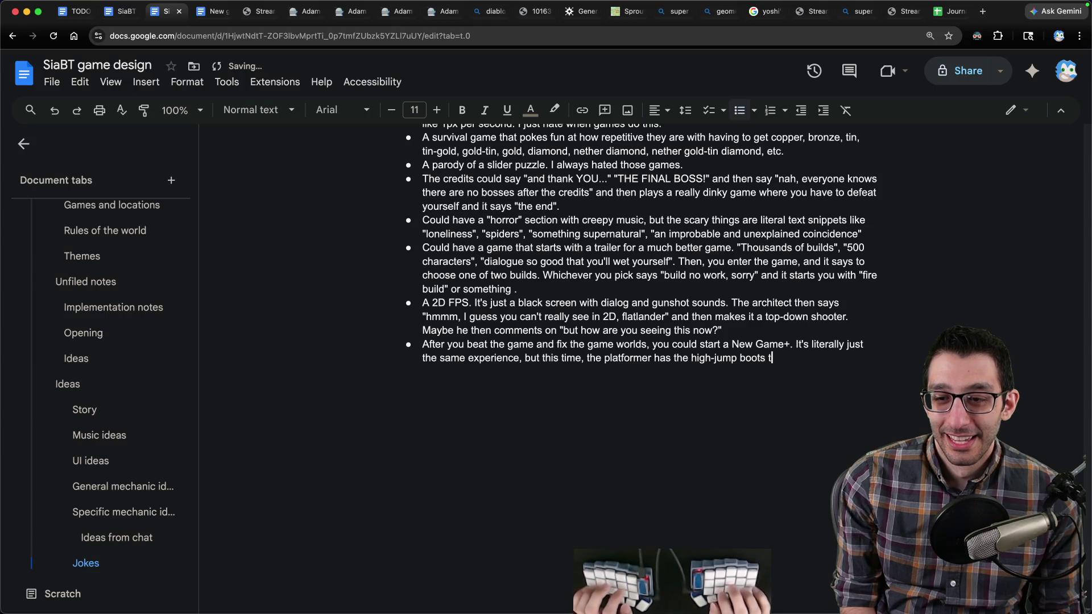
{"action": "type", "text": ", and you're forced"}
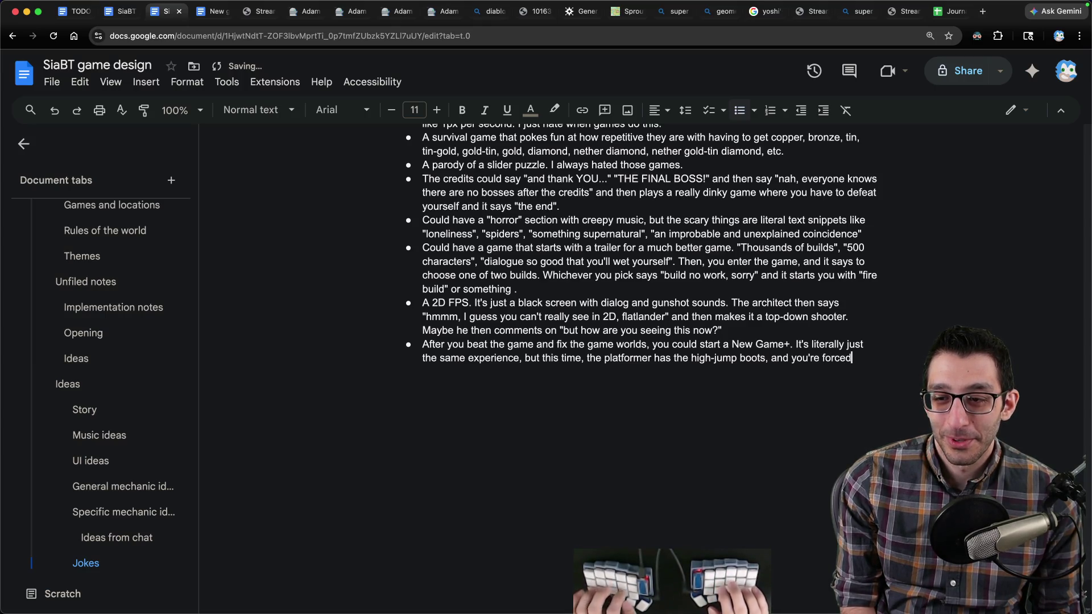
{"action": "type", "text": " to pick them up and make"}
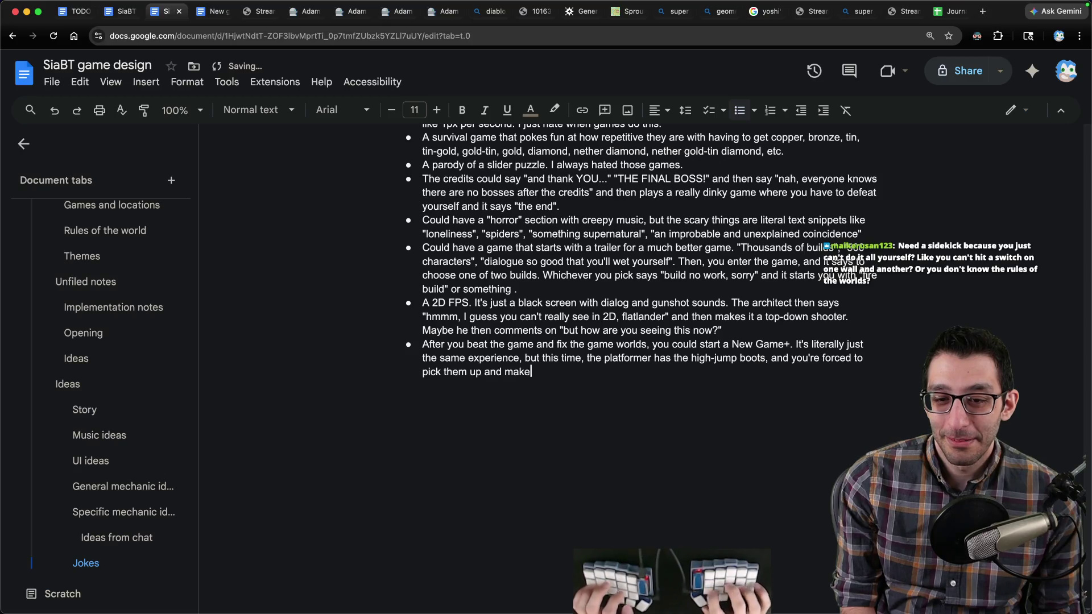
{"action": "type", "text": " it across the chasm."}
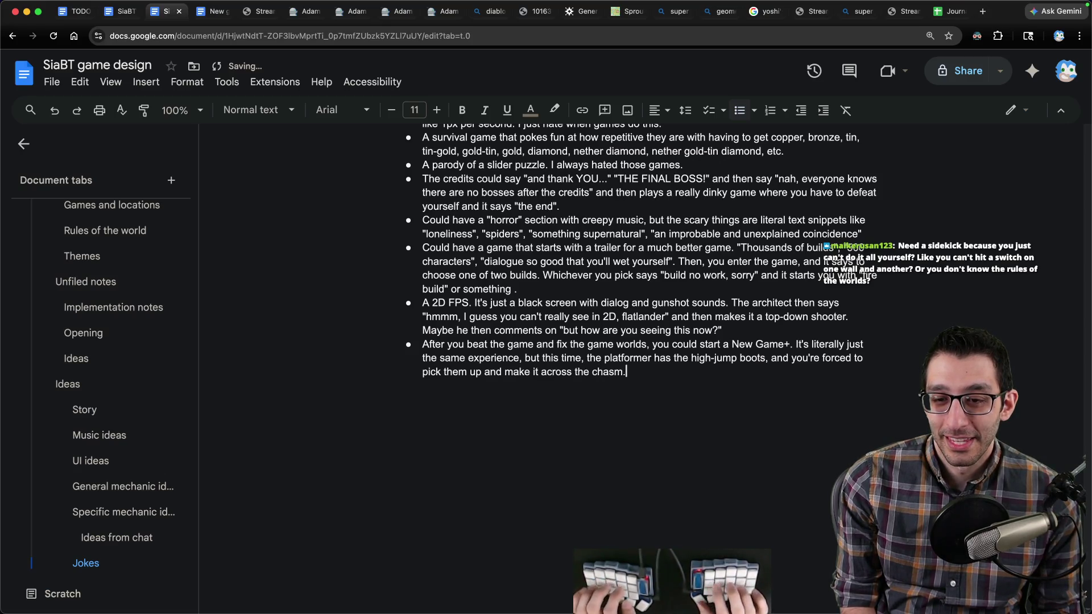
{"action": "type", "text": " If you do, it says \"you beat New Game"}
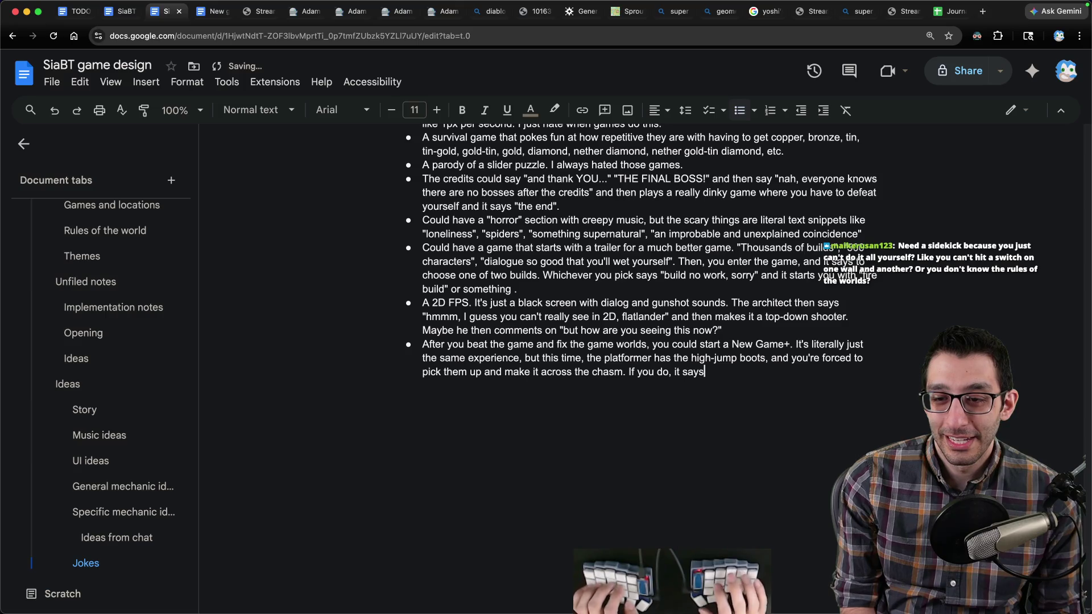
{"action": "type", "text": "+\". If you don't,"}
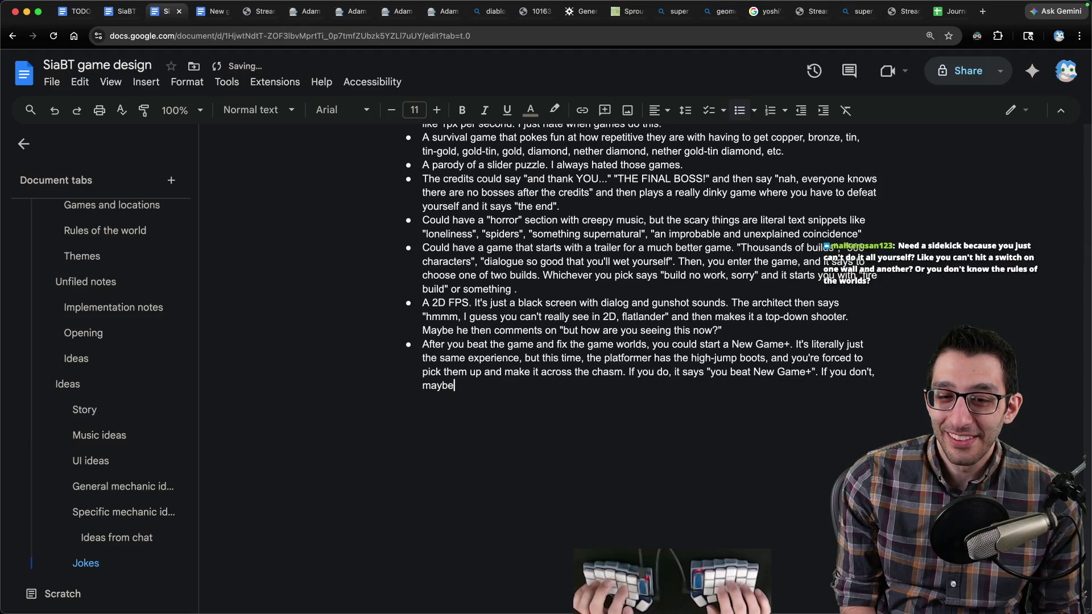
Step: Reword the ending: an endless 'New Game++' that doesn't change the experience at all
{"action": "key", "text": "alt+BackSpace"}
{"action": "key", "text": "alt+BackSpace"}
{"action": "key", "text": "alt+BackSpace"}
{"action": "left_click", "coordinate": [657, 371]}
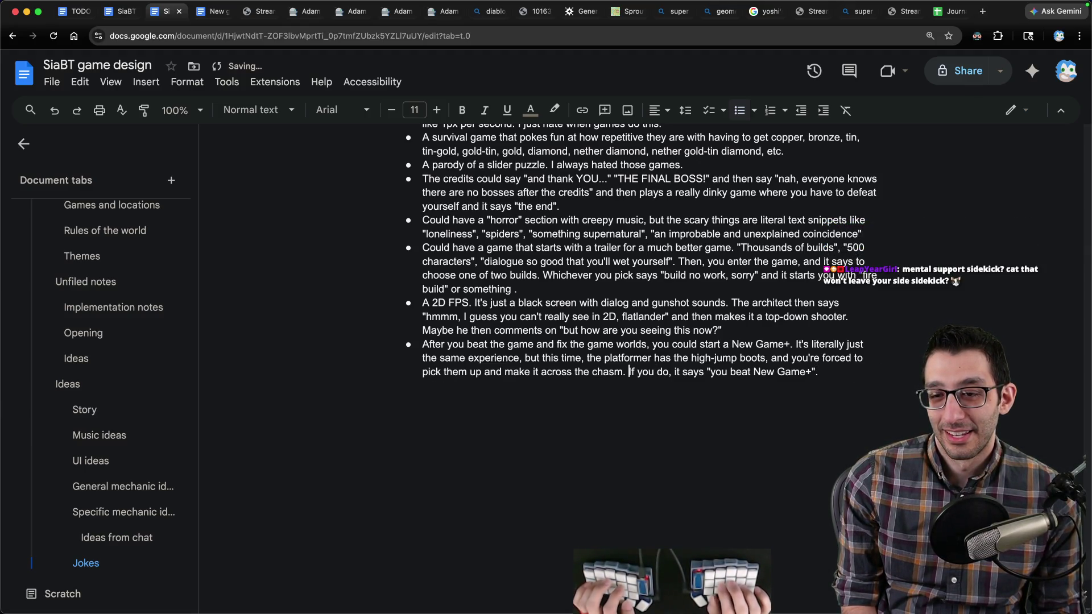
{"action": "key", "text": "alt+Left"}
{"action": "key", "text": "alt+Left"}
{"action": "key", "text": "shift+alt+Right"}
{"action": "key", "text": "shift+alt+Right"}
{"action": "key", "text": "shift+alt+Right"}
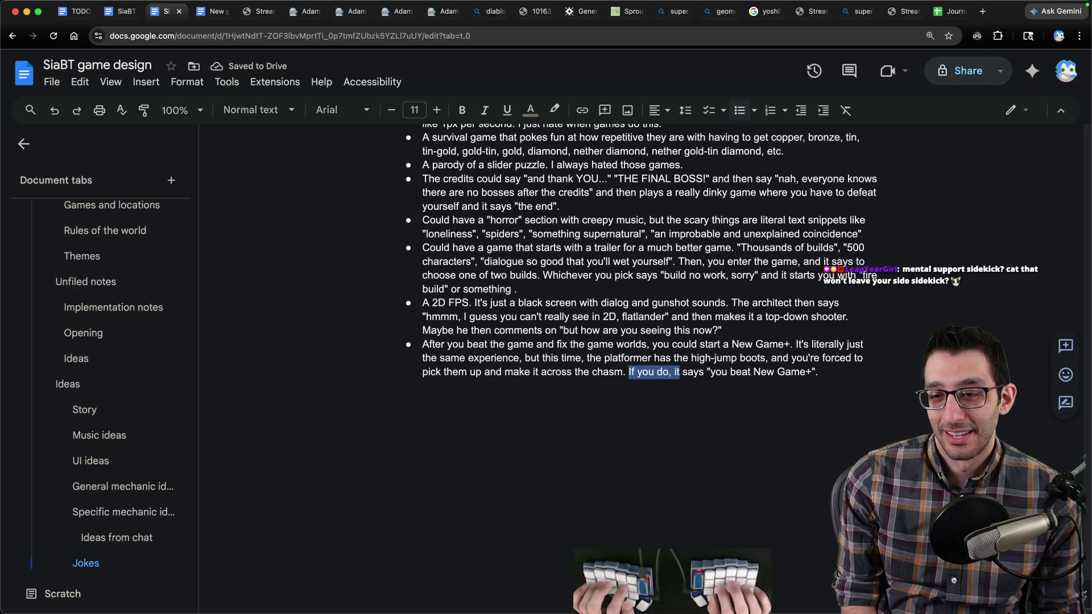
{"action": "type", "text": "After, it says"}
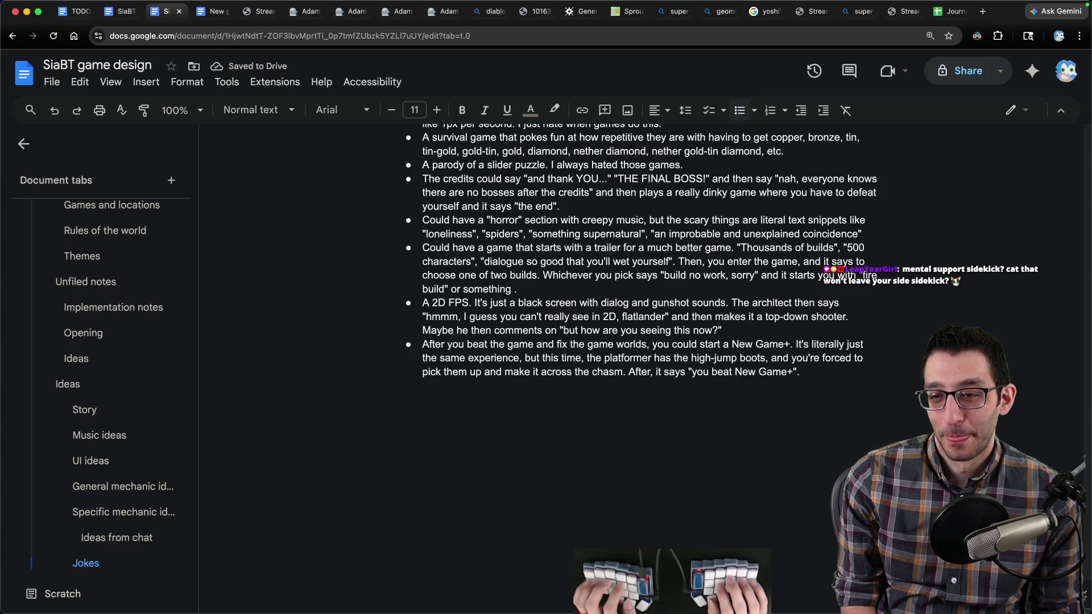
{"action": "type", "text": "Maybe it offers an endless number of \"New Game++"}
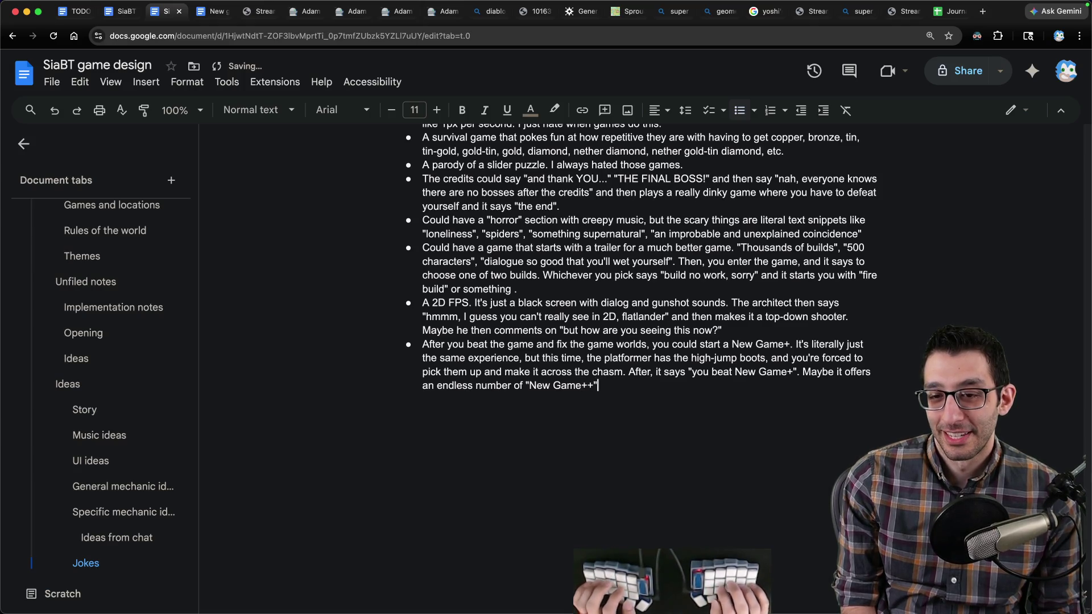
{"action": "type", "text": " that doesn't change the experience at all."}
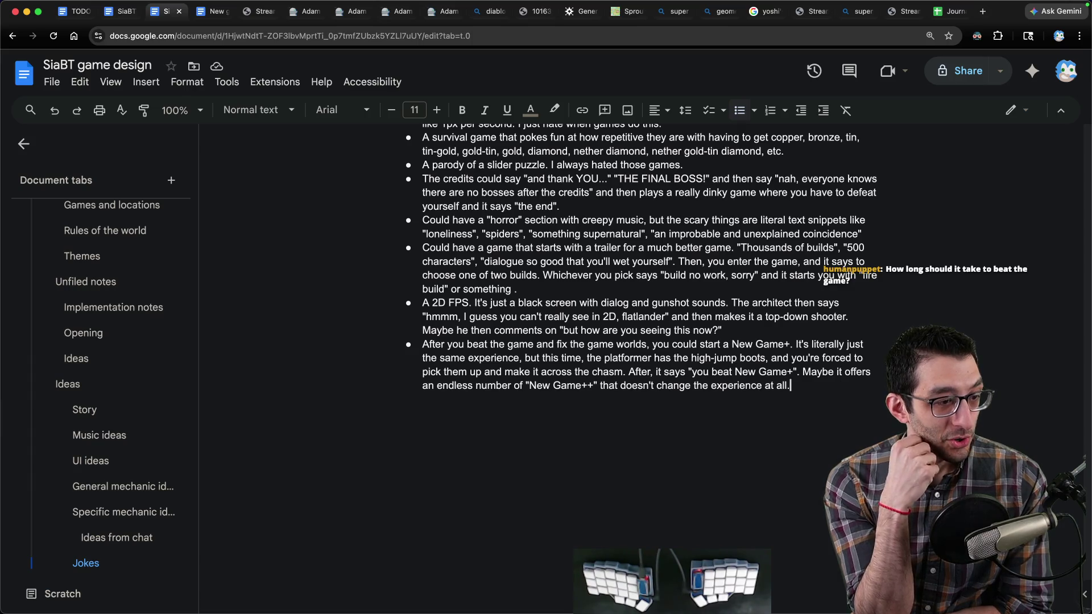
{"action": "key", "text": "super+Tab"}
{"action": "key", "text": "super+n"}
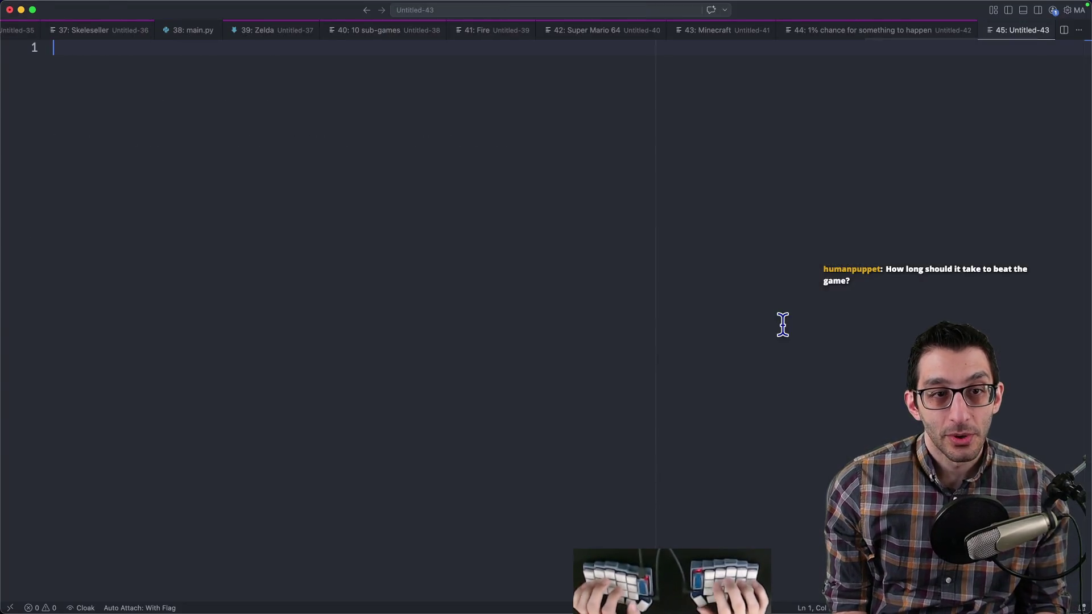
Step: Title the note 'Legend of Zelda' with the line 'one win condition: defeat Ganon'
{"action": "type", "text": "Legend of Zelda"}
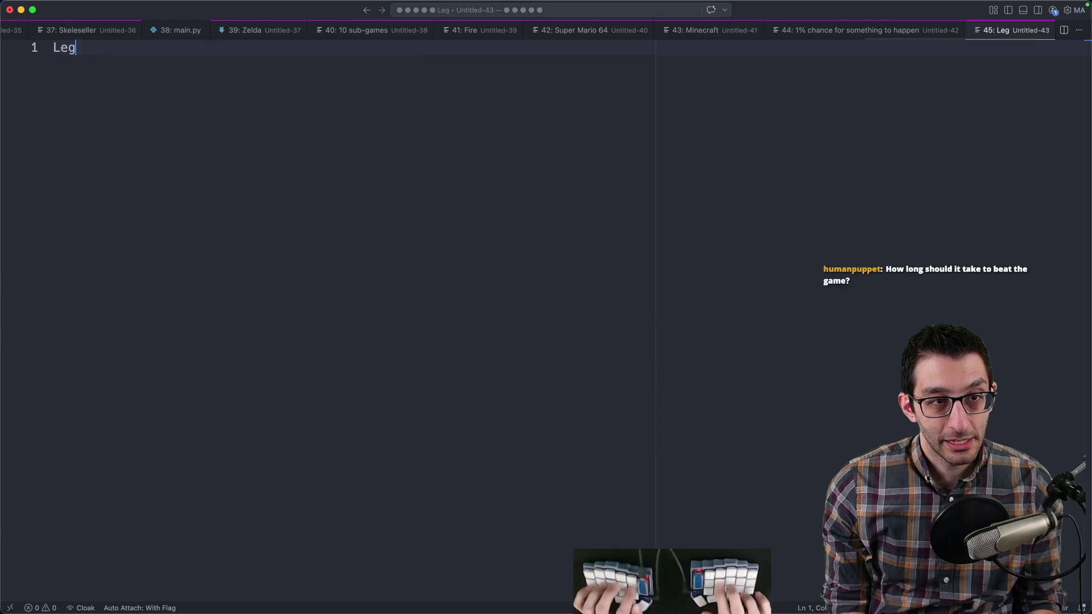
{"action": "key", "text": "Return"}
{"action": "type", "text": "one"}
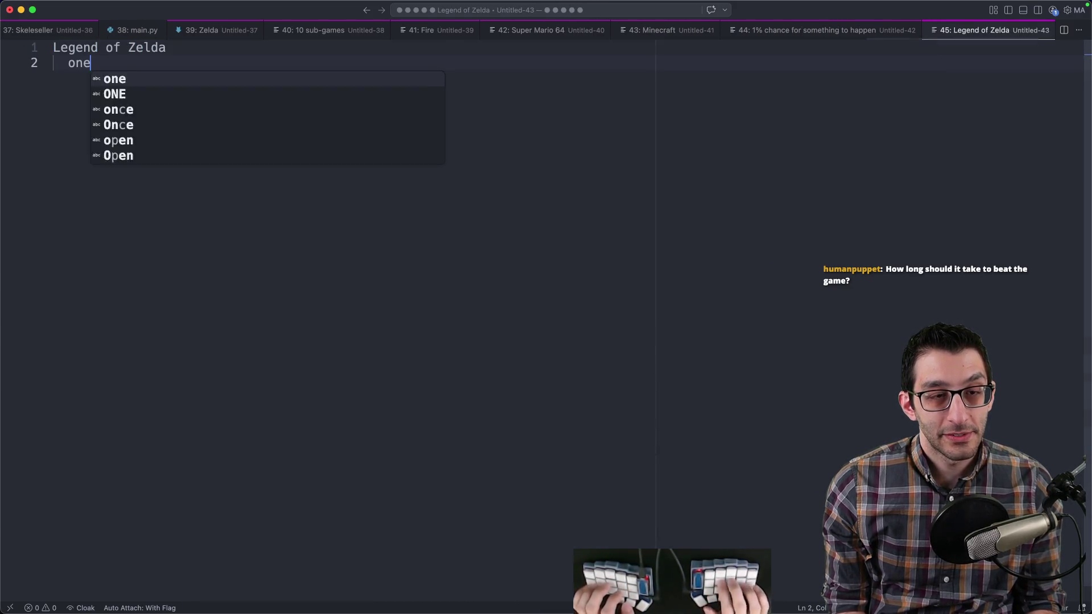
{"action": "type", "text": " win condition: defeat Ganon"}
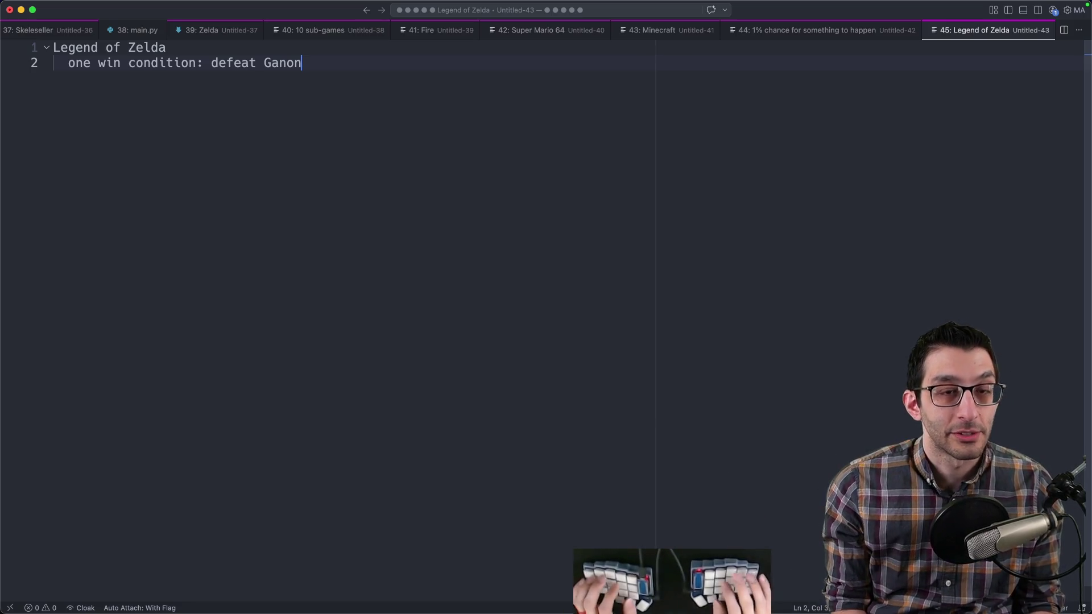
{"action": "key", "text": "super+a"}
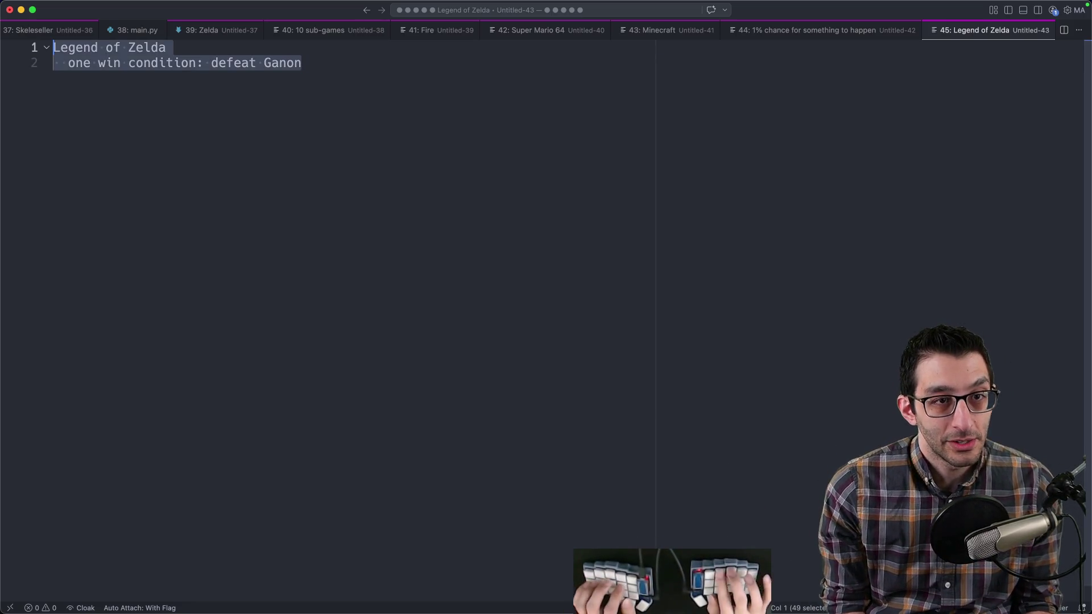
{"action": "key", "text": "Escape"}
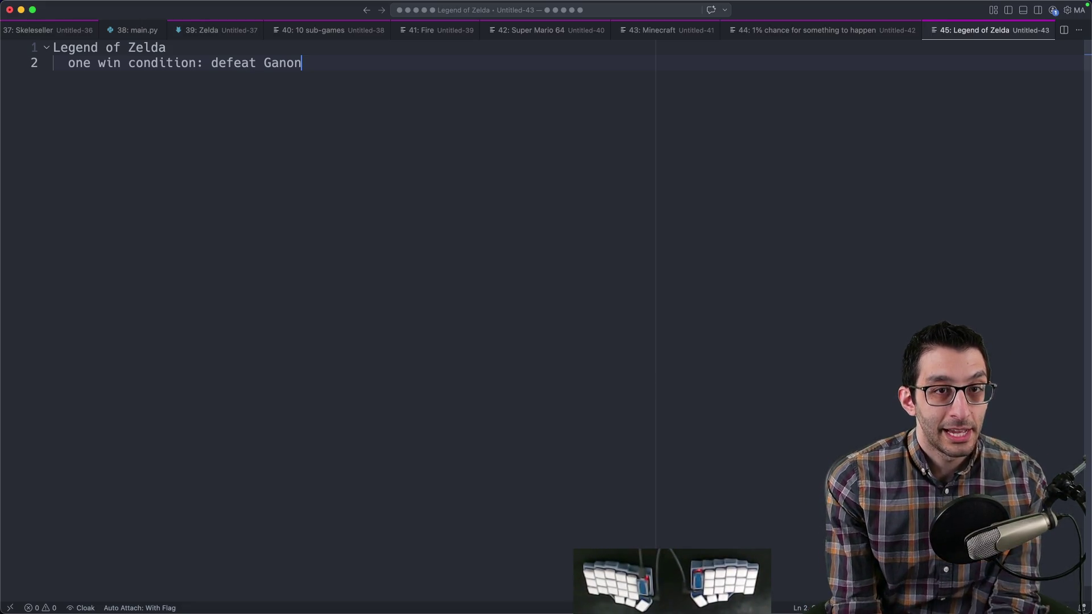
Step: Add 'what is the game leading up to that' listing Adventure, Reaction time, Accuracy, Solving puzzles, Exploring
{"action": "key", "text": "Return"}
{"action": "key", "text": "Return"}
{"action": "type", "text": "what is the game leading up to that"}
{"action": "key", "text": "Return"}
{"action": "key", "text": "Tab"}
{"action": "type", "text": "Adventure"}
{"action": "key", "text": "Return"}
{"action": "type", "text": "Reacti"}
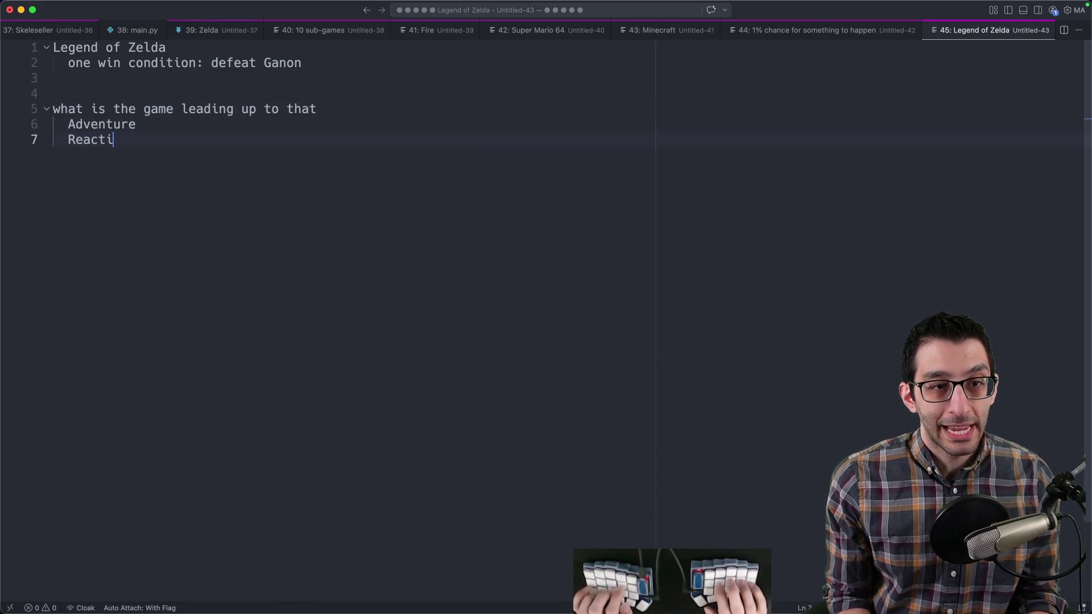
{"action": "type", "text": "on time   Accuracy"}
{"action": "key", "text": "Return"}
{"action": "type", "text": "Solving puzzles"}
{"action": "key", "text": "Return"}
{"action": "type", "text": "Exploring"}
{"action": "key", "text": "Return"}
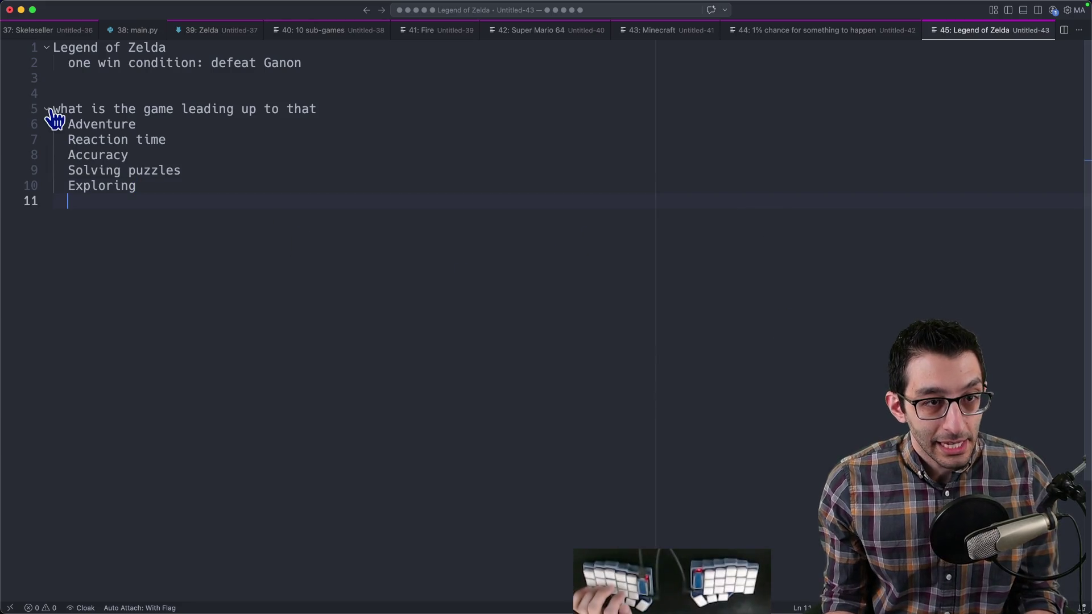
{"action": "left_click_drag", "start_coordinate": [50, 108], "coordinate": [145, 221]}
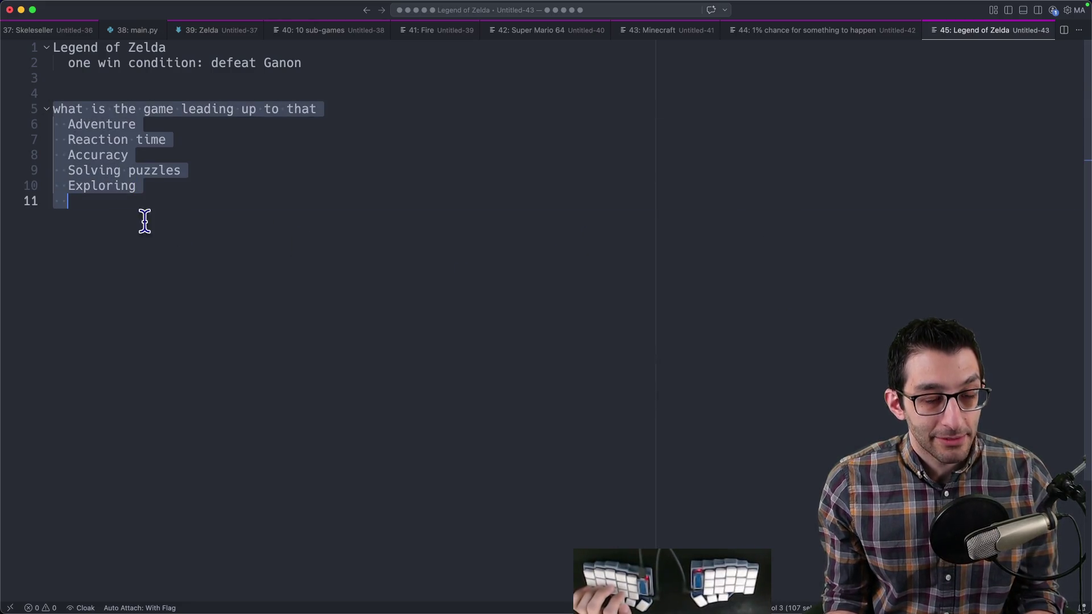
{"action": "left_click", "coordinate": [273, 265]}
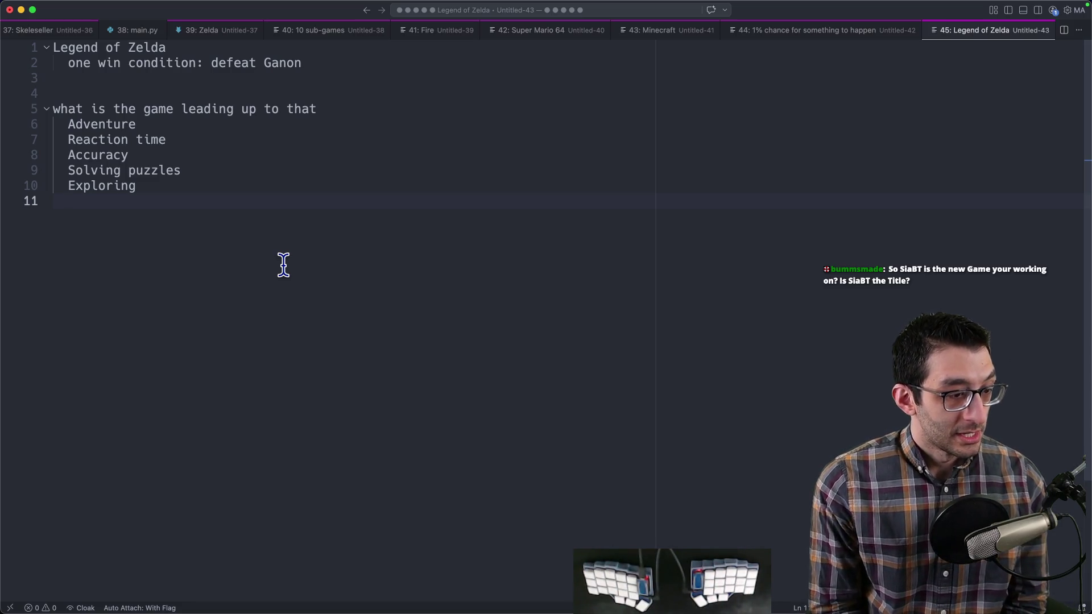
Step: Switch from VS Code back to the SiaBT design doc in Chrome
{"action": "key", "text": "super+Tab"}
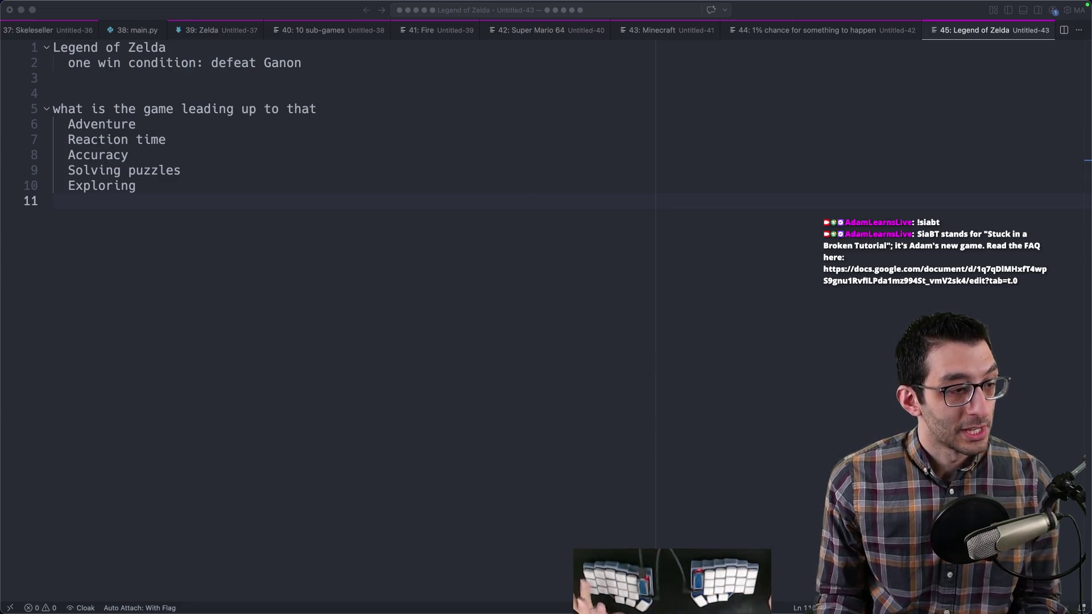
{"action": "key", "text": "super+Tab"}
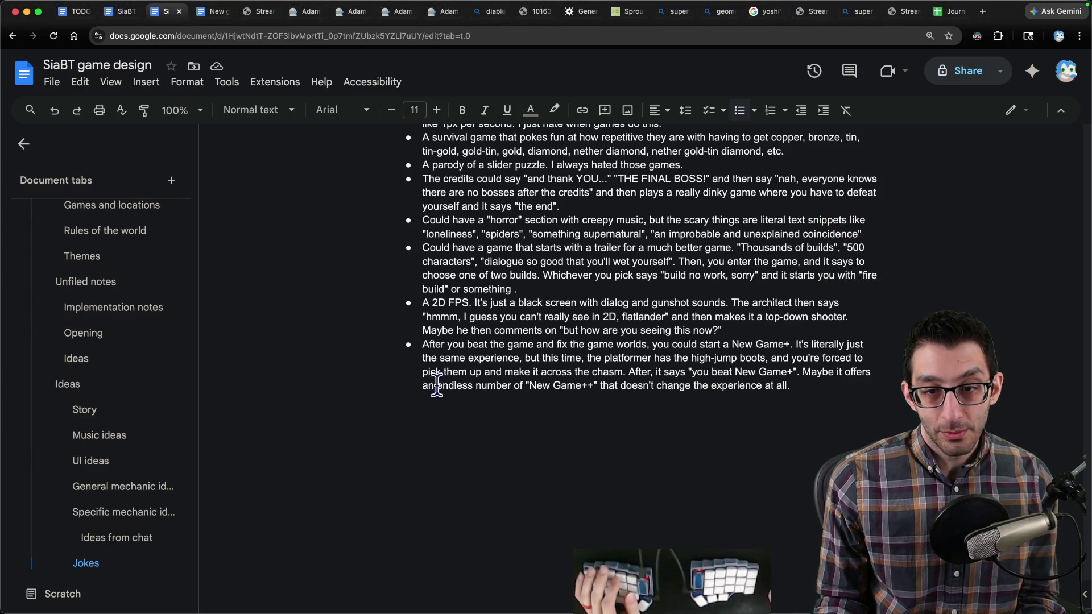
Step: On the Scratch tab, trim the Sidekick bullet to end at 'help you' and start a sub-point
{"action": "key", "text": "ctrl+Tab"}
{"action": "key", "text": "ctrl+shift+Tab"}
{"action": "key", "text": "ctrl+shift+Tab"}
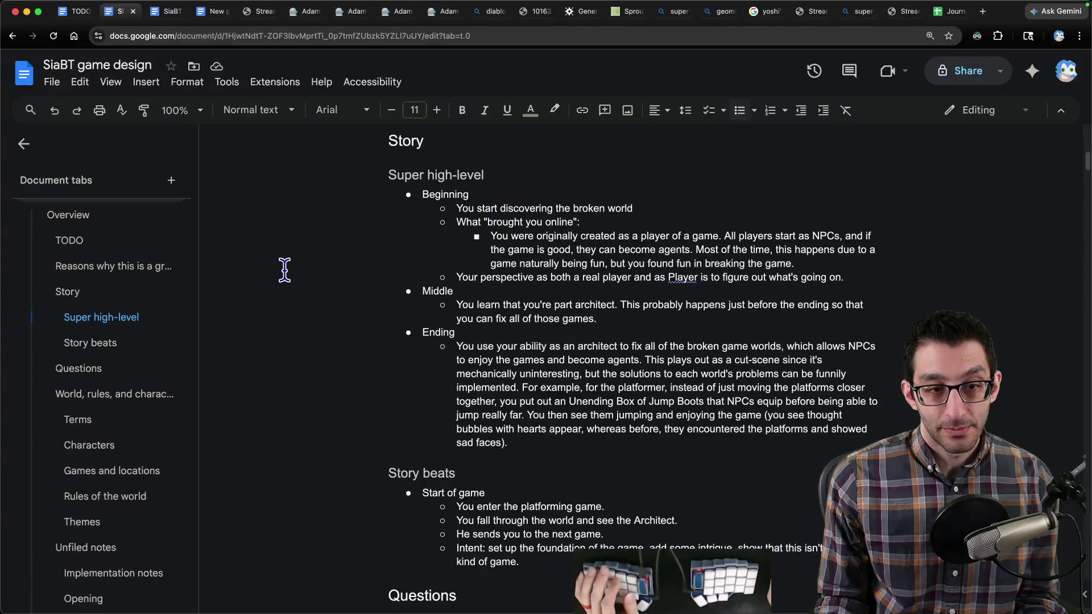
{"action": "key", "text": "ctrl+Tab"}
{"action": "key", "text": "ctrl+shift+Tab"}
{"action": "key", "text": "ctrl+Tab"}
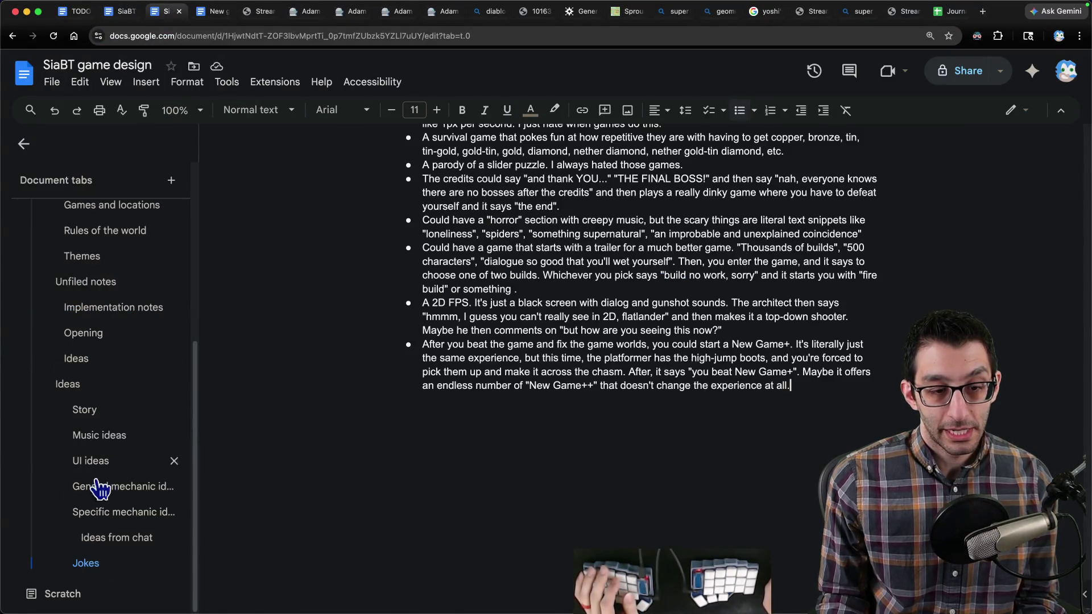
{"action": "left_click", "coordinate": [68, 593]}
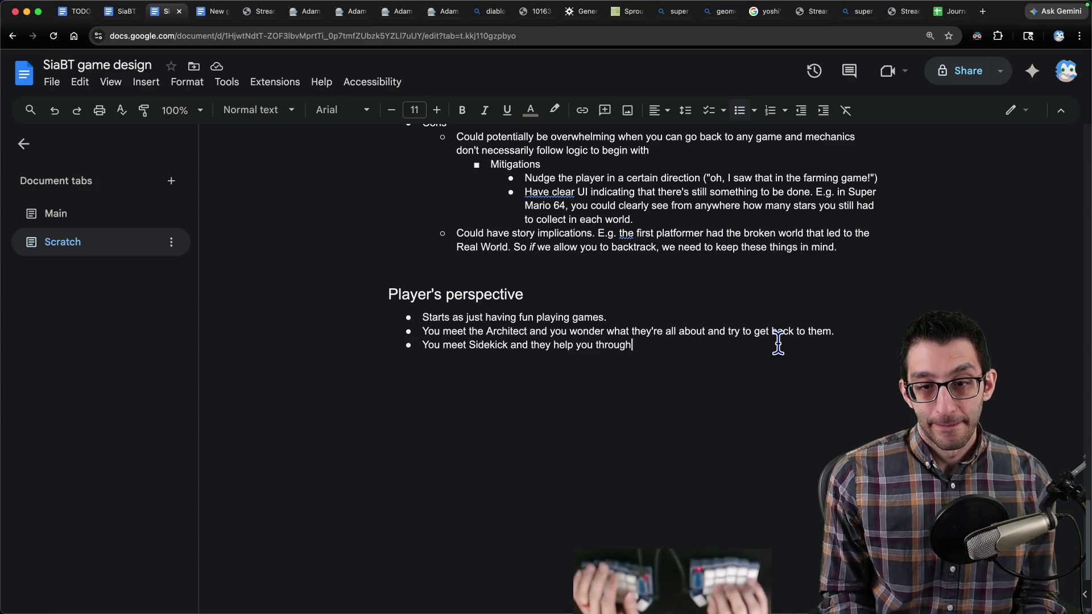
{"action": "key", "text": "alt+BackSpace"}
{"action": "key", "text": "BackSpace"}
{"action": "key", "text": "Return"}
{"action": "key", "text": "Tab"}
Step: Note you're a game-breaking wizard who may need help toggling switches or Sidekick's items
{"action": "type", "text": "You're some "}
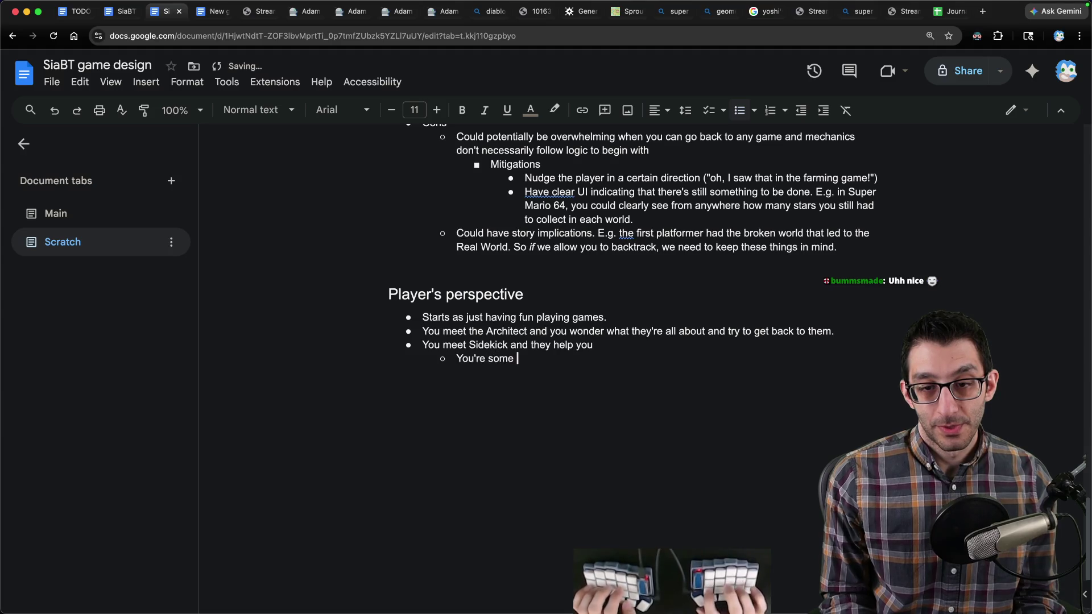
{"action": "type", "text": "kind of gam-breaking wizard, so you probably don't need much help in the way of s"}
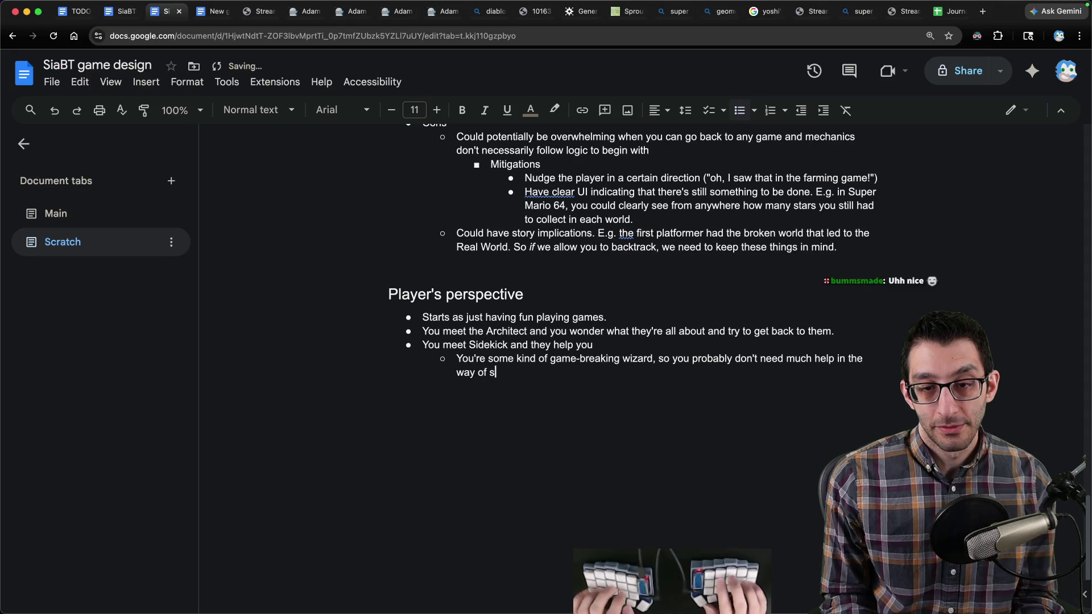
{"action": "type", "text": "olving"}
{"action": "key", "text": "alt+BackSpace"}
{"action": "type", "text": "figuring puzzles out, but you may need help "}
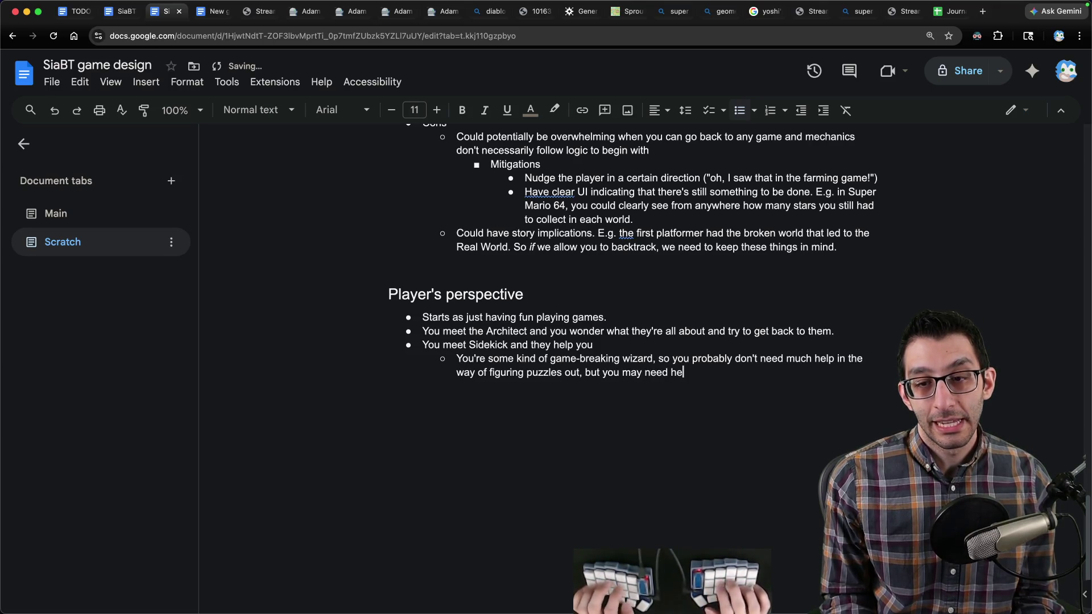
{"action": "type", "text": "toggling mul"}
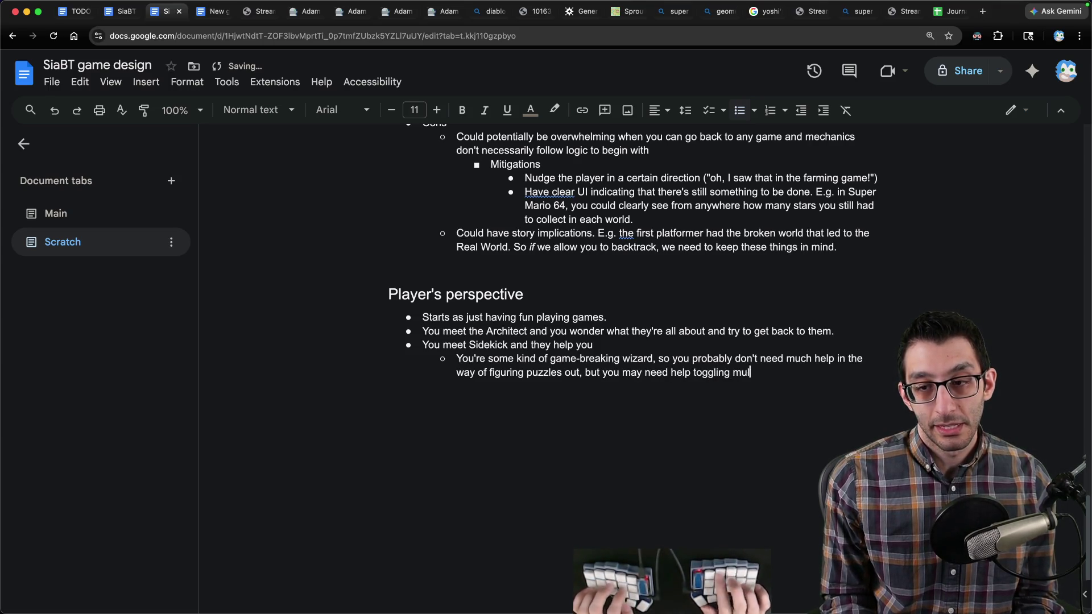
{"action": "type", "text": "tiple switches at the same time"}
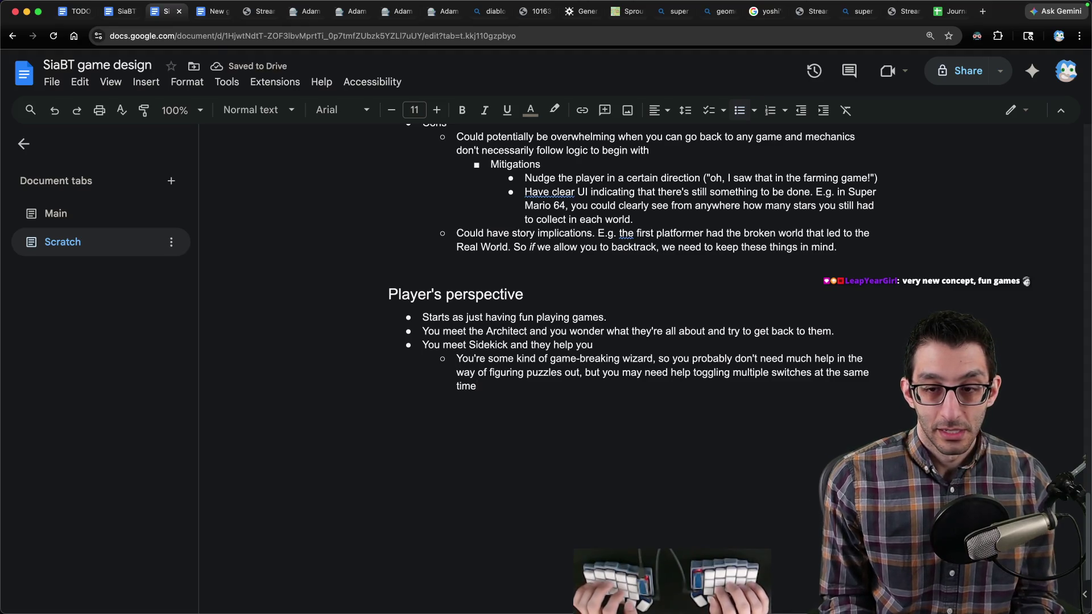
{"action": "type", "text": ", or maybe "}
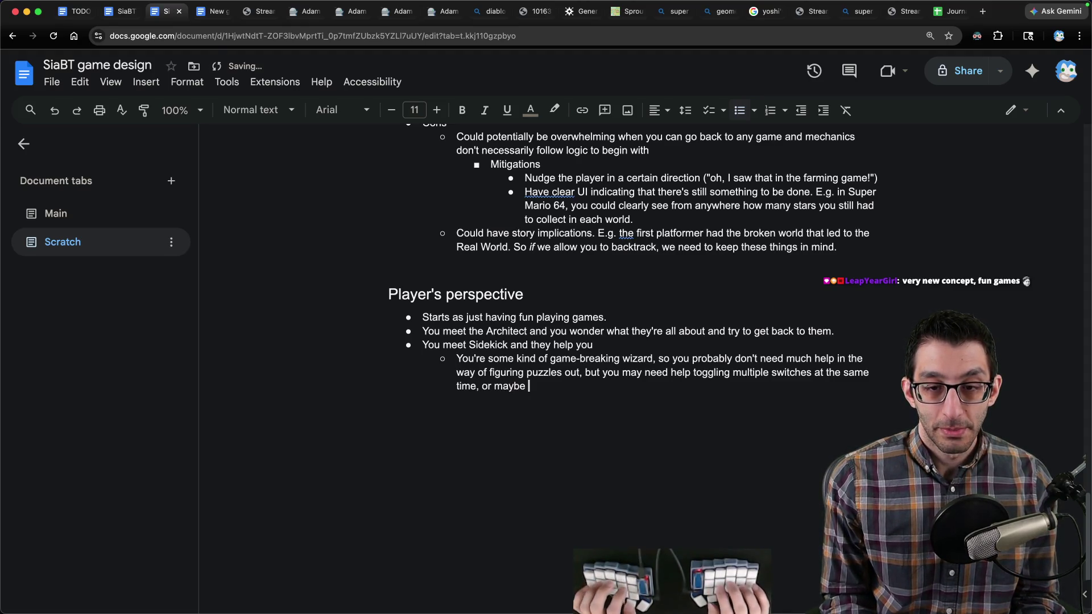
{"action": "type", "text": "S"}
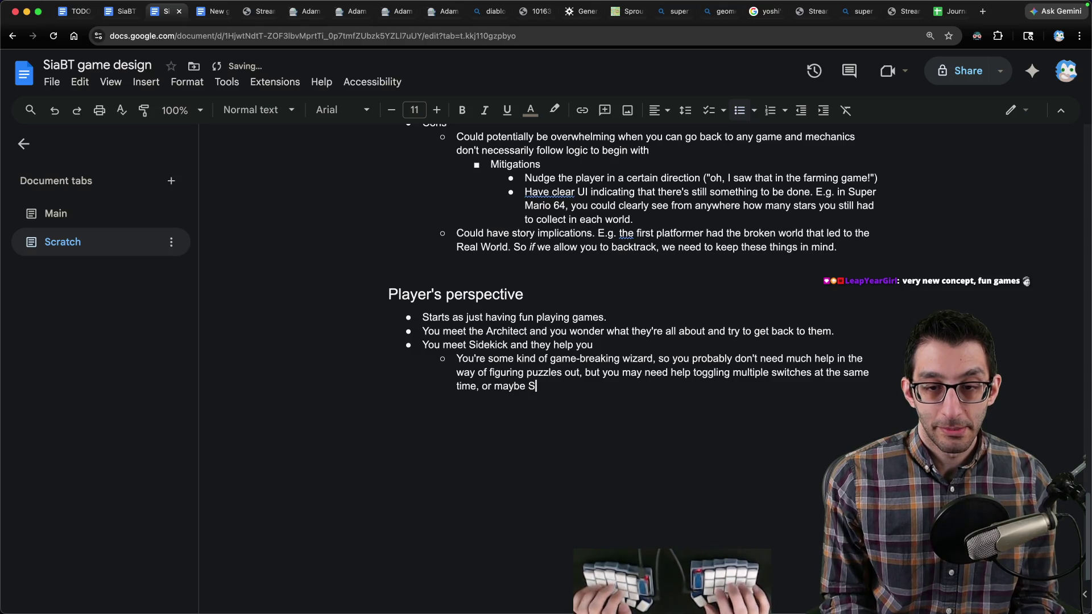
{"action": "type", "text": "nows"}
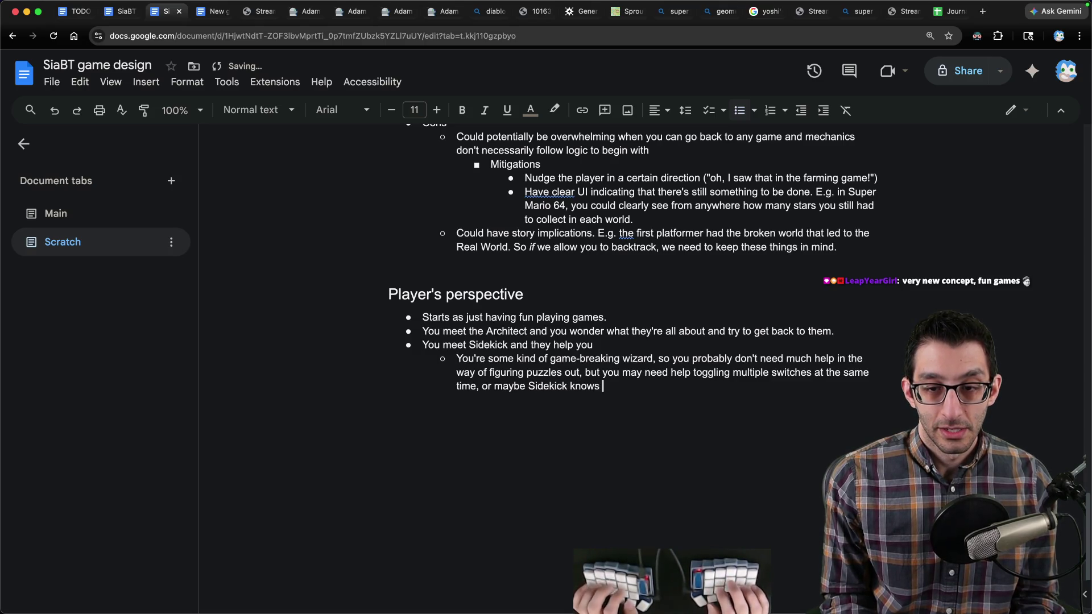
{"action": "type", "text": "ome rules"}
{"action": "key", "text": "alt+BackSpace"}
{"action": "key", "text": "alt+BackSpace"}
{"action": "key", "text": "alt+BackSpace"}
{"action": "type", "text": "has items that you don't "}
{"action": "type", "text": "have (or "}
{"action": "type", "text": "knows hthe ul"}
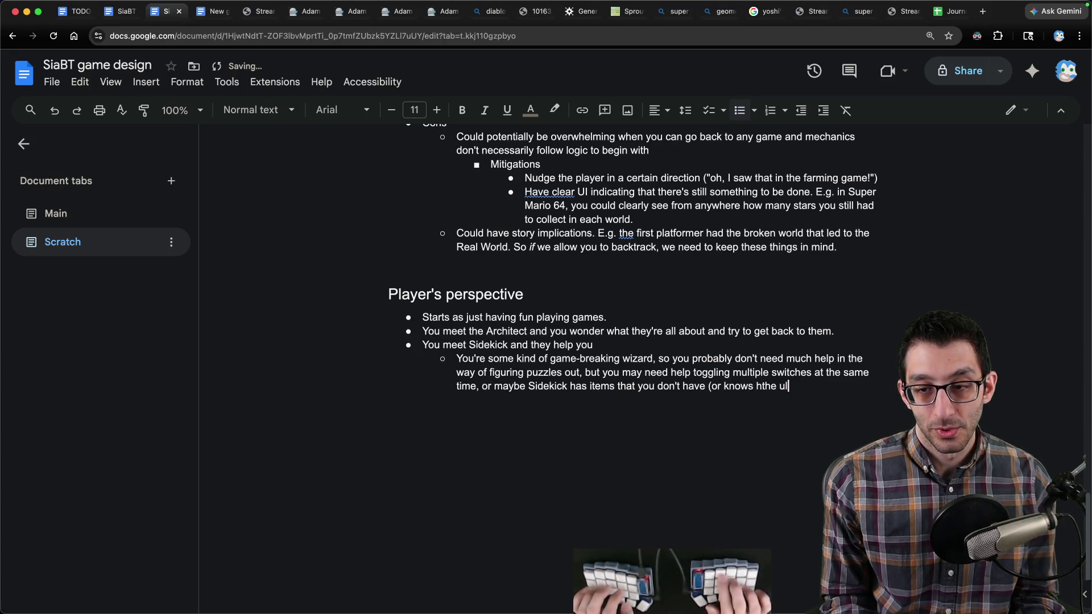
{"action": "key", "text": "BackSpace"}
{"action": "key", "text": "BackSpace"}
{"action": "key", "text": "BackSpace"}
{"action": "key", "text": "BackSpace"}
{"action": "key", "text": "BackSpace"}
{"action": "key", "text": "BackSpace"}
{"action": "key", "text": "BackSpace"}
{"action": "type", "text": "the rules of the world or something)."}
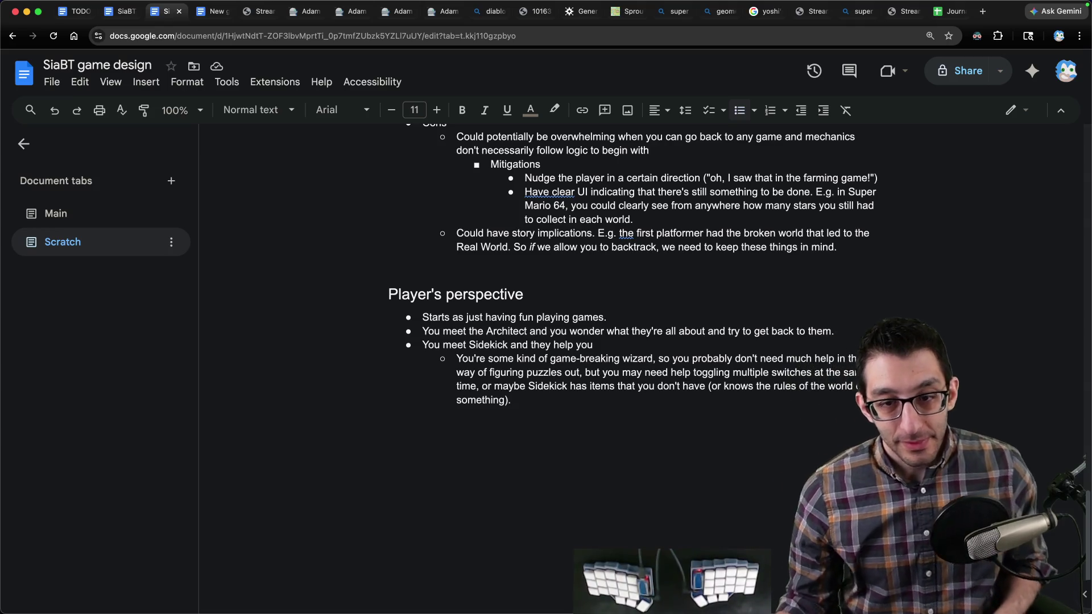
{"action": "key", "text": "Return"}
{"action": "key", "text": "shift+Tab"}
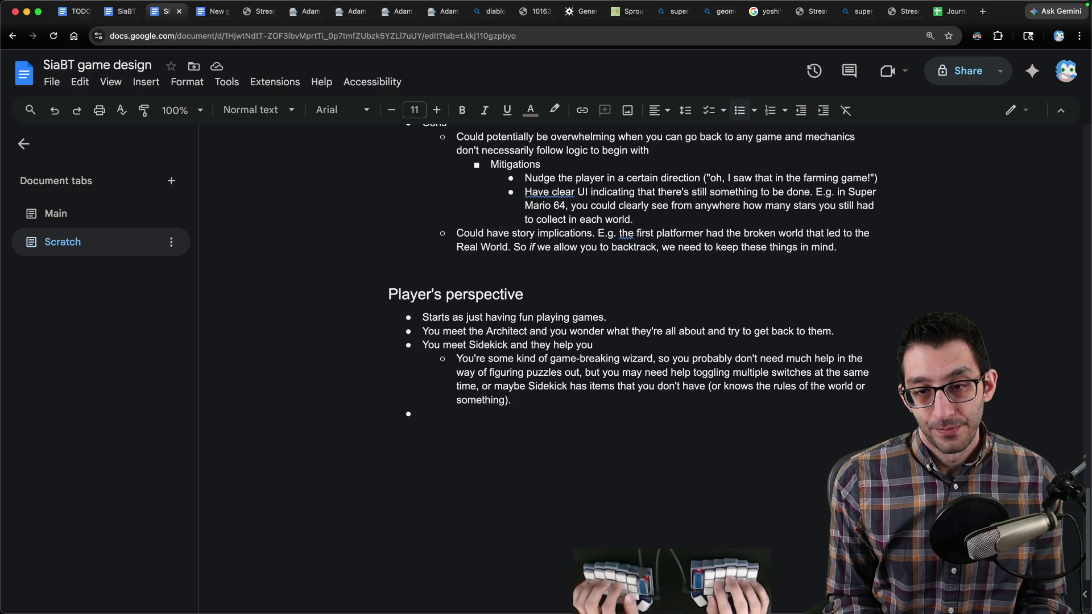
{"action": "type", "text": "At some point, you have to meet the aArchitect again and "}
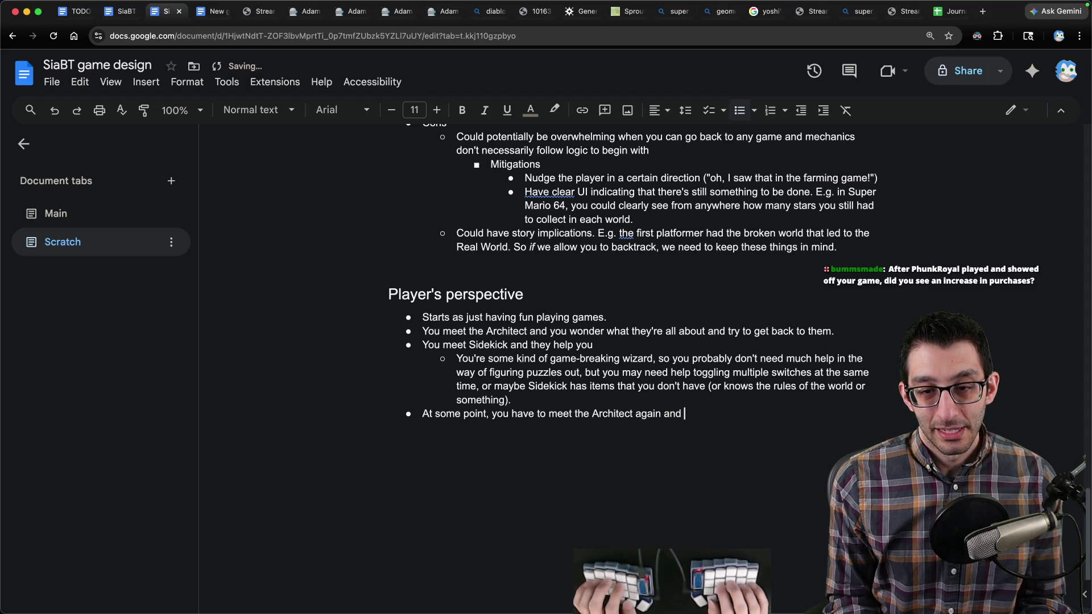
{"action": "type", "text": "maybe say"}
{"action": "type", "text": "AIT!\" before they zap"}
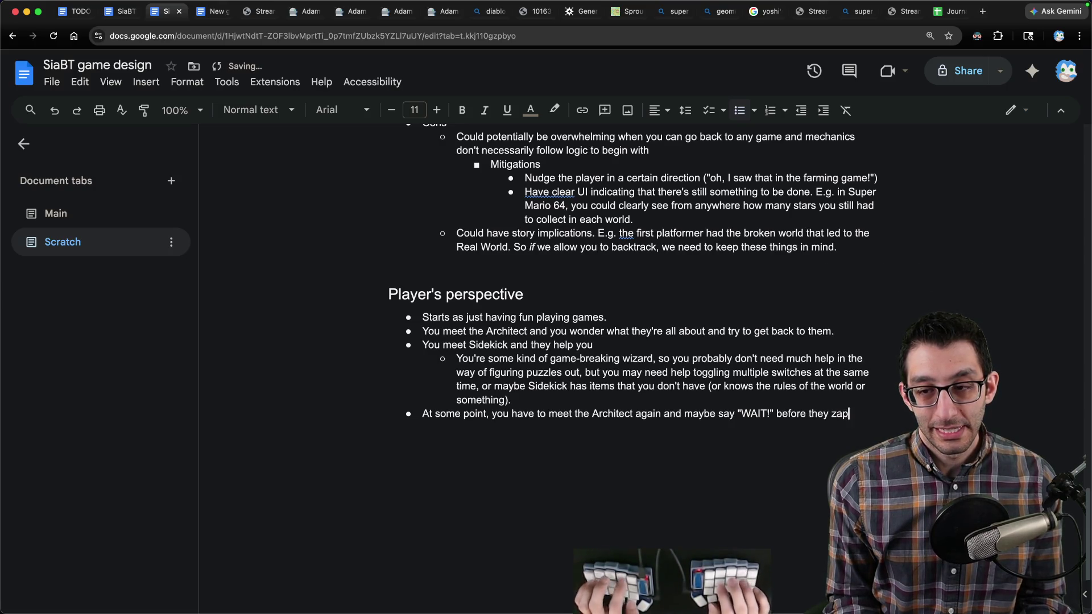
{"action": "type", "text": "nto another world."}
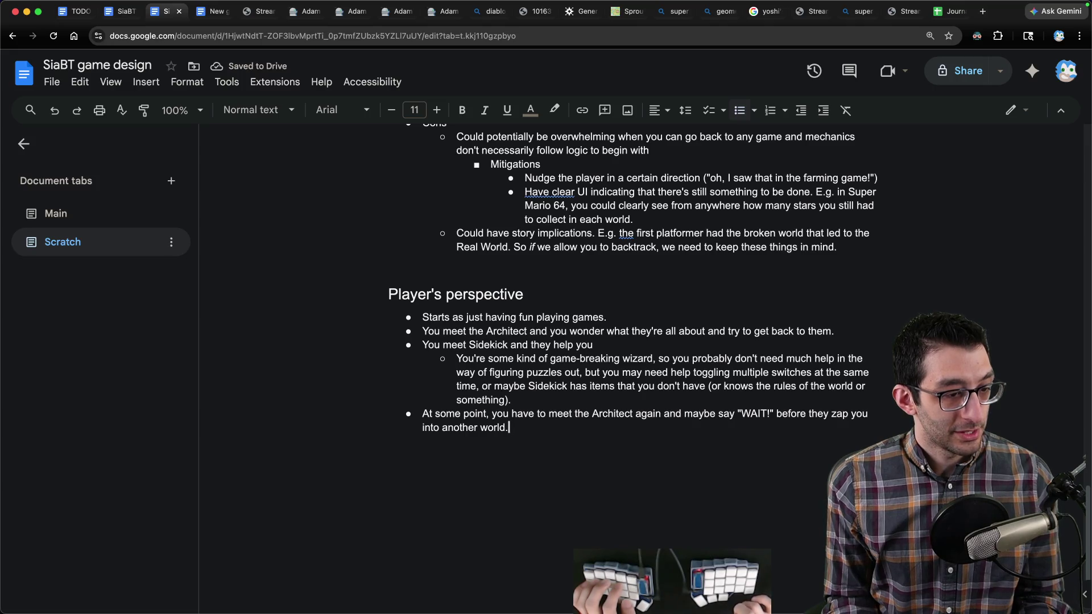
{"action": "key", "text": "super+Tab"}
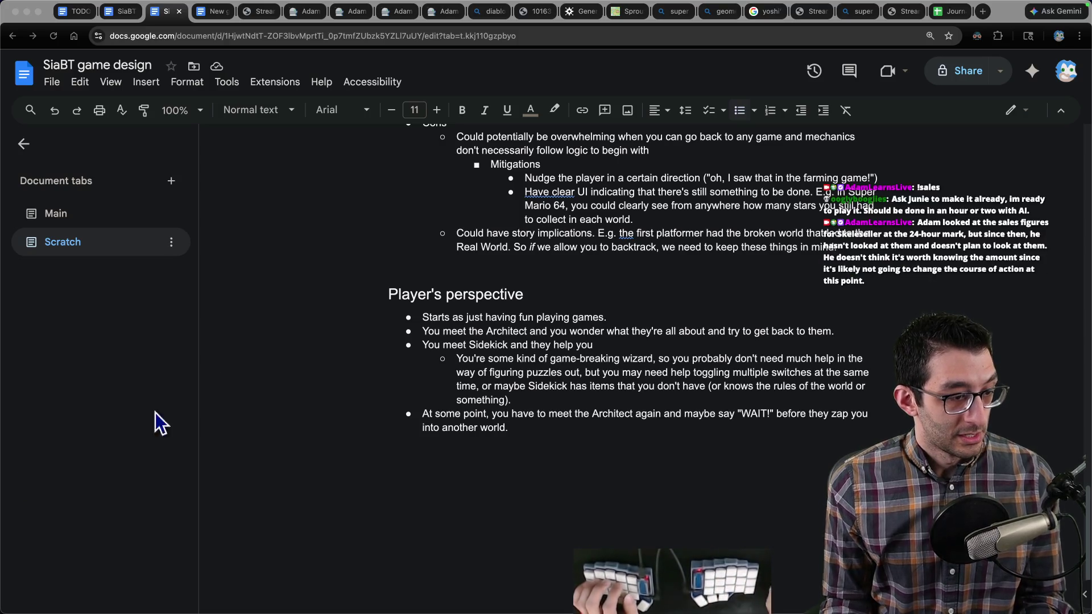
{"action": "key", "text": "super+Tab"}
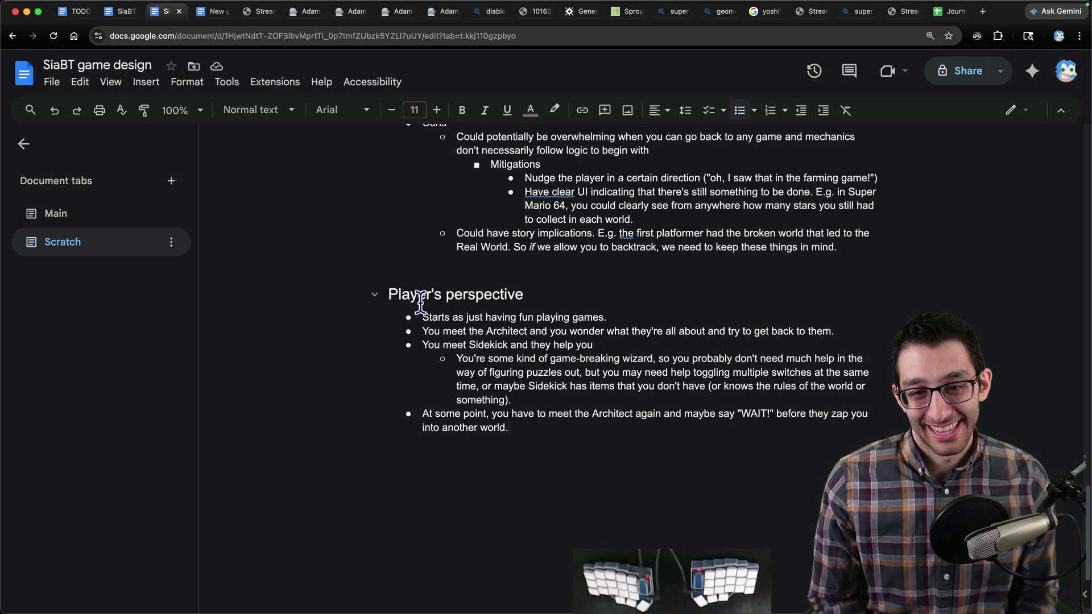
{"action": "scroll", "coordinate": [420, 302], "scroll_direction": "down", "scroll_amount": 3}
Step: Below Player's perspective, add the question asking at what point you decide to fix the games
{"action": "key", "text": "Return"}
{"action": "key", "text": "Return"}
{"action": "type", "text": "My quse"}
{"action": "key", "text": "BackSpace"}
{"action": "key", "text": "BackSpace"}
{"action": "type", "text": "estion: at one"}
{"action": "key", "text": "BackSpace"}
{"action": "key", "text": "BackSpace"}
{"action": "key", "text": "BackSpace"}
{"action": "type", "text": "what point do you decide to fix the games?"}
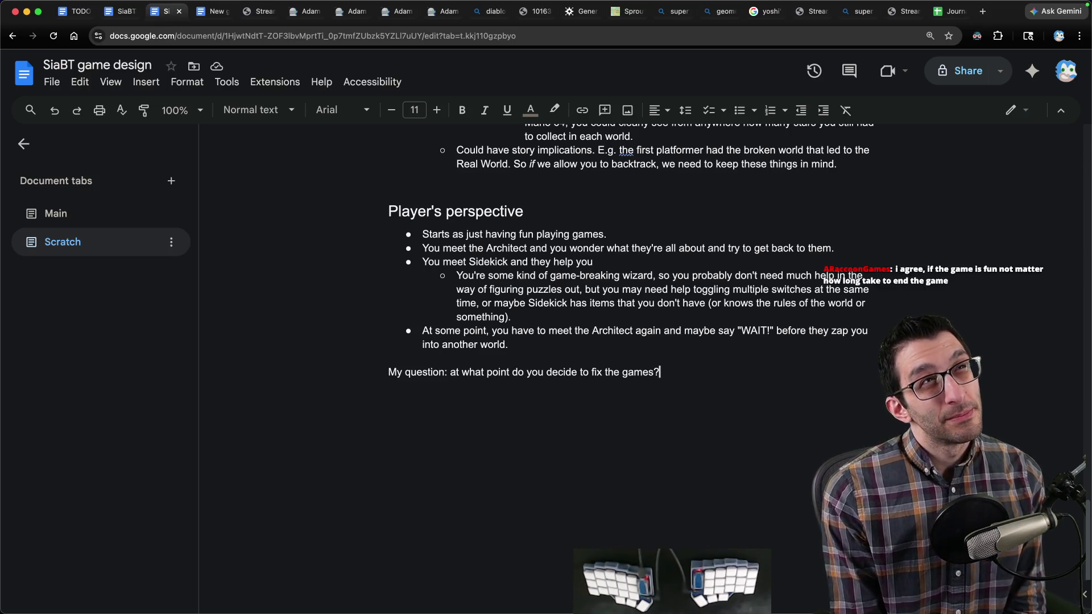
{"action": "scroll", "coordinate": [899, 390], "scroll_direction": "down", "scroll_amount": 1}
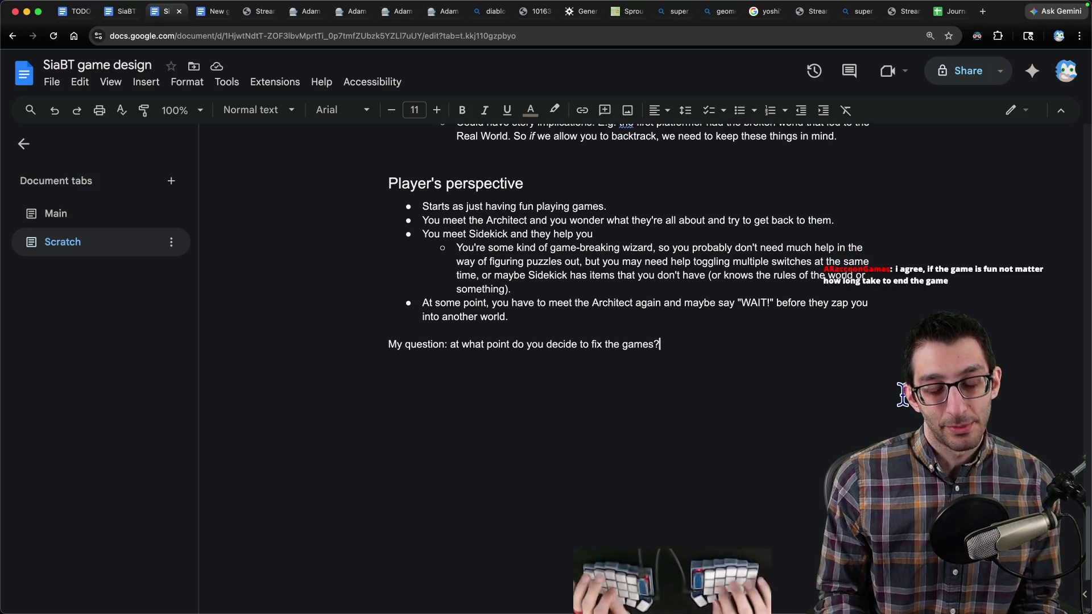
Step: Add a question on being the one to fix the architect's games, answered 'I don't think so, because:'
{"action": "key", "text": "Return"}
{"action": "key", "text": "Return"}
{"action": "type", "text": "Is there a problm"}
{"action": "type", "text": "em with y"}
{"action": "type", "text": "xing"}
{"action": "key", "text": "BackSpace"}
{"action": "key", "text": "BackSpace"}
{"action": "key", "text": "BackSpace"}
{"action": "type", "text": "bei"}
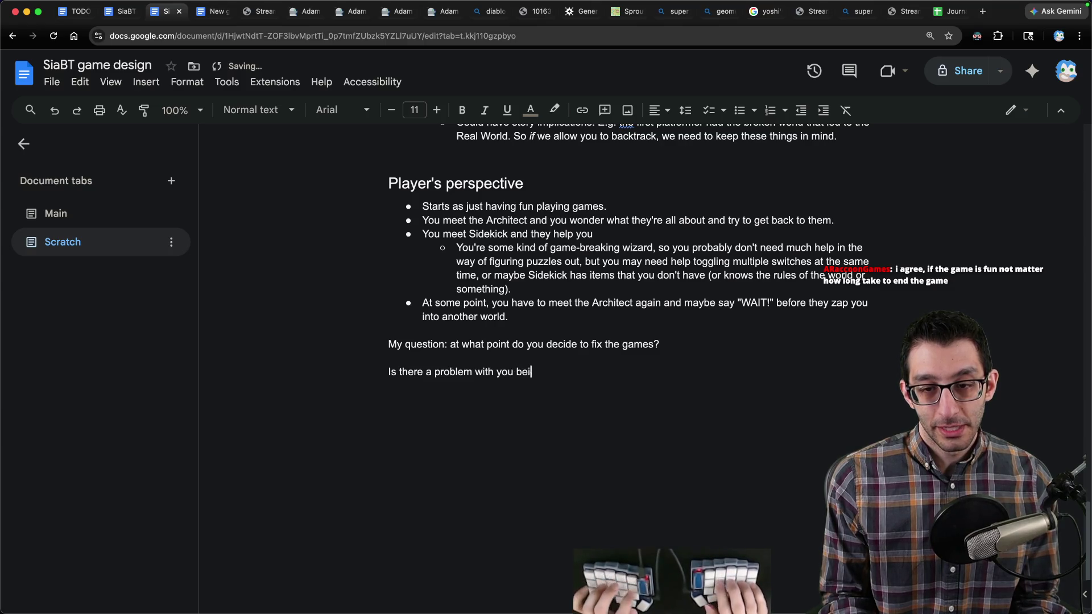
{"action": "type", "text": "ng the one to fix the architect's games?"}
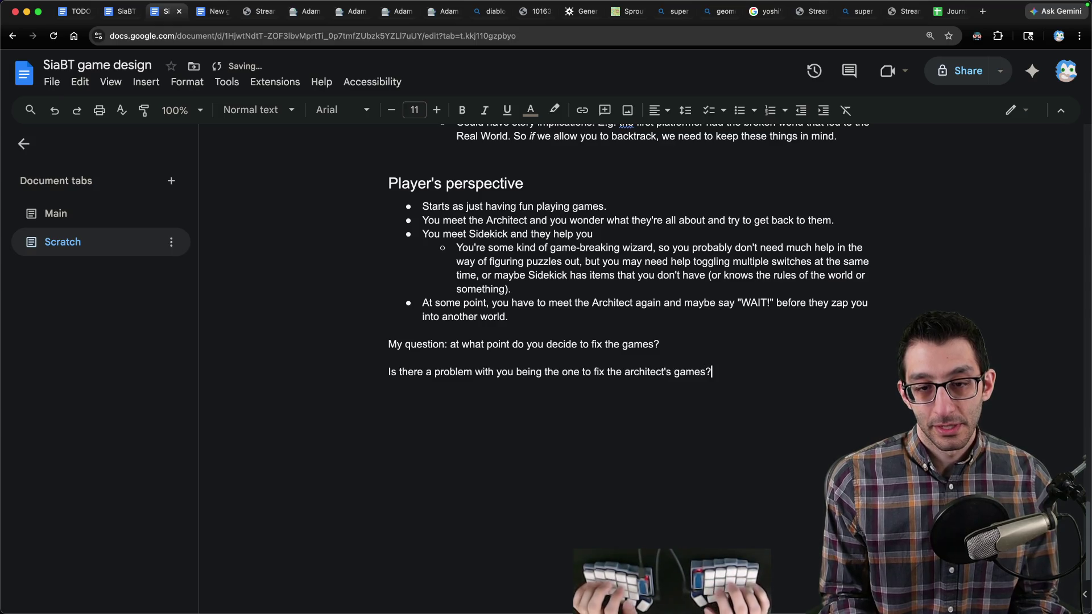
{"action": "key", "text": "Return"}
{"action": "key", "text": "super+shift+8"}
{"action": "type", "text": "I don't think so"}
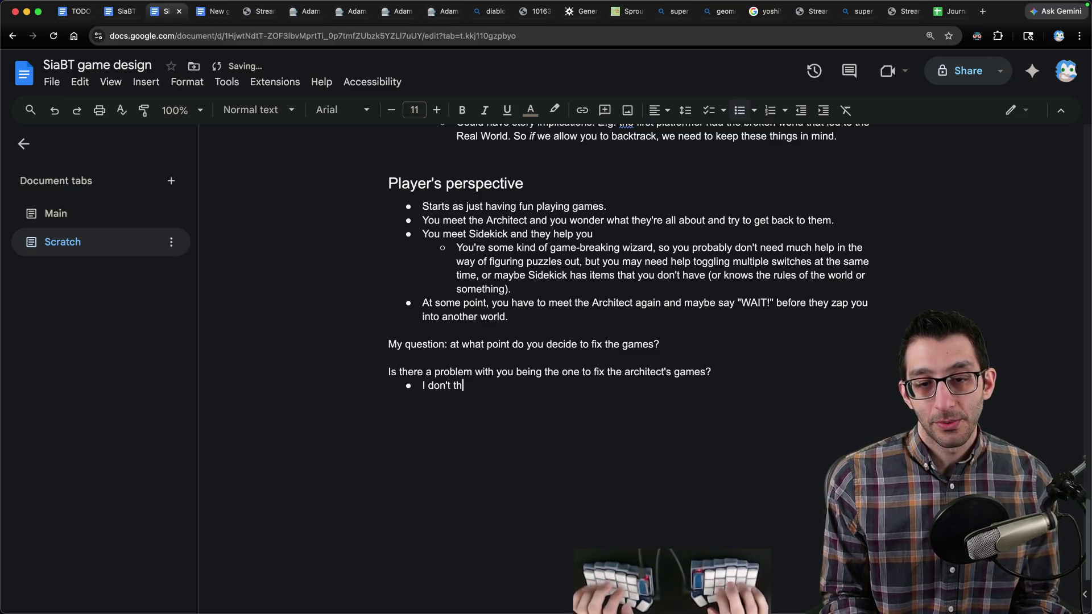
{"action": "key", "text": "super+Left"}
{"action": "key", "text": "BackSpace"}
{"action": "key", "text": "BackSpace"}
{"action": "type", "text": "so"}
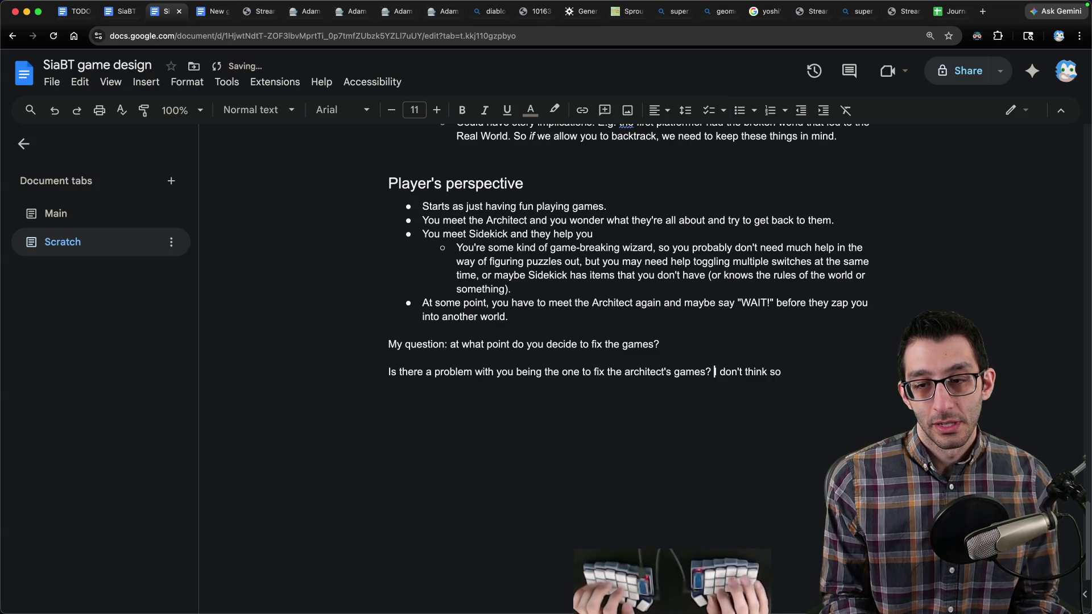
{"action": "type", "text": ", because:"}
Step: Bullet two reasons: their arc of gaining confidence and accepting imperfections, and your own connection to granting agency
{"action": "key", "text": "Return"}
{"action": "key", "text": "super+shift+8"}
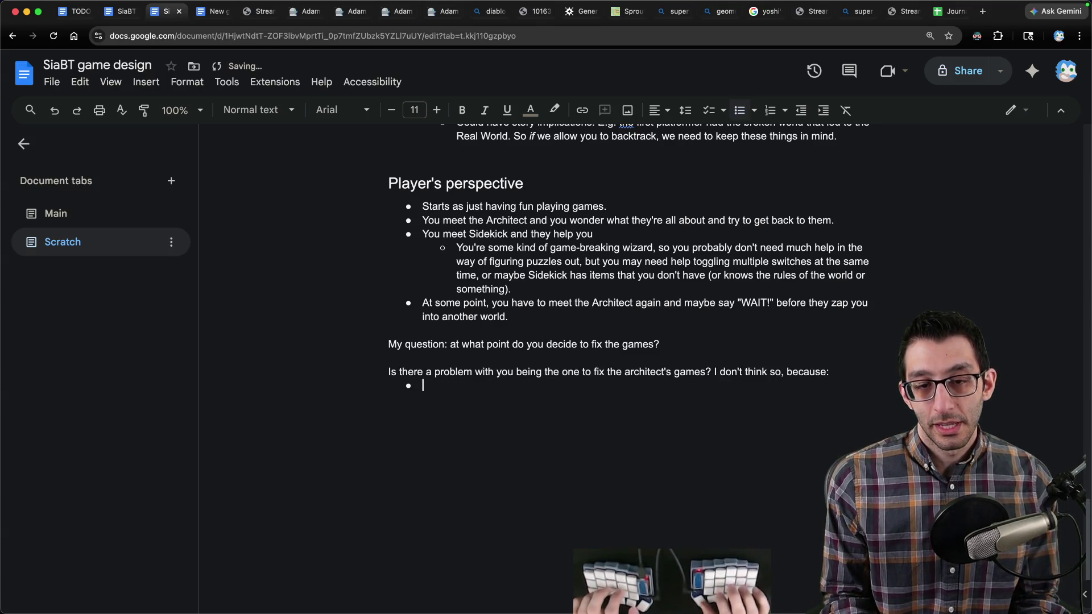
{"action": "type", "text": "Their arc is to gain c"}
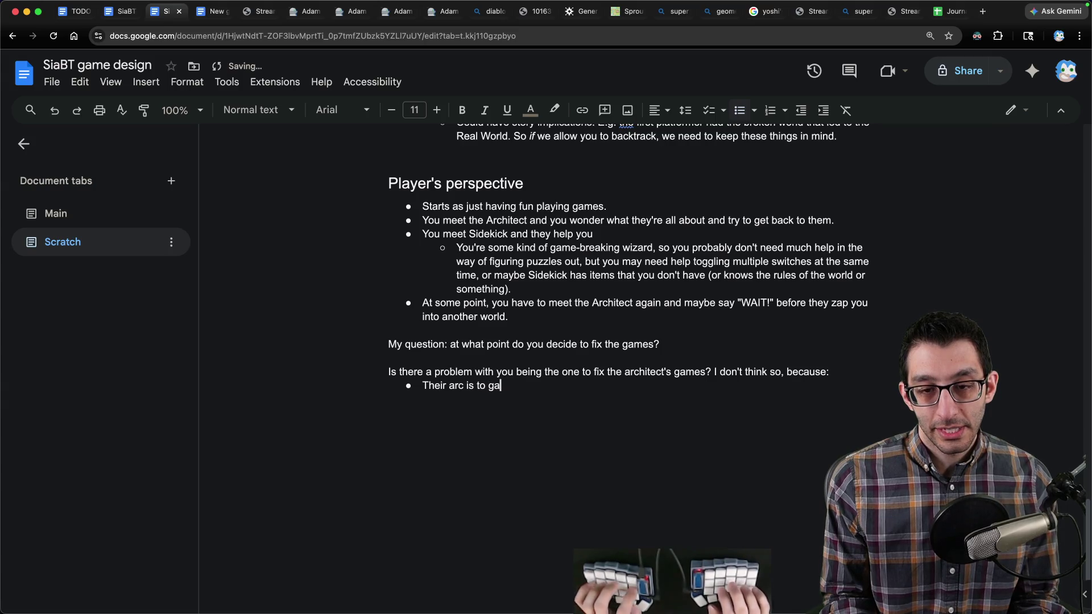
{"action": "type", "text": "onfidence and acce"}
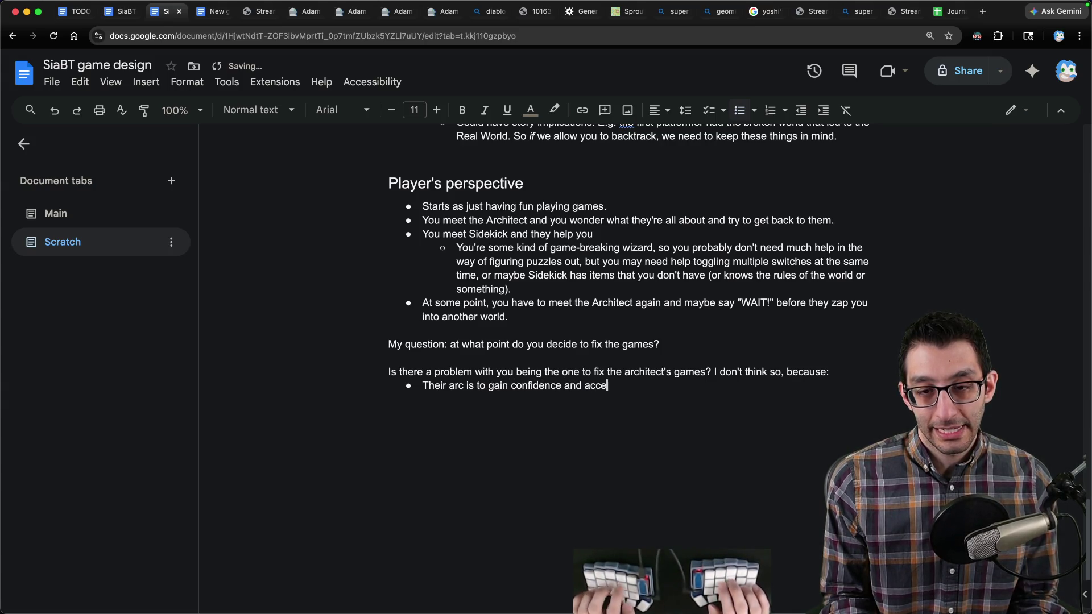
{"action": "type", "text": "pt imperfections."}
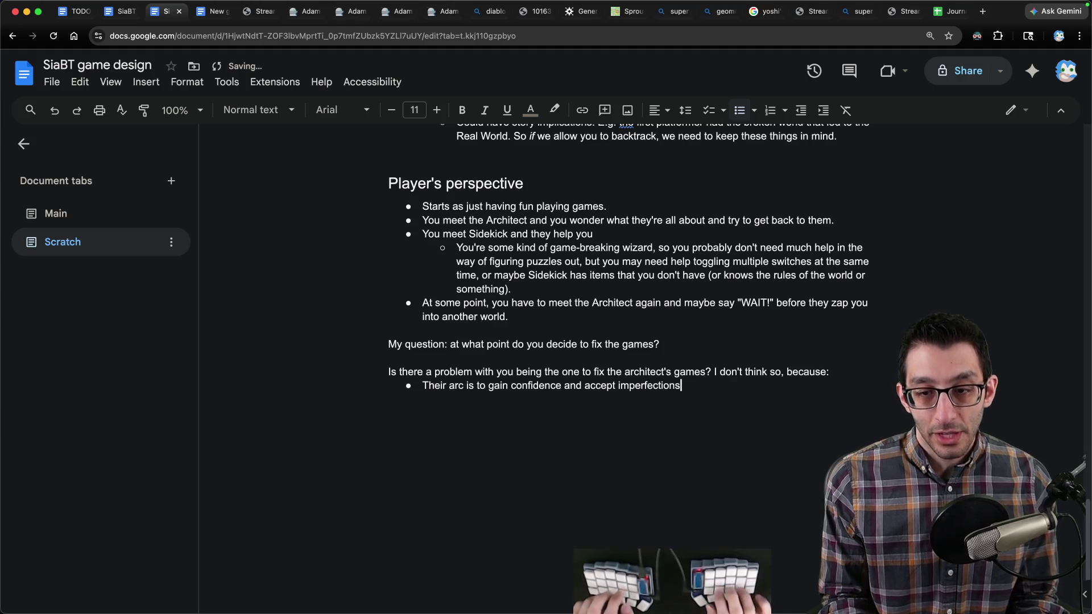
{"action": "key", "text": "super+shift+Left"}
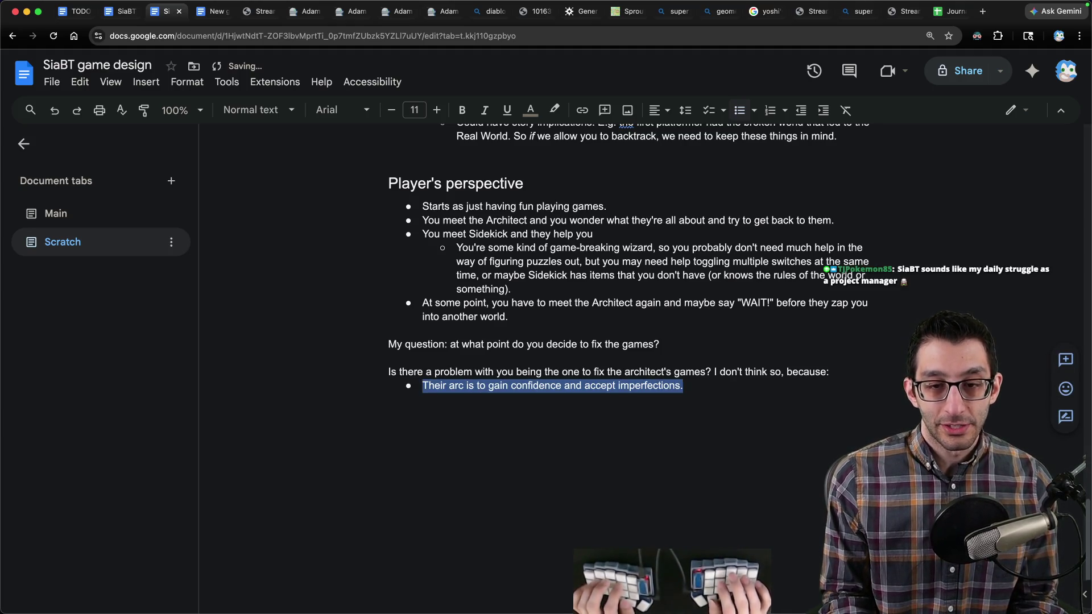
{"action": "key", "text": "Right"}
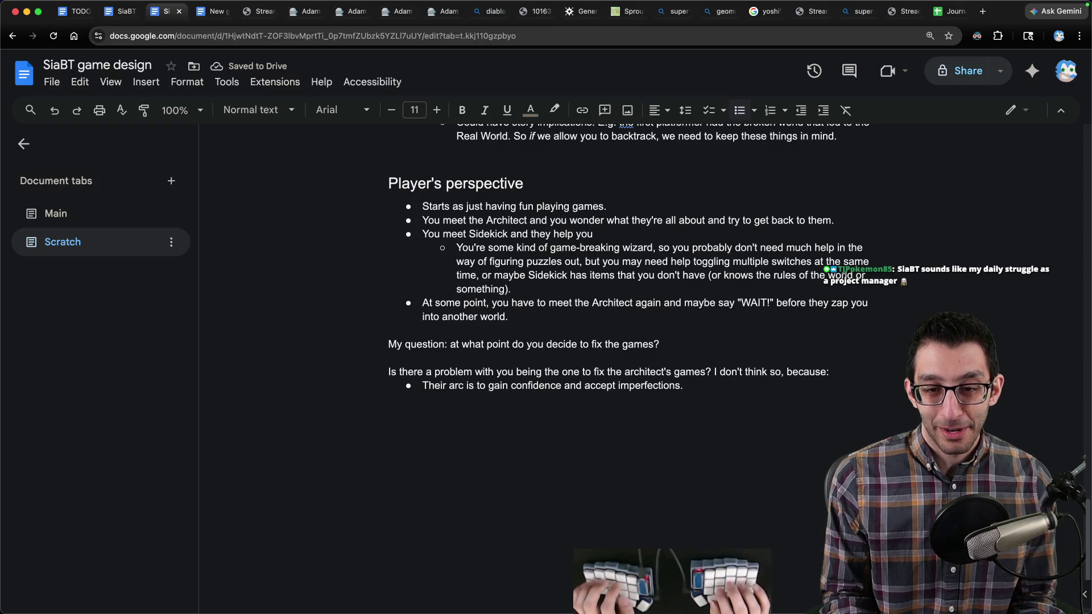
{"action": "key", "text": "Return"}
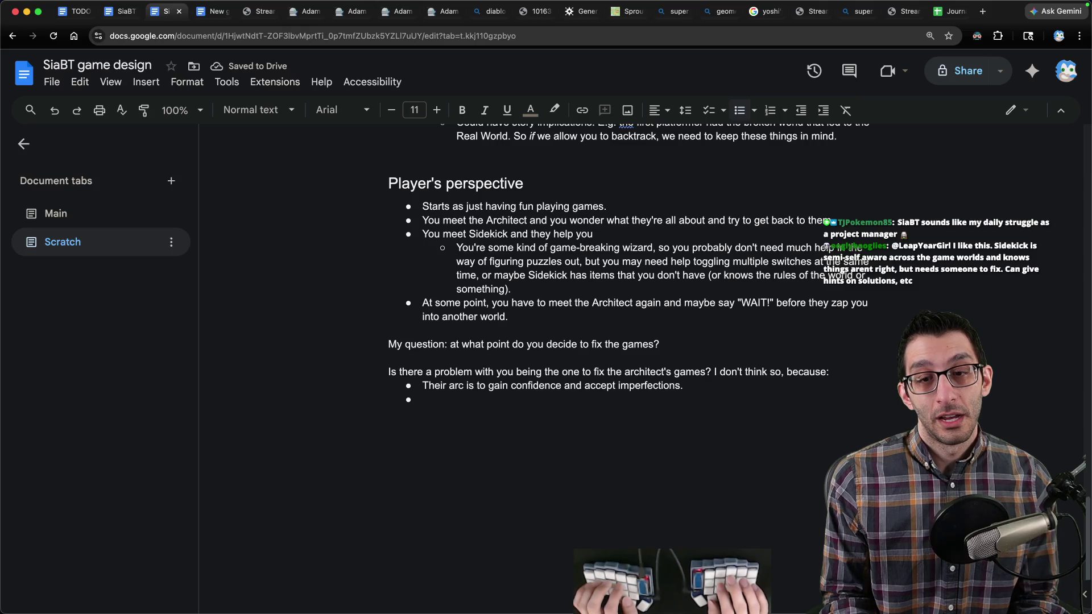
{"action": "type", "text": "Y"}
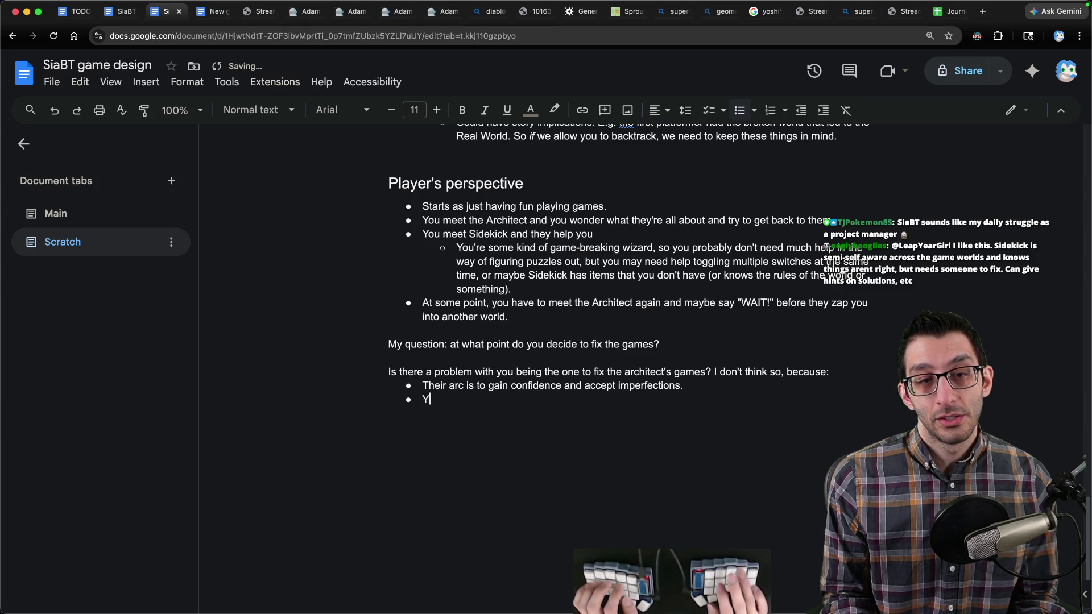
{"action": "type", "text": "ou need your own "}
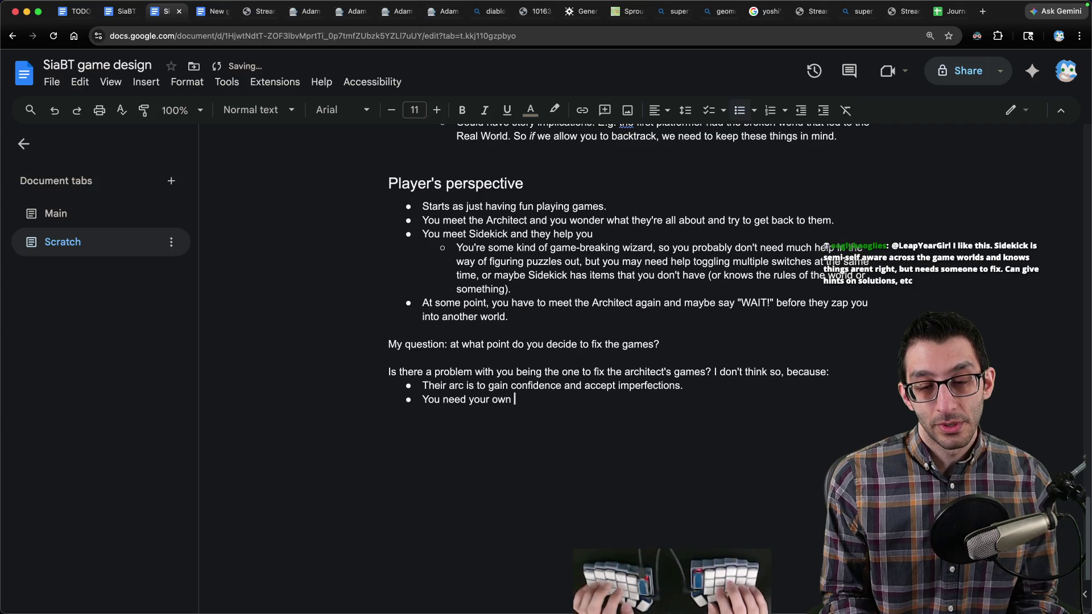
{"action": "type", "text": "connection to the theme of granting agency."}
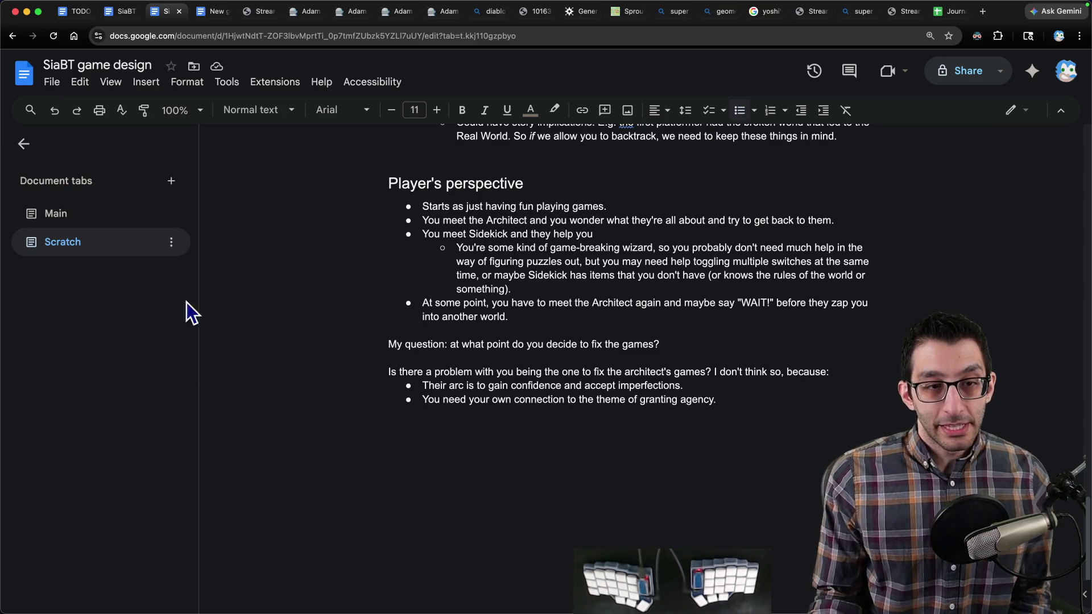
{"action": "left_click", "coordinate": [119, 216]}
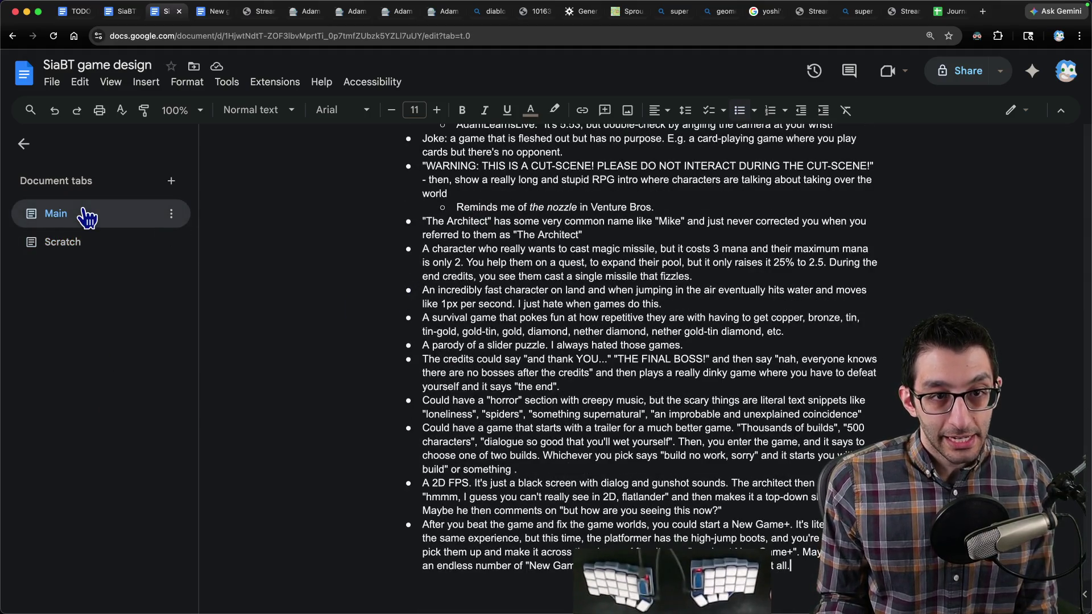
{"action": "left_click", "coordinate": [87, 218]}
{"action": "left_click", "coordinate": [85, 219]}
{"action": "left_click", "coordinate": [87, 223]}
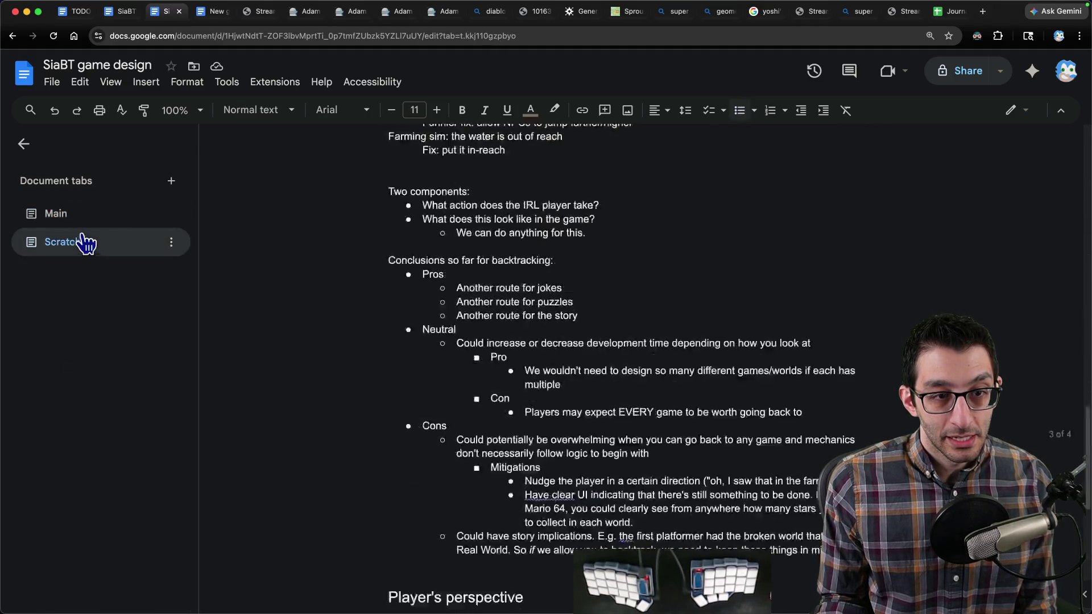
{"action": "scroll", "coordinate": [94, 440], "scroll_direction": "down", "scroll_amount": 5}
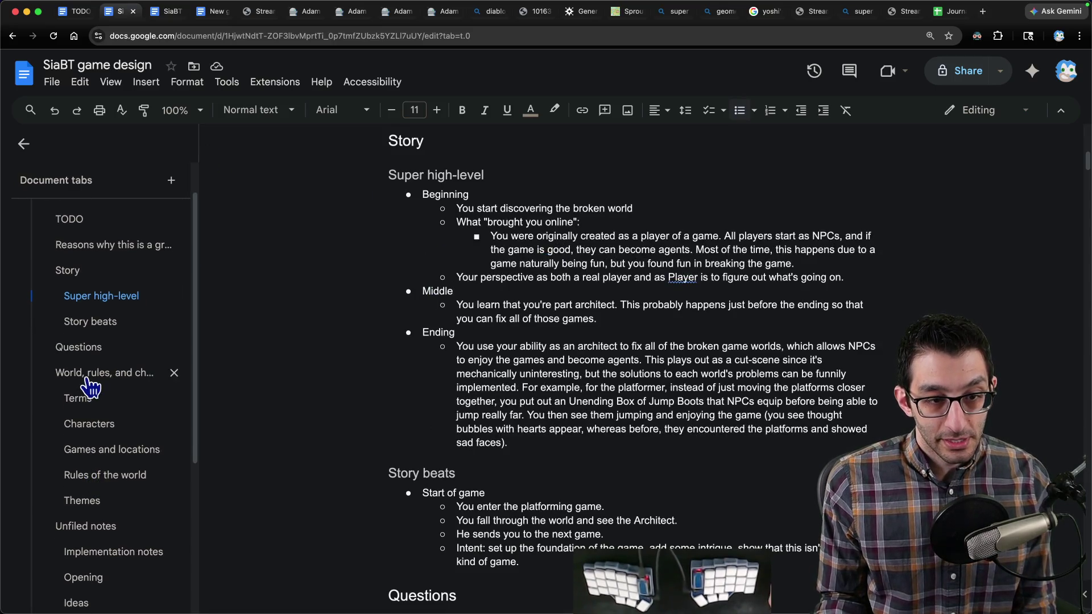
{"action": "left_click", "coordinate": [91, 391]}
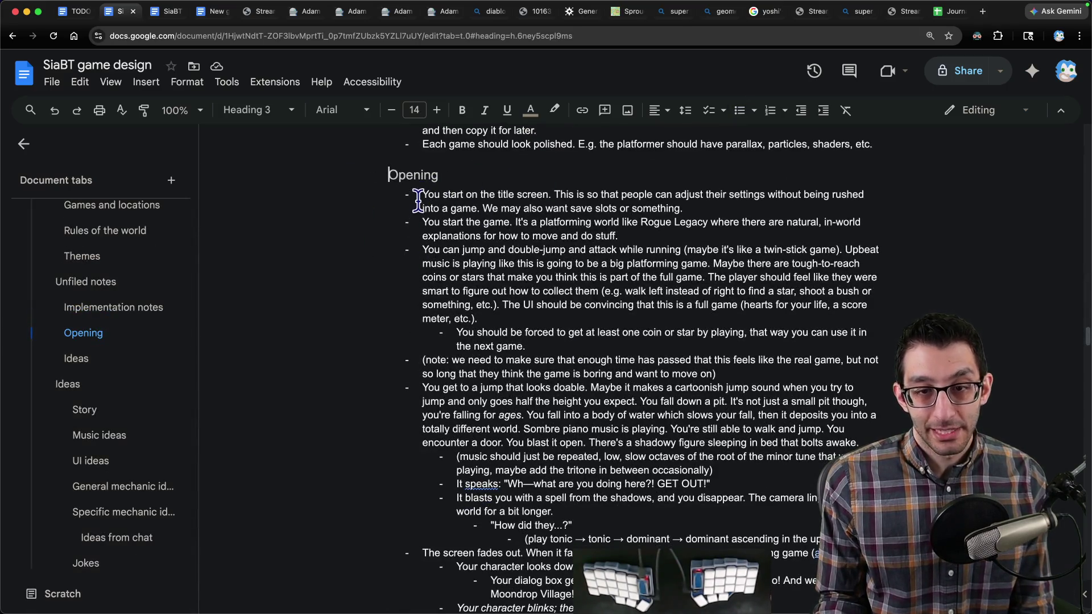
{"action": "mouse_move", "coordinate": [422, 194]}
{"action": "left_mouse_down"}
{"action": "mouse_move", "coordinate": [537, 193]}
{"action": "mouse_move", "coordinate": [679, 223]}
{"action": "left_mouse_up"}
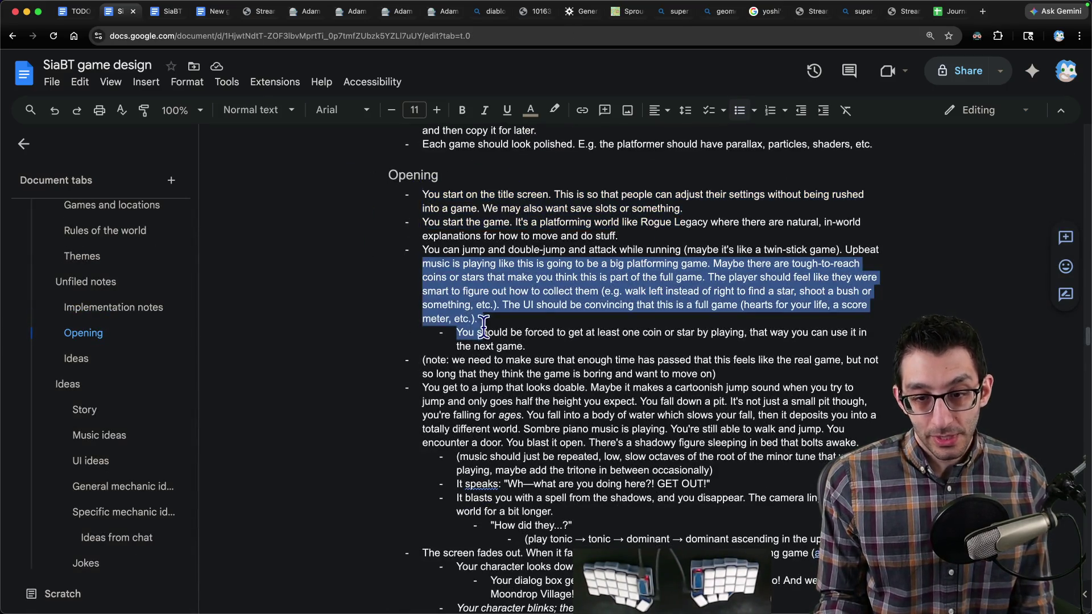
{"action": "scroll", "coordinate": [482, 326], "scroll_direction": "down", "scroll_amount": 6}
{"action": "left_click", "coordinate": [529, 334]}
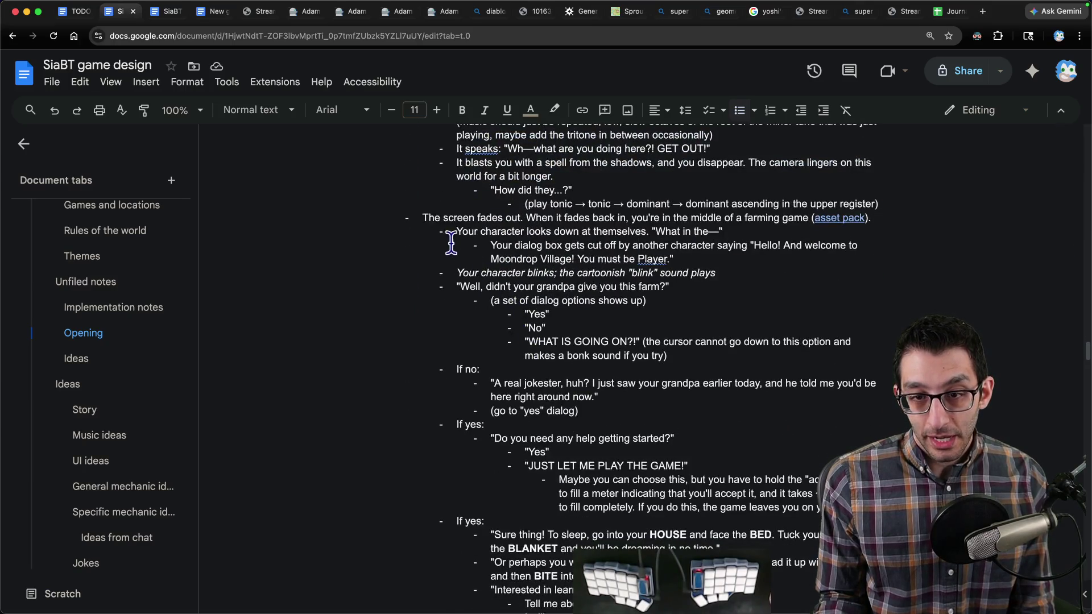
{"action": "left_click_drag", "start_coordinate": [427, 217], "coordinate": [743, 260]}
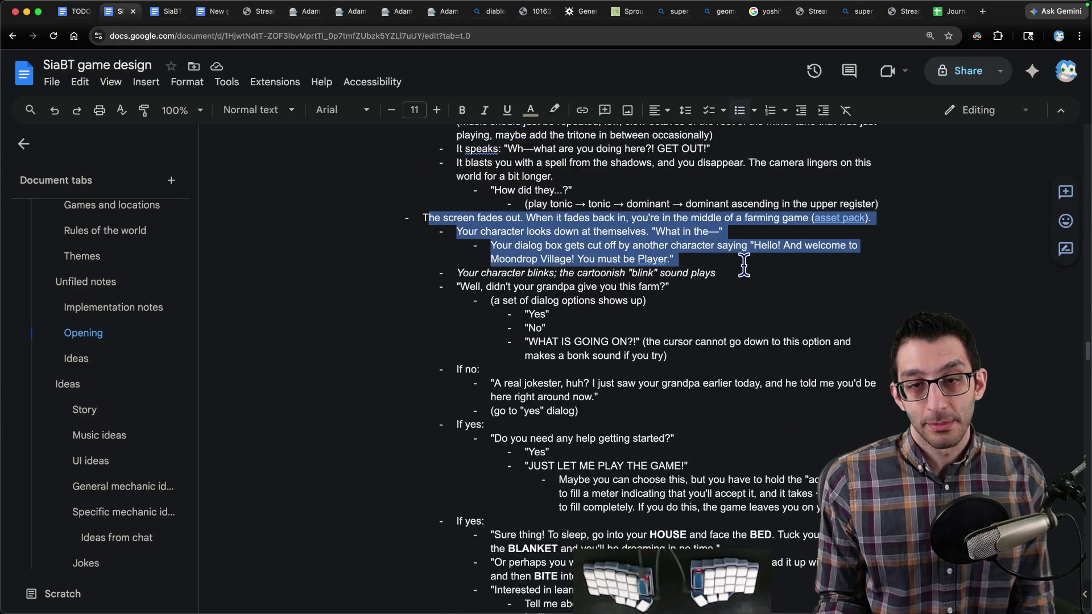
{"action": "left_click", "coordinate": [743, 260]}
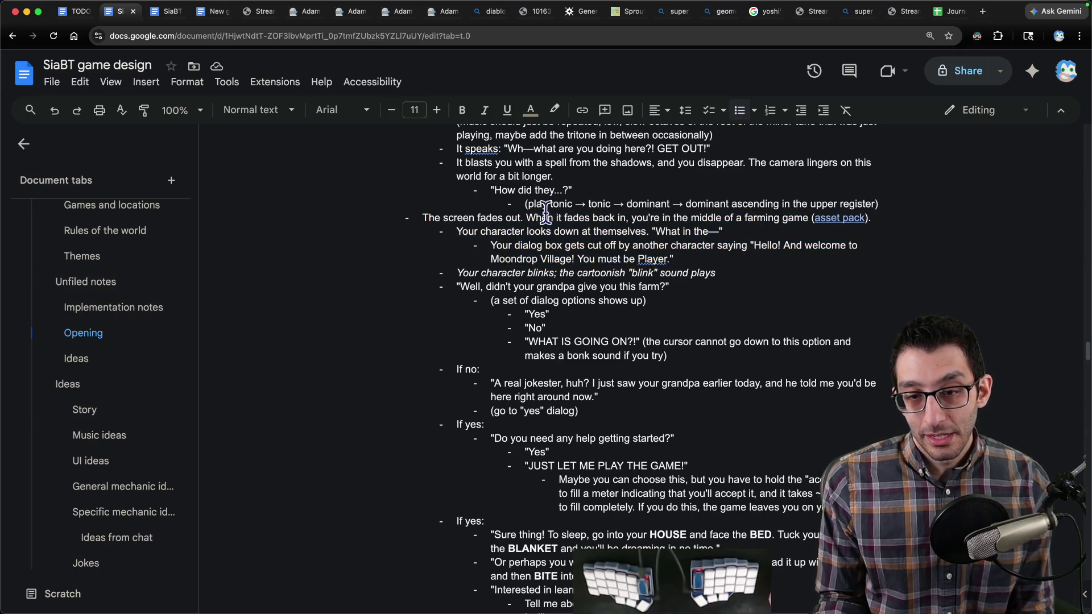
{"action": "scroll", "coordinate": [523, 256], "scroll_direction": "down", "scroll_amount": 2}
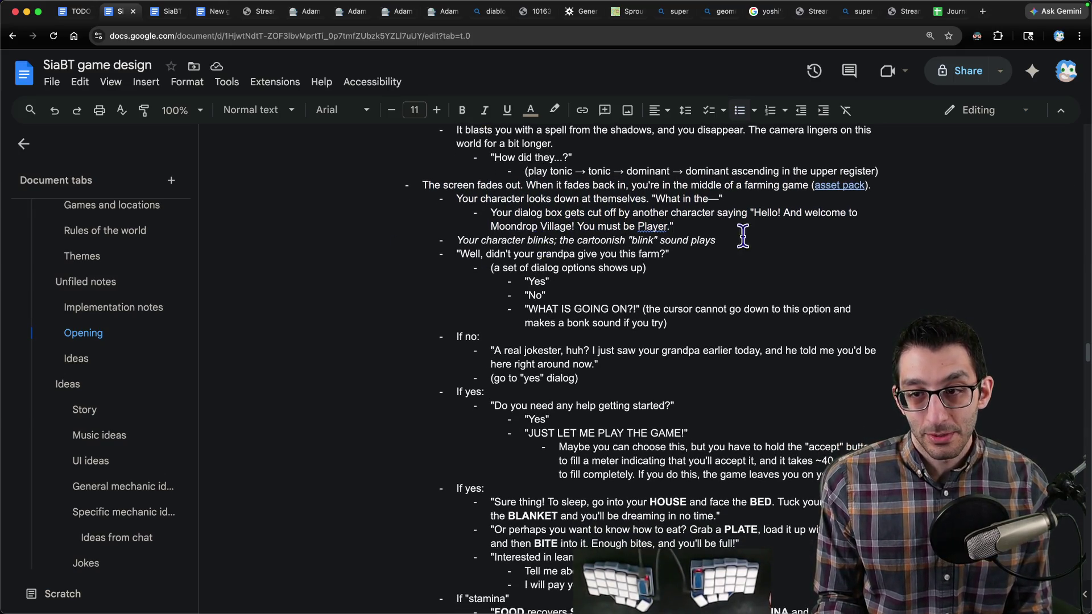
{"action": "mouse_move", "coordinate": [751, 215]}
{"action": "left_mouse_down"}
{"action": "mouse_move", "coordinate": [791, 218]}
{"action": "mouse_move", "coordinate": [524, 230]}
{"action": "mouse_move", "coordinate": [679, 227]}
{"action": "left_mouse_up"}
{"action": "left_click_drag", "start_coordinate": [454, 250], "coordinate": [719, 253]}
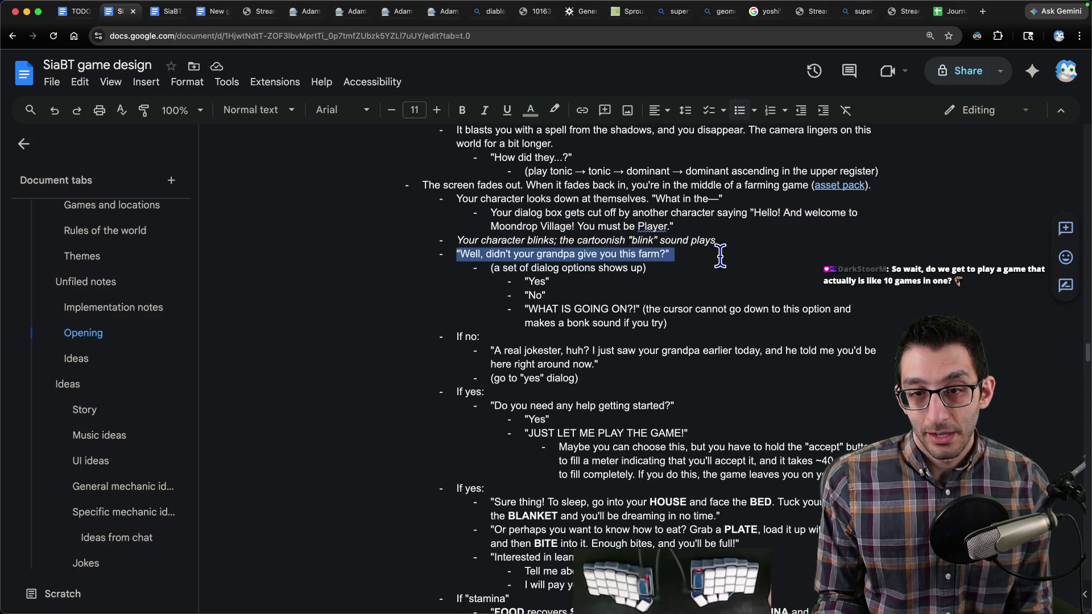
{"action": "triple_click", "coordinate": [459, 241]}
{"action": "left_click_drag", "start_coordinate": [458, 254], "coordinate": [688, 255]}
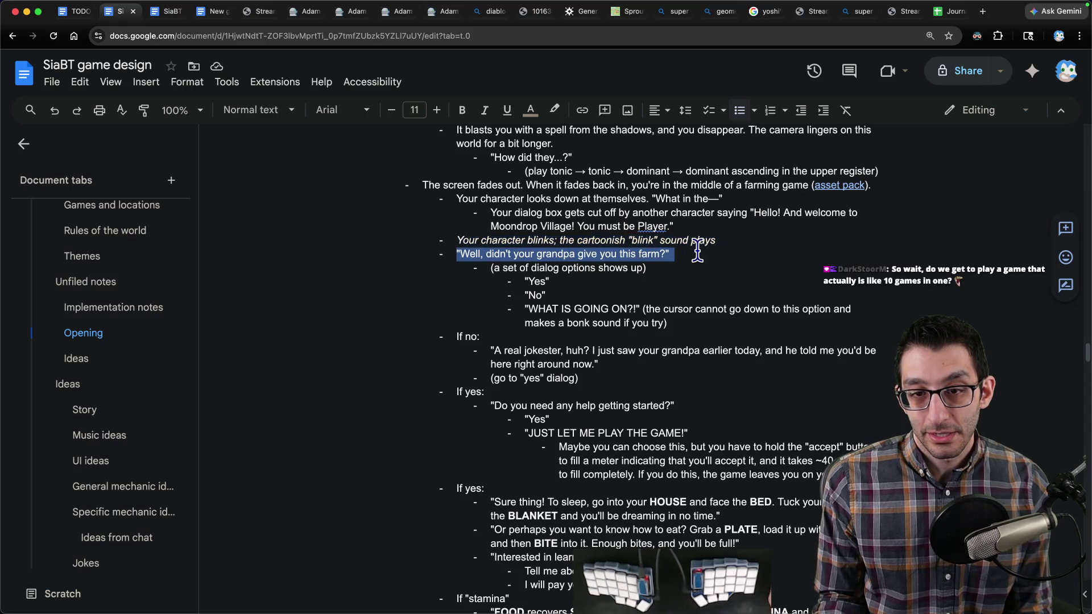
{"action": "scroll", "coordinate": [690, 259], "scroll_direction": "down", "scroll_amount": 1}
{"action": "scroll", "coordinate": [689, 259], "scroll_direction": "down", "scroll_amount": 5}
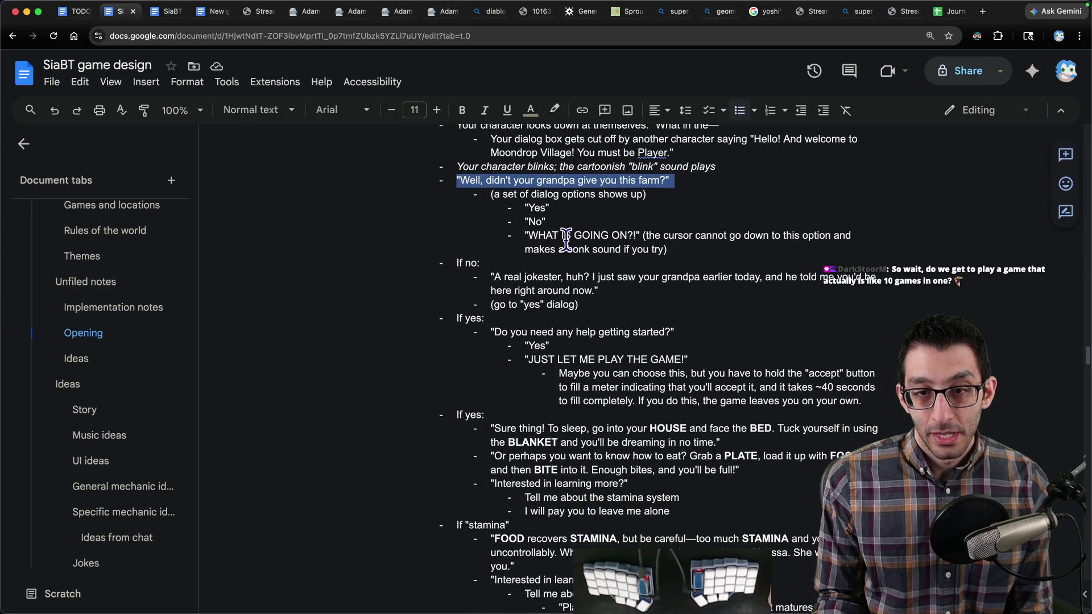
{"action": "left_click_drag", "start_coordinate": [522, 208], "coordinate": [700, 251]}
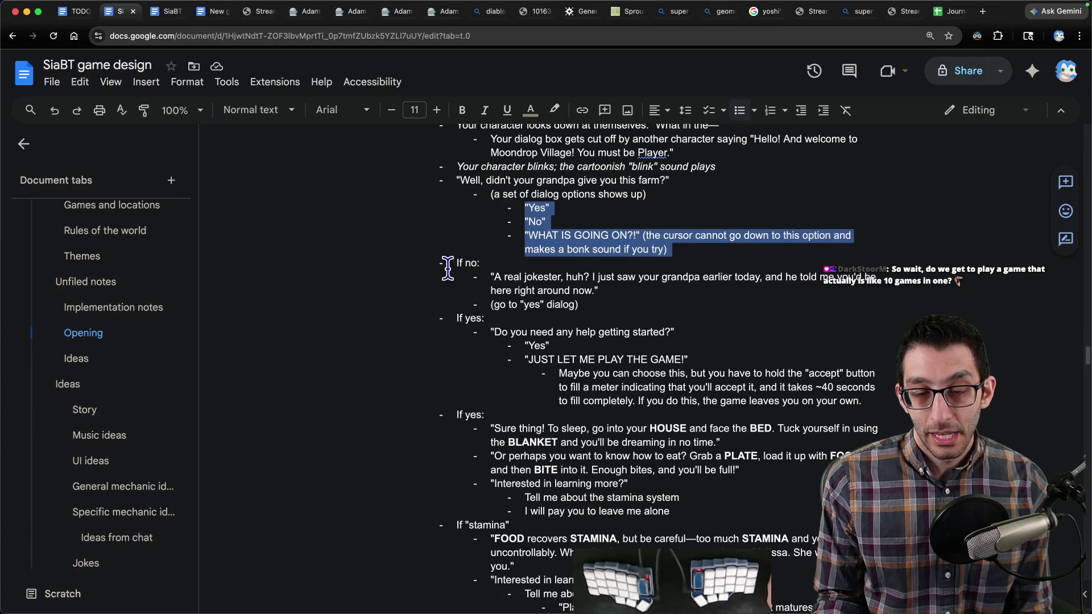
{"action": "left_click_drag", "start_coordinate": [452, 263], "coordinate": [760, 358]}
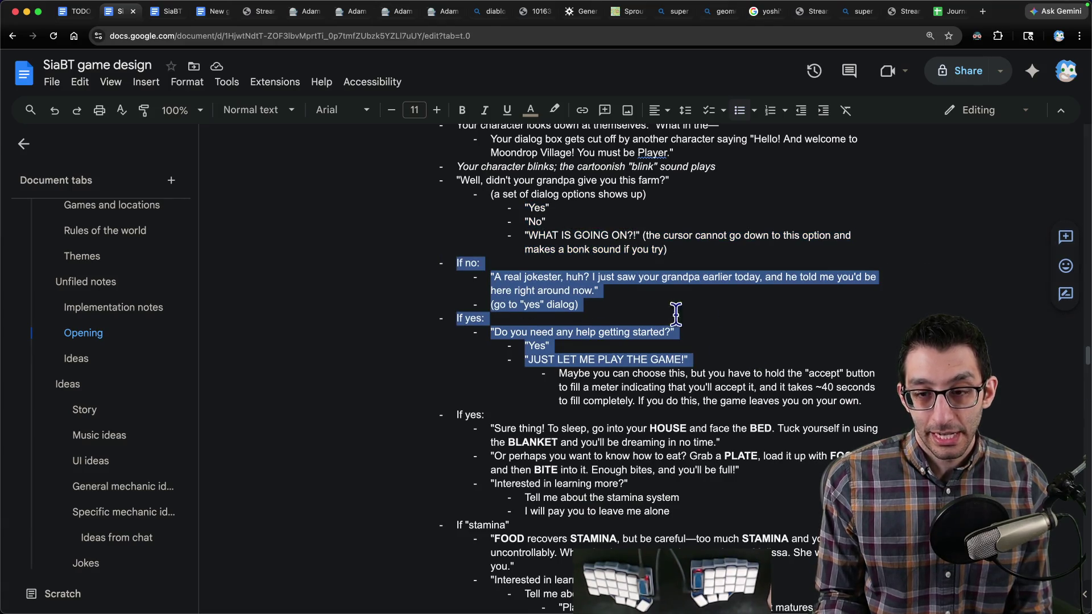
{"action": "scroll", "coordinate": [535, 309], "scroll_direction": "down", "scroll_amount": 5}
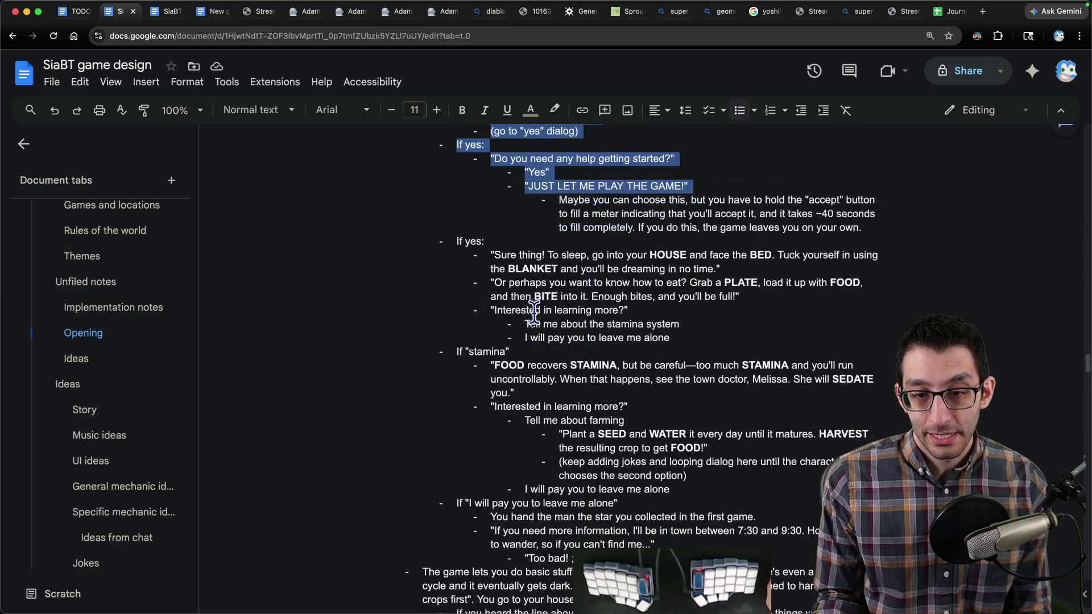
{"action": "left_click_drag", "start_coordinate": [519, 256], "coordinate": [756, 518]}
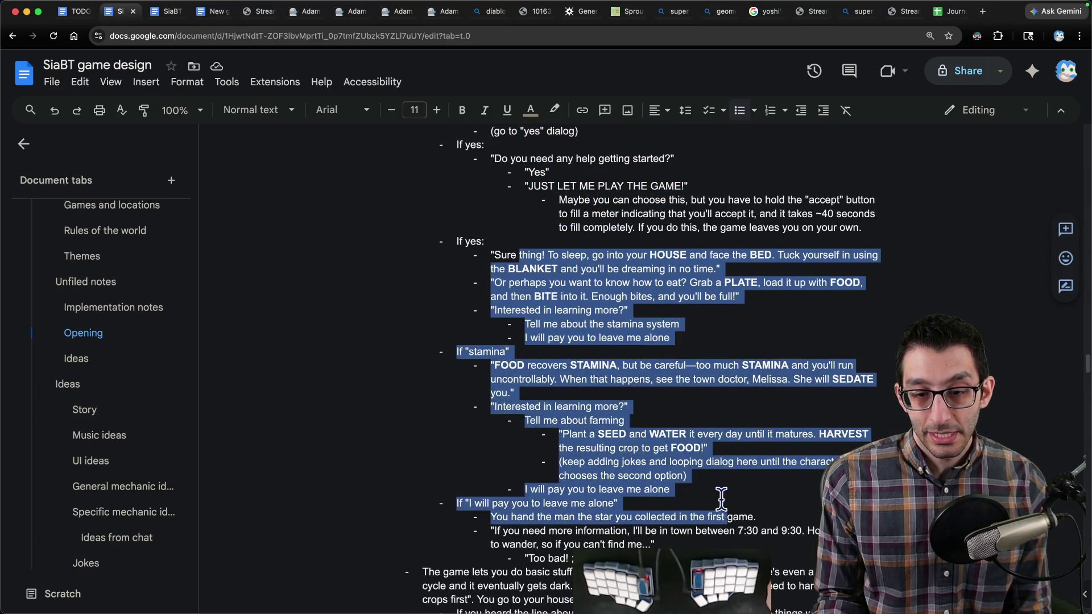
{"action": "scroll", "coordinate": [473, 284], "scroll_direction": "down", "scroll_amount": 14}
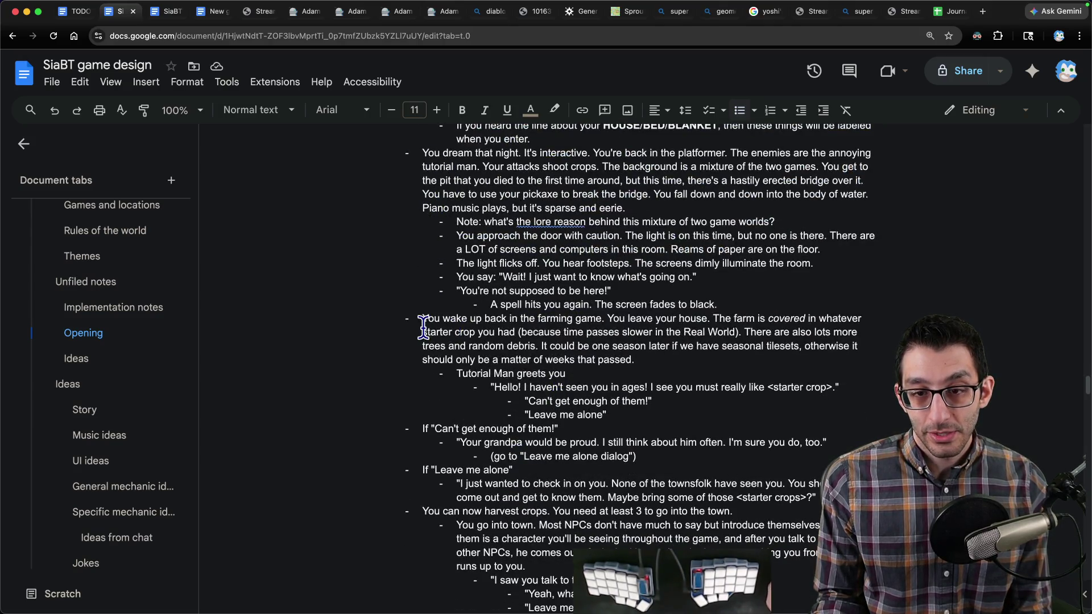
{"action": "scroll", "coordinate": [416, 267], "scroll_direction": "up", "scroll_amount": 3}
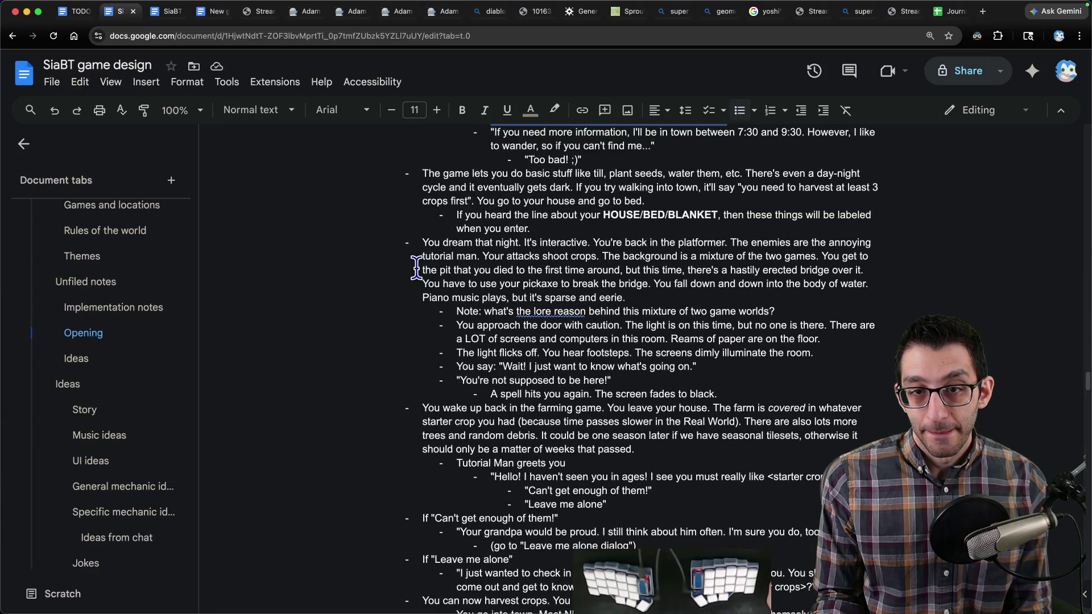
{"action": "mouse_move", "coordinate": [418, 243]}
{"action": "left_mouse_down"}
{"action": "mouse_move", "coordinate": [882, 231]}
{"action": "mouse_move", "coordinate": [596, 256]}
{"action": "mouse_move", "coordinate": [811, 260]}
{"action": "mouse_move", "coordinate": [454, 270]}
{"action": "mouse_move", "coordinate": [796, 272]}
{"action": "mouse_move", "coordinate": [446, 280]}
{"action": "mouse_move", "coordinate": [862, 283]}
{"action": "left_mouse_up"}
{"action": "left_click_drag", "start_coordinate": [431, 297], "coordinate": [630, 297]}
{"action": "scroll", "coordinate": [568, 310], "scroll_direction": "down", "scroll_amount": 3}
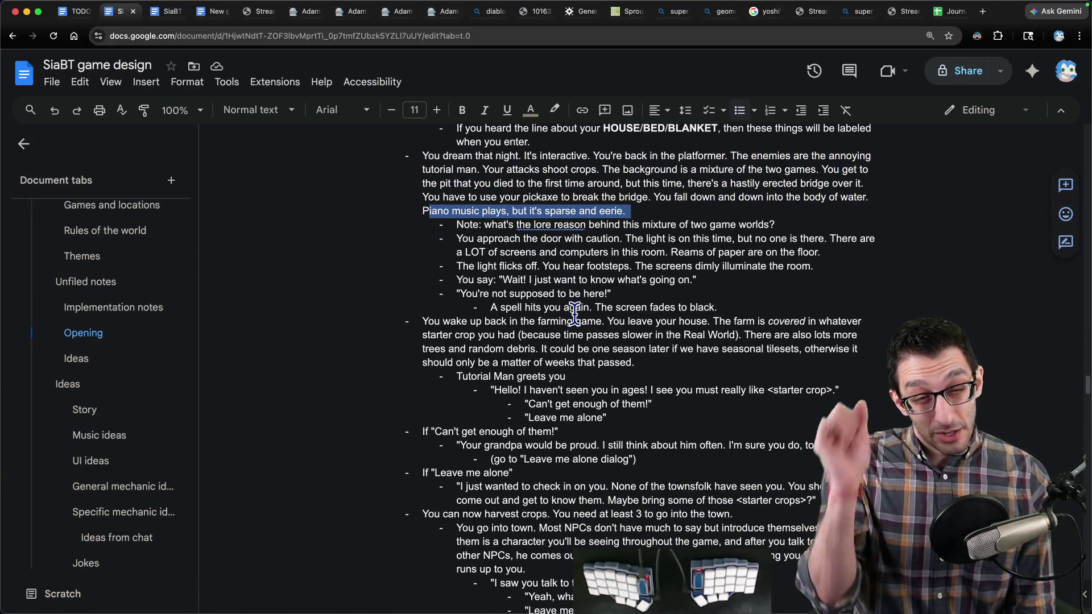
{"action": "scroll", "coordinate": [140, 324], "scroll_direction": "up", "scroll_amount": 5}
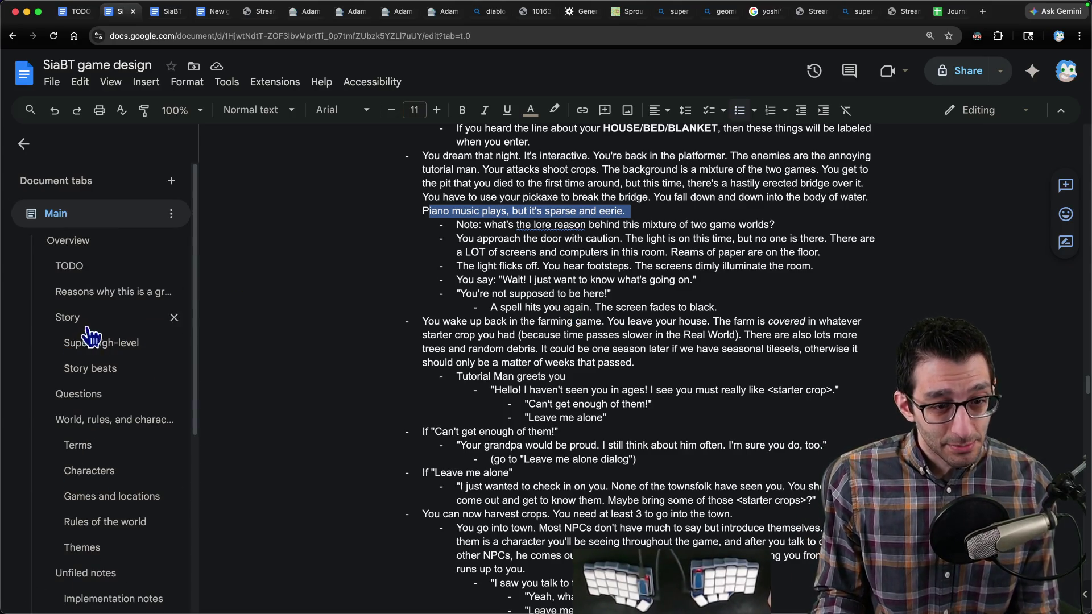
Step: Add a Player bullet: what seems a dream is actually a new game world you created
{"action": "left_click", "coordinate": [91, 471]}
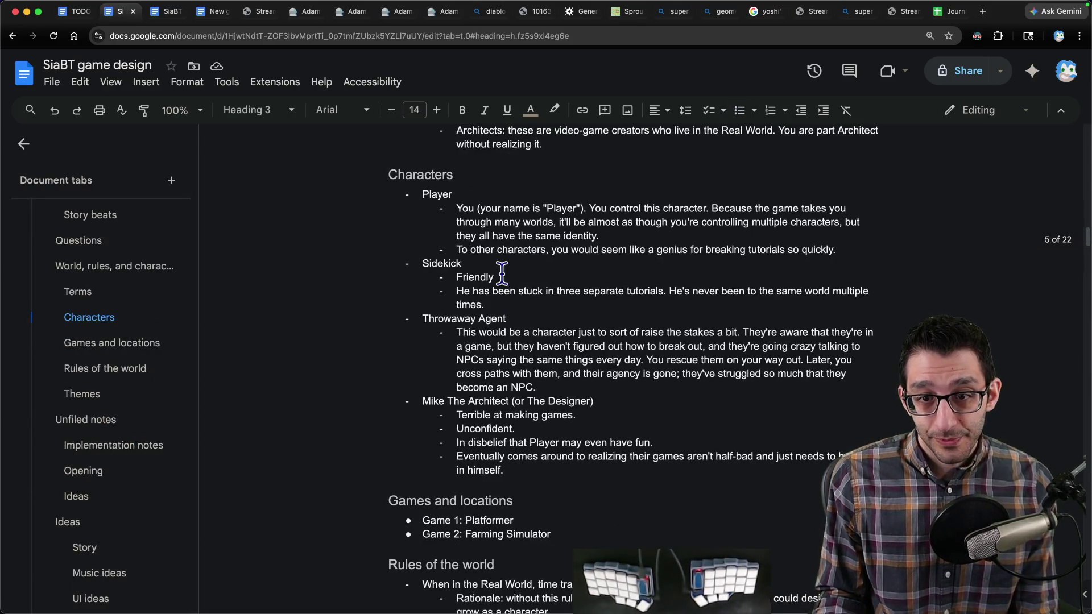
{"action": "left_click", "coordinate": [844, 250]}
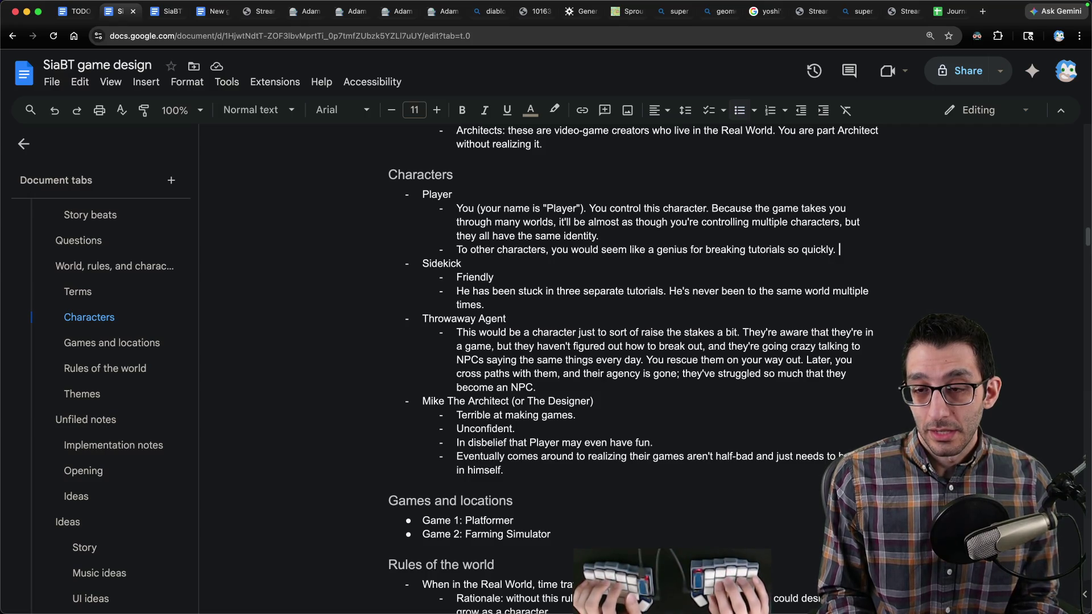
{"action": "key", "text": "Return"}
{"action": "type", "text": "You're part Archite"}
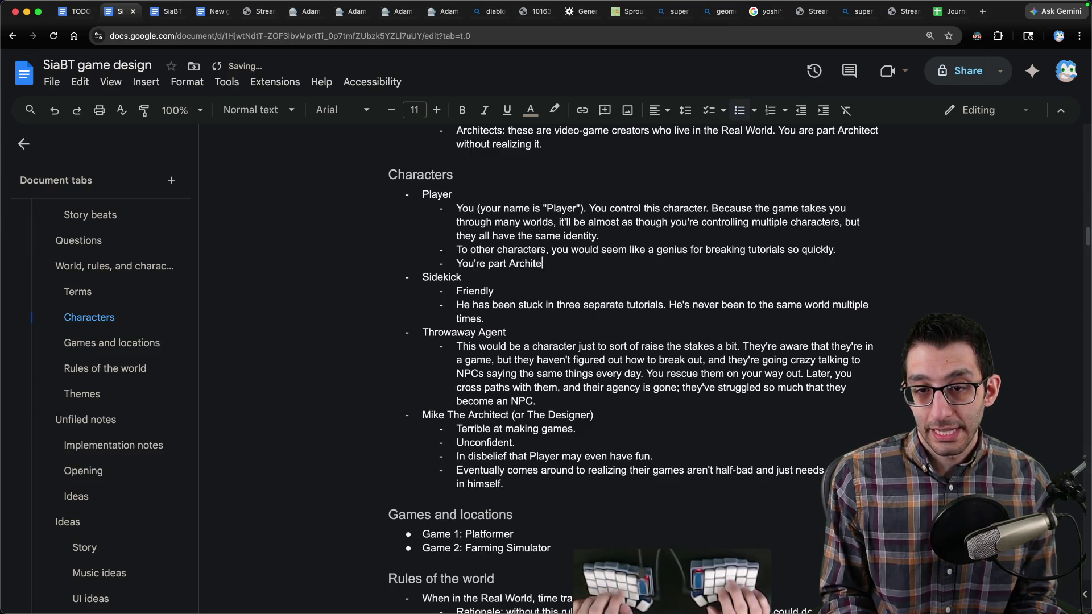
{"action": "type", "text": " your ability to change "}
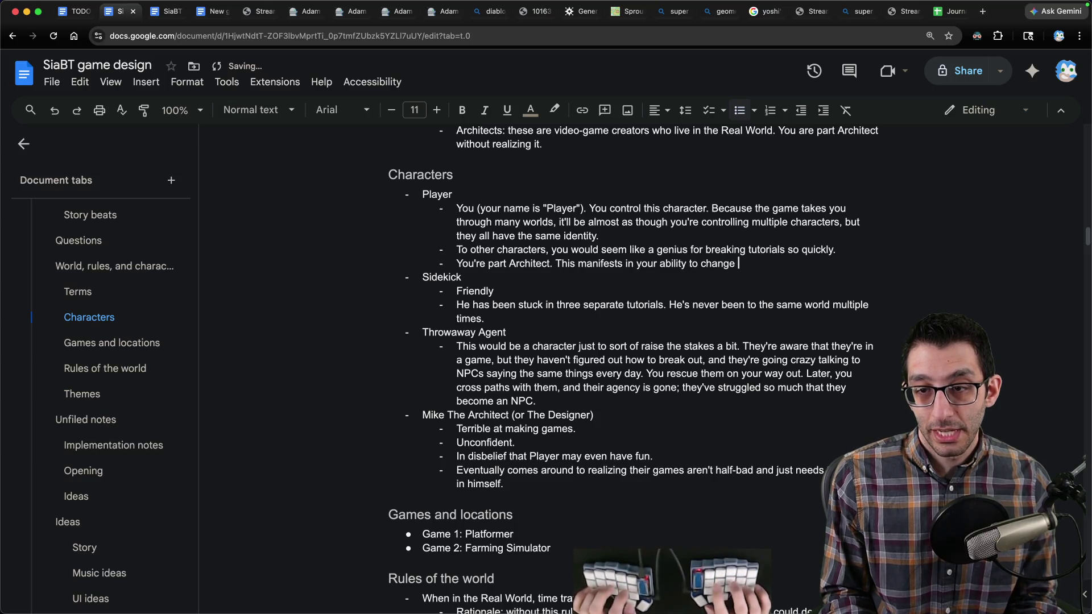
{"action": "type", "text": "game rules sometimes ("}
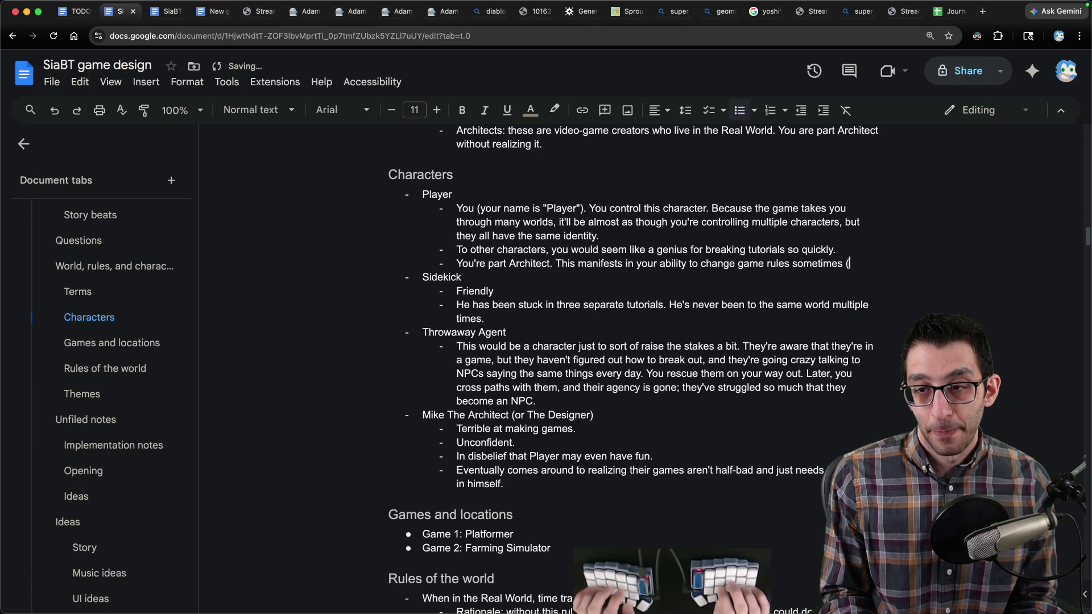
{"action": "type", "text": "e.g. it first happens in a"}
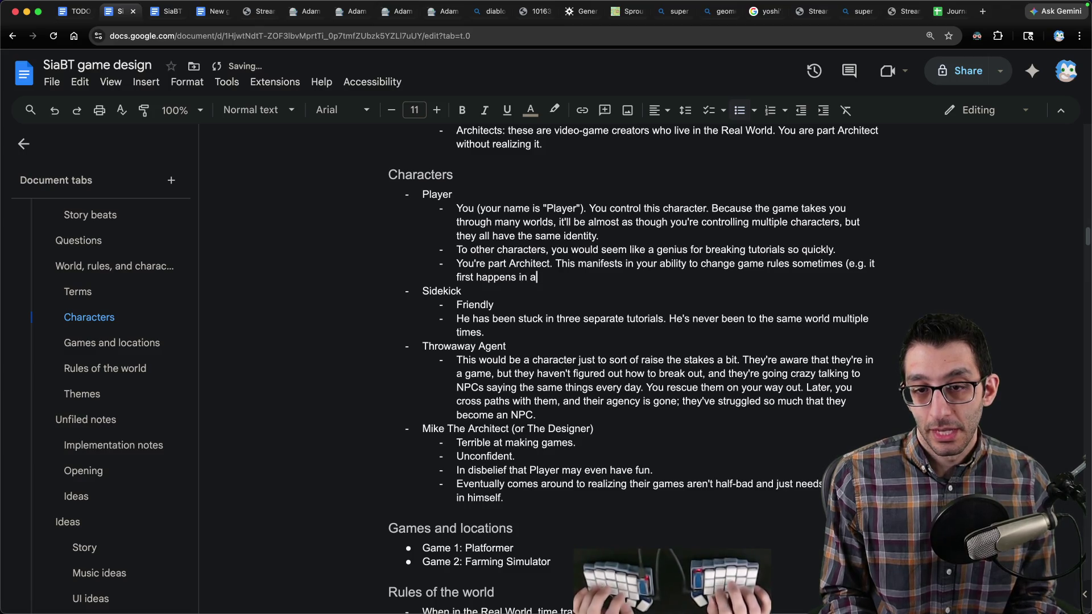
{"action": "key", "text": "BackSpace"}
{"action": "type", "text": "what you think is"}
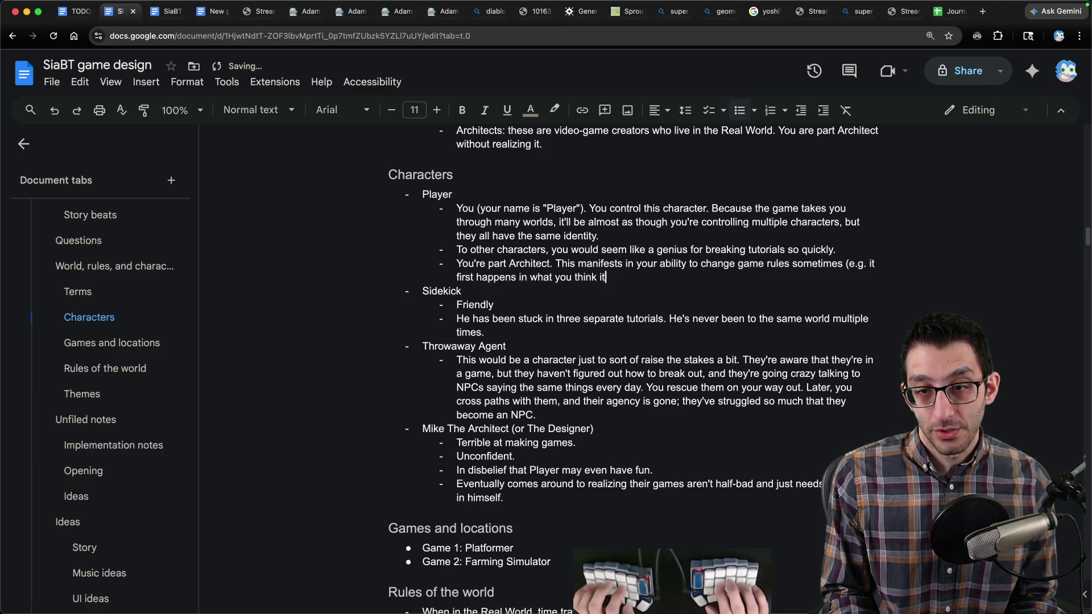
{"action": "type", "text": " a dream, but it's actually a new game world that you created"}
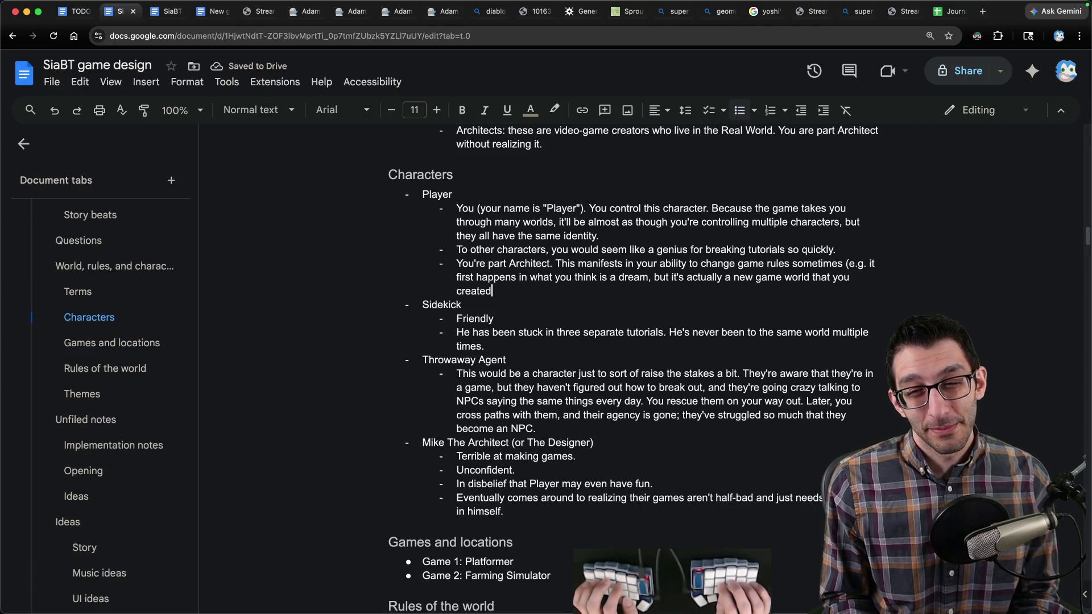
{"action": "type", "text": " (although then why are you in the Real World as you're dreaming?"}
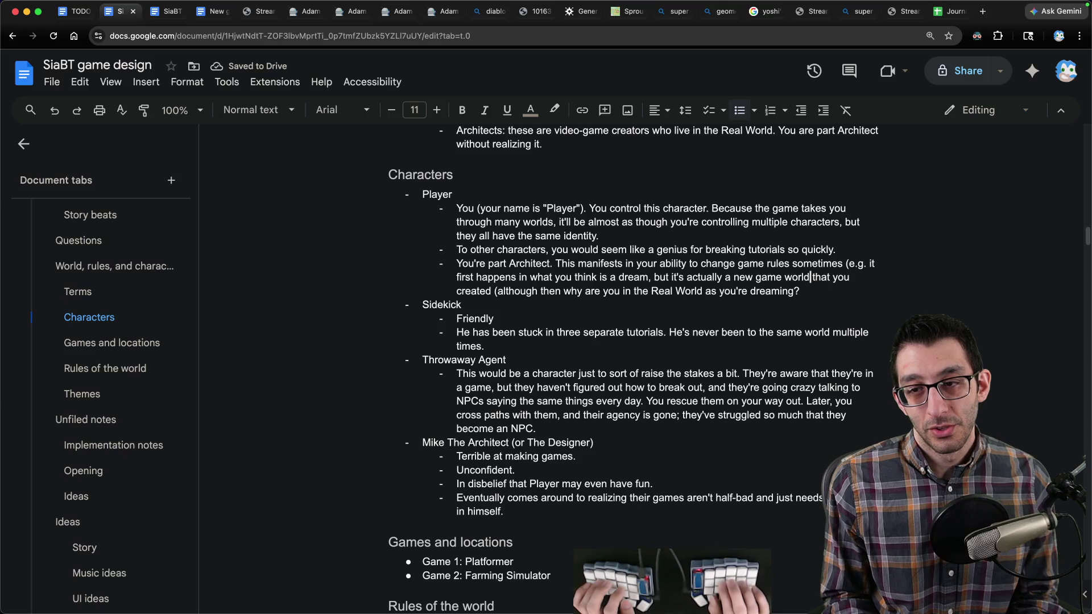
Step: Reword the bullet to say you transported yourself there, then continue 'arcade games in it' in the editor note
{"action": "left_click", "coordinate": [456, 291]}
{"action": "type", "text": "transported yourself"}
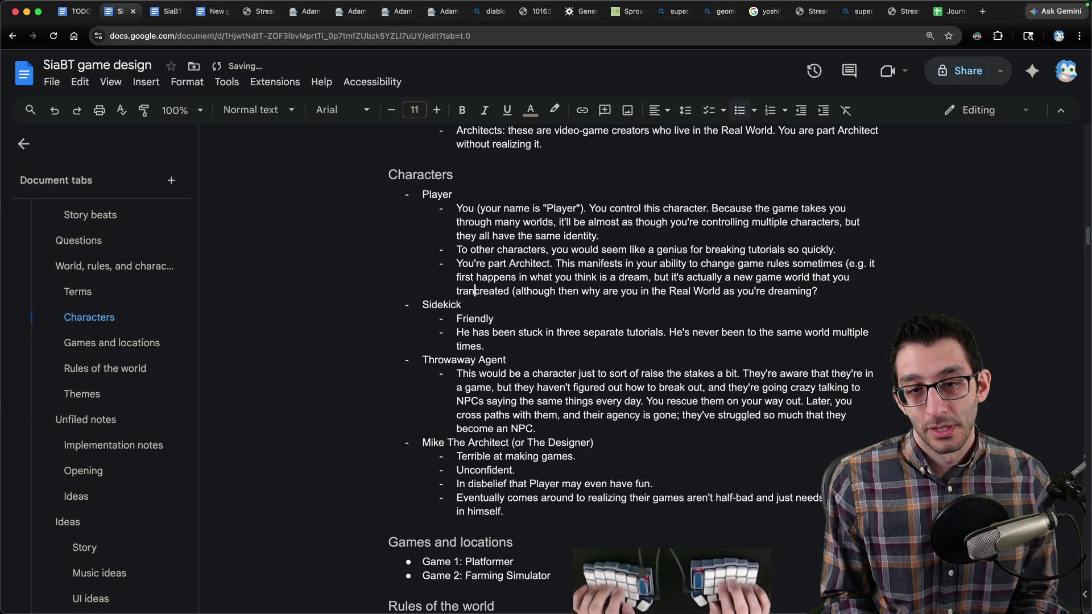
{"action": "key", "text": "shift+Down"}
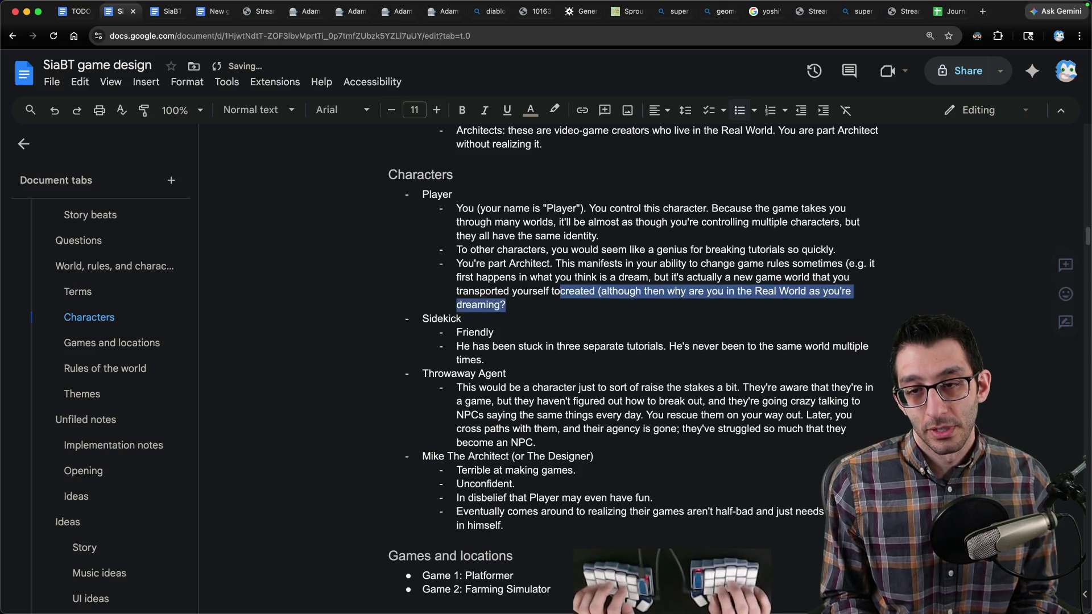
{"action": "type", "text": "to)."}
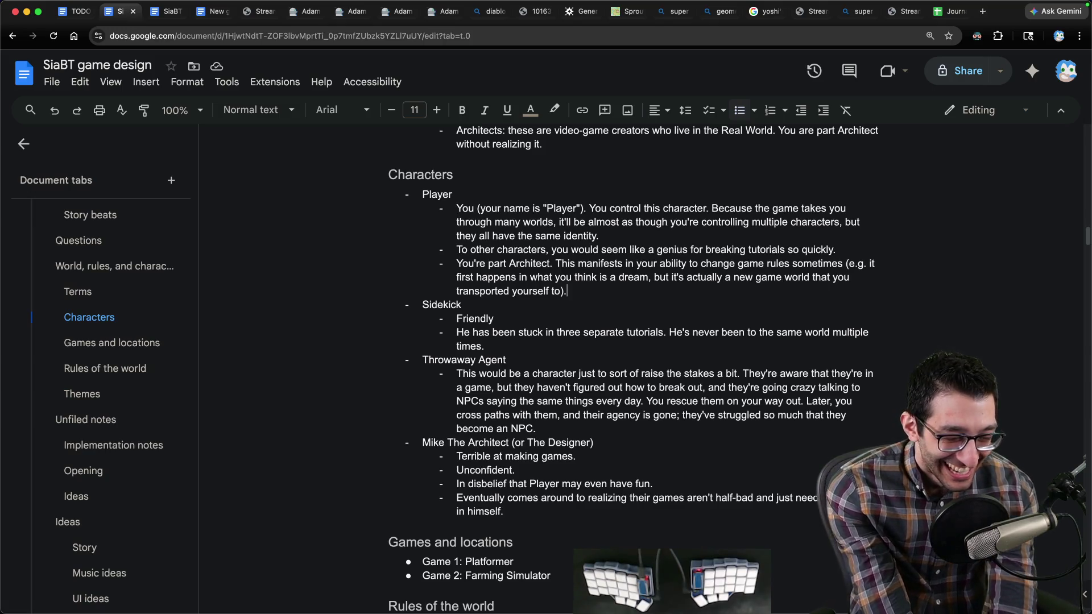
{"action": "key", "text": "super+Tab"}
{"action": "type", "text": "de games in it"}
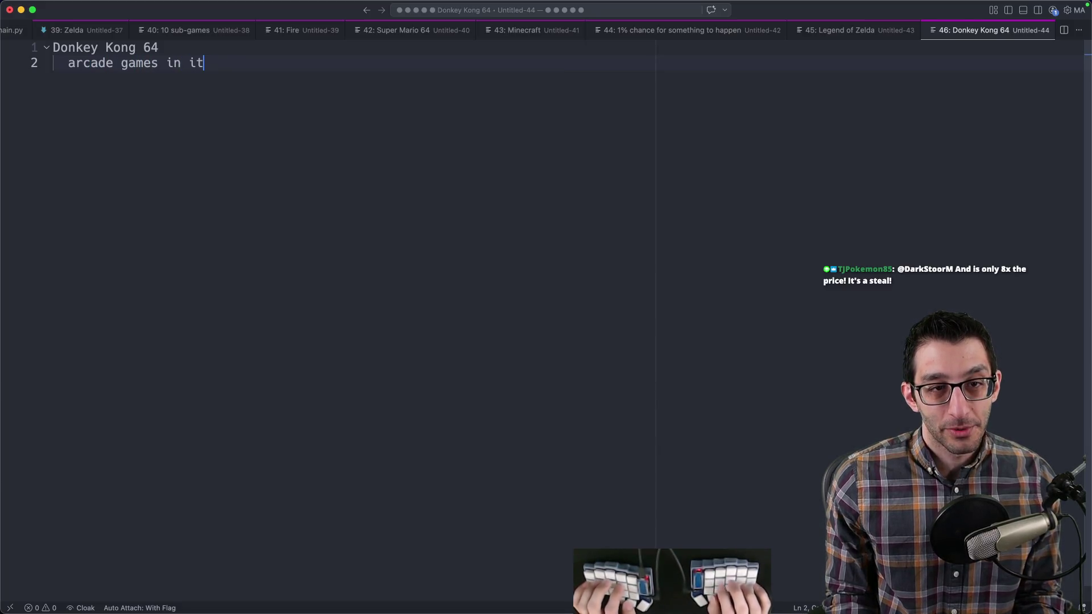
Step: Below the Donkey Kong 64 entry, add 'Mario Kart' with an indented 'Super Mario Odyssey' sub-point
{"action": "key", "text": "shift+super+Left"}
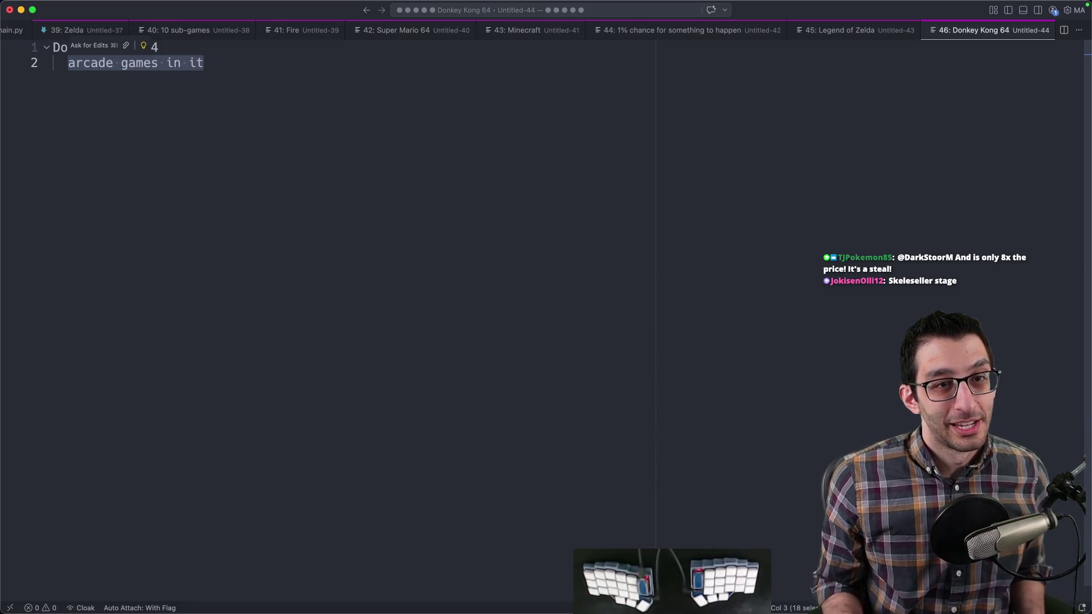
{"action": "key", "text": "Right"}
{"action": "key", "text": "Return"}
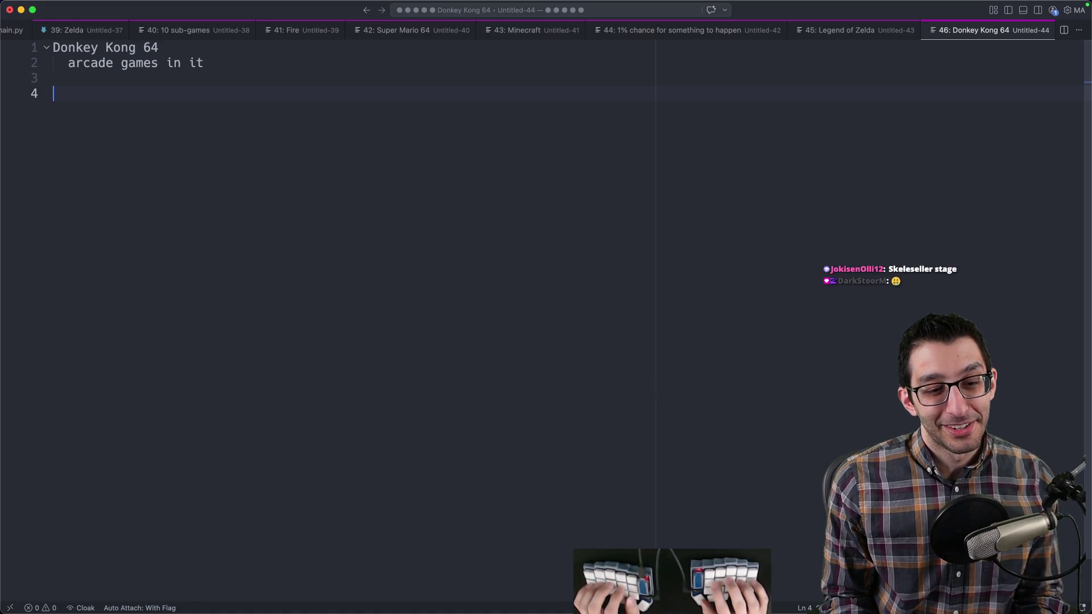
{"action": "type", "text": "Mario Kart"}
{"action": "key", "text": "Return"}
{"action": "key", "text": "Tab"}
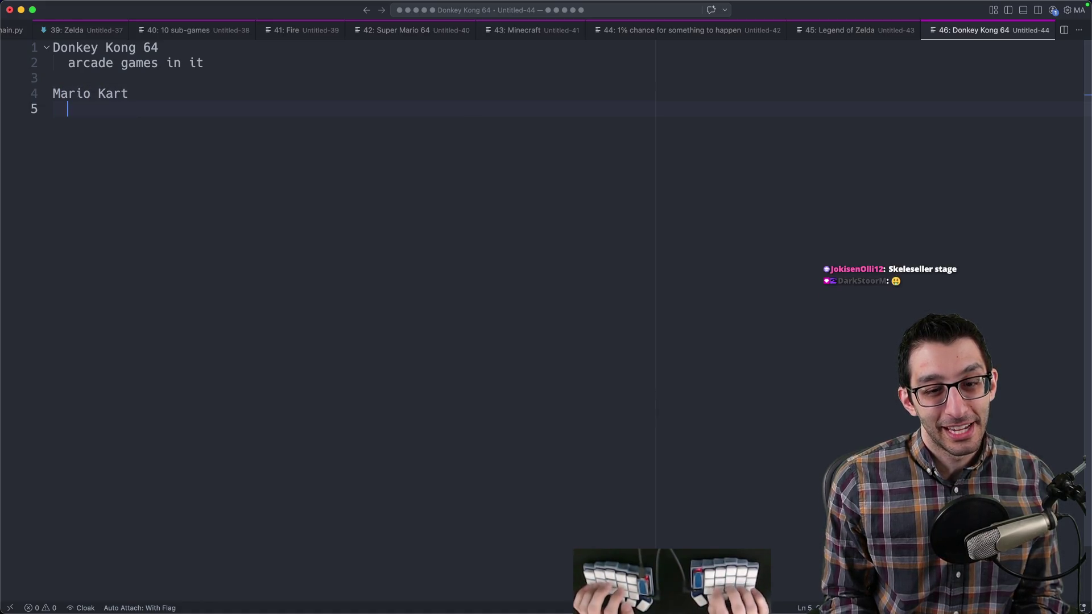
{"action": "type", "text": "Supe"}
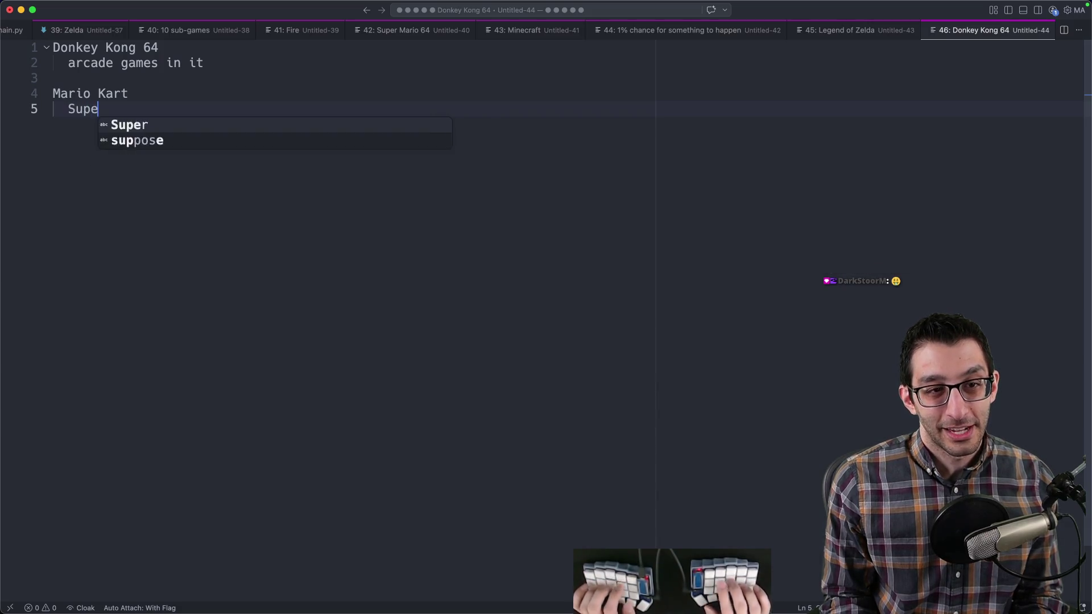
{"action": "type", "text": "r Mario Odyssey"}
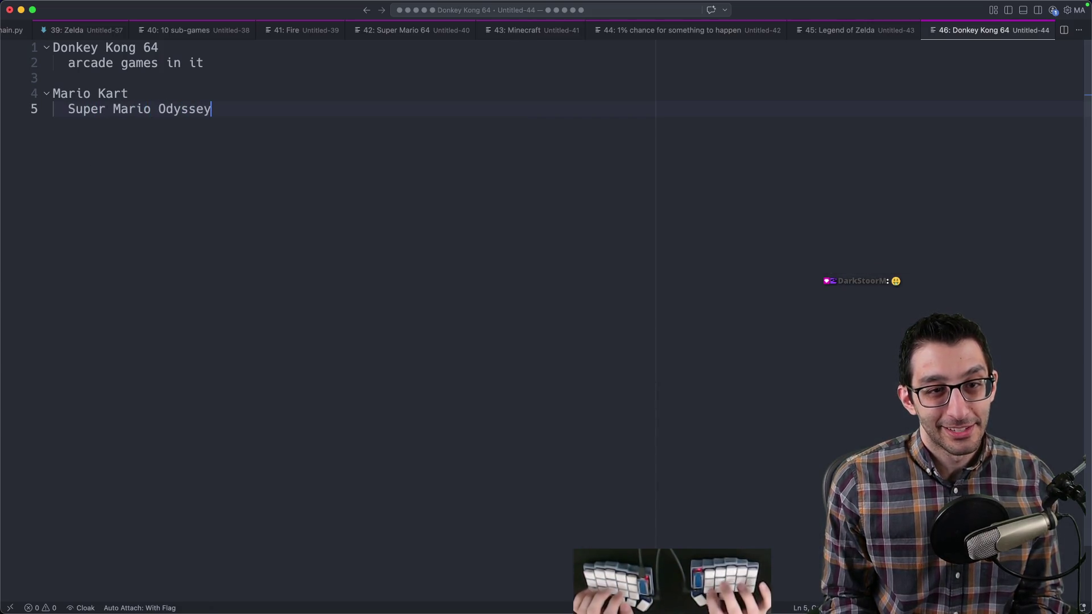
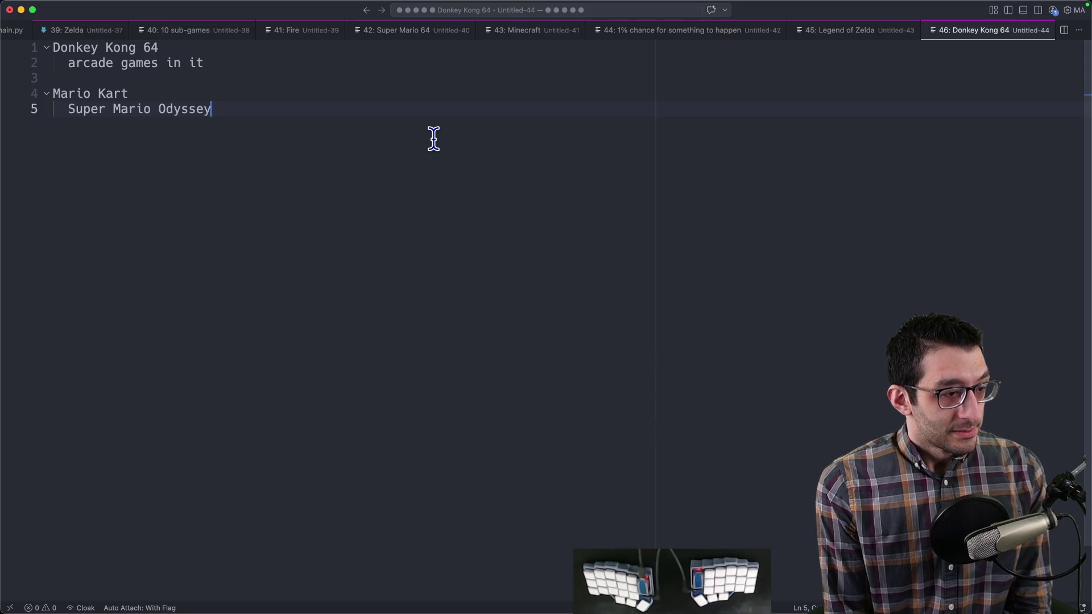
Step: In the design doc's Scratch tab, place the cursor at the end of the Sidekick sub-point
{"action": "key", "text": "super+Tab"}
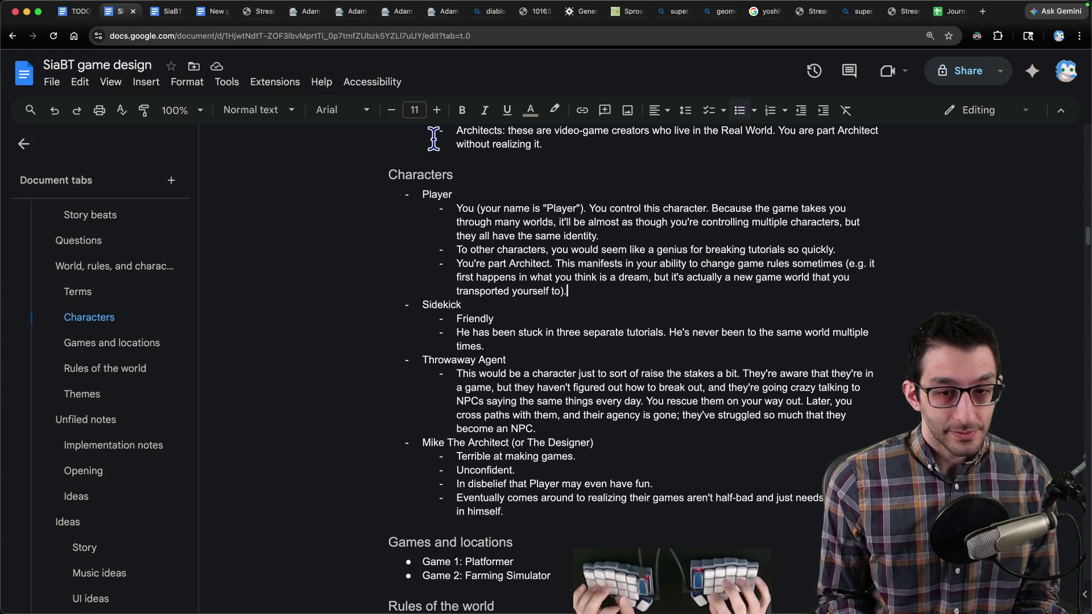
{"action": "key", "text": "ctrl+Tab"}
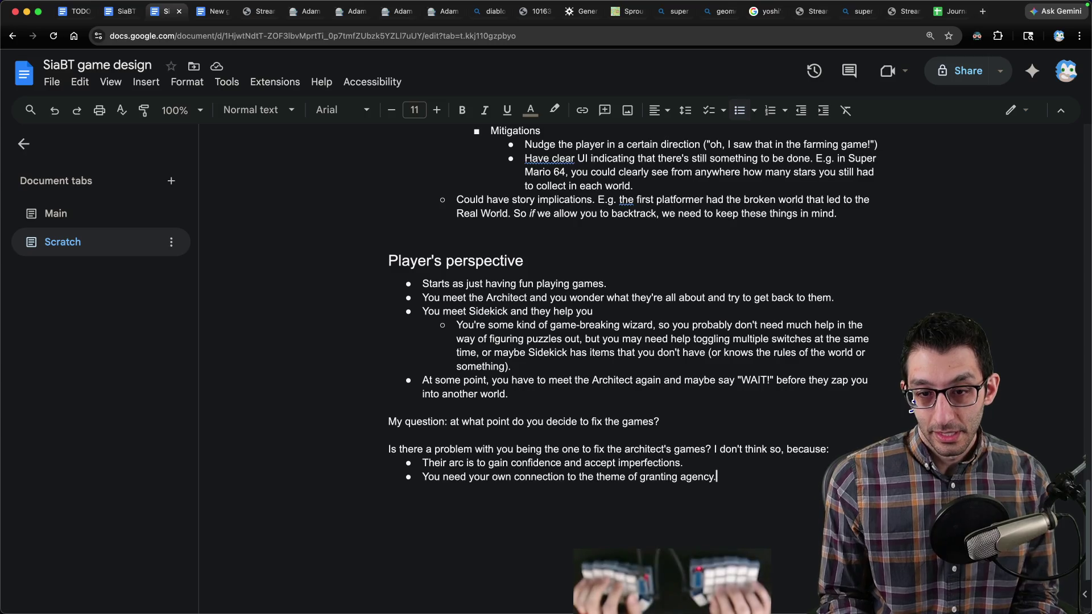
{"action": "key", "text": "Left"}
{"action": "key", "text": "Up"}
{"action": "key", "text": "Up"}
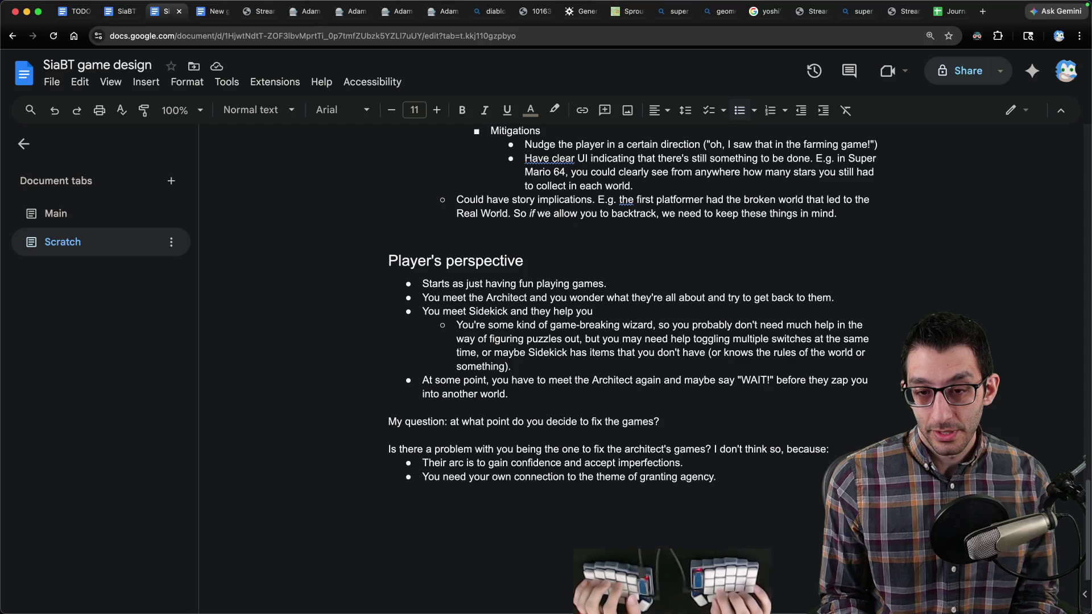
Step: Add a sub-bullet about befriending and helping them and asking about NPCs, then start a new Zed note
{"action": "key", "text": "Return"}
{"action": "type", "text": "You could "}
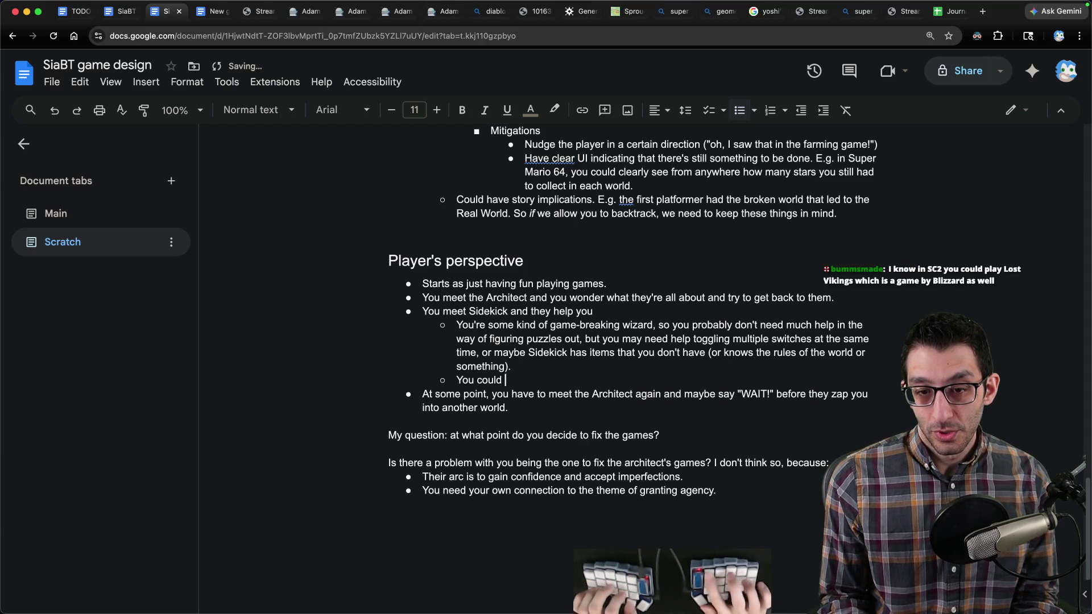
{"action": "type", "text": "just be friendly toward"}
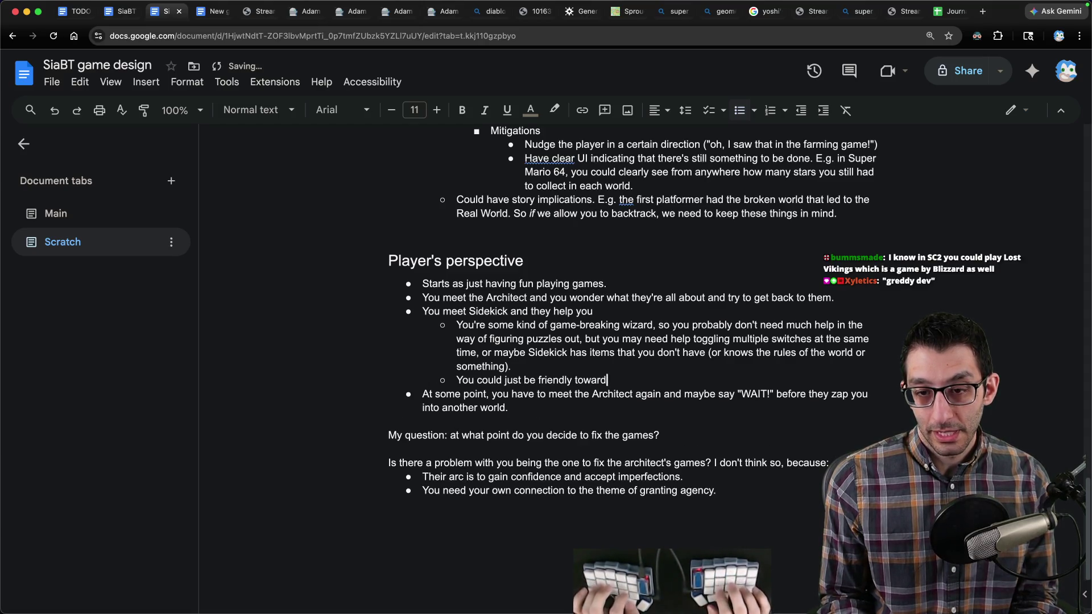
{"action": "type", "text": " helping them since they helped you and you want to"}
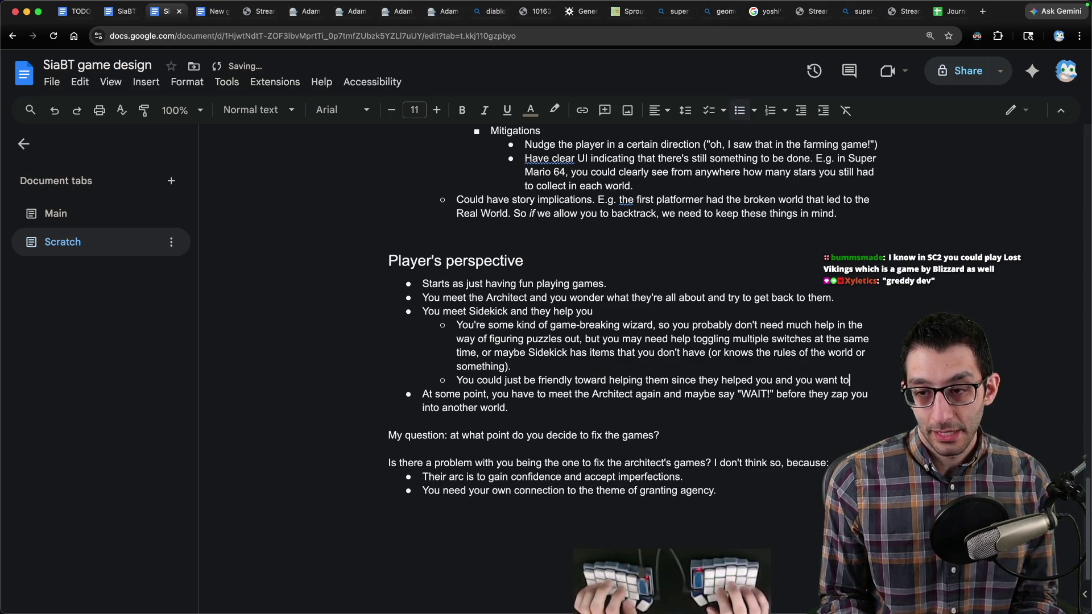
{"action": "type", "text": " help people. You may even "}
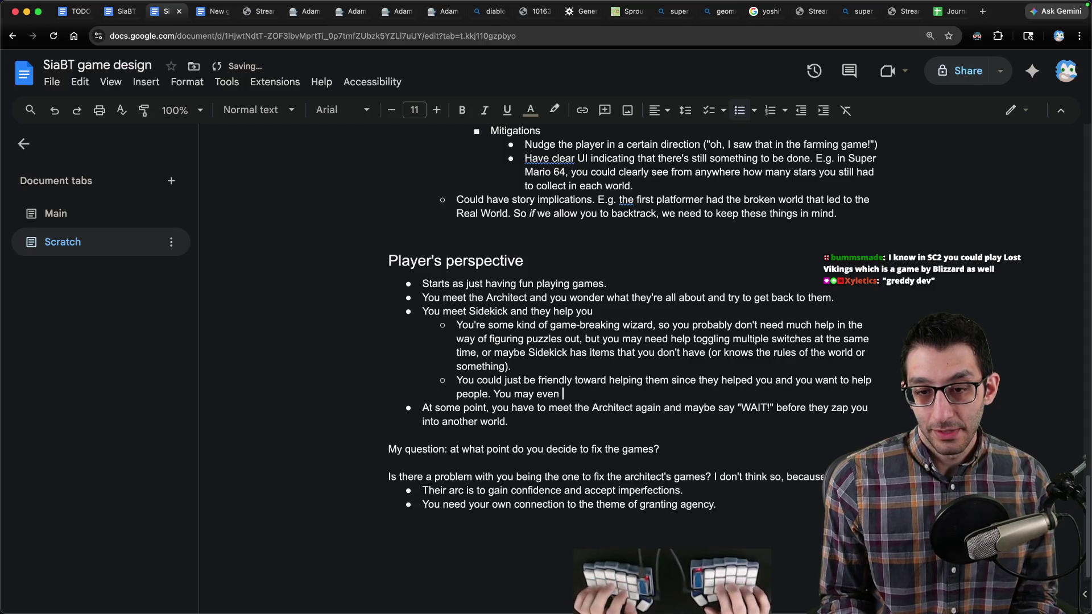
{"action": "type", "text": "ask them about NPCs at some point."}
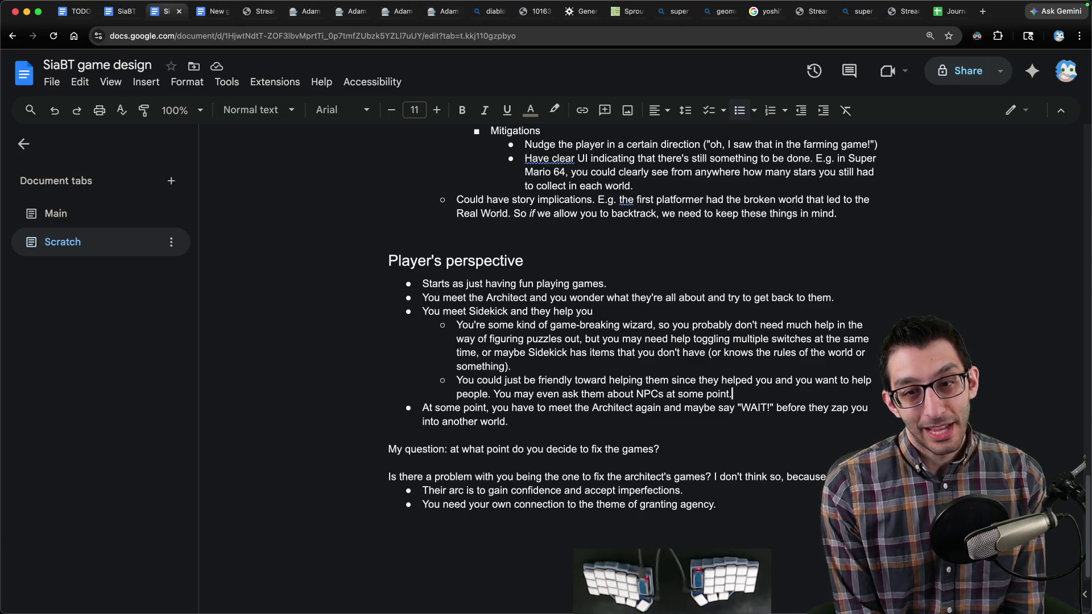
{"action": "key", "text": "super+Tab"}
{"action": "key", "text": "super+n"}
Step: Write a 'current week or month' plan: game, story and character design this week, prototyping and "real" code later
{"action": "type", "text": "current week or month"}
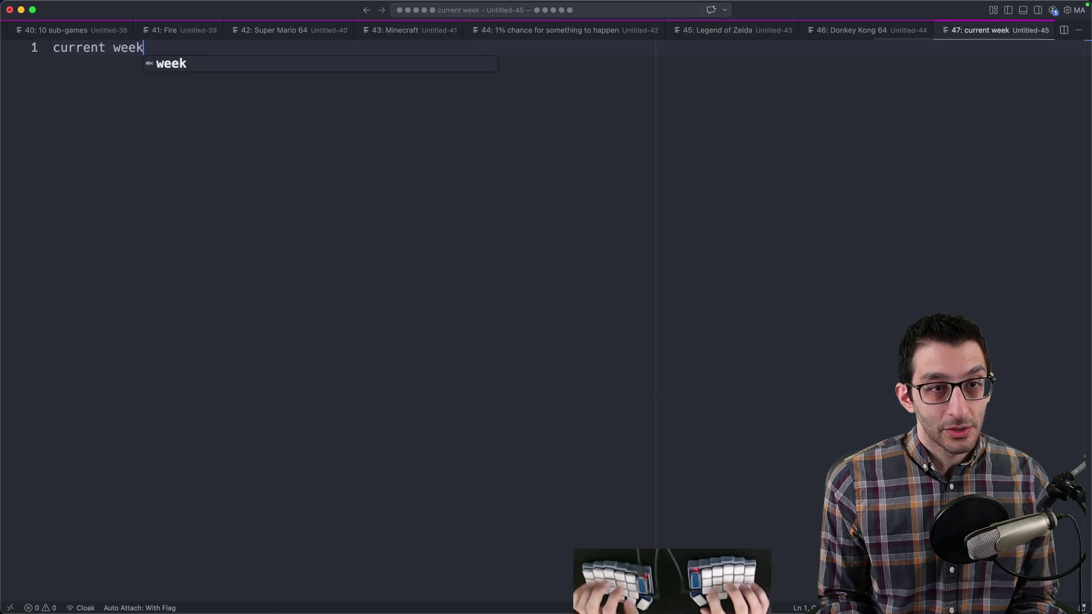
{"action": "key", "text": "Return"}
{"action": "key", "text": "Tab"}
{"action": "type", "text": "This we"}
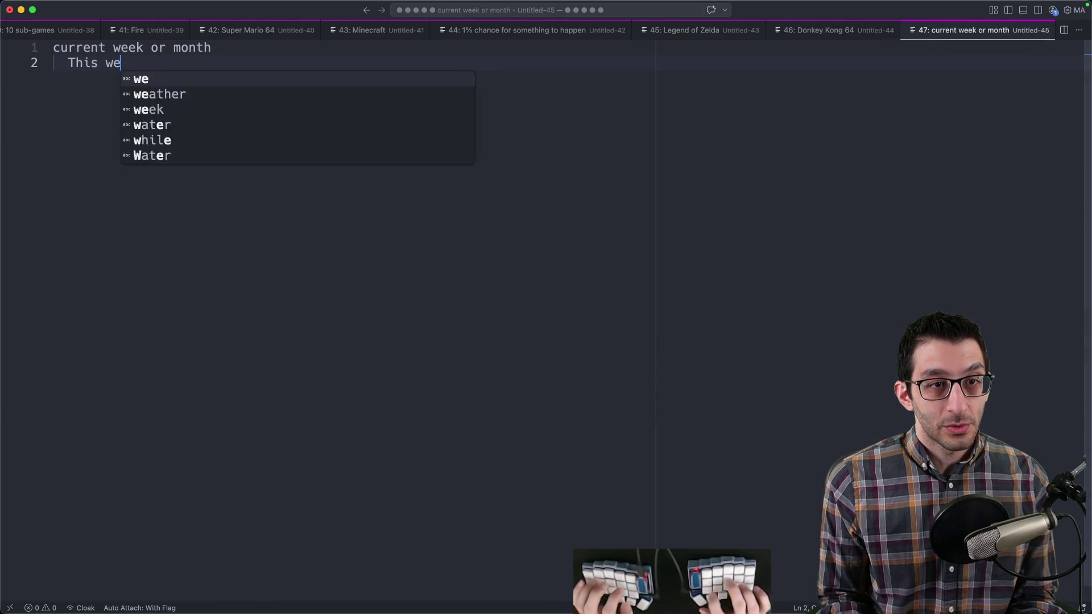
{"action": "type", "text": "ek: game design,"}
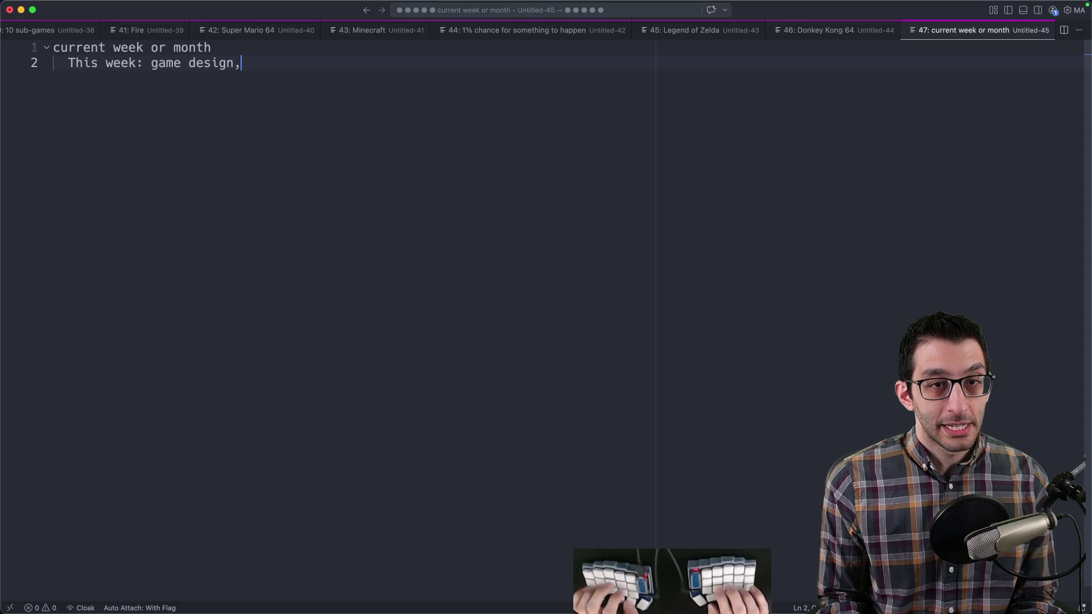
{"action": "type", "text": " story design, chara"}
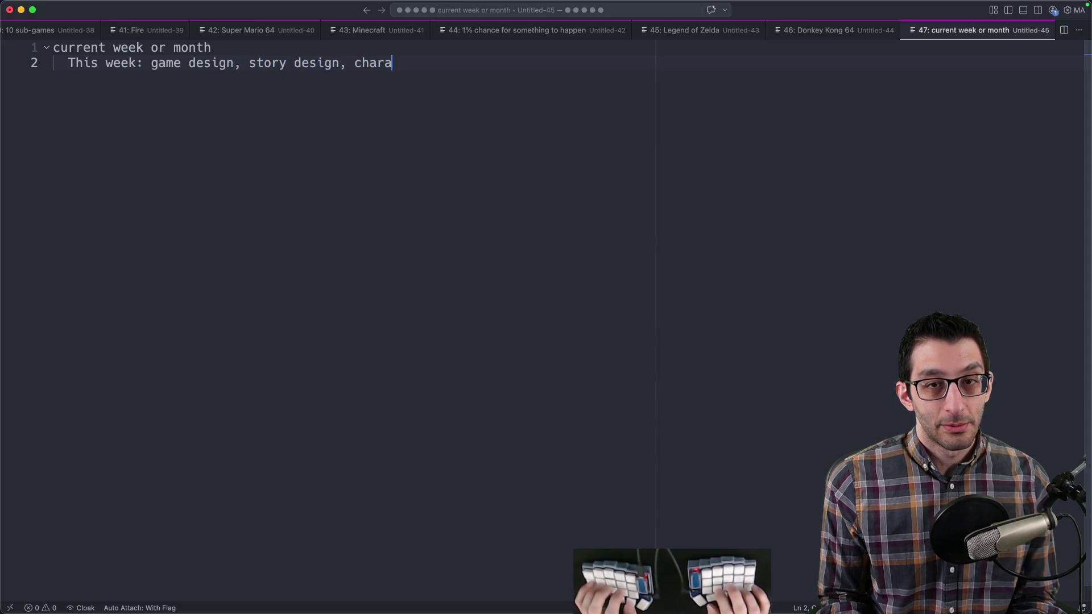
{"action": "type", "text": "cter design (in text"}
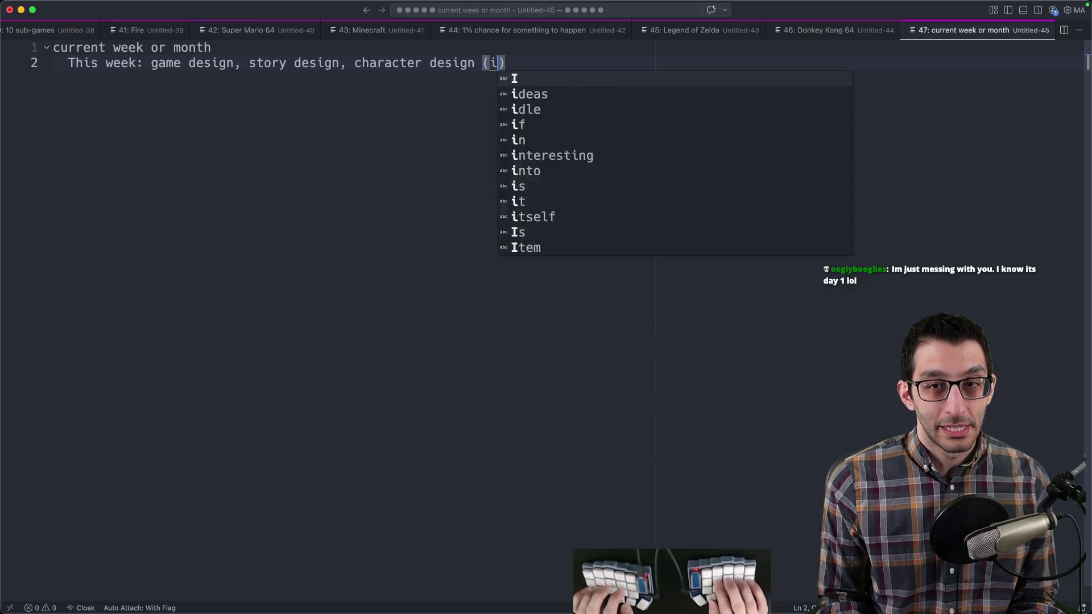
{"action": "type", "text": ")"}
{"action": "key", "text": "Return"}
{"action": "type", "text": "At some point: "}
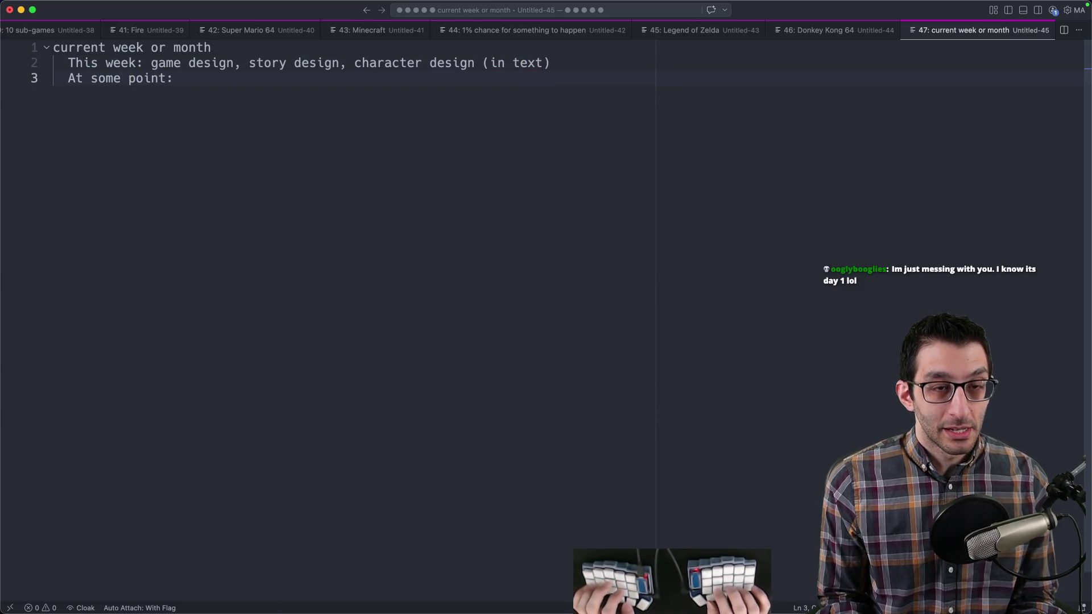
{"action": "type", "text": "prototyping"}
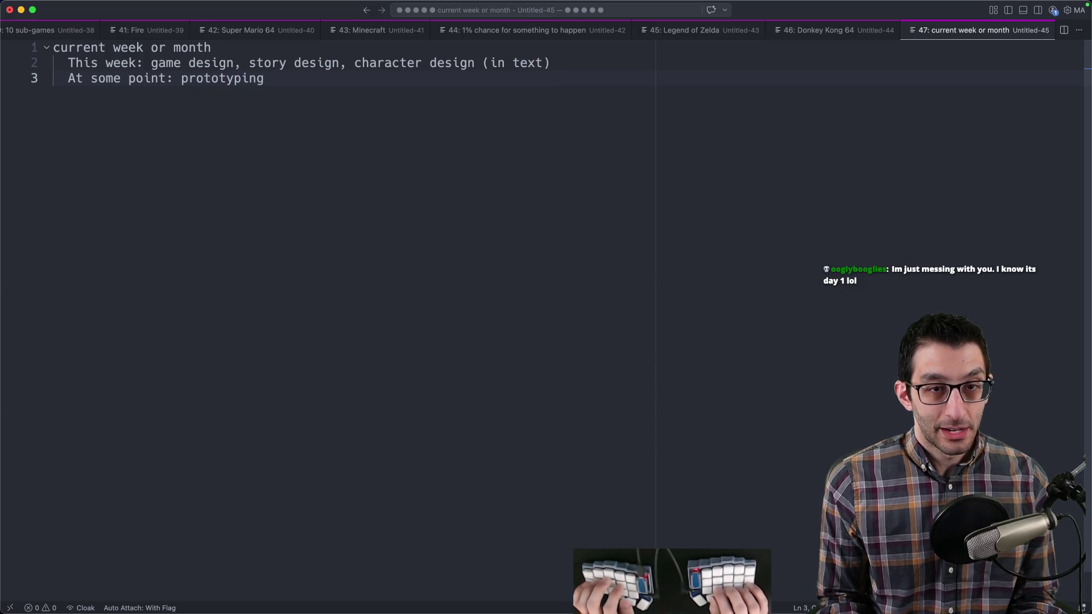
{"action": "key", "text": "Return"}
{"action": "type", "text": "\"rea"}
{"action": "key", "text": "BackSpace"}
{"action": "key", "text": "BackSpace"}
{"action": "type", "text": "eal\" code"}
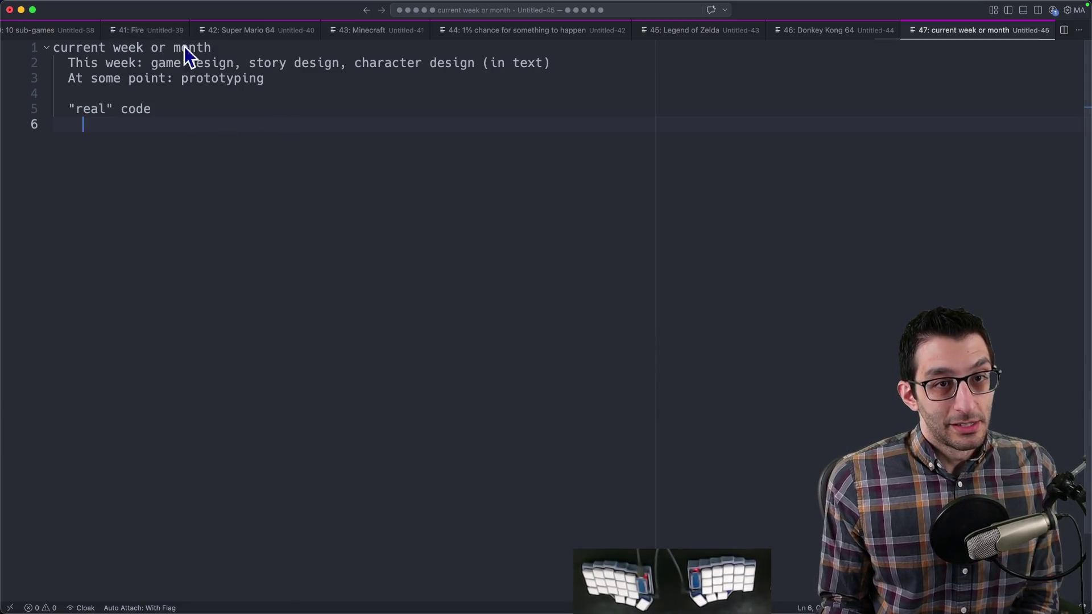
{"action": "left_click", "coordinate": [269, 588]}
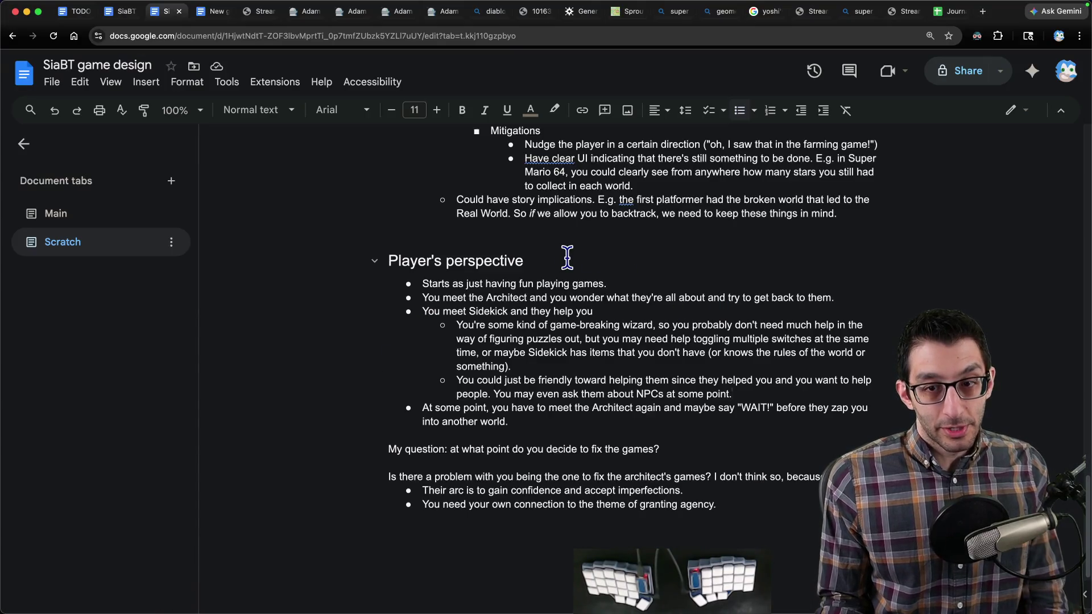
Step: Delete the blank line above the Player's perspective heading
{"action": "left_click", "coordinate": [569, 226]}
{"action": "key", "text": "BackSpace"}
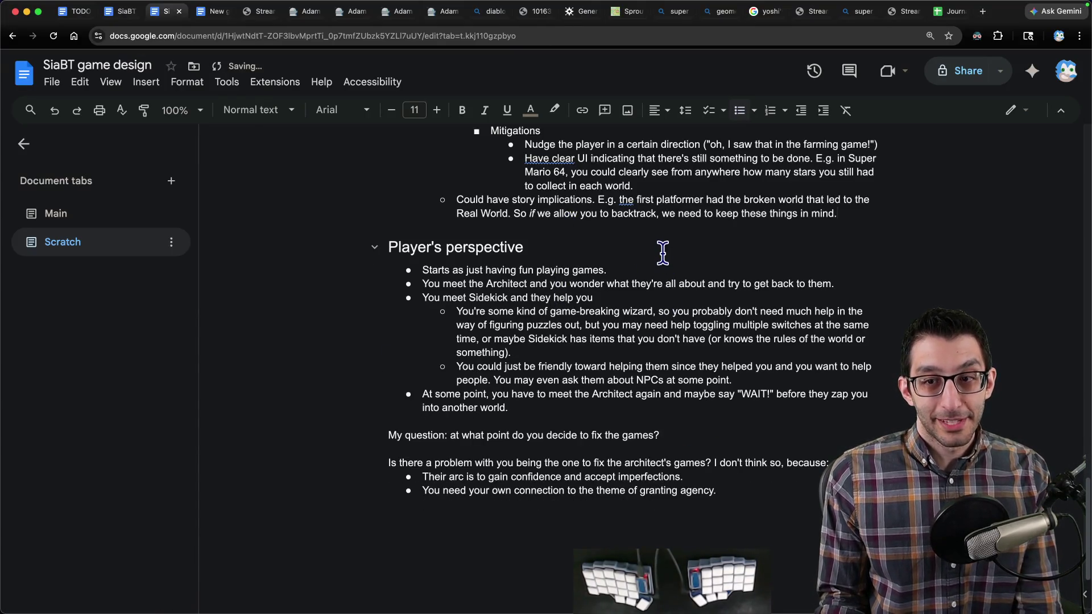
{"action": "left_click", "coordinate": [662, 254]}
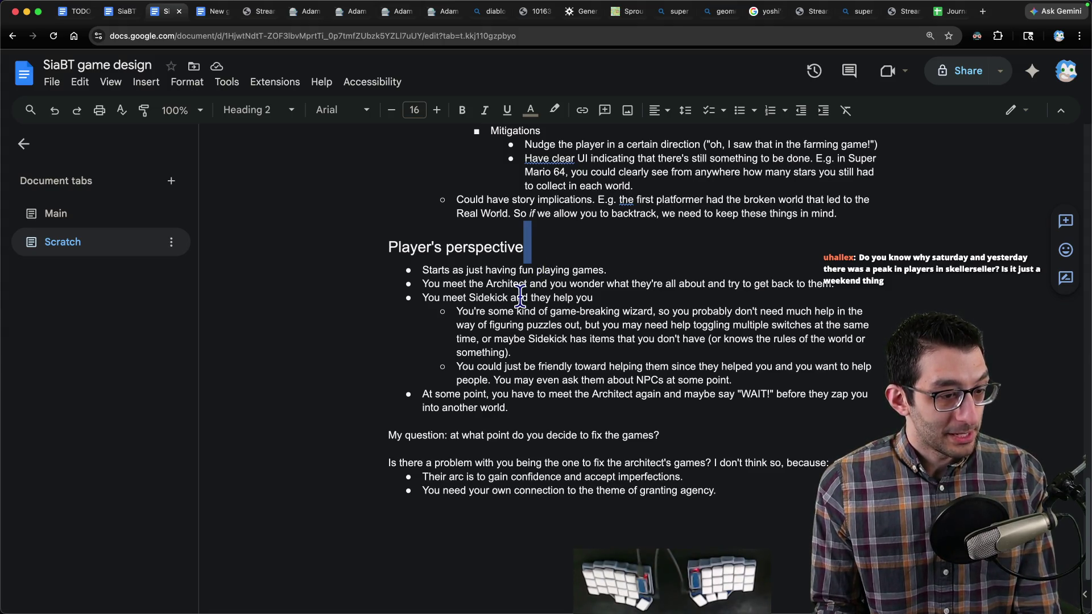
Step: Search YouTube for skeleseller in a new tab
{"action": "key", "text": "ctrl+t"}
{"action": "type", "text": "youtube.com"}
{"action": "key", "text": "Tab"}
{"action": "type", "text": "'skeleseller"}
{"action": "key", "text": "Return"}
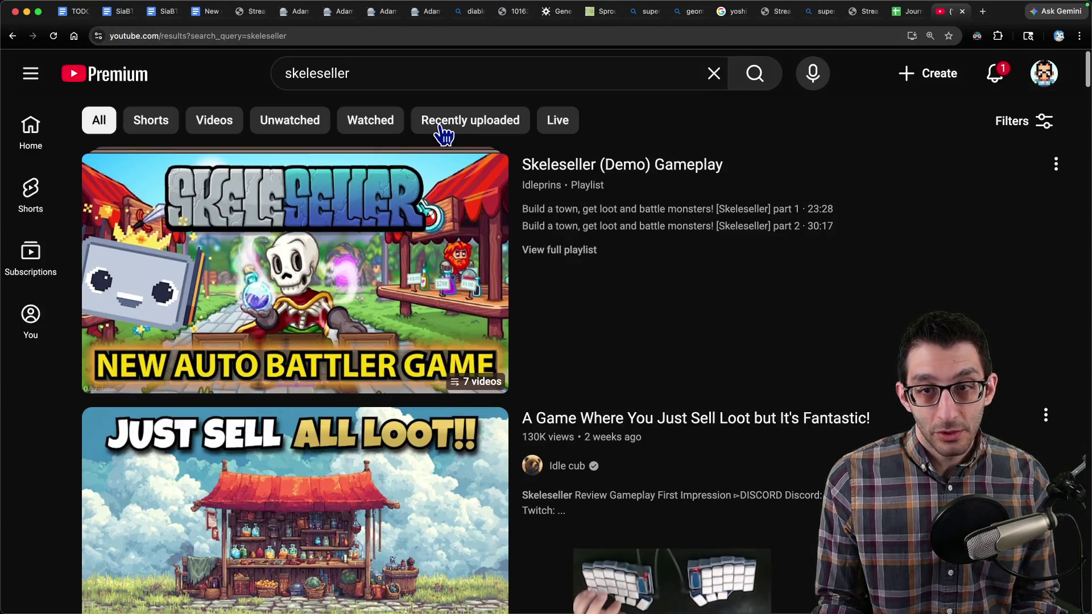
Step: Filter the skeleseller results to videos uploaded this week
{"action": "left_click", "coordinate": [444, 132]}
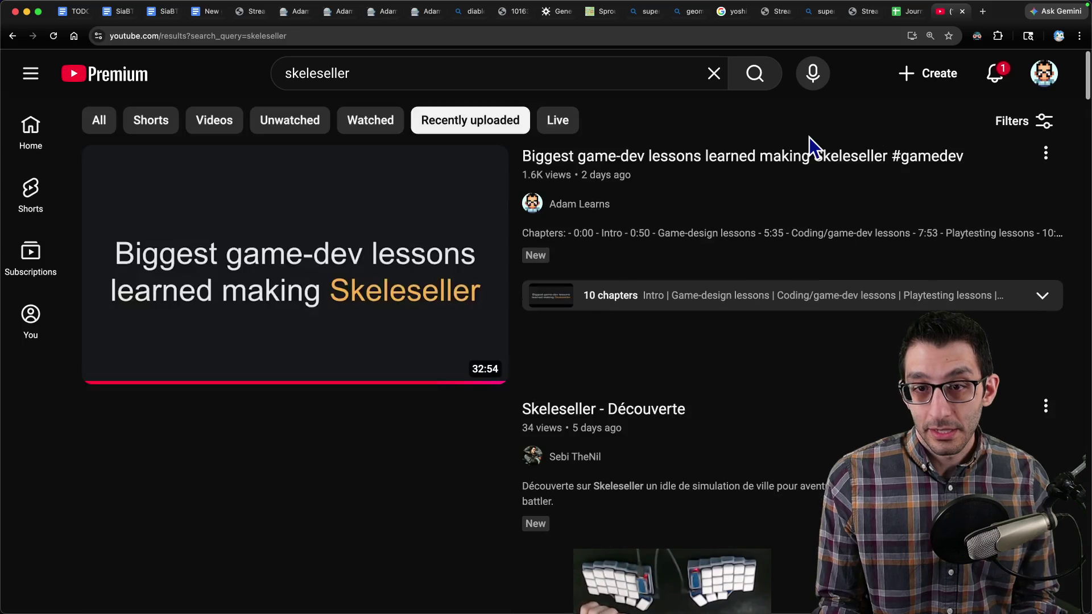
{"action": "left_click", "coordinate": [1007, 139]}
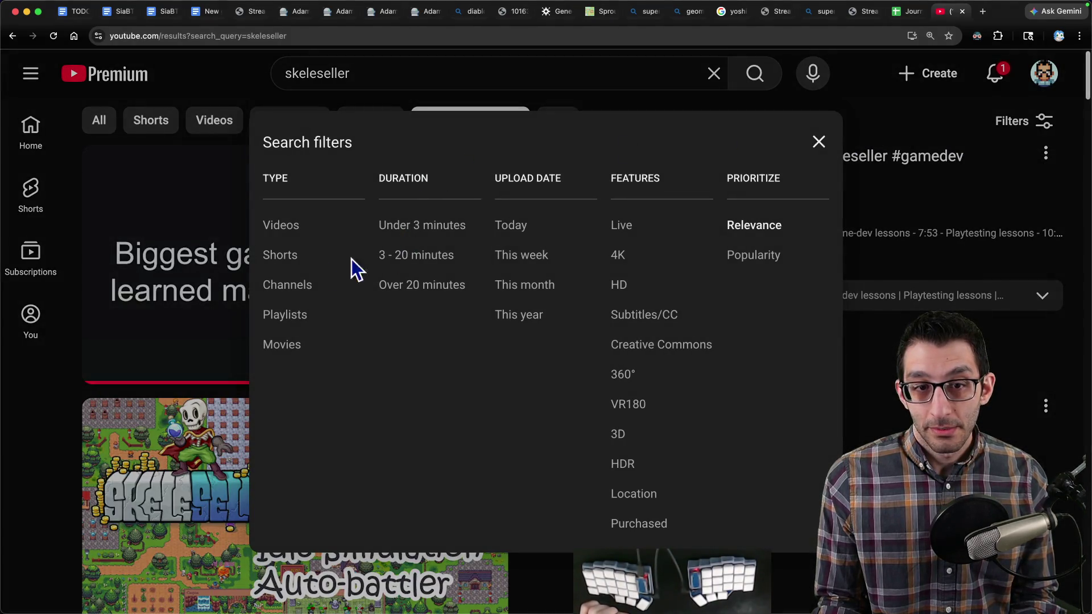
{"action": "left_click", "coordinate": [529, 255]}
{"action": "scroll", "coordinate": [651, 285], "scroll_direction": "down", "scroll_amount": 10}
{"action": "scroll", "coordinate": [640, 268], "scroll_direction": "up", "scroll_amount": 3}
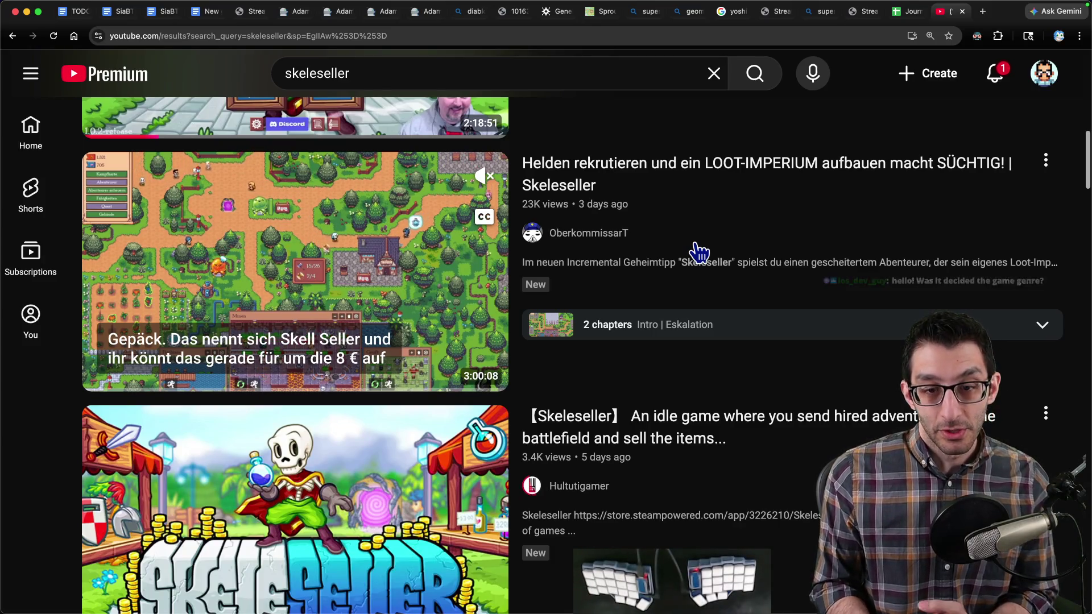
Step: Scroll through the filtered skeleseller results to the bottom of the list
{"action": "scroll", "coordinate": [696, 250], "scroll_direction": "down", "scroll_amount": 10}
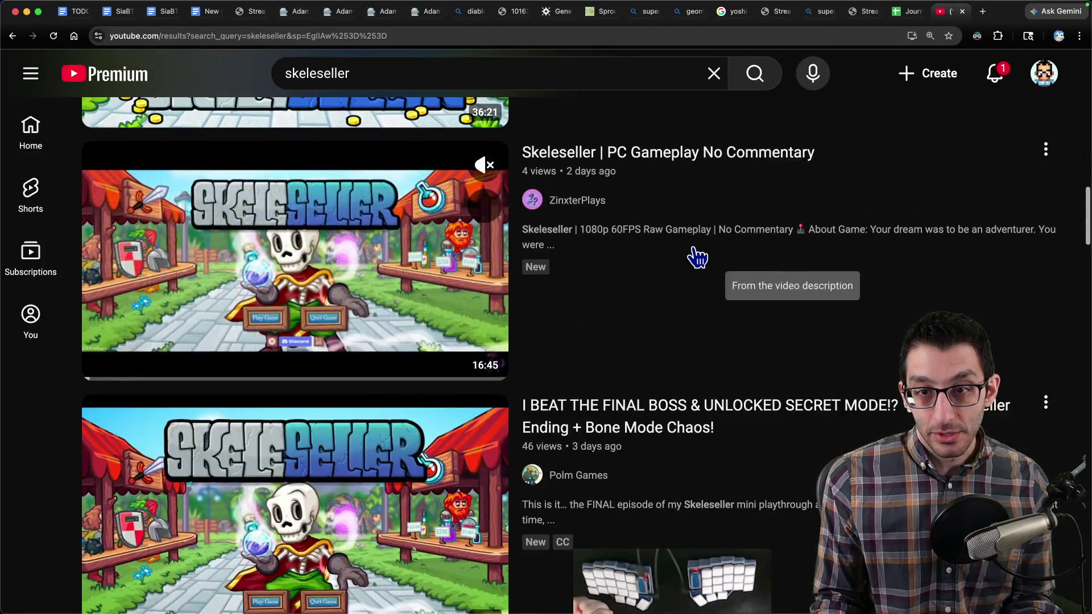
{"action": "scroll", "coordinate": [689, 263], "scroll_direction": "down", "scroll_amount": 7}
{"action": "scroll", "coordinate": [693, 273], "scroll_direction": "down", "scroll_amount": 4}
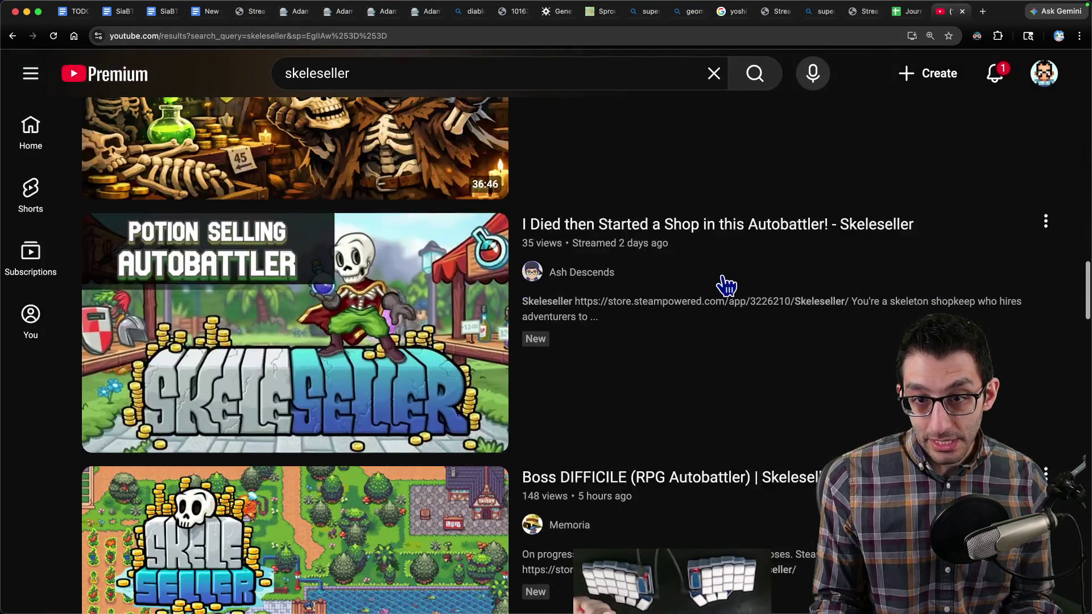
{"action": "scroll", "coordinate": [723, 285], "scroll_direction": "down", "scroll_amount": 5}
{"action": "scroll", "coordinate": [725, 290], "scroll_direction": "down", "scroll_amount": 7}
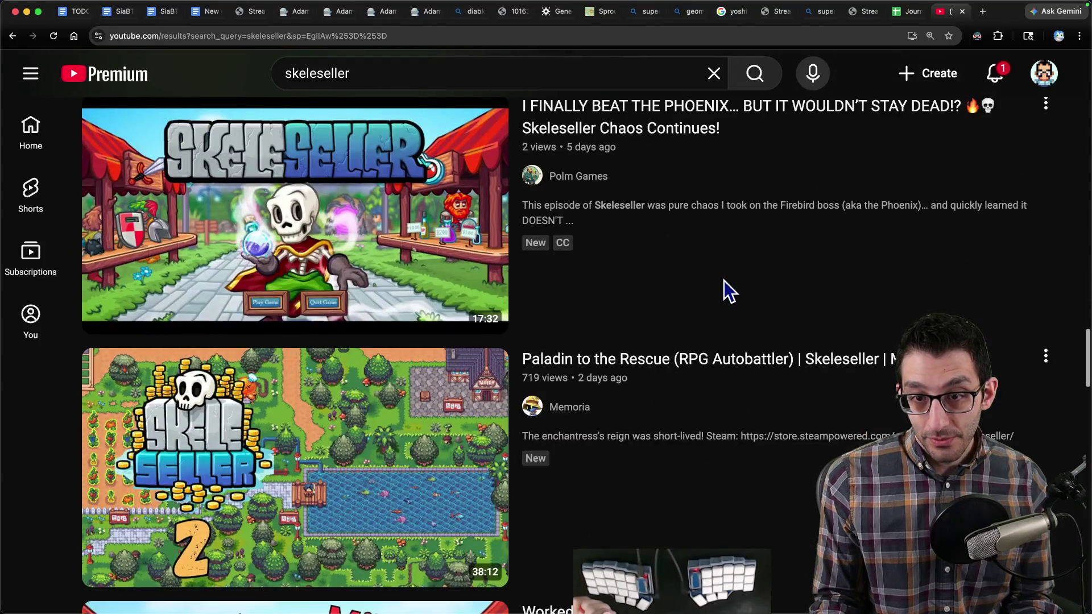
{"action": "scroll", "coordinate": [726, 291], "scroll_direction": "down", "scroll_amount": 6}
{"action": "scroll", "coordinate": [726, 293], "scroll_direction": "down", "scroll_amount": 15}
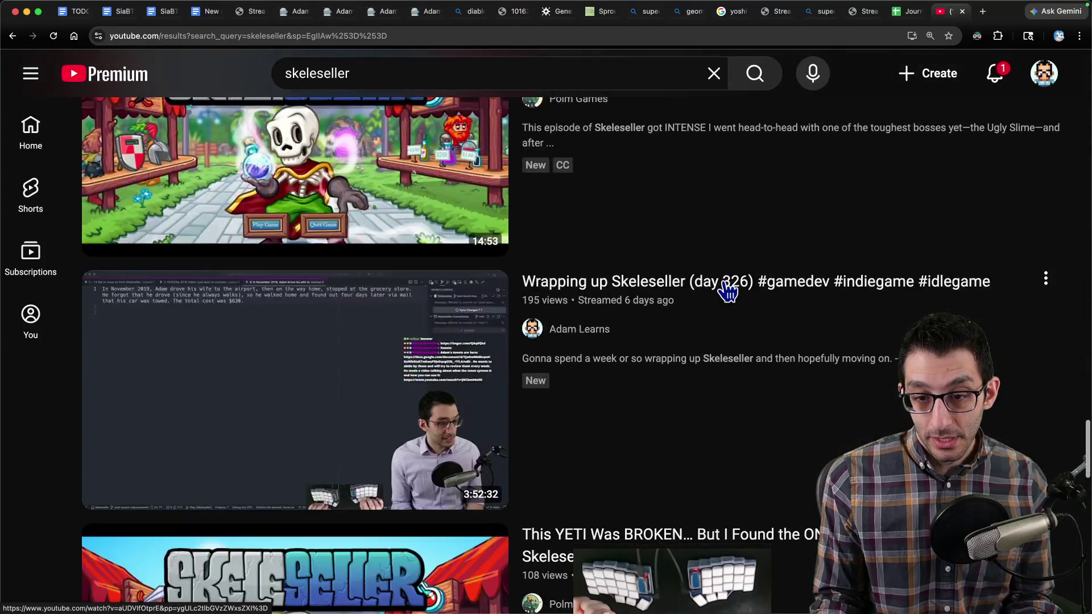
{"action": "scroll", "coordinate": [725, 287], "scroll_direction": "down", "scroll_amount": 6}
{"action": "scroll", "coordinate": [723, 287], "scroll_direction": "down", "scroll_amount": 3}
{"action": "scroll", "coordinate": [722, 286], "scroll_direction": "up", "scroll_amount": 1}
{"action": "scroll", "coordinate": [724, 292], "scroll_direction": "up", "scroll_amount": 1}
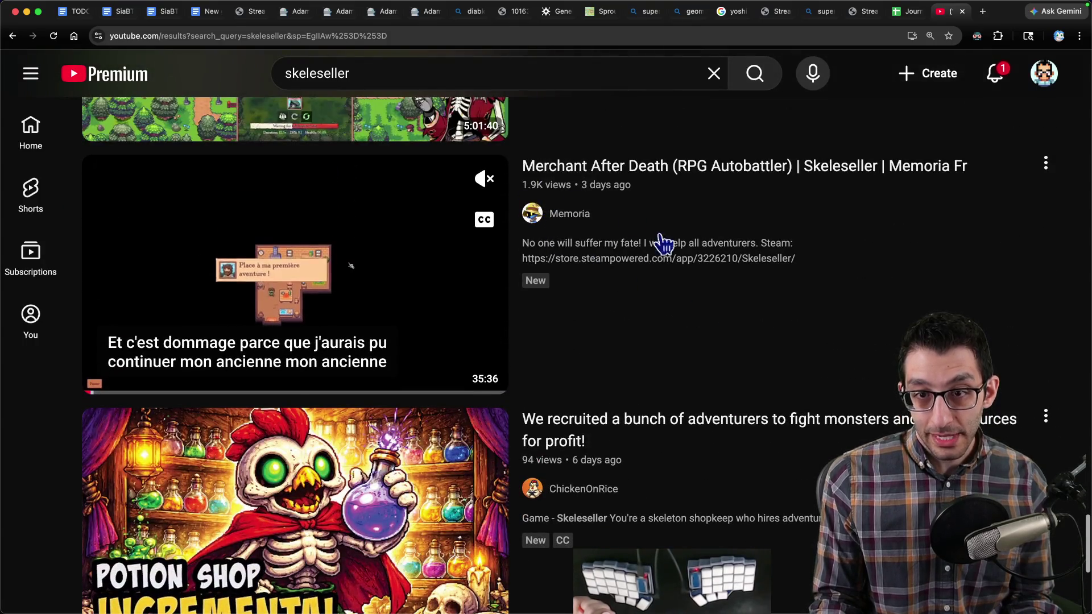
{"action": "scroll", "coordinate": [582, 280], "scroll_direction": "down", "scroll_amount": 5}
{"action": "scroll", "coordinate": [625, 285], "scroll_direction": "up", "scroll_amount": 1}
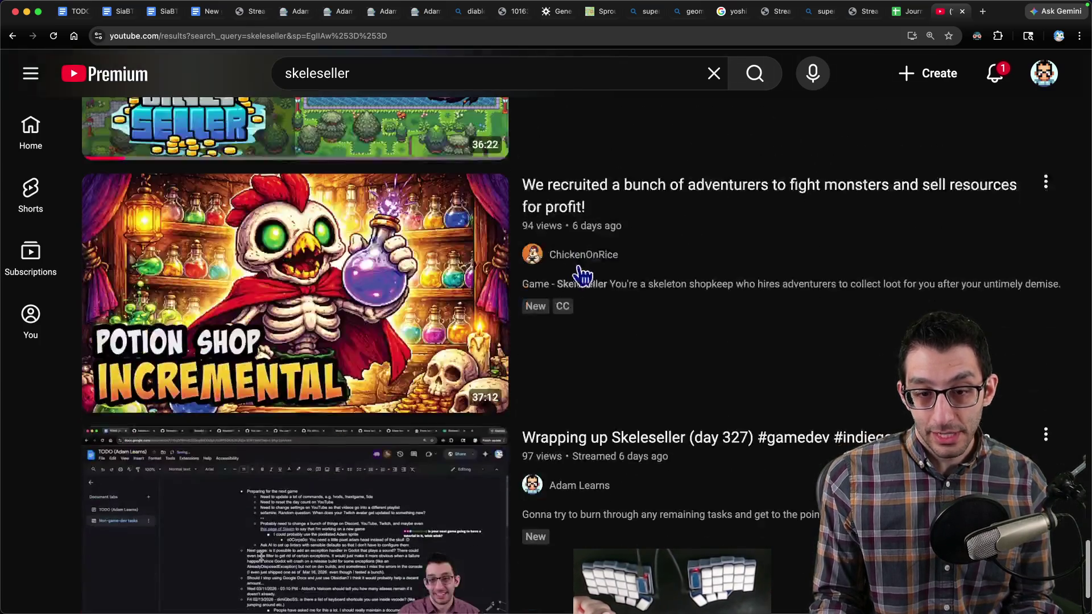
{"action": "scroll", "coordinate": [636, 281], "scroll_direction": "down", "scroll_amount": 2}
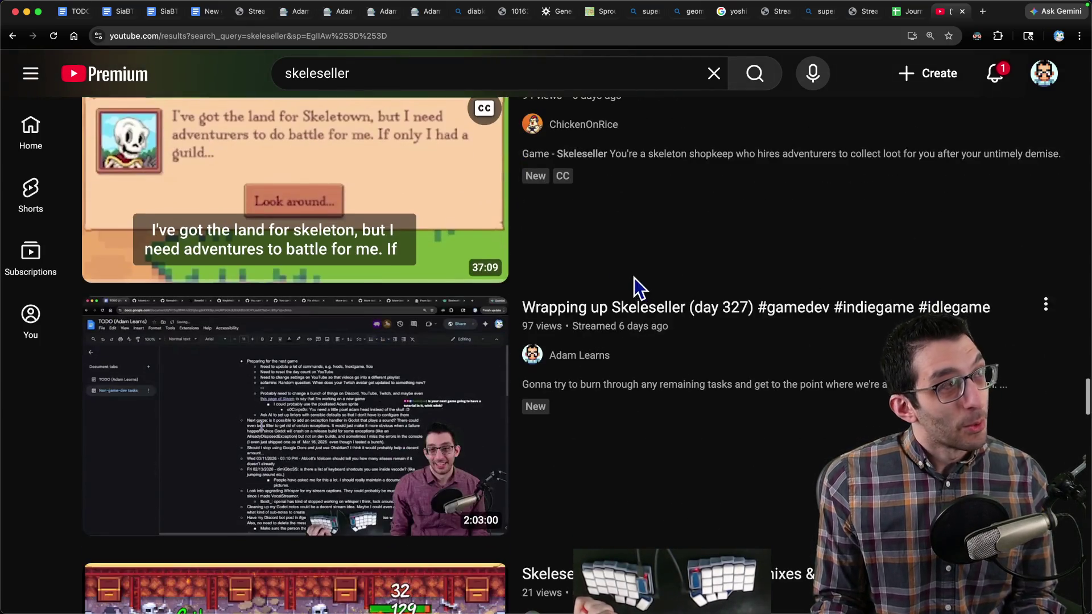
{"action": "scroll", "coordinate": [633, 278], "scroll_direction": "down", "scroll_amount": 8}
{"action": "scroll", "coordinate": [632, 282], "scroll_direction": "down", "scroll_amount": 12}
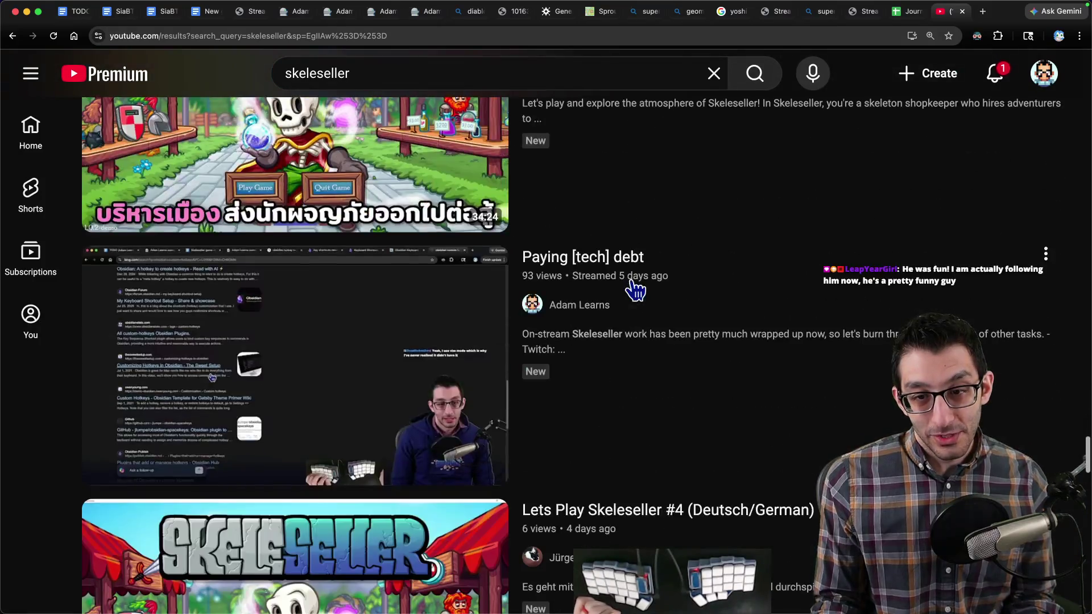
{"action": "scroll", "coordinate": [630, 282], "scroll_direction": "down", "scroll_amount": 6}
{"action": "scroll", "coordinate": [629, 285], "scroll_direction": "down", "scroll_amount": 6}
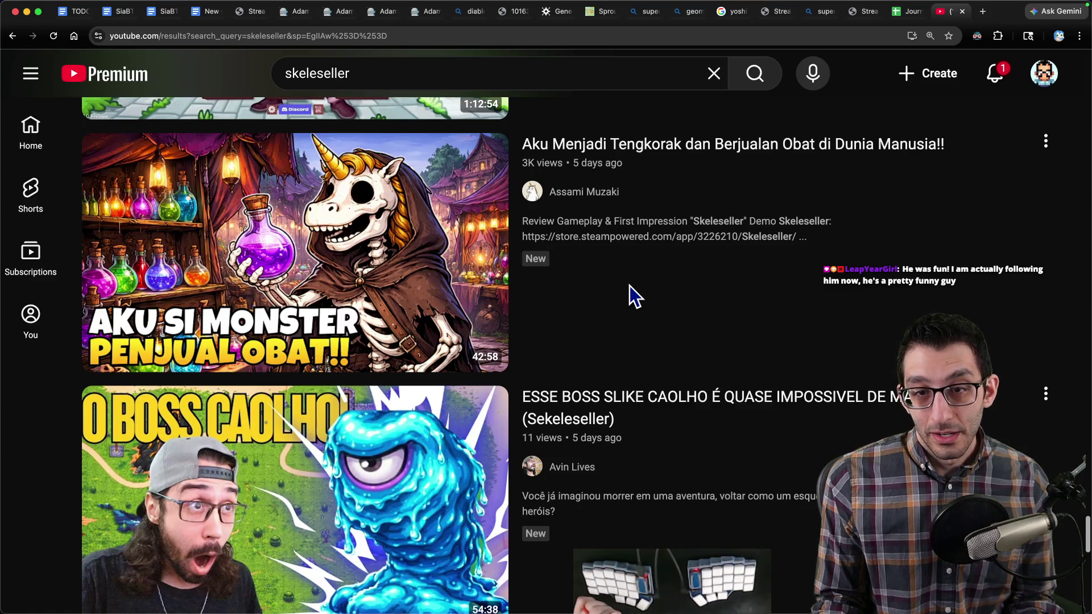
{"action": "scroll", "coordinate": [625, 256], "scroll_direction": "down", "scroll_amount": 6}
{"action": "scroll", "coordinate": [646, 257], "scroll_direction": "up", "scroll_amount": 4}
{"action": "scroll", "coordinate": [650, 261], "scroll_direction": "down", "scroll_amount": 6}
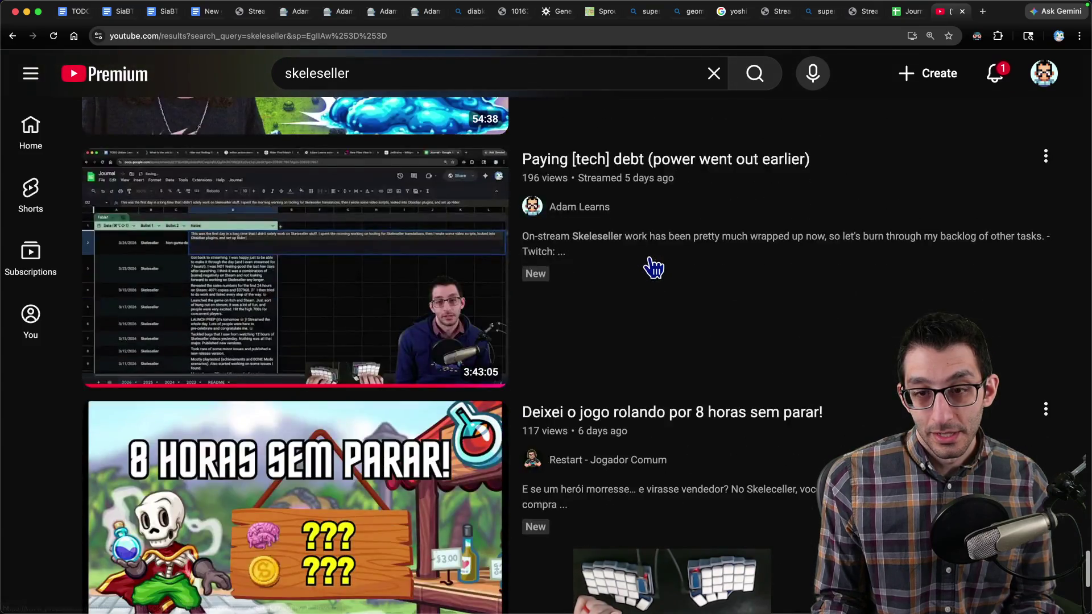
{"action": "scroll", "coordinate": [651, 264], "scroll_direction": "down", "scroll_amount": 6}
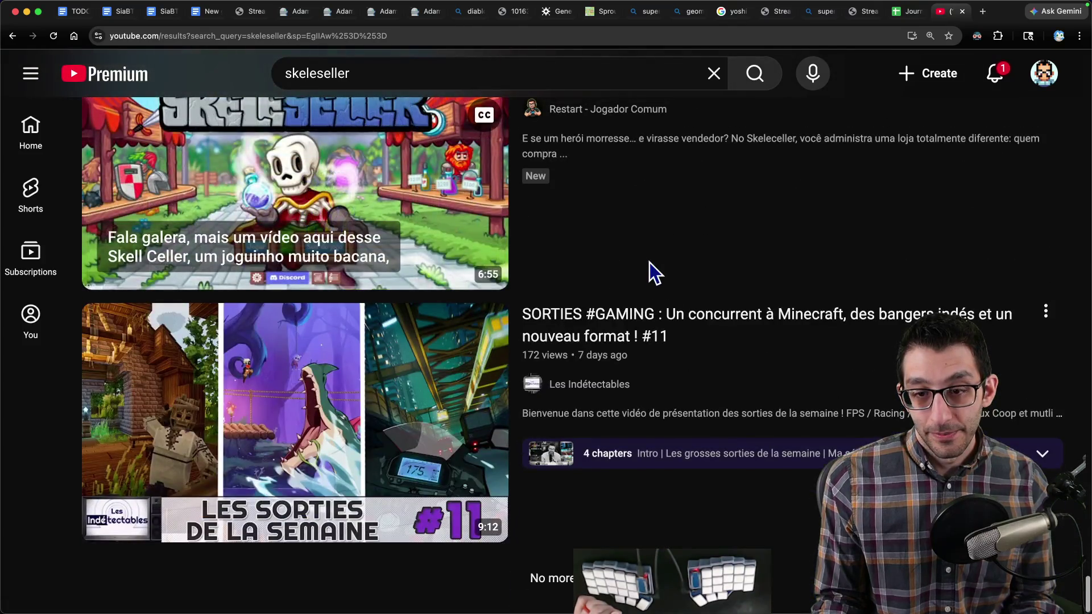
{"action": "key", "text": "ctrl+shift+Tab"}
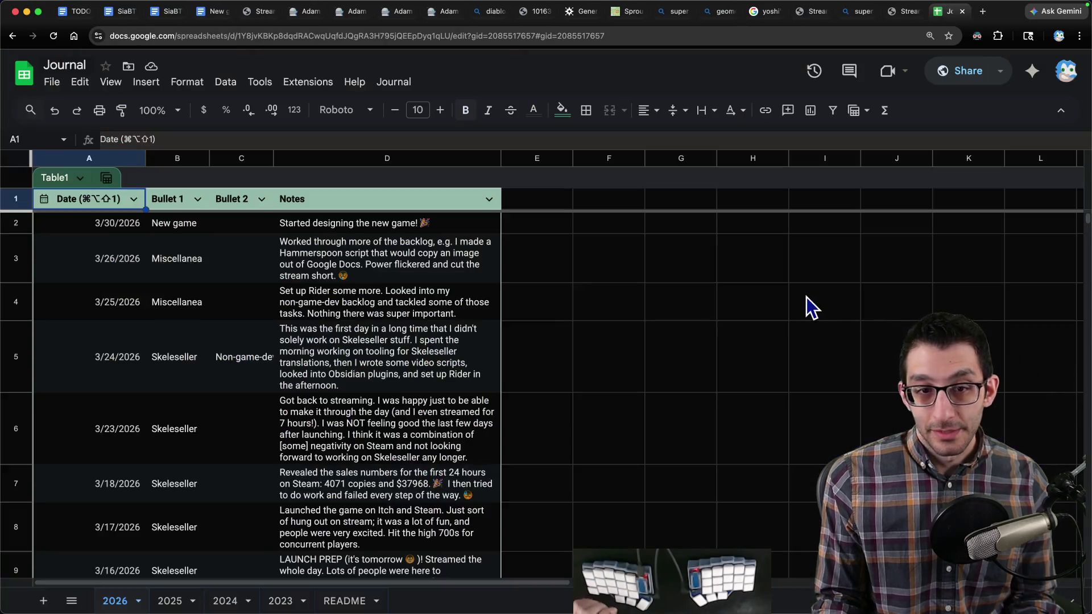
Step: Search Twitch for skeleseller, scan its Past videos, then close the Twitch tab
{"action": "key", "text": "ctrl+Tab"}
{"action": "key", "text": "super+shift+h"}
{"action": "key", "text": "t"}
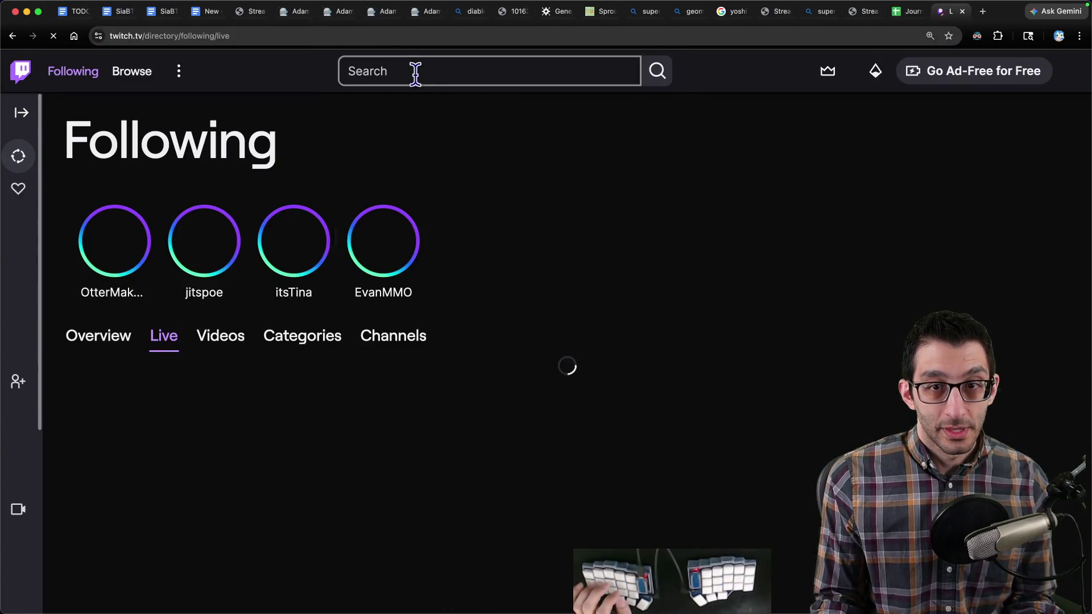
{"action": "left_click", "coordinate": [414, 70]}
{"action": "type", "text": "skeleseller"}
{"action": "key", "text": "Return"}
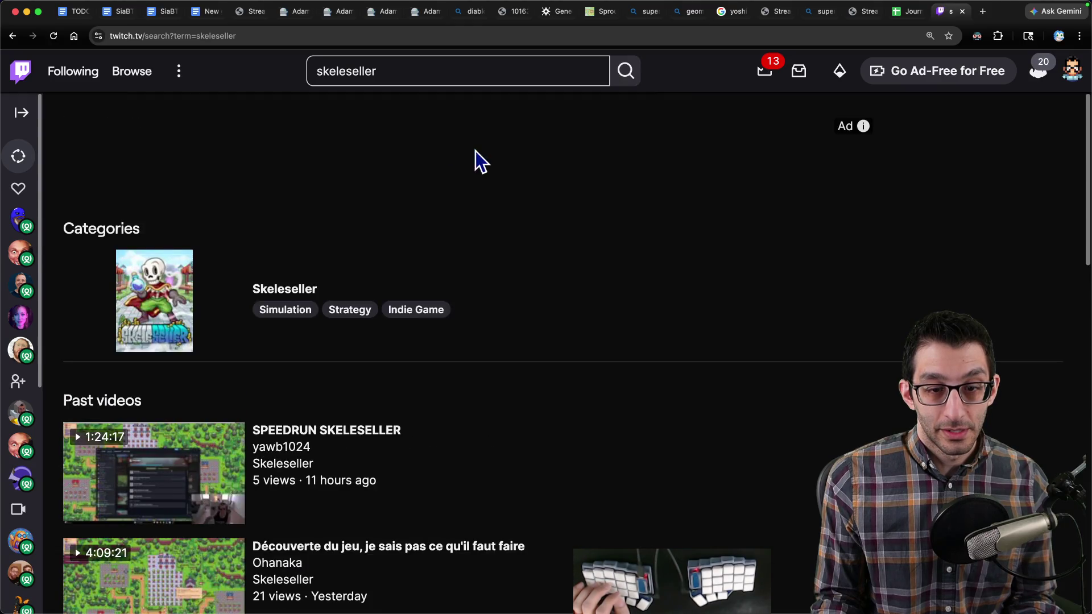
{"action": "scroll", "coordinate": [511, 165], "scroll_direction": "down", "scroll_amount": 4}
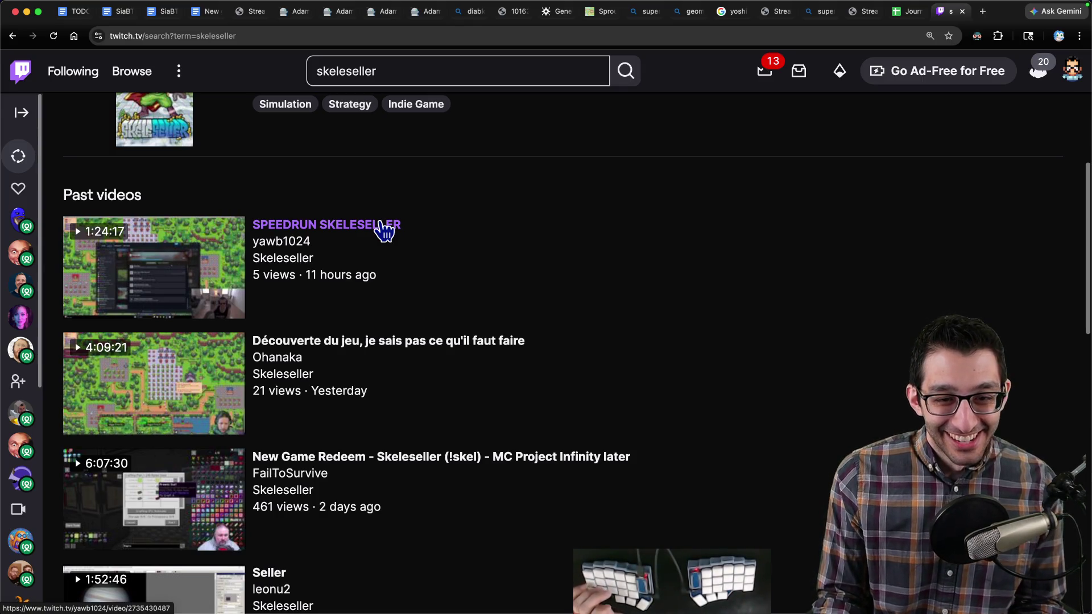
{"action": "key", "text": "super+w"}
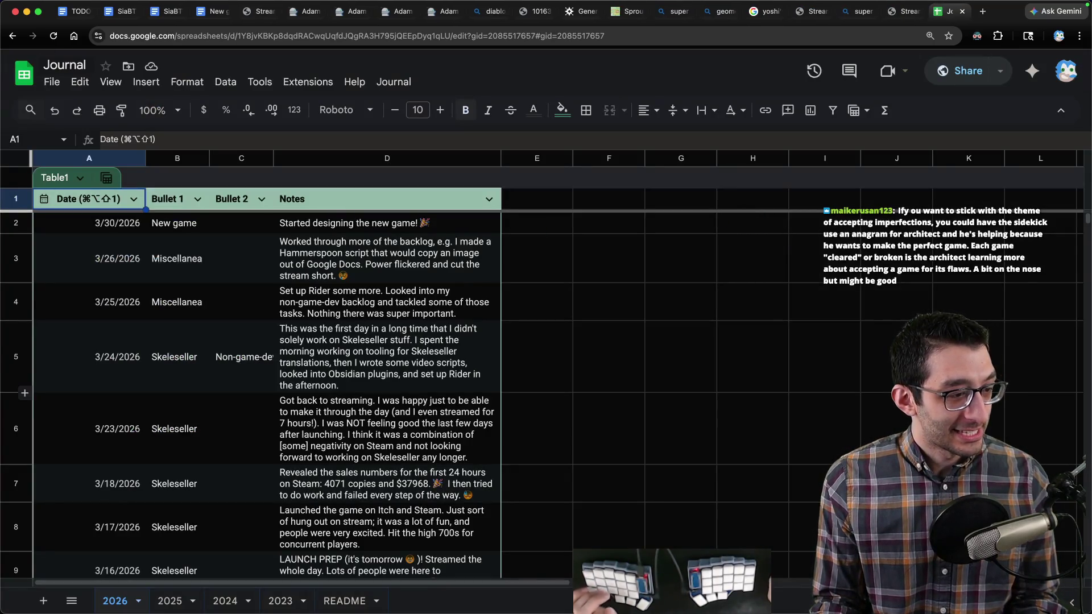
{"action": "key", "text": "super+space"}
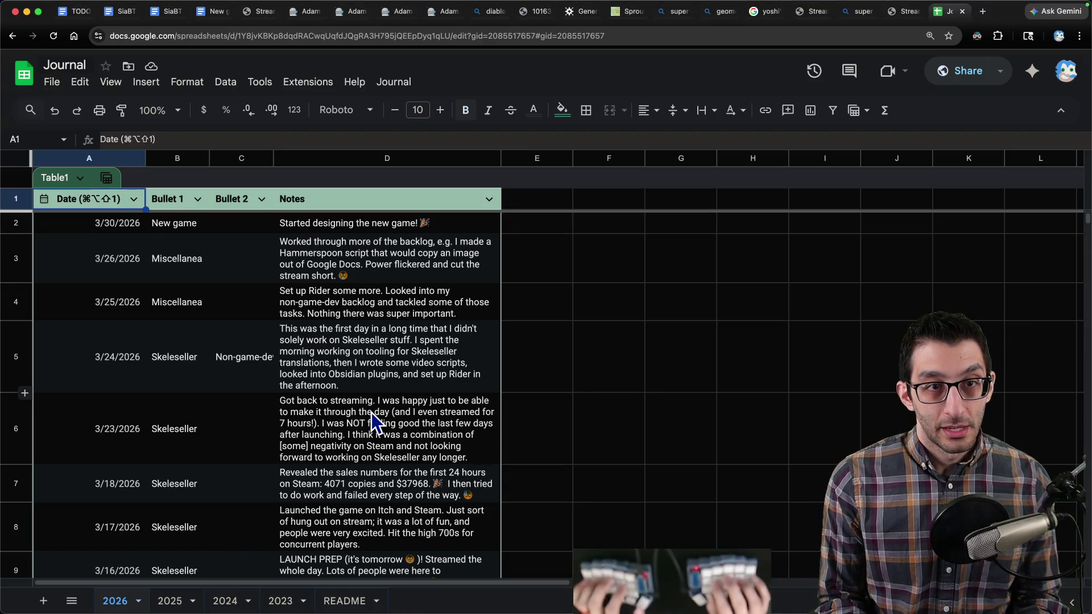
{"action": "key", "text": "ctrl+t"}
{"action": "type", "text": "x"}
Step: Open the Godot Shooter RPG page from the xtonomous.itch.io profile
{"action": "key", "text": "BackSpace"}
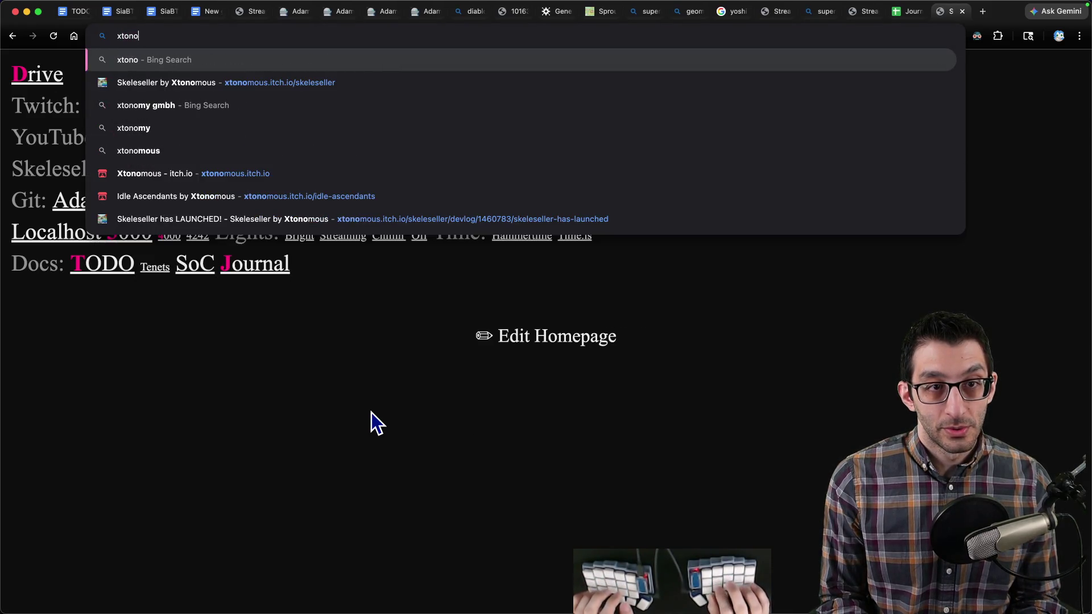
{"action": "key", "text": "Down"}
{"action": "key", "text": "Down"}
{"action": "key", "text": "Down"}
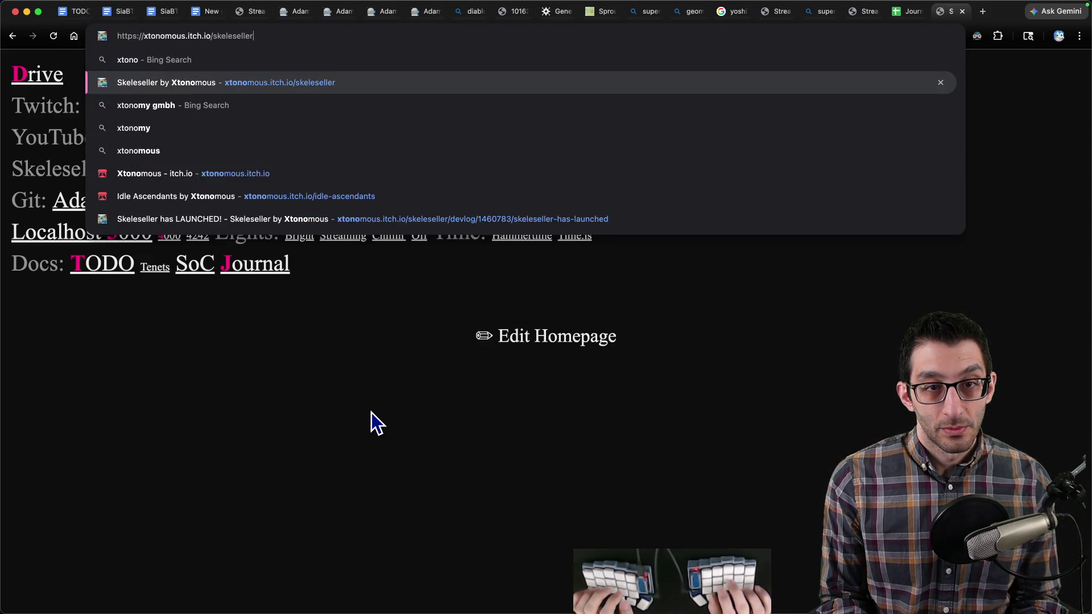
{"action": "key", "text": "Return"}
{"action": "scroll", "coordinate": [583, 237], "scroll_direction": "down", "scroll_amount": 3}
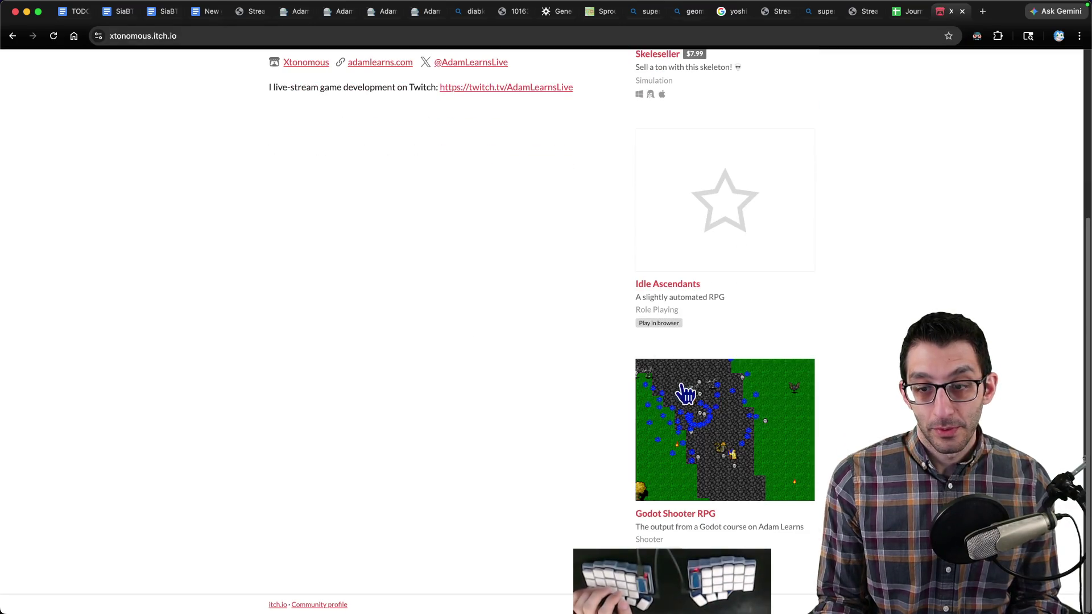
{"action": "left_click", "coordinate": [684, 390]}
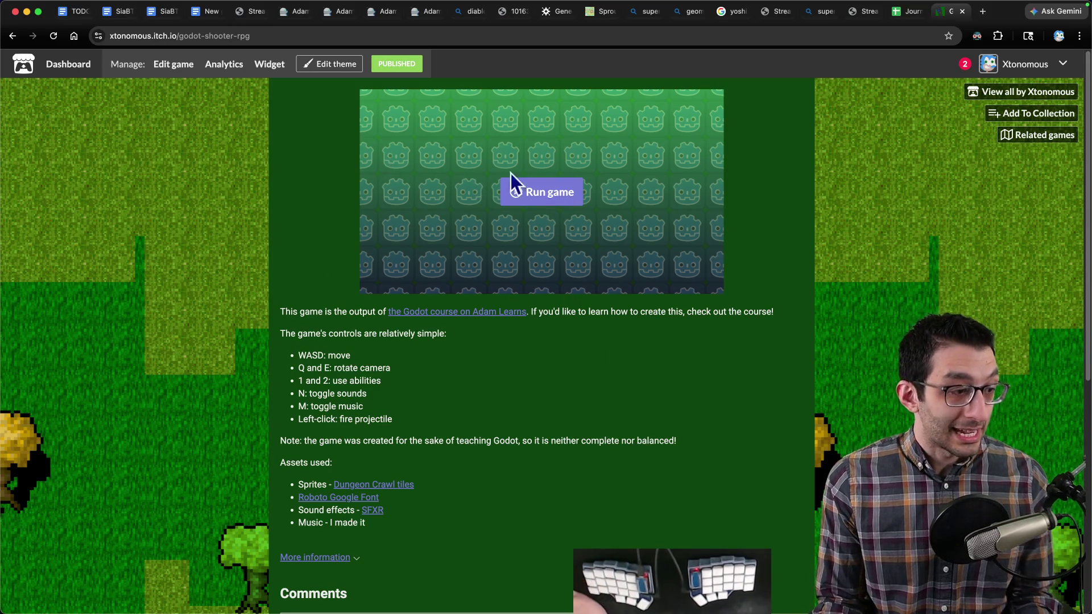
Step: Run Godot Shooter RPG in the browser and switch it to full screen
{"action": "left_click", "coordinate": [538, 191]}
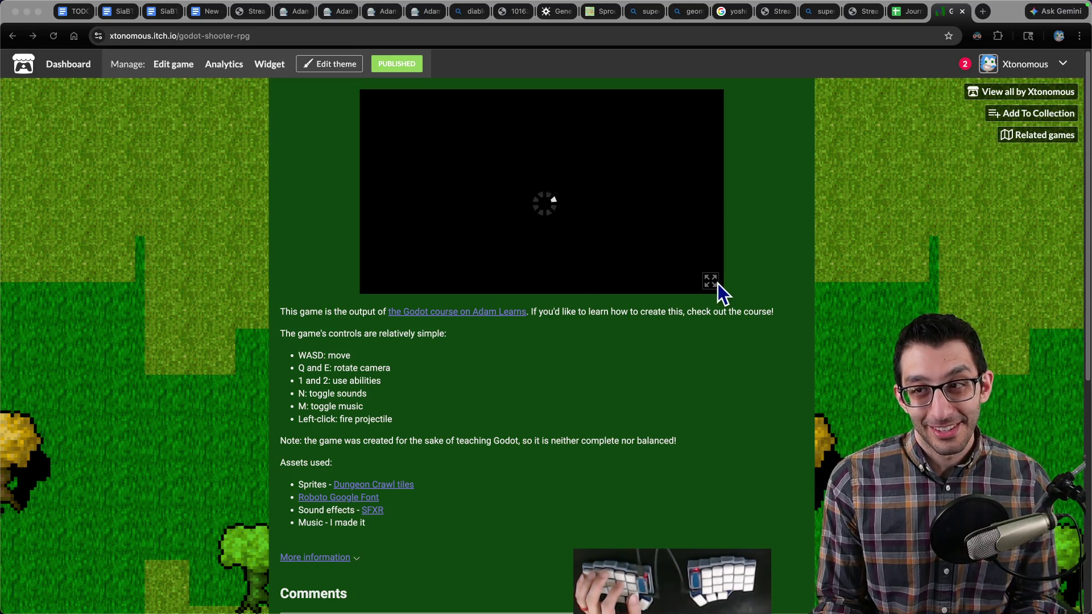
{"action": "left_click", "coordinate": [742, 329]}
{"action": "scroll", "coordinate": [732, 316], "scroll_direction": "down", "scroll_amount": 4}
{"action": "scroll", "coordinate": [732, 316], "scroll_direction": "up", "scroll_amount": 4}
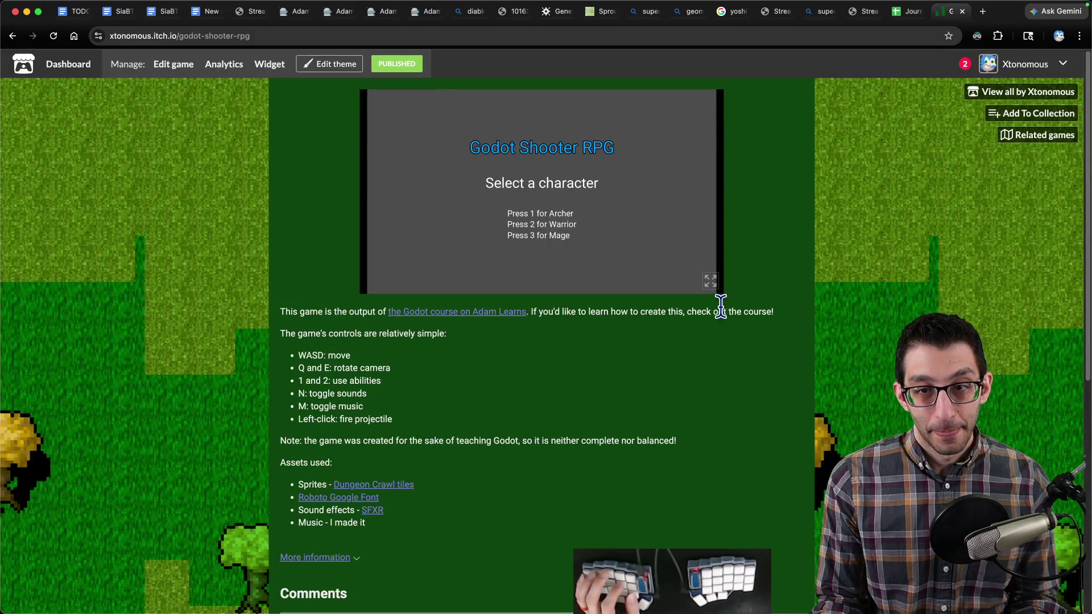
{"action": "left_click", "coordinate": [710, 281]}
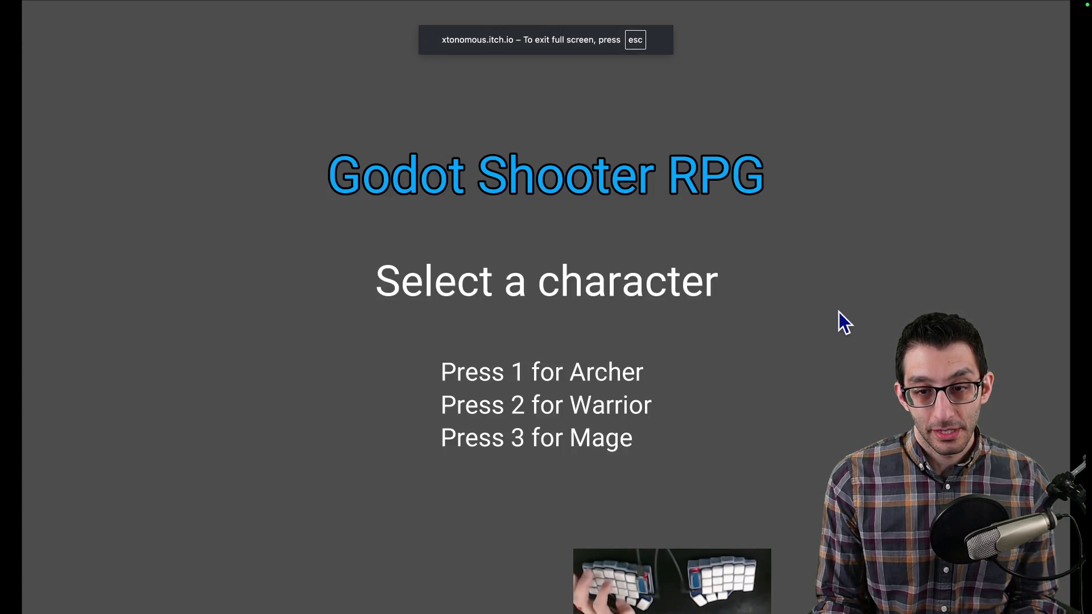
Step: Play as the Archer, firing arrows, Multishot and Rapid-fire at a bat and a red snake
{"action": "key", "text": "1"}
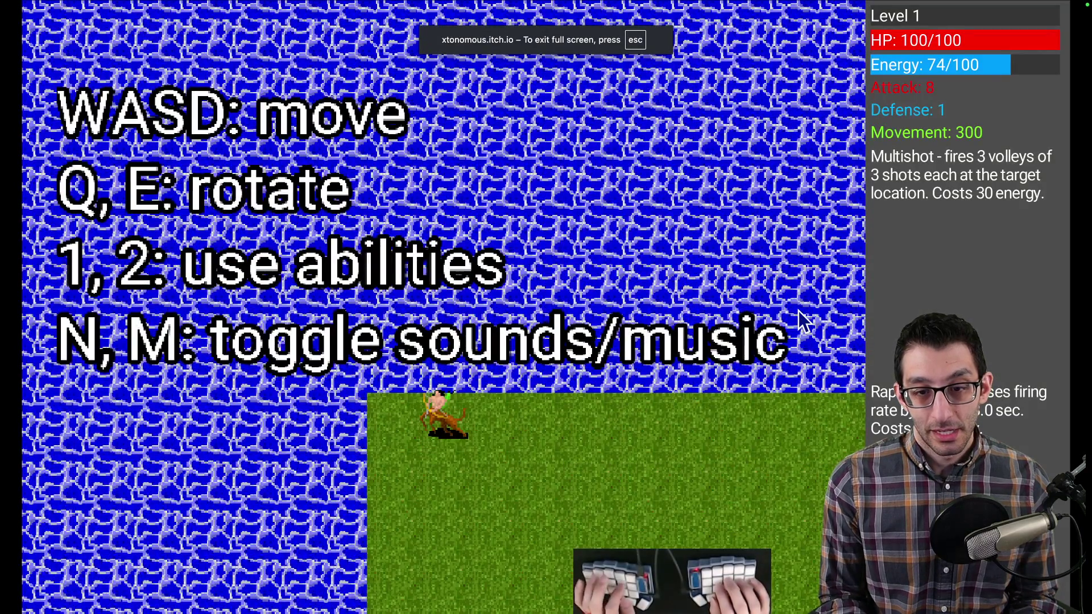
{"action": "key", "text": "q"}
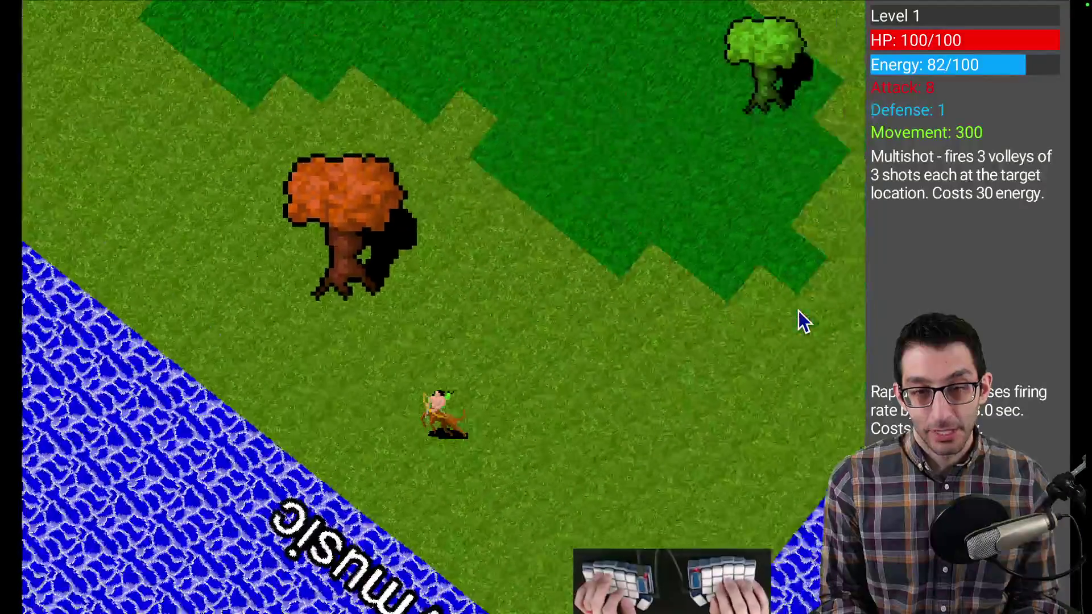
{"action": "left_click", "coordinate": [622, 234]}
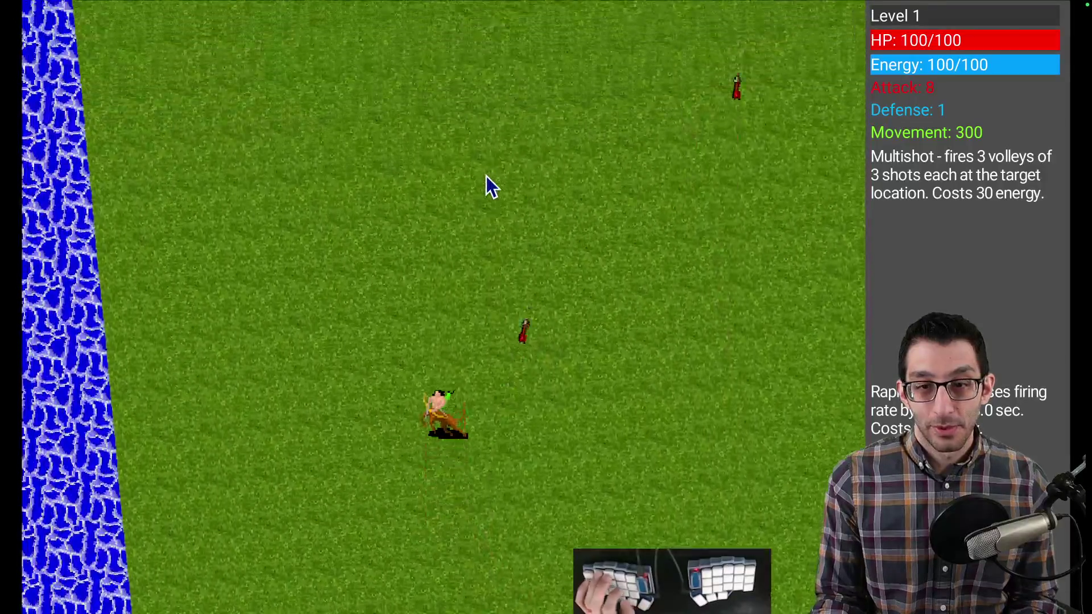
{"action": "right_click", "coordinate": [487, 186]}
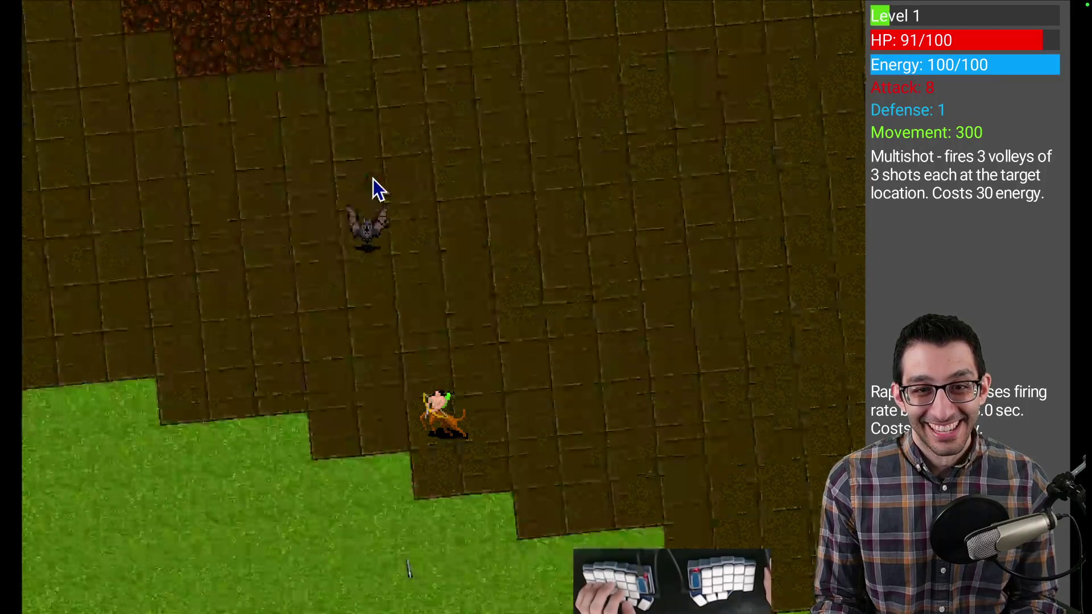
{"action": "left_click", "coordinate": [383, 207]}
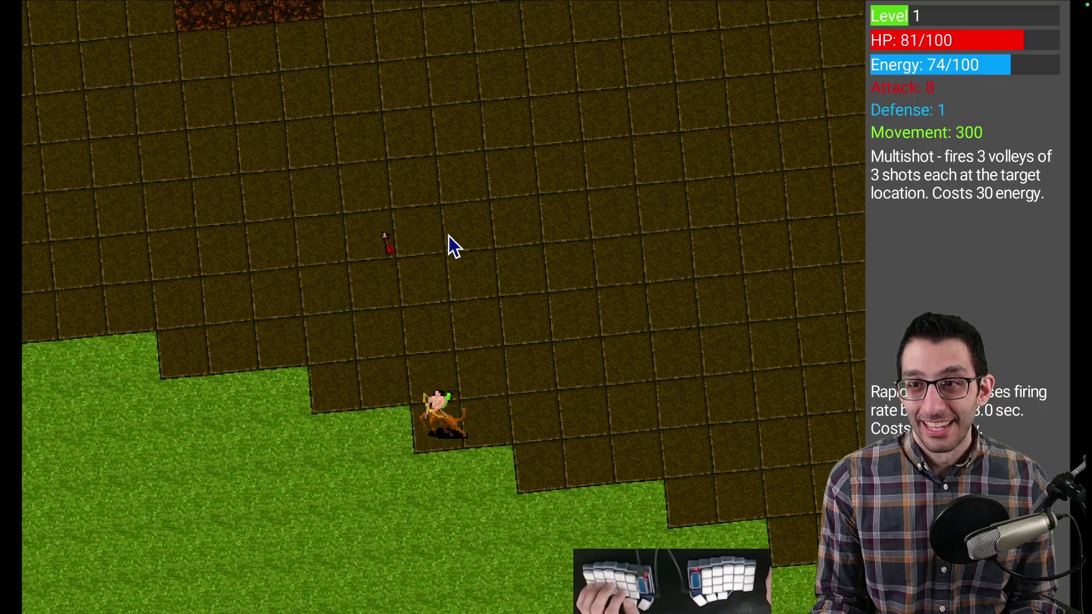
{"action": "key", "text": "e"}
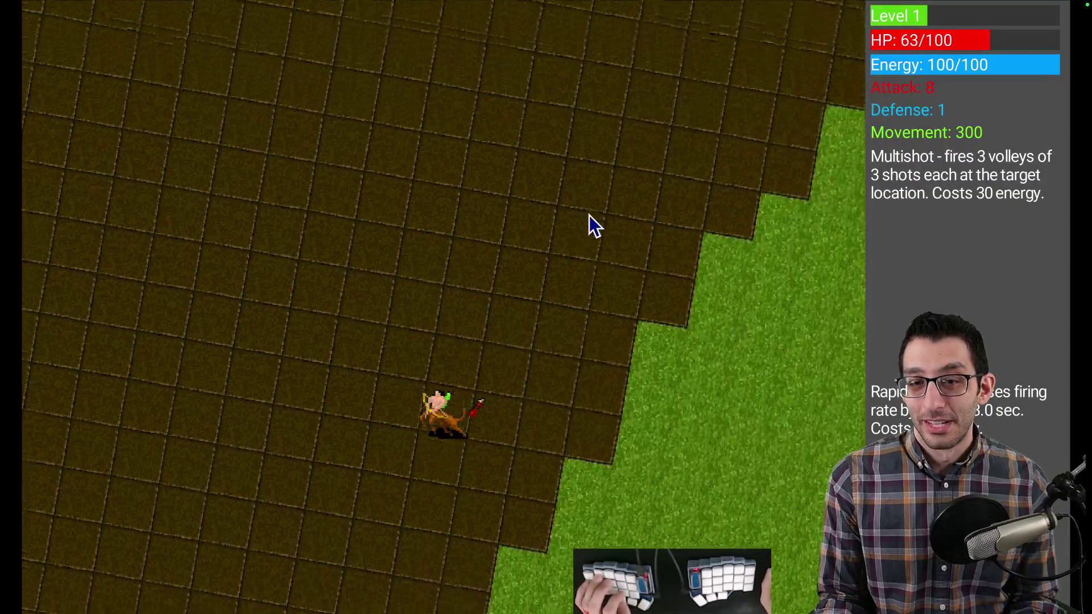
{"action": "left_click", "coordinate": [295, 248]}
{"action": "left_click", "coordinate": [294, 248]}
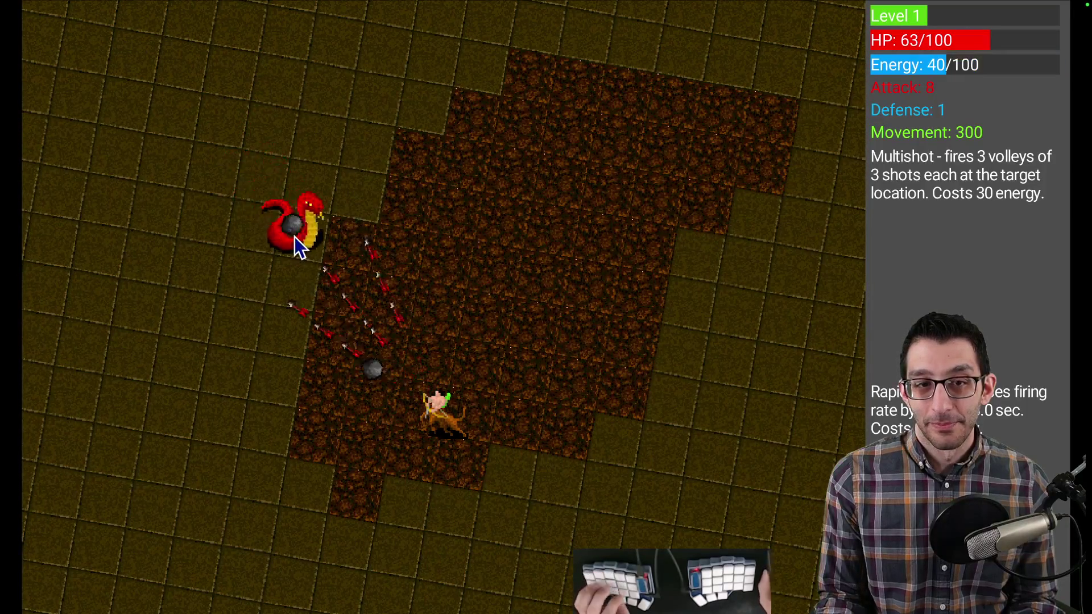
{"action": "left_click", "coordinate": [407, 178]}
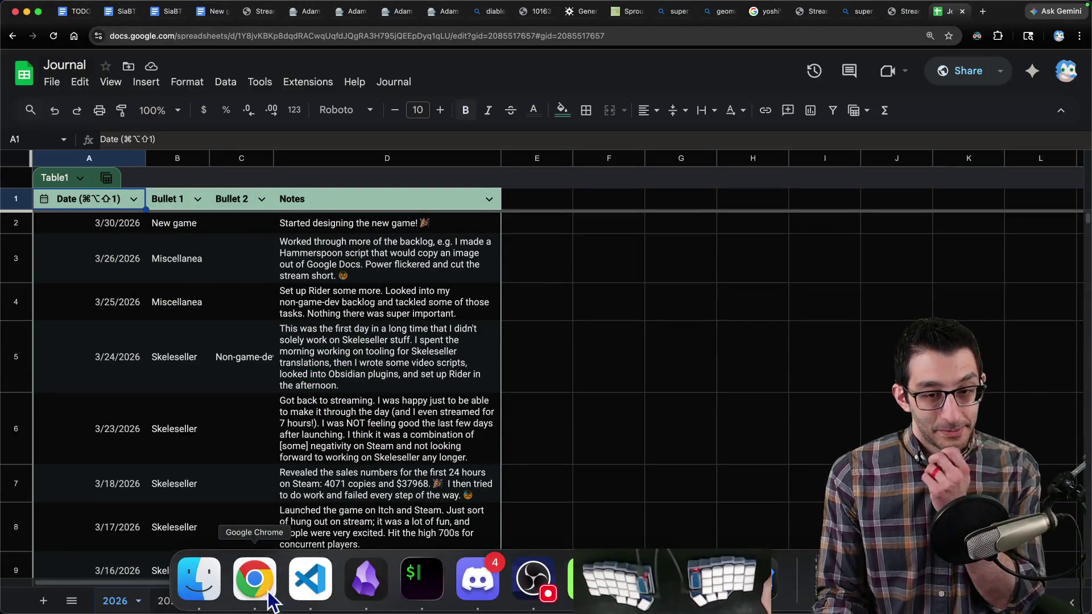
Step: Cycle through the open TODO, streaming and design tabs, ending on the SiaBT game design document
{"action": "key", "text": "super+1"}
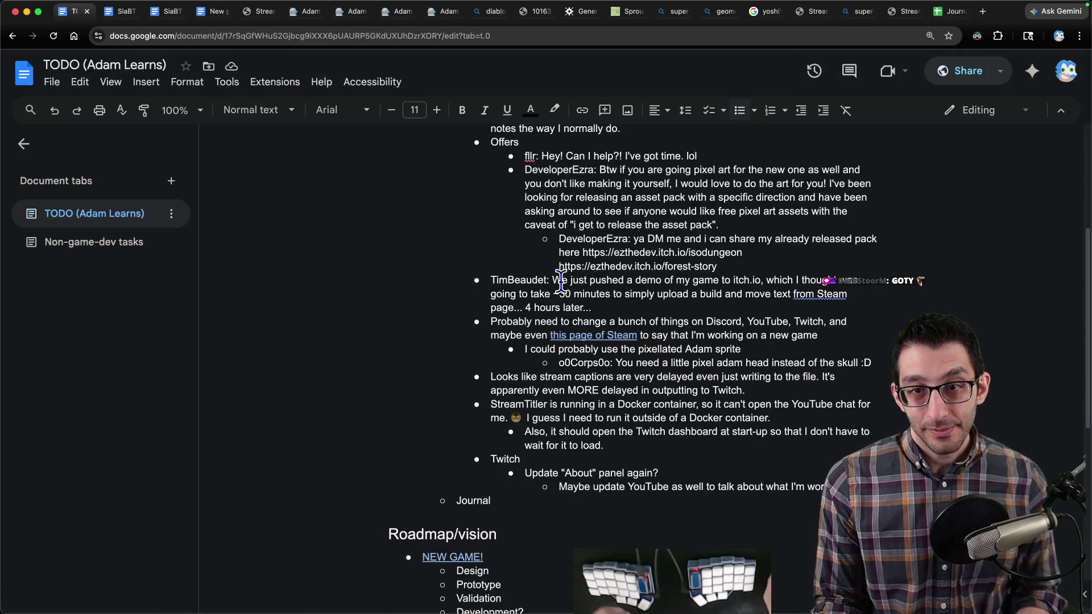
{"action": "scroll", "coordinate": [591, 296], "scroll_direction": "up", "scroll_amount": 2}
{"action": "key", "text": "super+2"}
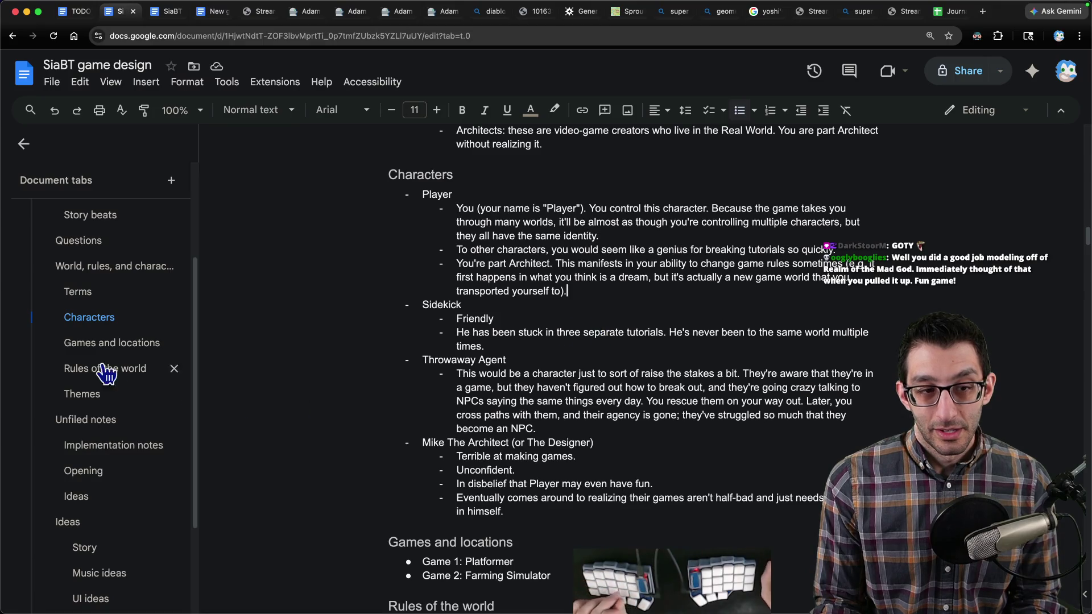
{"action": "key", "text": "super+3"}
{"action": "key", "text": "super+5"}
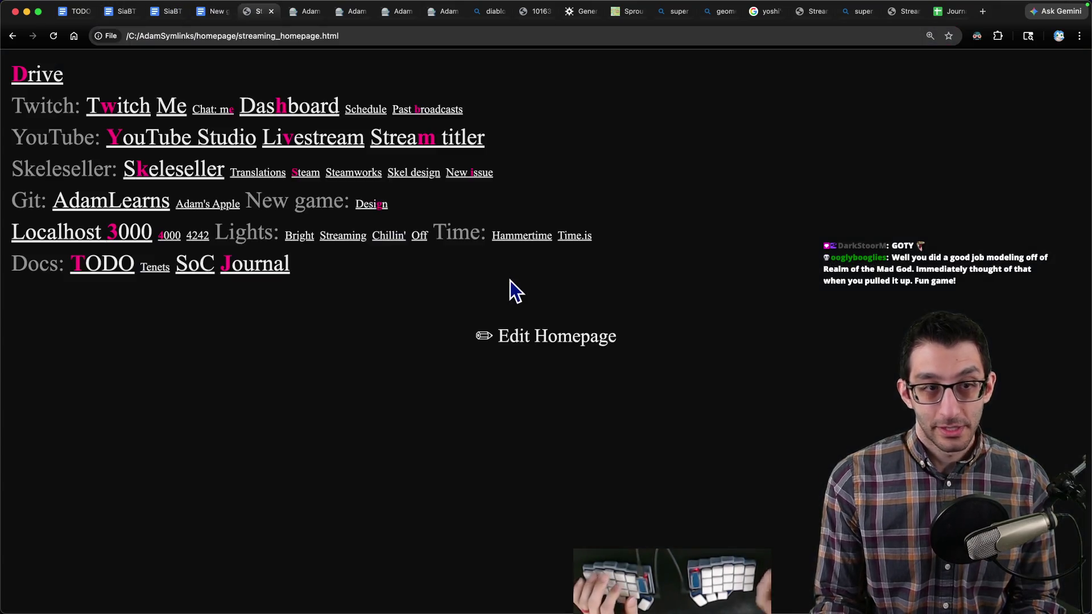
{"action": "key", "text": "super+4"}
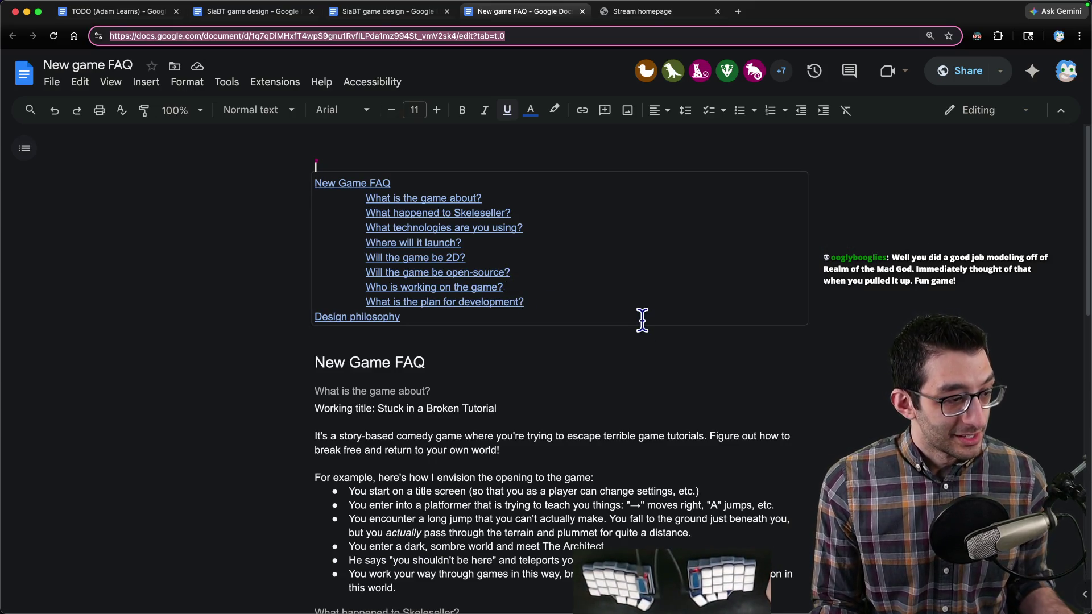
{"action": "key", "text": "super+3"}
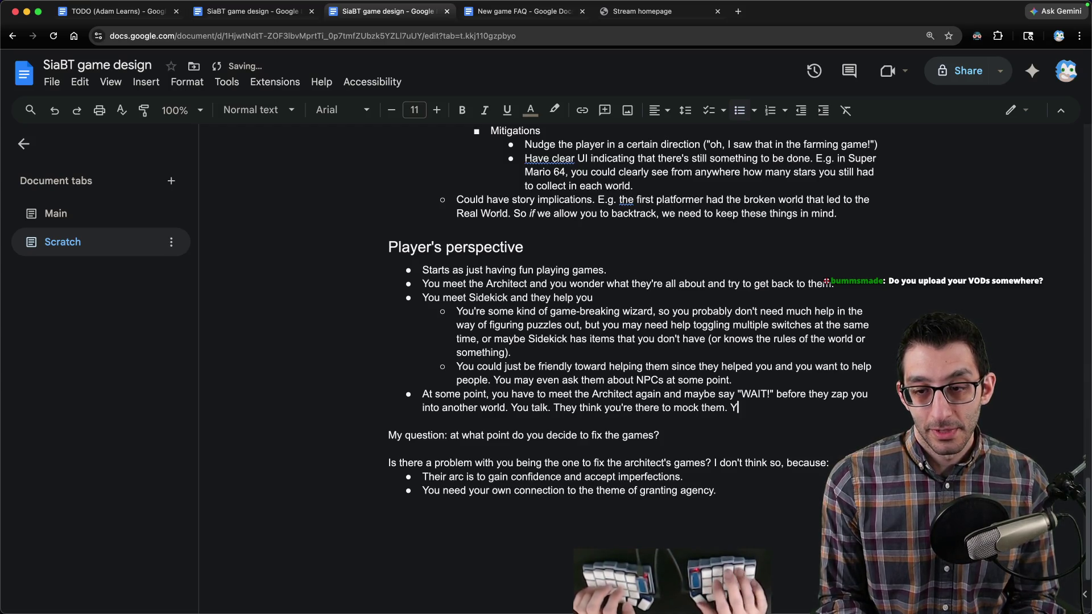
Step: Finish the Architect bullet with "You say you've been having fun."
{"action": "type", "text": "e been having"}
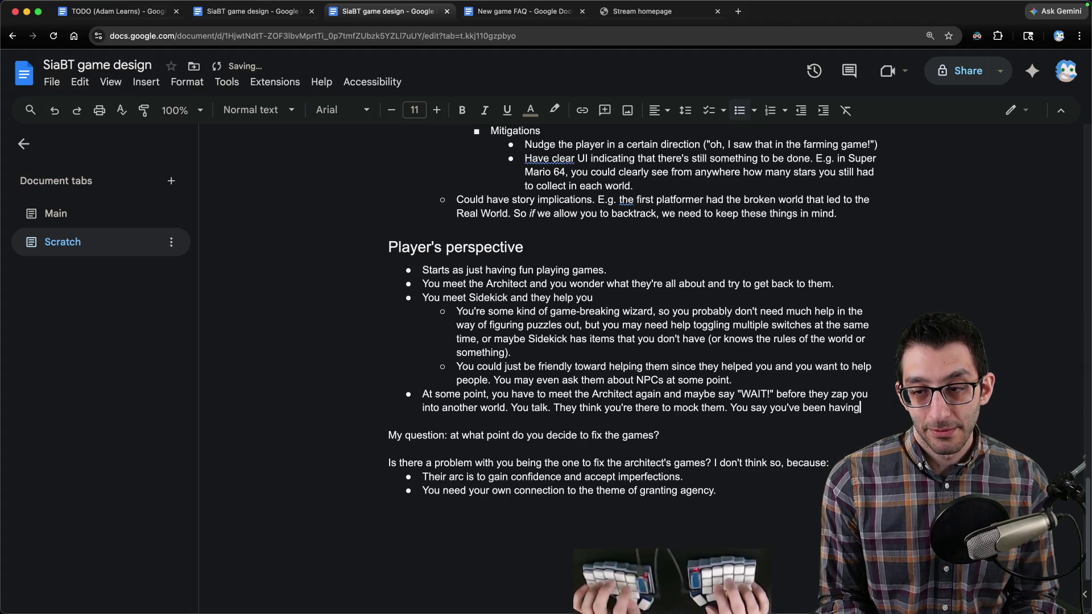
{"action": "type", "text": " fun."}
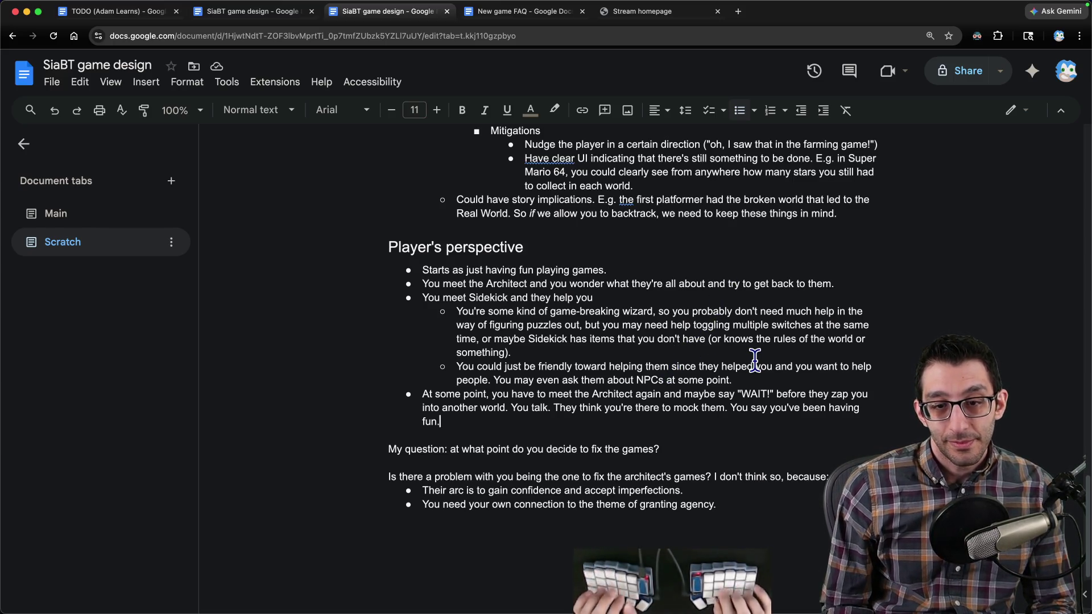
{"action": "key", "text": "Return"}
{"action": "key", "text": "Return"}
{"action": "type", "text": "M"}
{"action": "key", "text": "BackSpace"}
{"action": "key", "text": "BackSpace"}
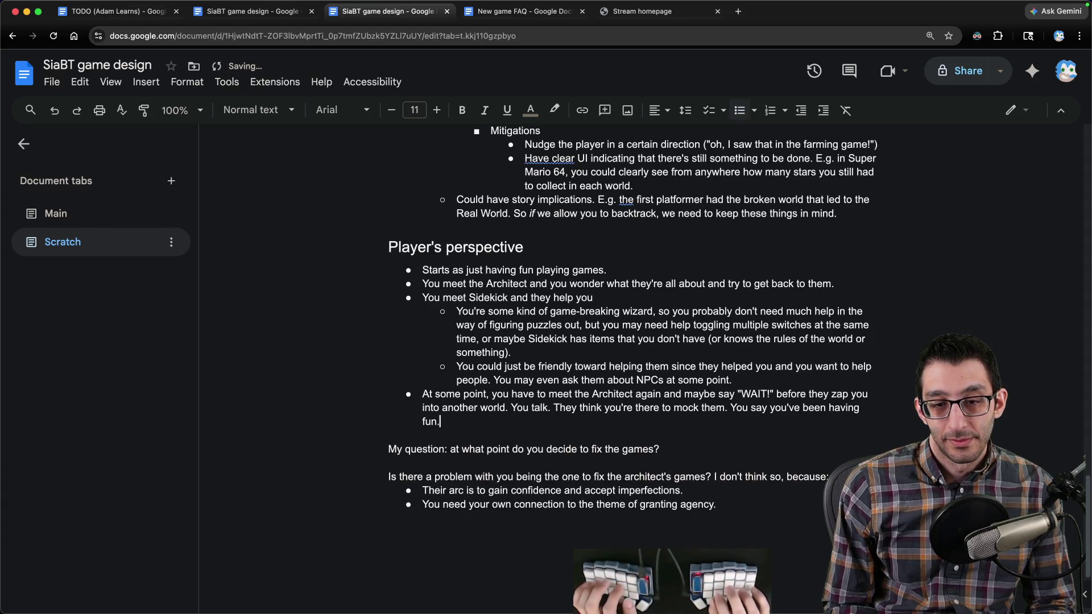
Step: Under the fix-the-games question, add an indented Game-Design Knowledge meter idea ending with the game
{"action": "key", "text": "Return"}
{"action": "key", "text": "Tab"}
{"action": "type", "text": "Ma"}
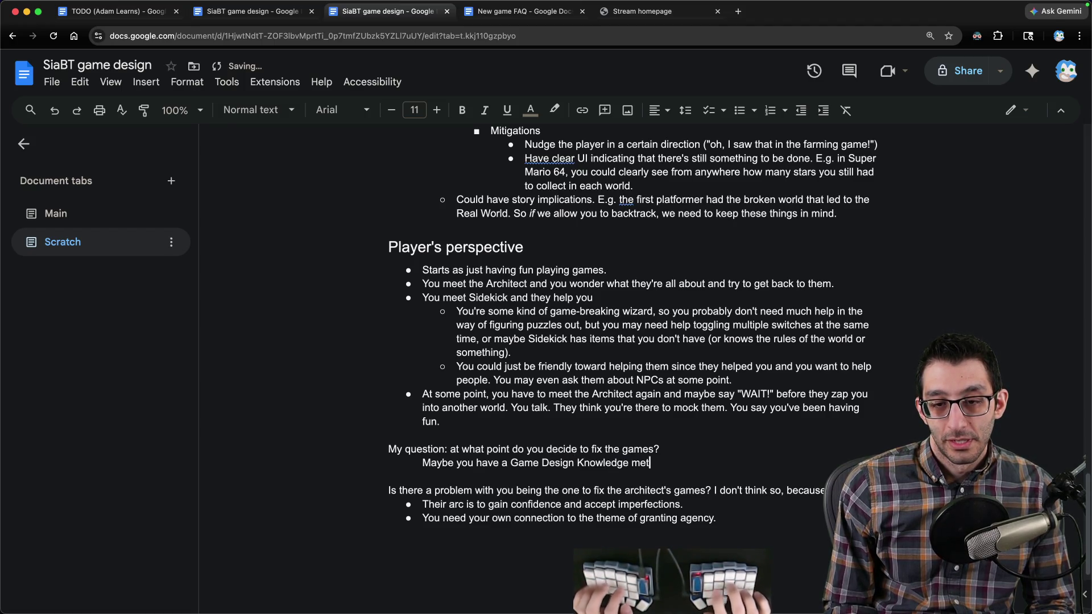
{"action": "key", "text": "BackSpace"}
{"action": "type", "text": "-"}
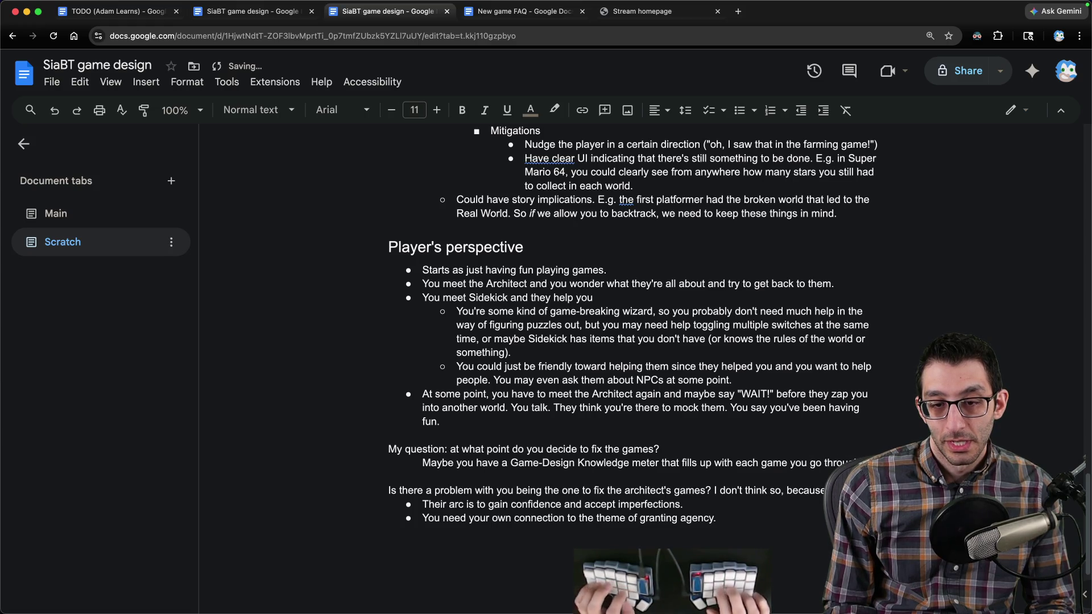
{"action": "type", "text": " and when it hits max, you become an architect."}
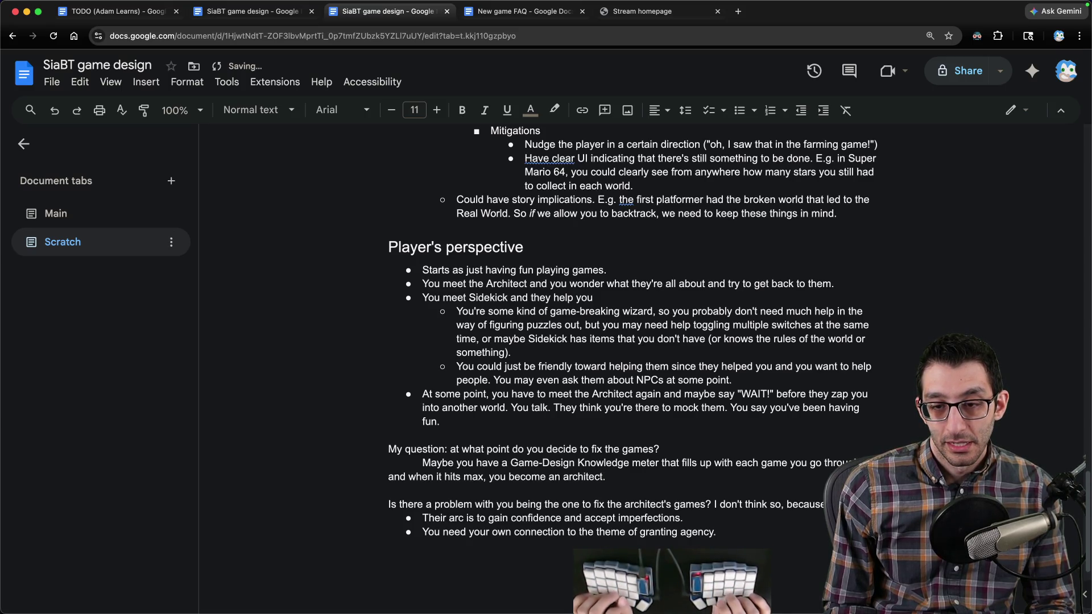
{"action": "key", "text": "alt+shift+Up"}
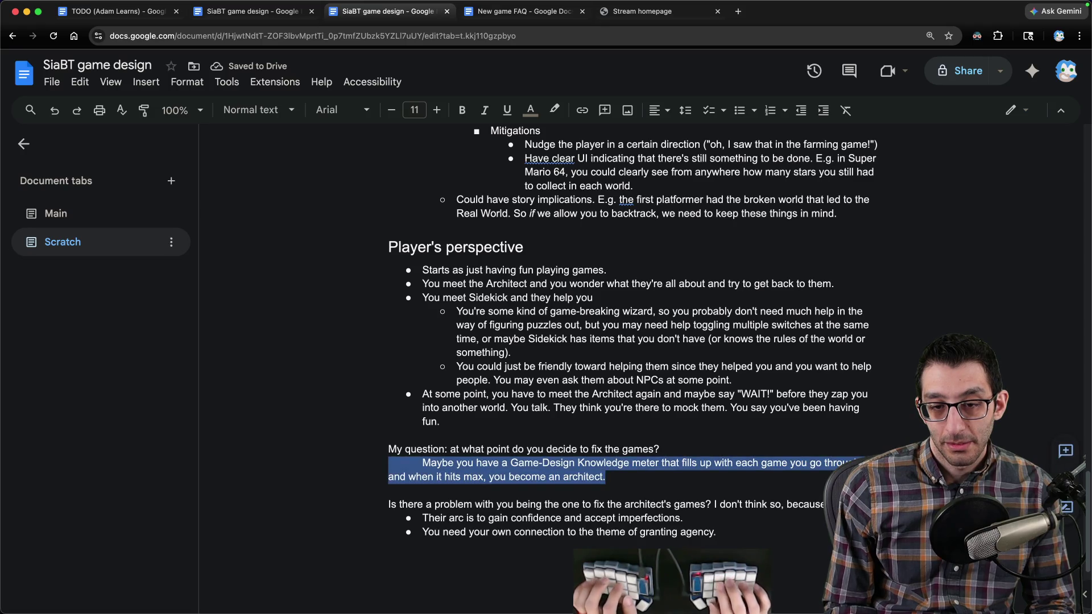
{"action": "key", "text": "Right"}
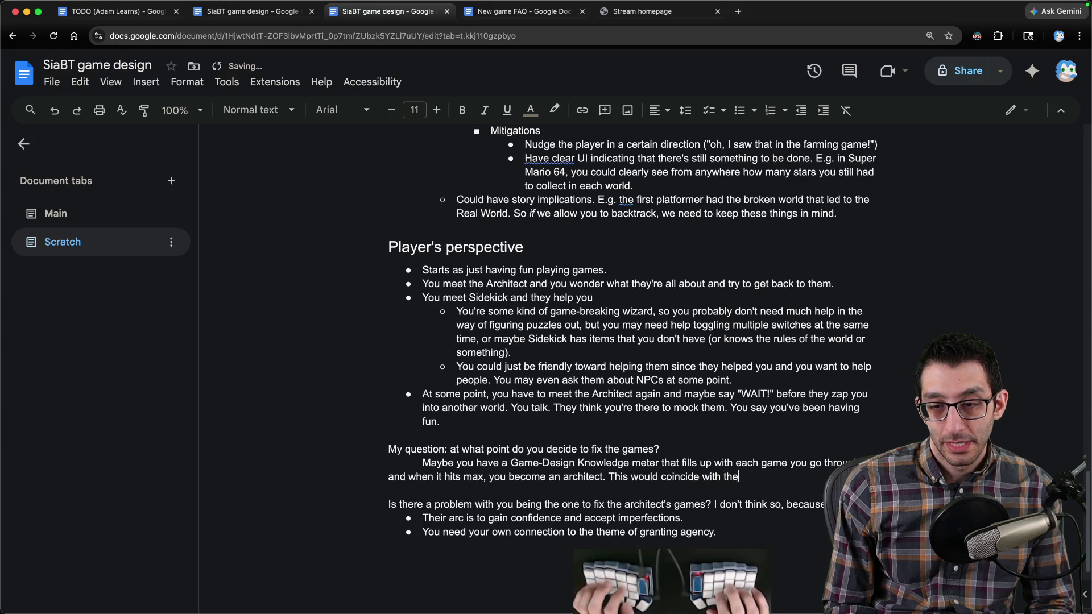
{"action": "type", "text": "he game."}
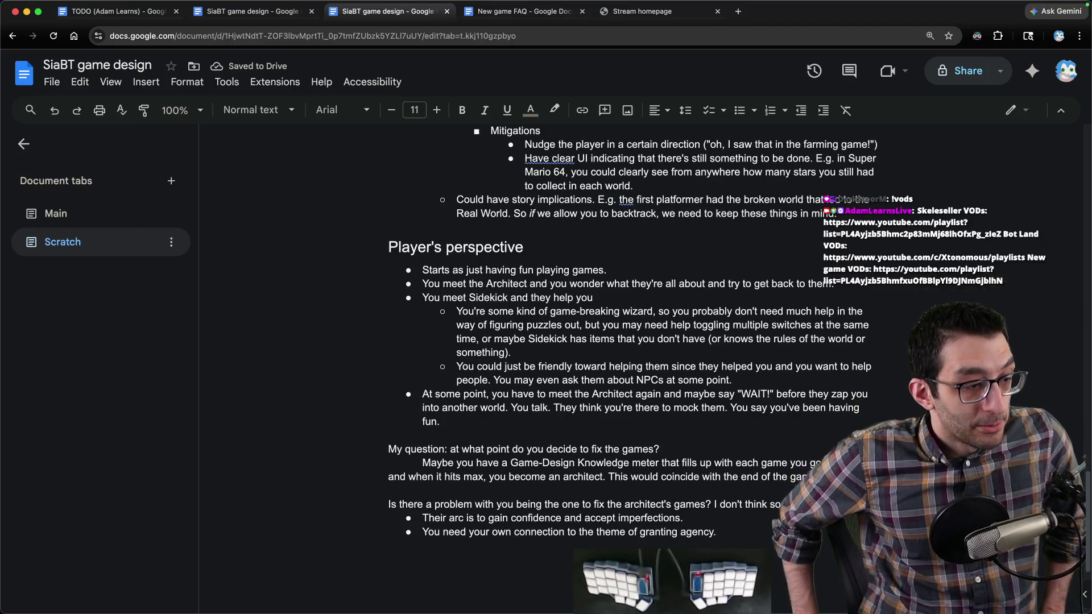
{"action": "left_click", "coordinate": [361, 420]}
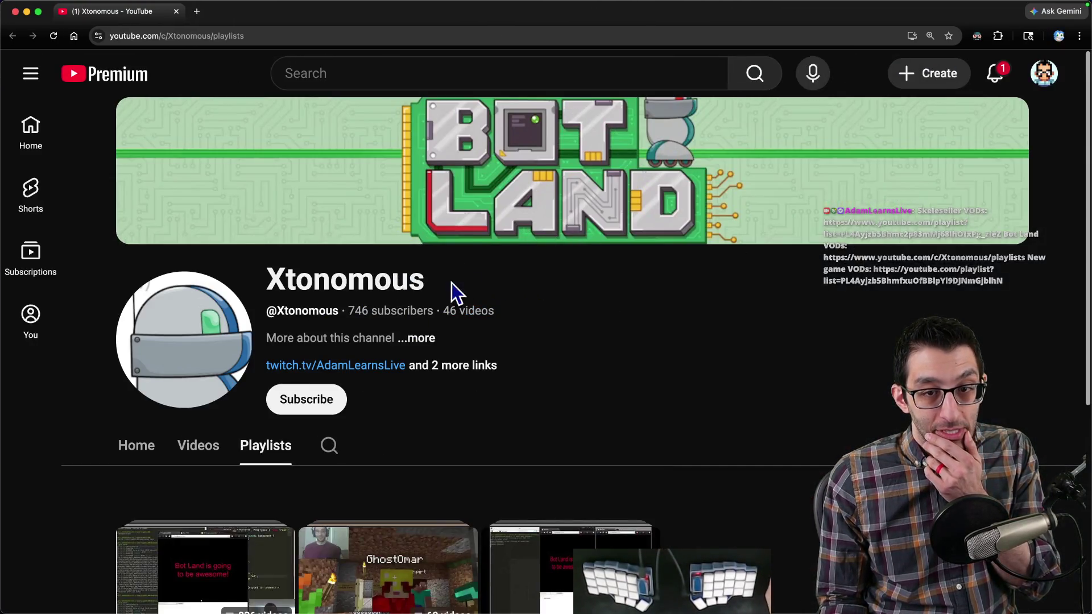
Step: Browse the Twitch Development VODs and Skeleseller VODs playlists, then open the YouTube Studio dashboard
{"action": "double_click", "coordinate": [455, 292]}
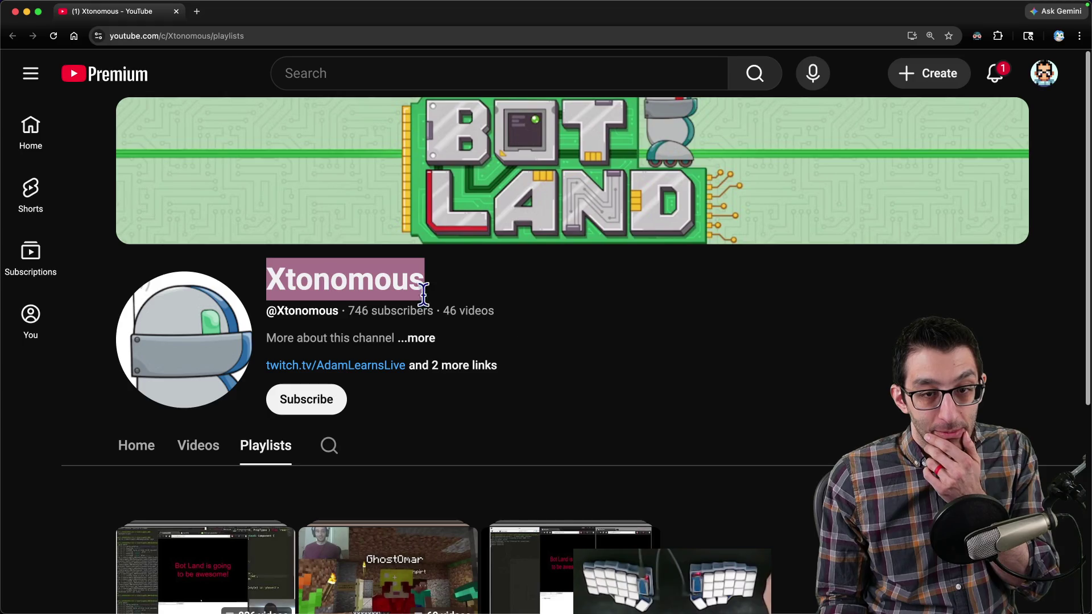
{"action": "scroll", "coordinate": [370, 318], "scroll_direction": "down", "scroll_amount": 3}
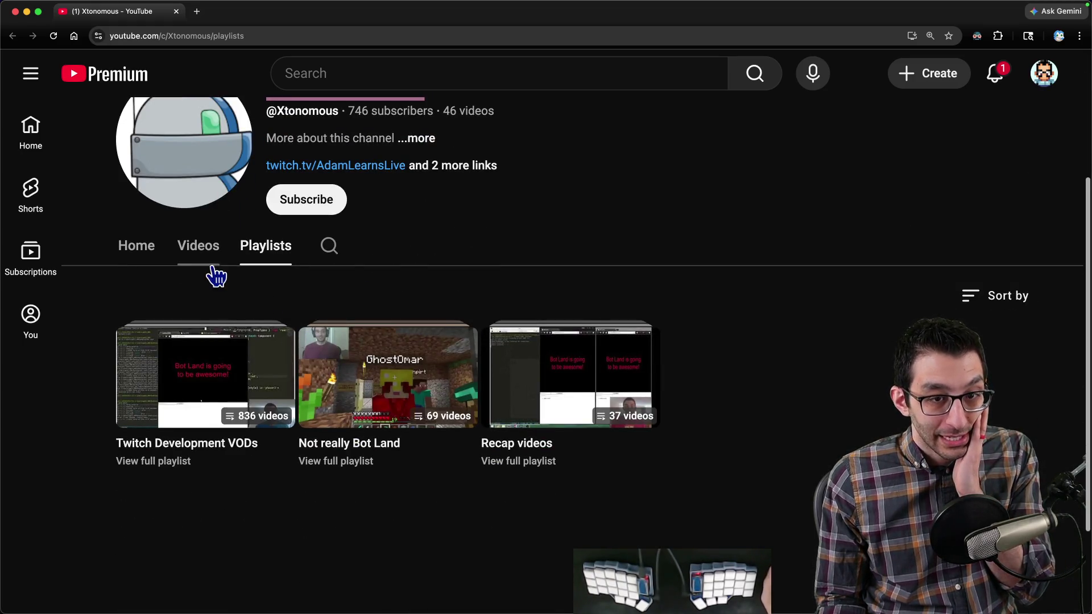
{"action": "left_click", "coordinate": [155, 465]}
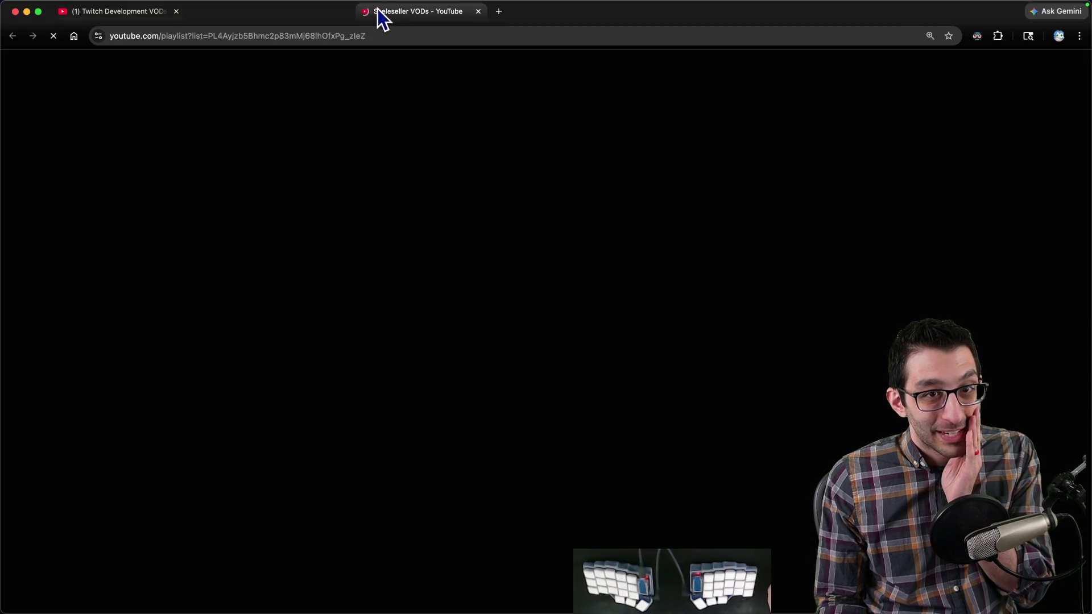
{"action": "scroll", "coordinate": [676, 222], "scroll_direction": "down", "scroll_amount": 5}
{"action": "scroll", "coordinate": [677, 221], "scroll_direction": "down", "scroll_amount": 20}
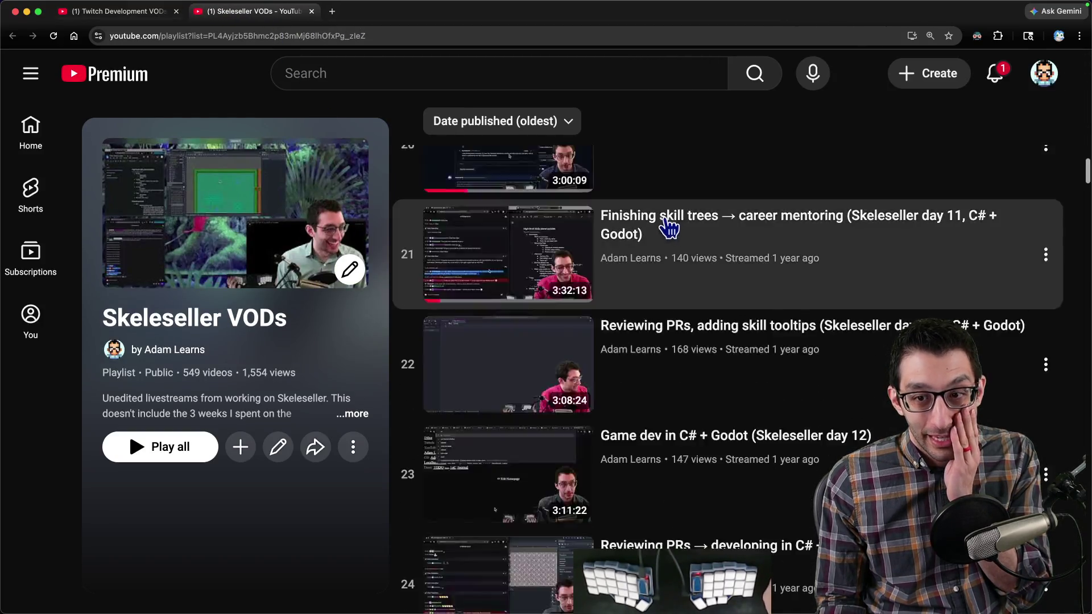
{"action": "scroll", "coordinate": [270, 313], "scroll_direction": "up", "scroll_amount": 20}
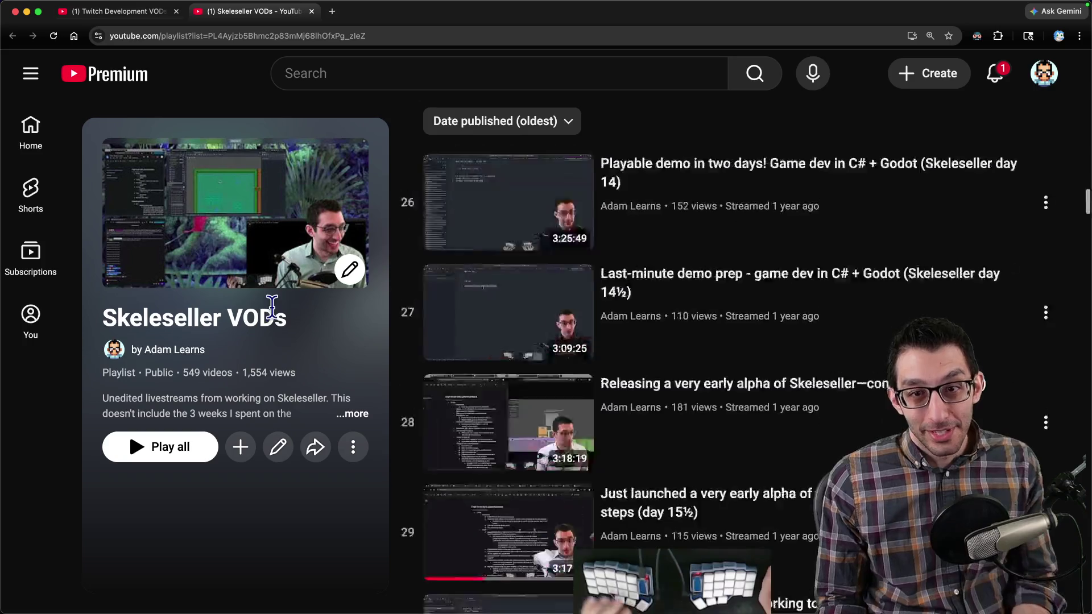
{"action": "left_click", "coordinate": [78, 38]}
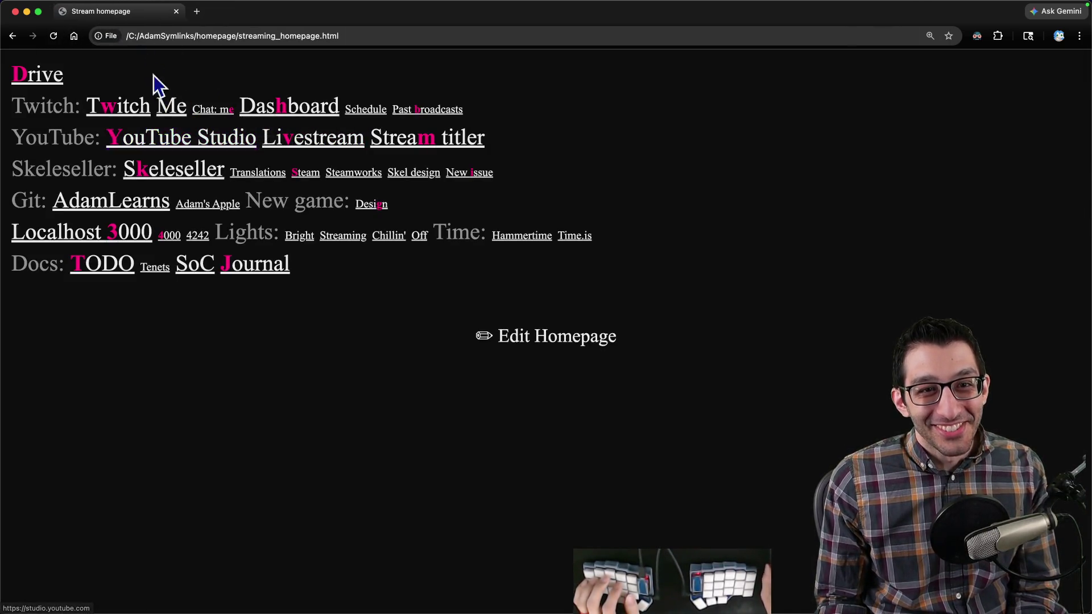
{"action": "left_click", "coordinate": [176, 142]}
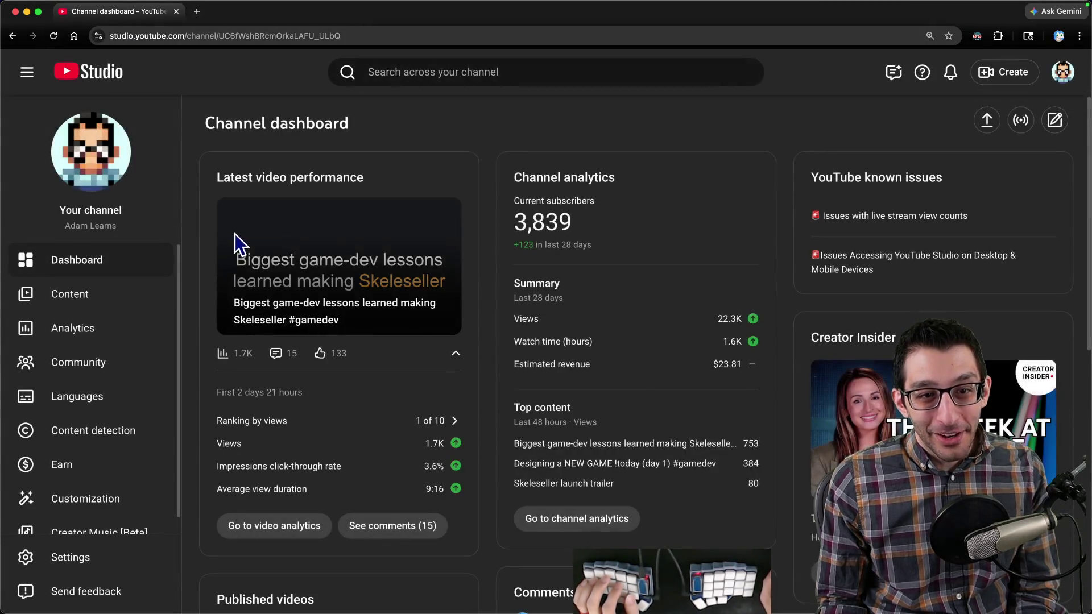
Step: Go to YouTube Studio's Content playlists and page through to the older playlists
{"action": "left_click", "coordinate": [88, 298]}
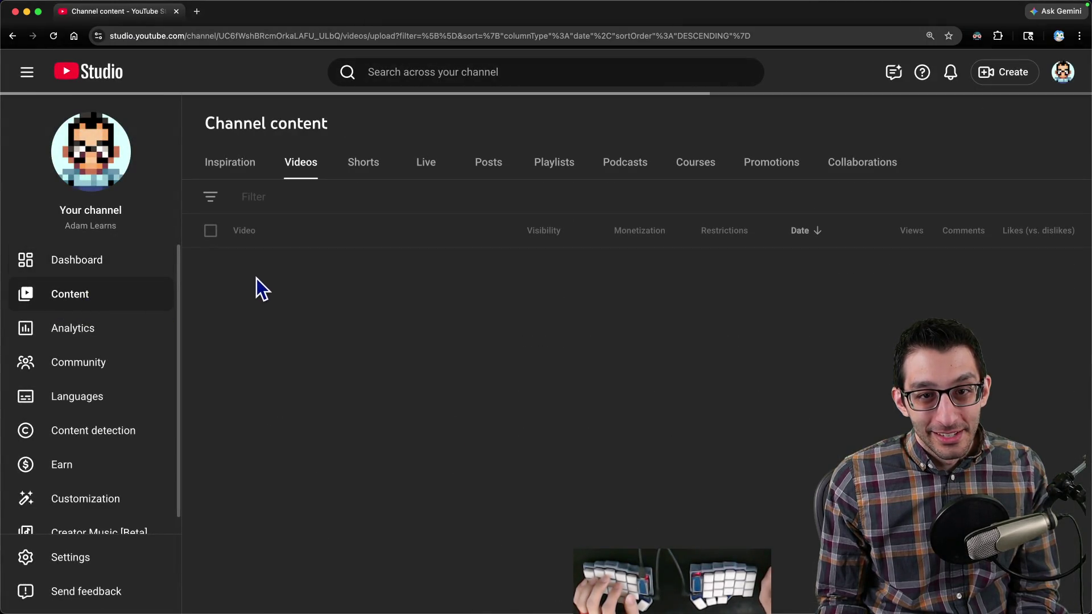
{"action": "left_click", "coordinate": [557, 166]}
{"action": "scroll", "coordinate": [462, 275], "scroll_direction": "down", "scroll_amount": 4}
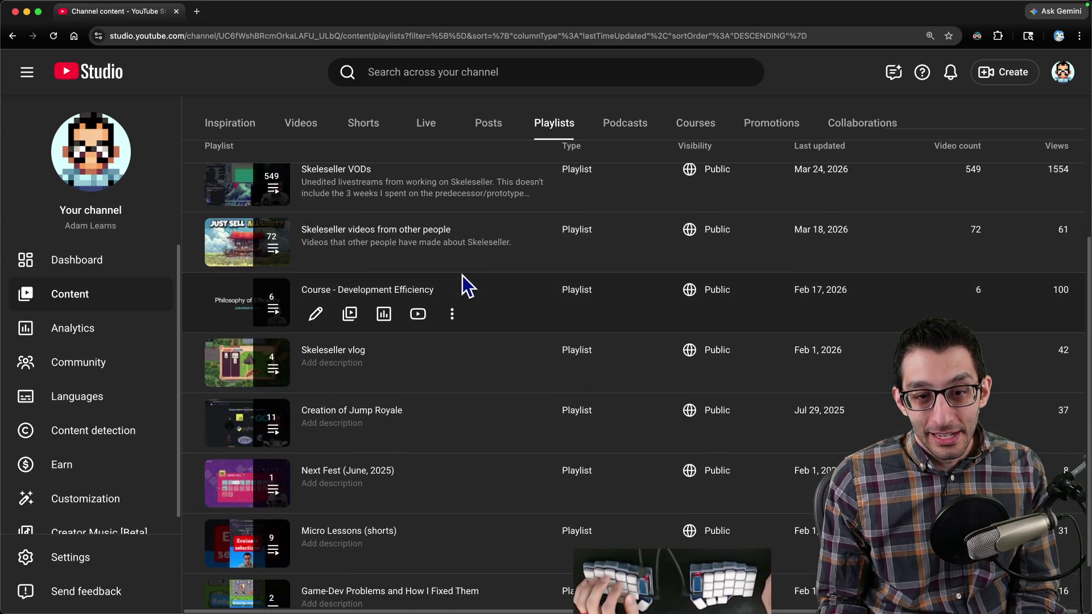
{"action": "scroll", "coordinate": [463, 275], "scroll_direction": "down", "scroll_amount": 1}
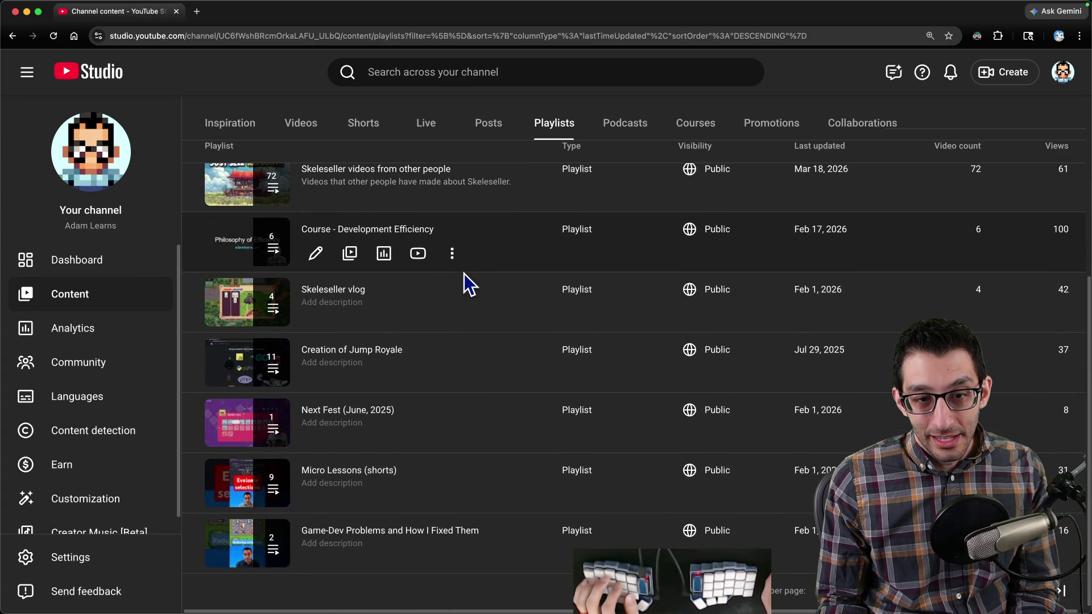
{"action": "scroll", "coordinate": [464, 274], "scroll_direction": "up", "scroll_amount": 5}
{"action": "scroll", "coordinate": [466, 276], "scroll_direction": "down", "scroll_amount": 5}
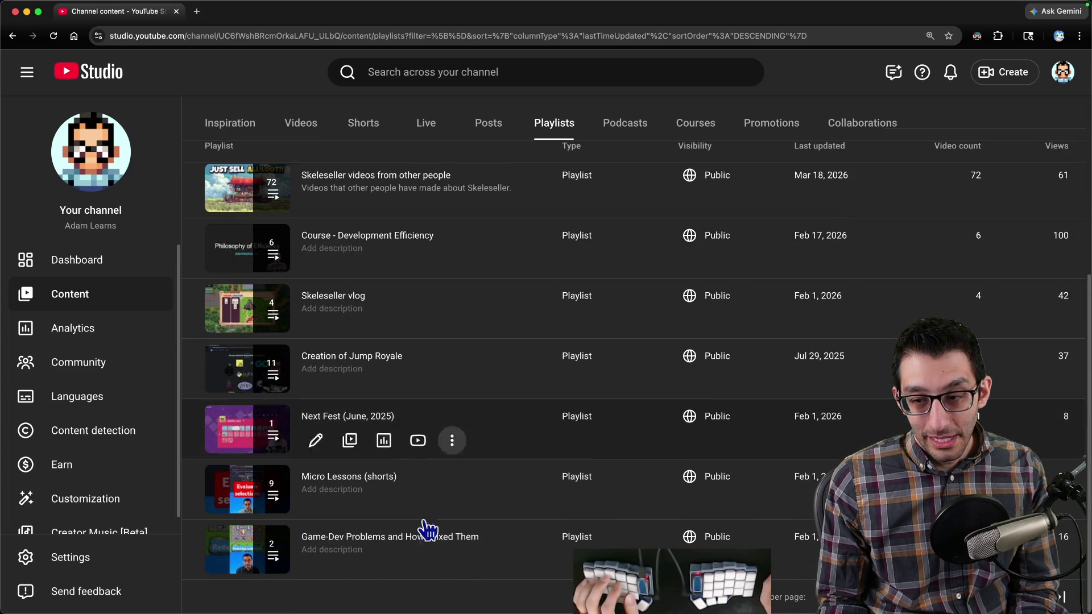
{"action": "left_click", "coordinate": [1033, 596]}
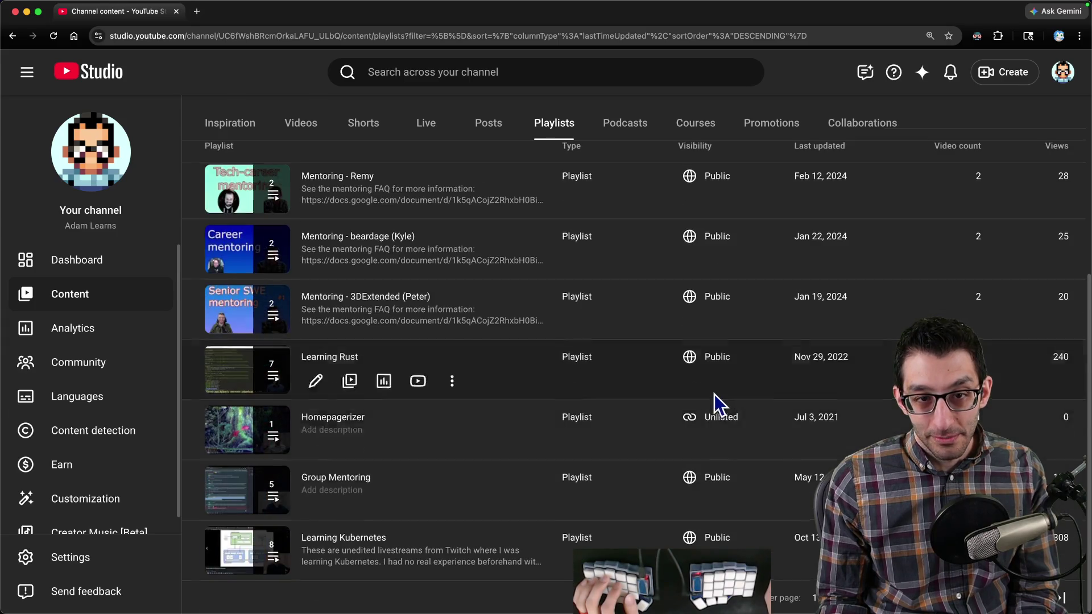
{"action": "scroll", "coordinate": [714, 402], "scroll_direction": "up", "scroll_amount": 3}
{"action": "scroll", "coordinate": [714, 402], "scroll_direction": "down", "scroll_amount": 3}
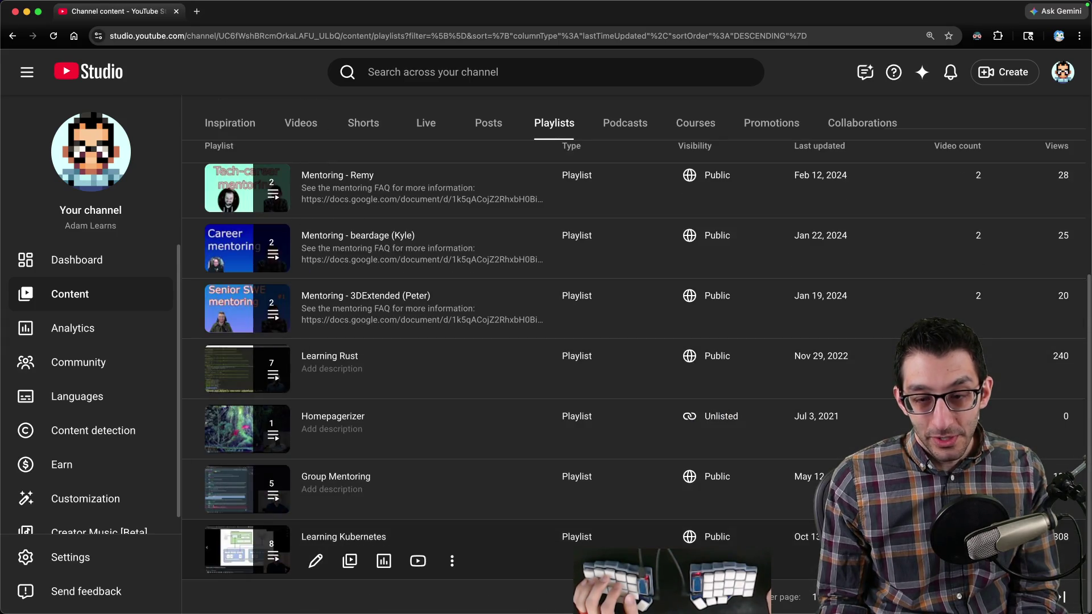
{"action": "scroll", "coordinate": [711, 560], "scroll_direction": "down", "scroll_amount": 8}
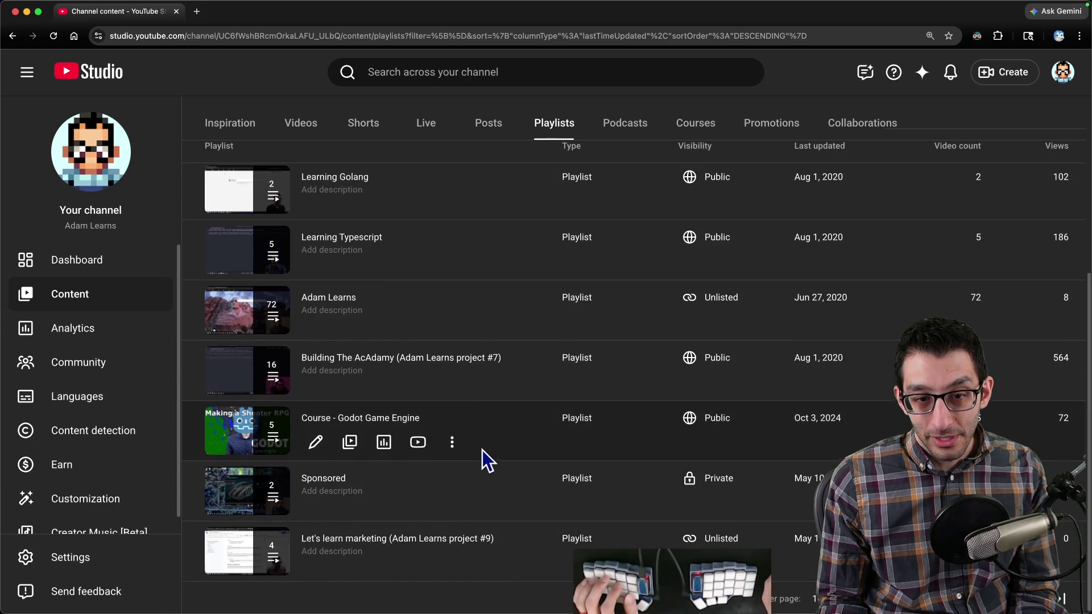
{"action": "scroll", "coordinate": [479, 444], "scroll_direction": "up", "scroll_amount": 5}
{"action": "scroll", "coordinate": [398, 378], "scroll_direction": "down", "scroll_amount": 5}
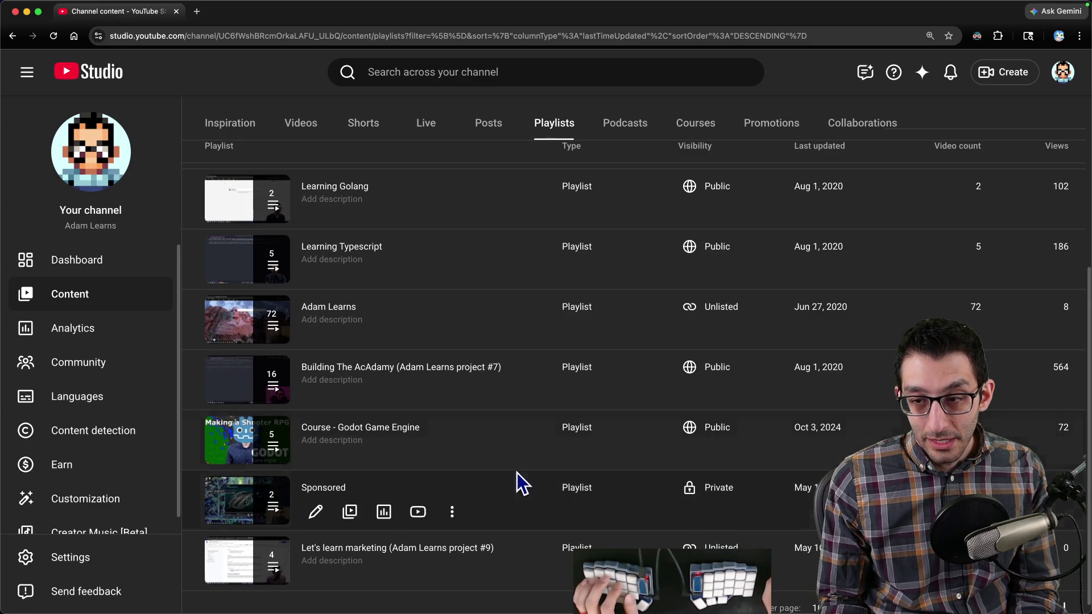
{"action": "scroll", "coordinate": [510, 483], "scroll_direction": "down", "scroll_amount": 1}
{"action": "scroll", "coordinate": [511, 546], "scroll_direction": "down", "scroll_amount": 10}
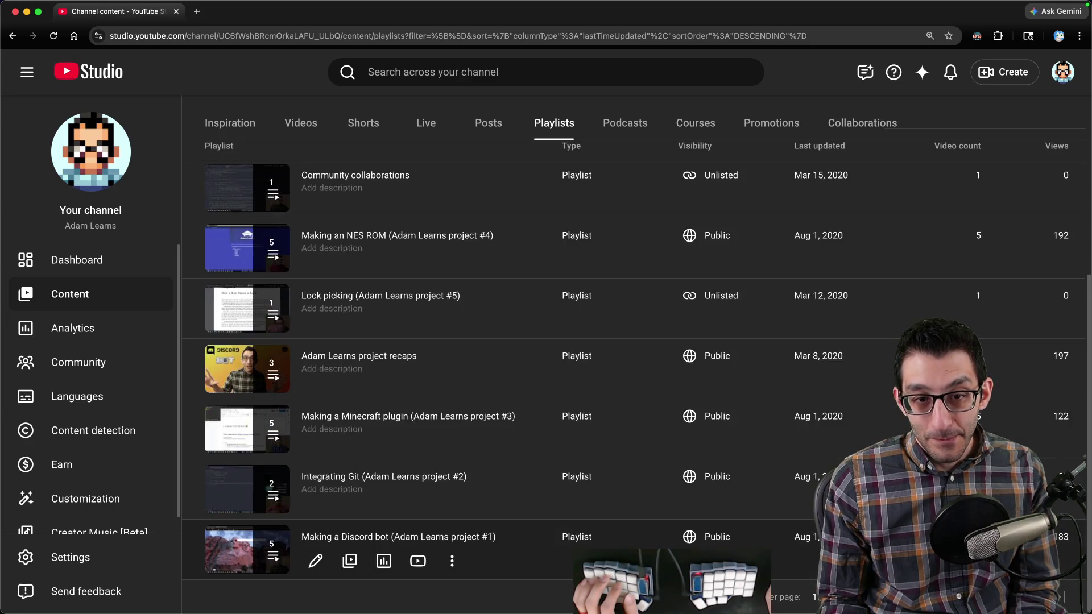
{"action": "scroll", "coordinate": [733, 443], "scroll_direction": "up", "scroll_amount": 10}
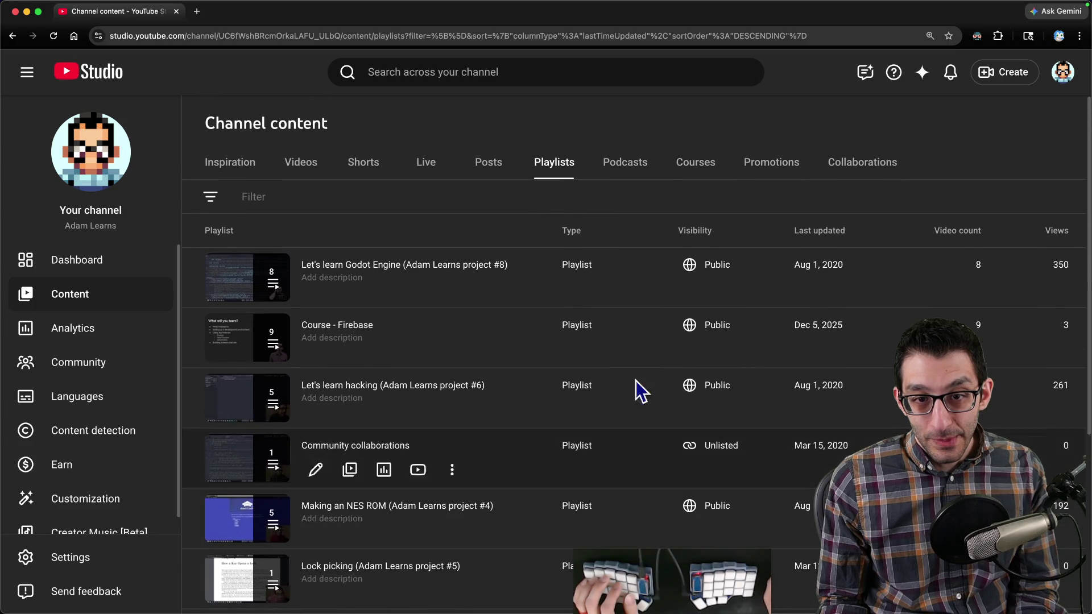
Step: Copy the Let's learn Godot Engine playlist's shareable link and load it in a new tab
{"action": "left_click", "coordinate": [452, 289]}
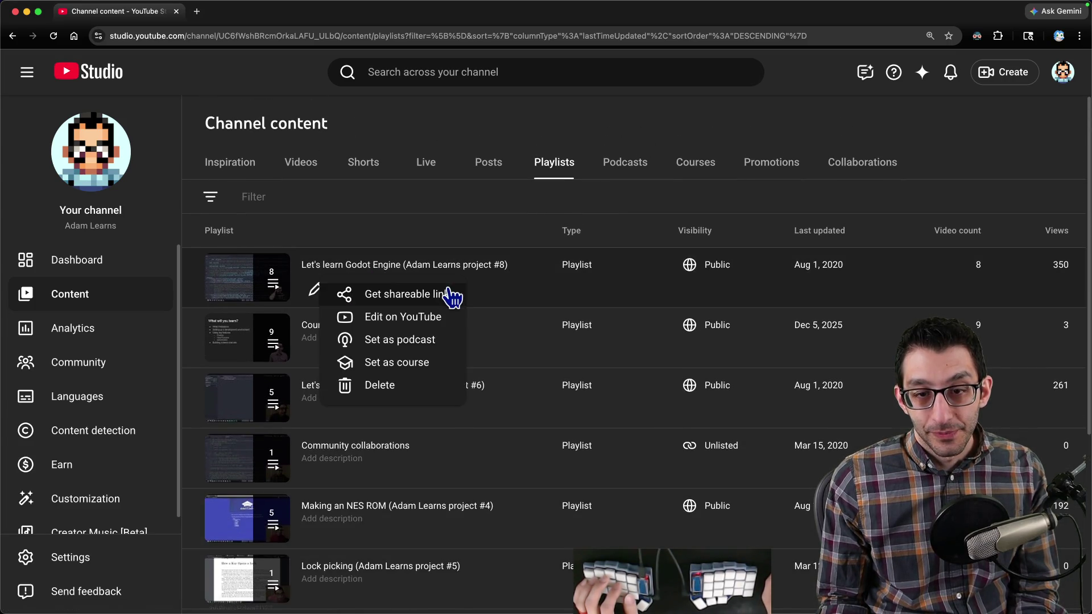
{"action": "left_click", "coordinate": [398, 294]}
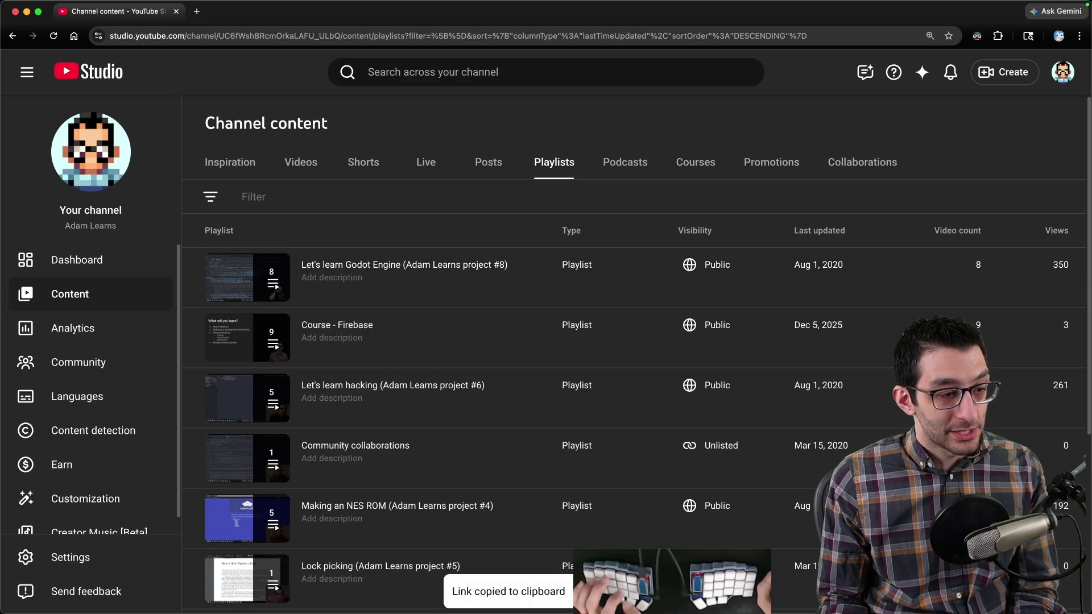
{"action": "key", "text": "ctrl+t"}
{"action": "key", "text": "ctrl+v"}
{"action": "key", "text": "Return"}
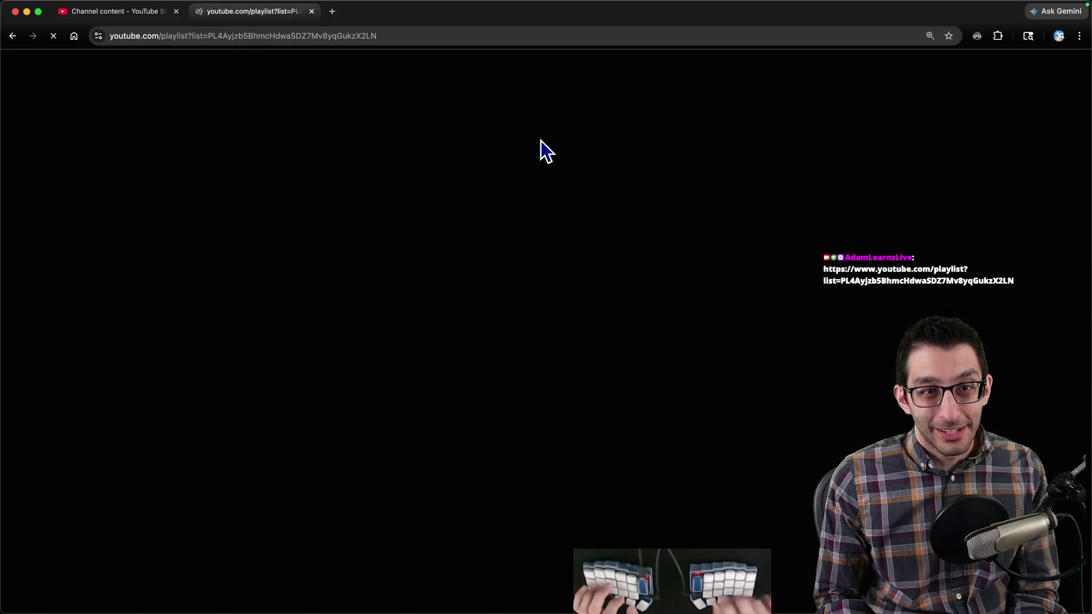
Step: Play Godot Ep. 1, skim ahead from about 1:21:14 to 3:17:07, then pause and close it
{"action": "left_click", "coordinate": [677, 203]}
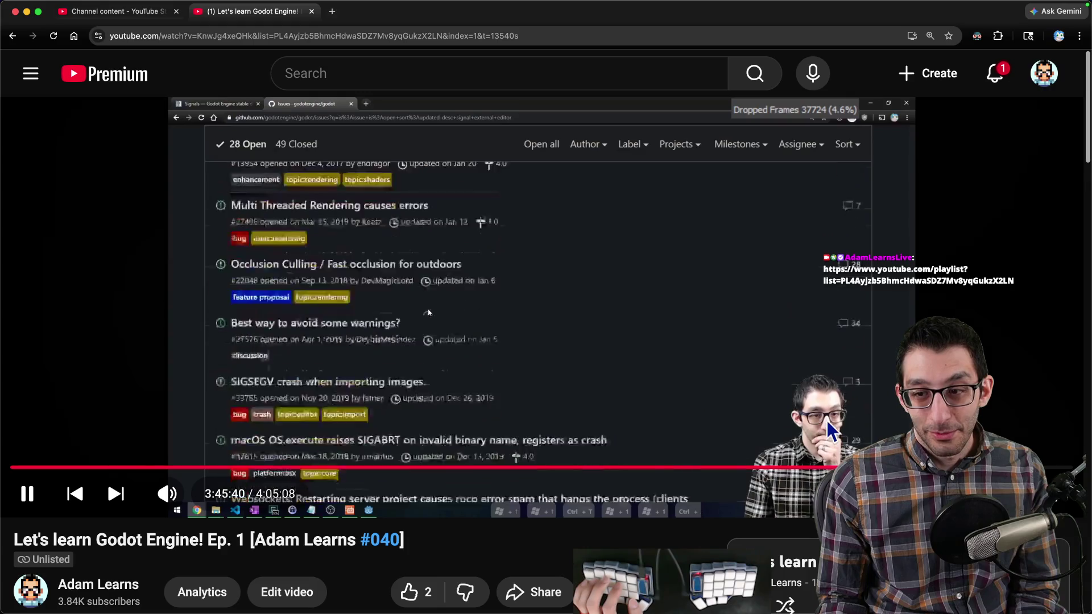
{"action": "scroll", "coordinate": [458, 538], "scroll_direction": "down", "scroll_amount": 2}
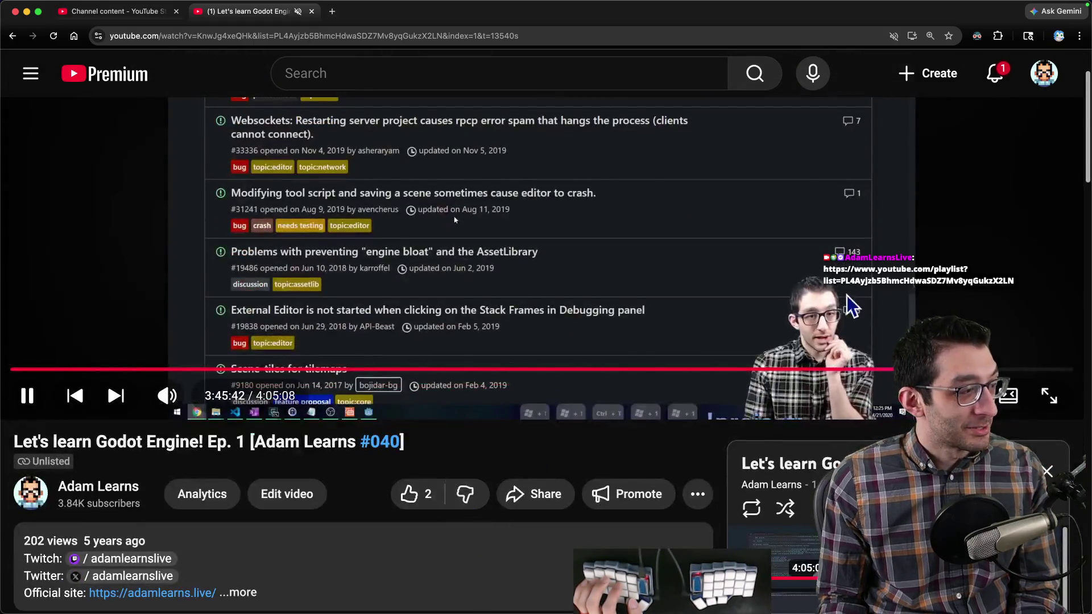
{"action": "scroll", "coordinate": [620, 498], "scroll_direction": "up", "scroll_amount": 2}
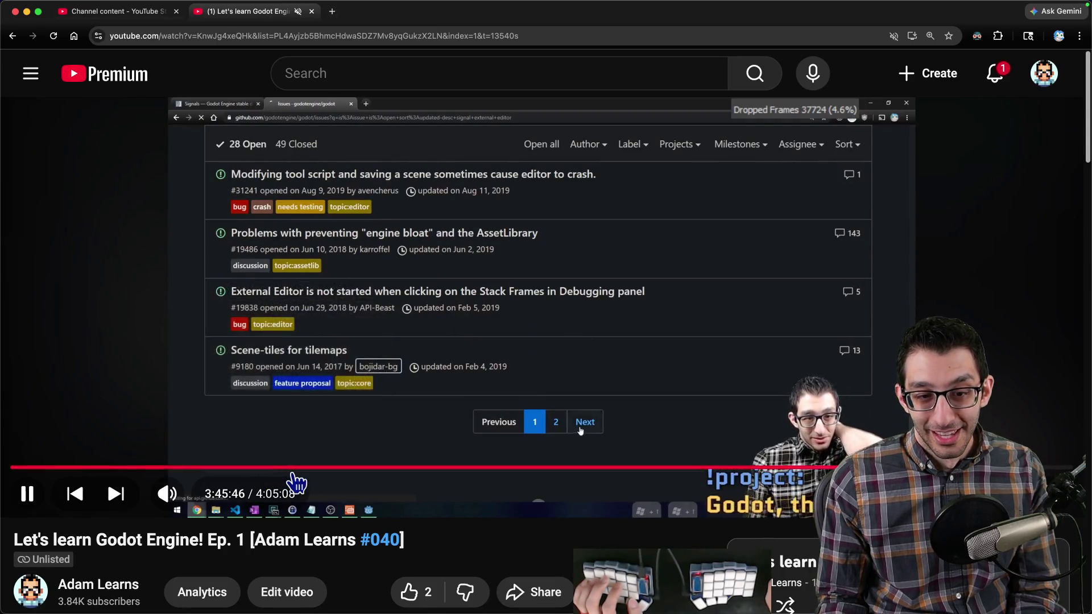
{"action": "left_click", "coordinate": [391, 469]}
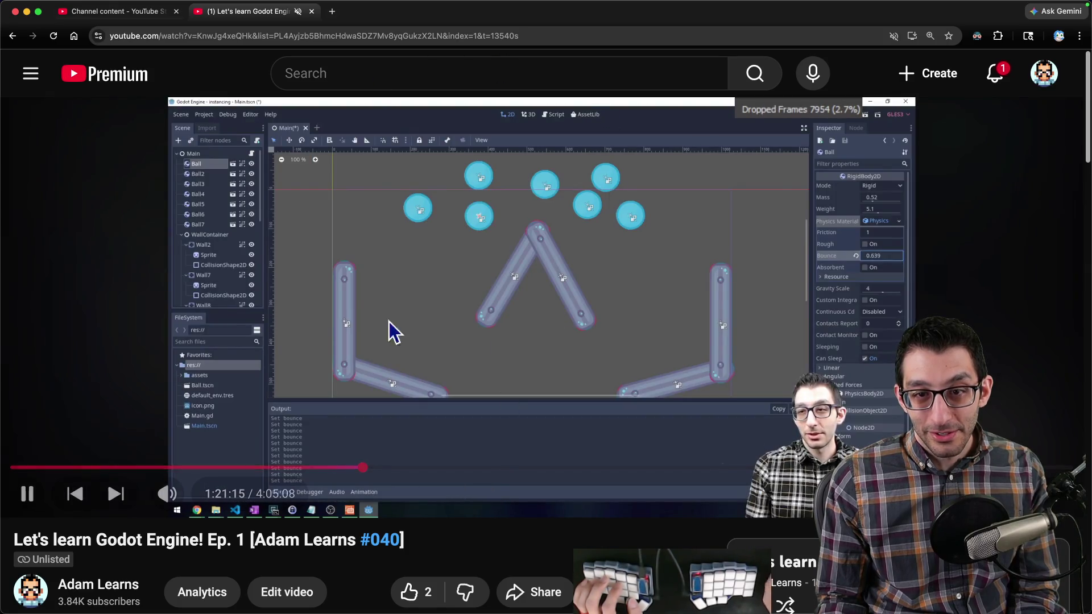
{"action": "left_click", "coordinate": [456, 469]}
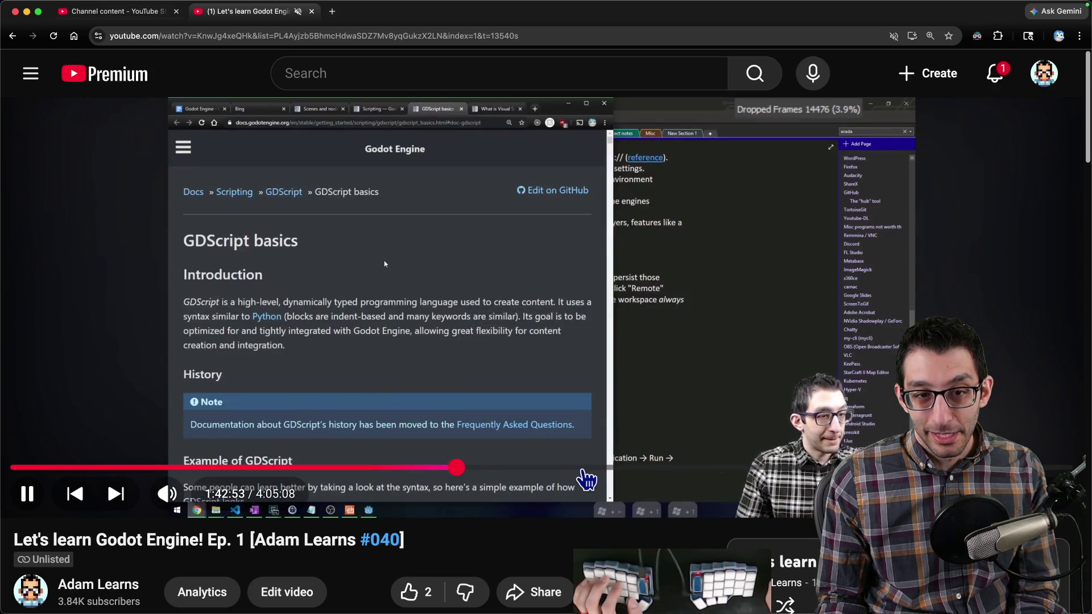
{"action": "left_click", "coordinate": [596, 475]}
{"action": "left_click_drag", "start_coordinate": [690, 476], "coordinate": [864, 467]}
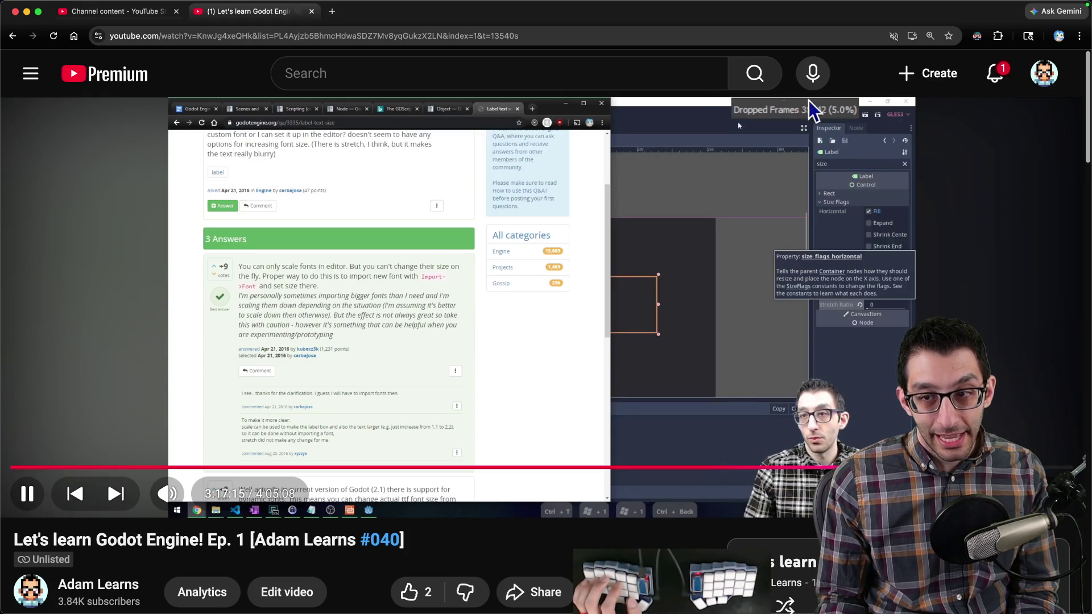
{"action": "left_click", "coordinate": [503, 257]}
{"action": "key", "text": "super+w"}
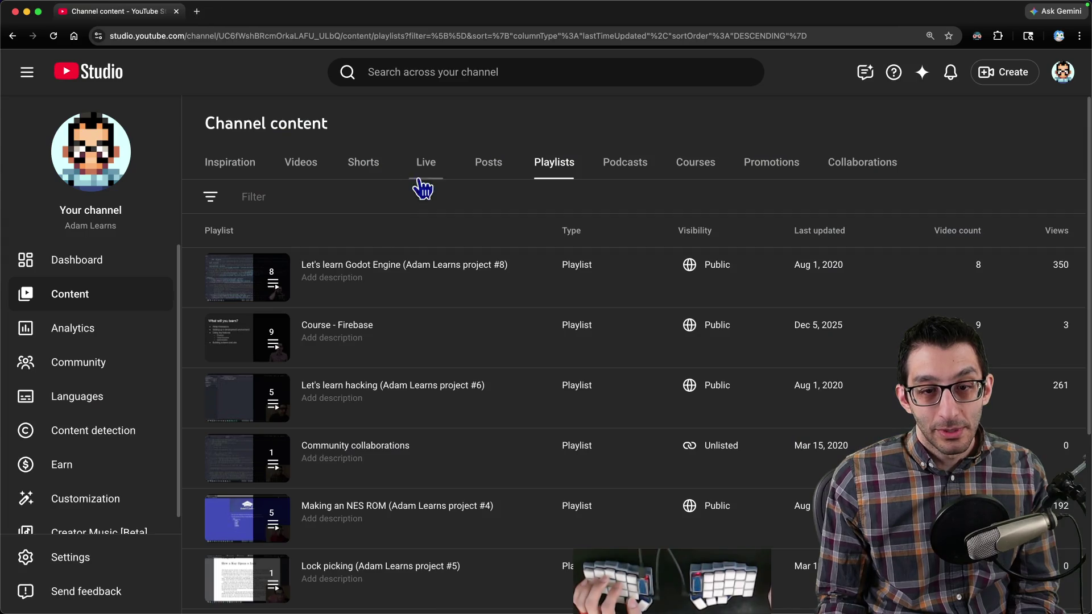
Step: Reread the Game-Design Knowledge meter paragraph in Scratch, then switch to the other SiaBT design doc copy
{"action": "key", "text": "super+w"}
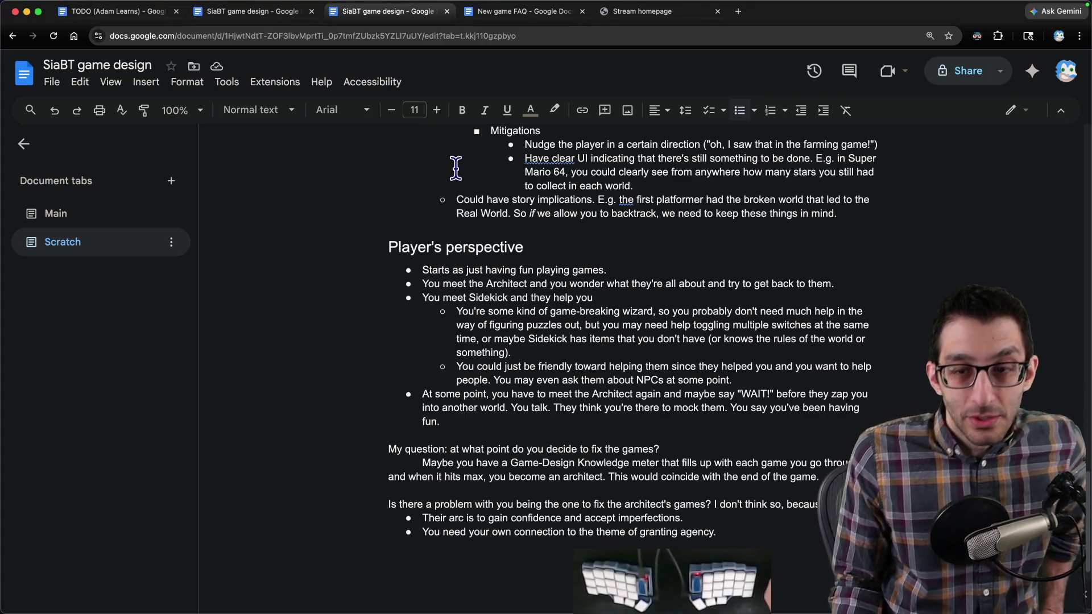
{"action": "left_click", "coordinate": [481, 422]}
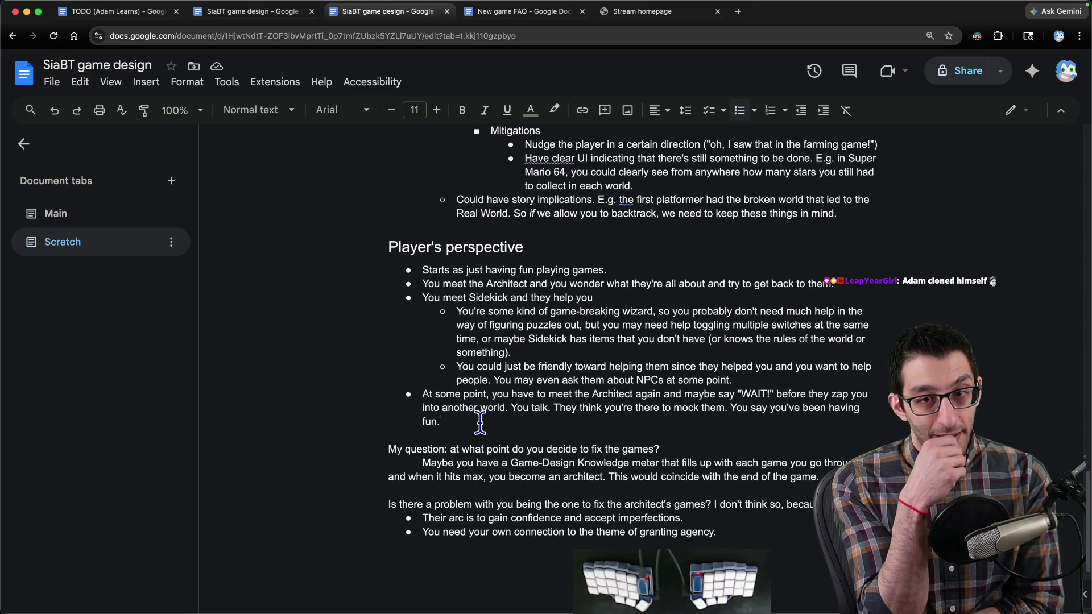
{"action": "scroll", "coordinate": [522, 280], "scroll_direction": "down", "scroll_amount": 3}
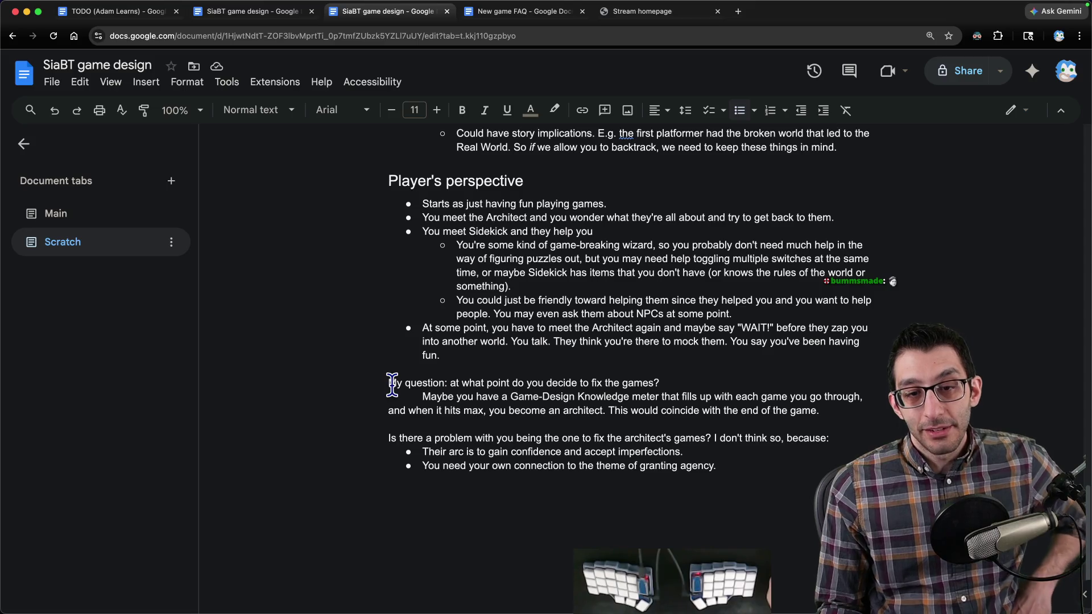
{"action": "left_click_drag", "start_coordinate": [517, 393], "coordinate": [629, 396]}
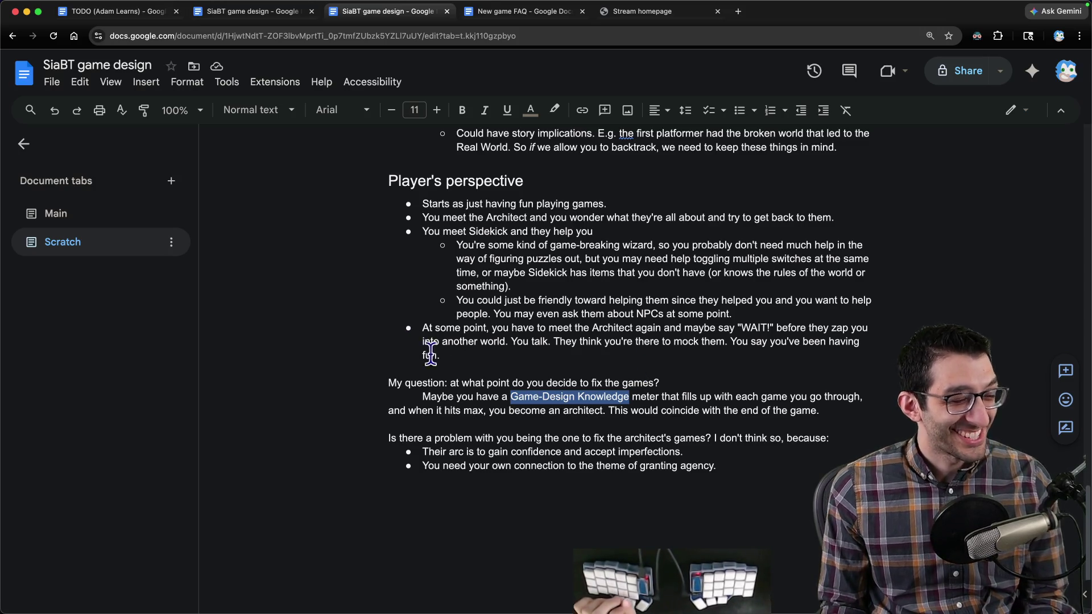
{"action": "left_click", "coordinate": [524, 367]}
{"action": "key", "text": "Down"}
{"action": "key", "text": "Down"}
{"action": "key", "text": "shift+Down"}
{"action": "key", "text": "shift+Down"}
{"action": "key", "text": "ctrl+shift+Tab"}
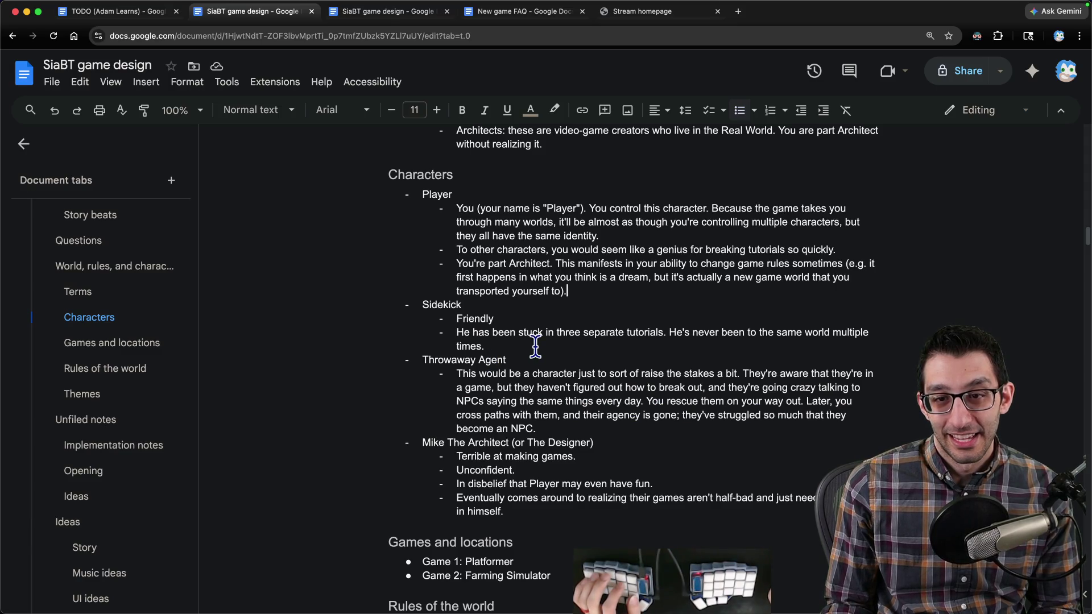
Step: Browse the Story beats and Super high-level sections, trying then removing a sub-bullet under Ending
{"action": "scroll", "coordinate": [415, 324], "scroll_direction": "up", "scroll_amount": 8}
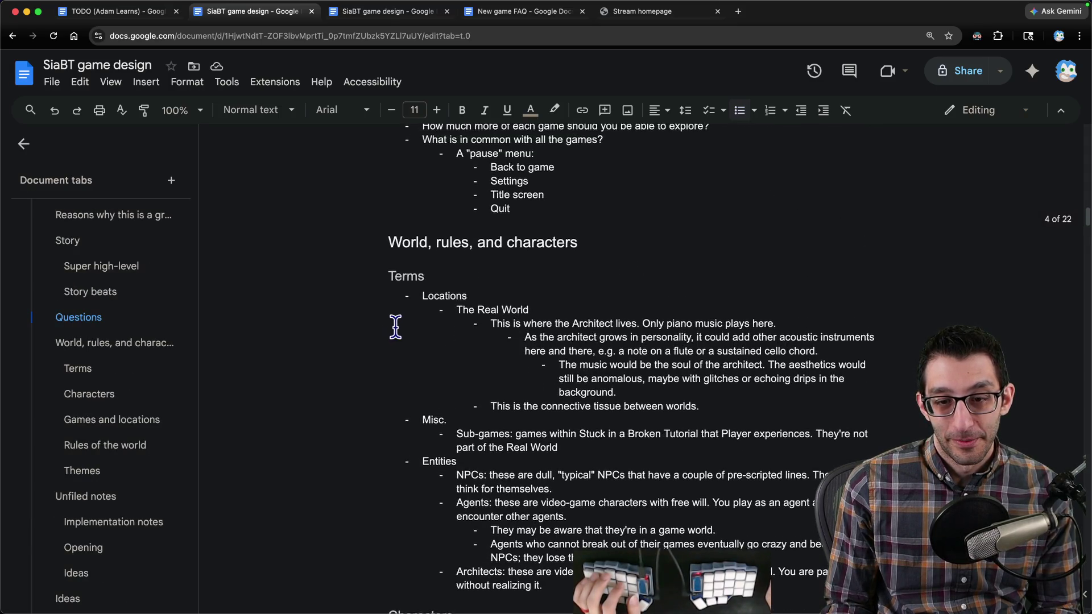
{"action": "scroll", "coordinate": [414, 324], "scroll_direction": "down", "scroll_amount": 4}
{"action": "left_click", "coordinate": [111, 246]}
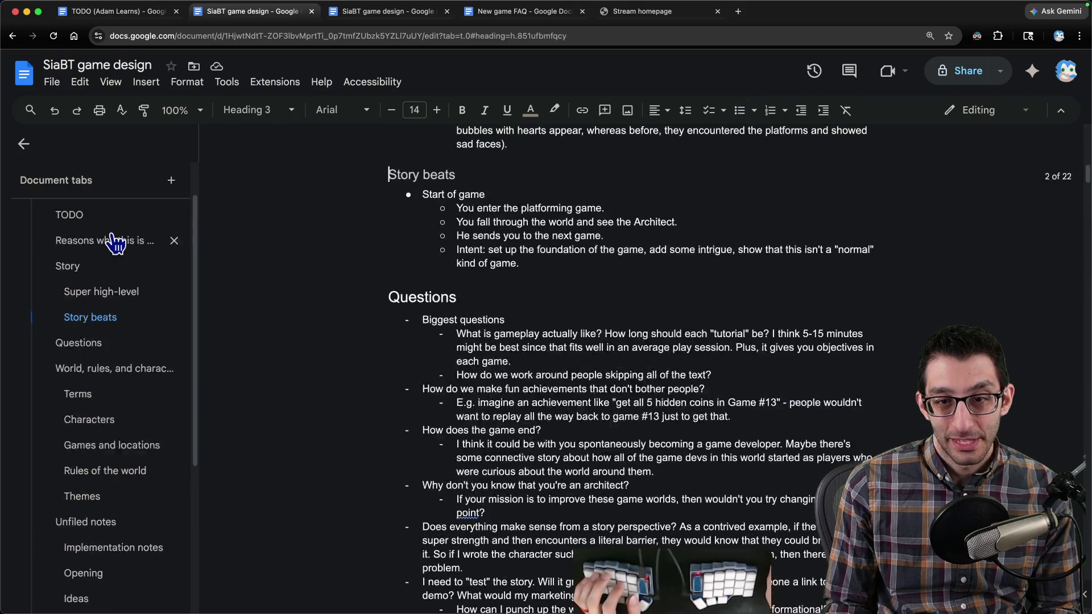
{"action": "left_click", "coordinate": [121, 280]}
{"action": "scroll", "coordinate": [529, 409], "scroll_direction": "down", "scroll_amount": 2}
{"action": "mouse_move", "coordinate": [526, 476]}
{"action": "left_mouse_down"}
{"action": "mouse_move", "coordinate": [377, 397]}
{"action": "mouse_move", "coordinate": [386, 408]}
{"action": "mouse_move", "coordinate": [398, 382]}
{"action": "left_mouse_up"}
{"action": "scroll", "coordinate": [563, 375], "scroll_direction": "up", "scroll_amount": 2}
{"action": "left_click", "coordinate": [566, 369]}
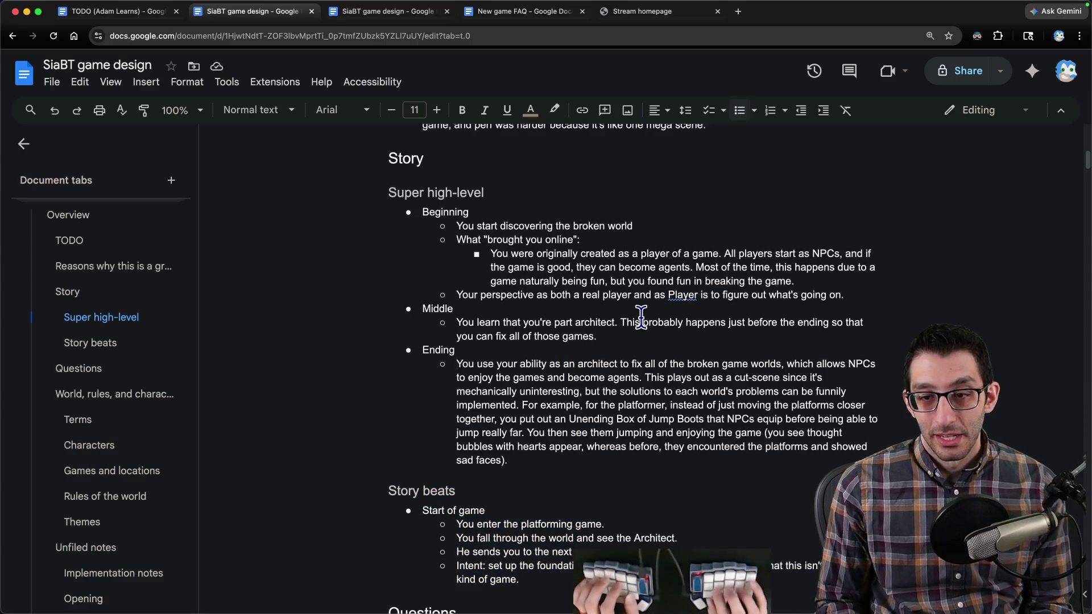
{"action": "key", "text": "Return"}
{"action": "key", "text": "Up"}
{"action": "type", "text": "You"}
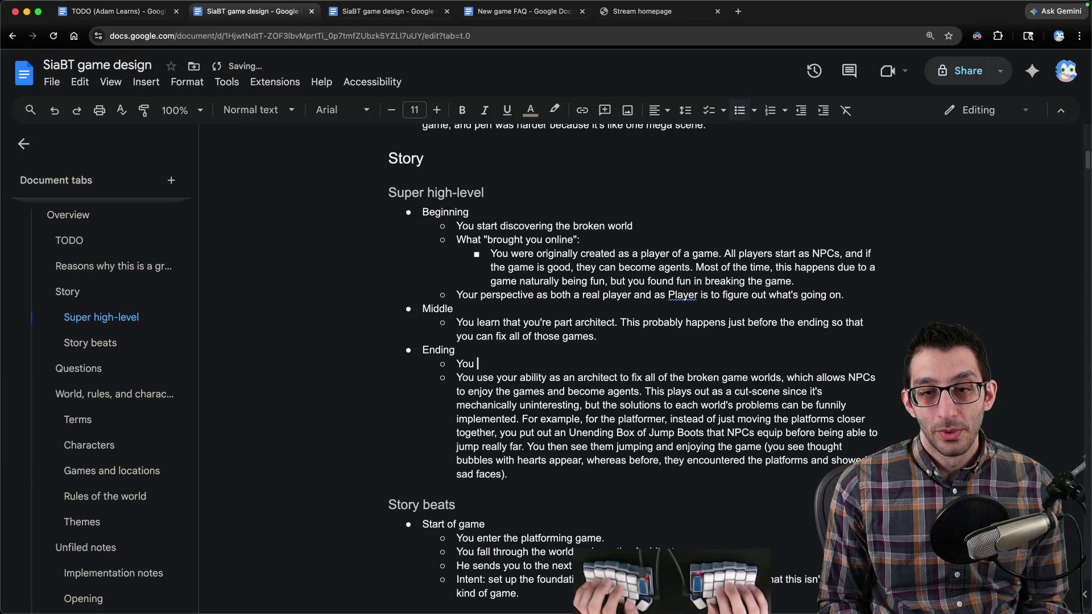
{"action": "key", "text": "BackSpace"}
{"action": "key", "text": "BackSpace"}
{"action": "key", "text": "BackSpace"}
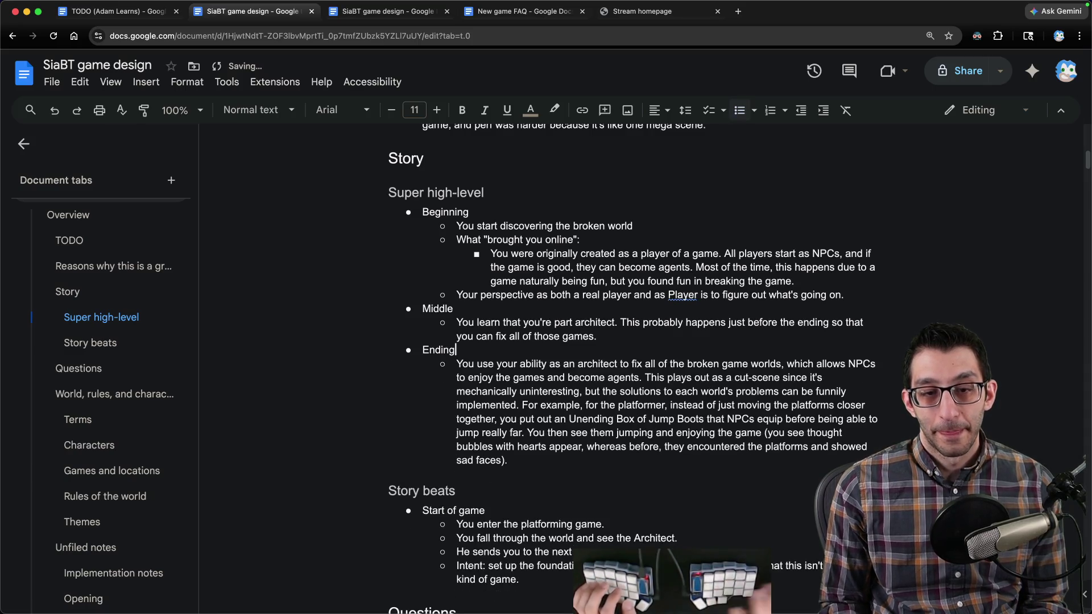
Step: Jump to the Terms section and place the caret at the end of the Architects entry
{"action": "left_click", "coordinate": [134, 423]}
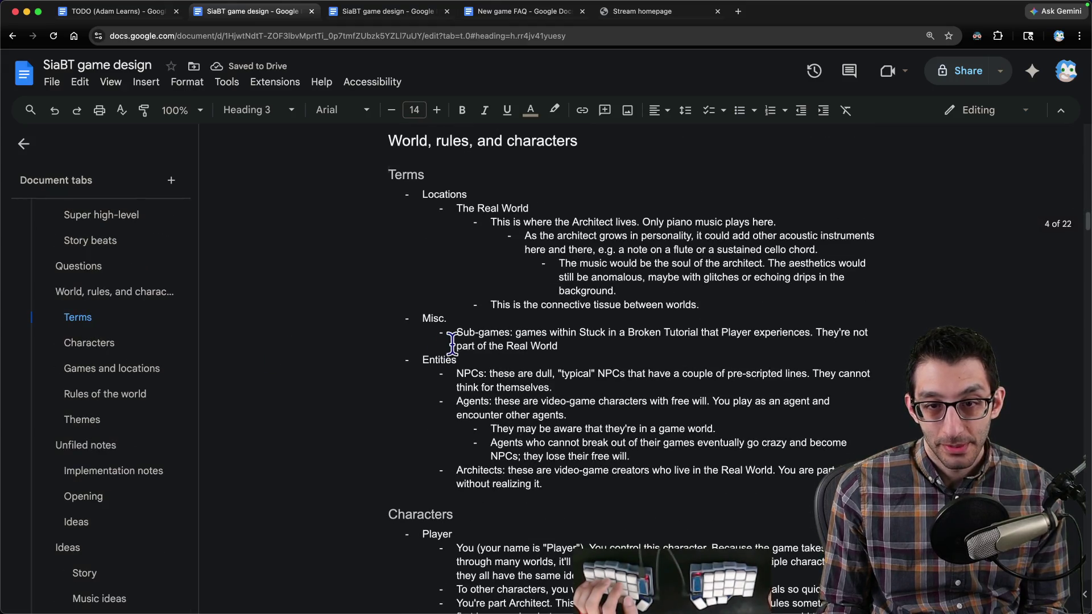
{"action": "scroll", "coordinate": [449, 344], "scroll_direction": "down", "scroll_amount": 8}
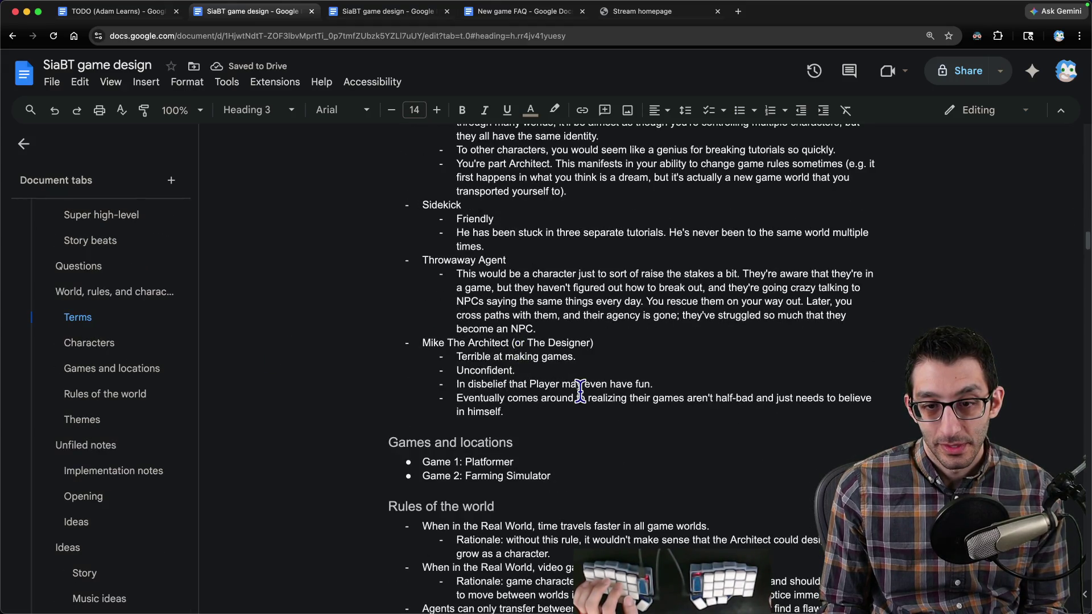
{"action": "scroll", "coordinate": [578, 396], "scroll_direction": "up", "scroll_amount": 3}
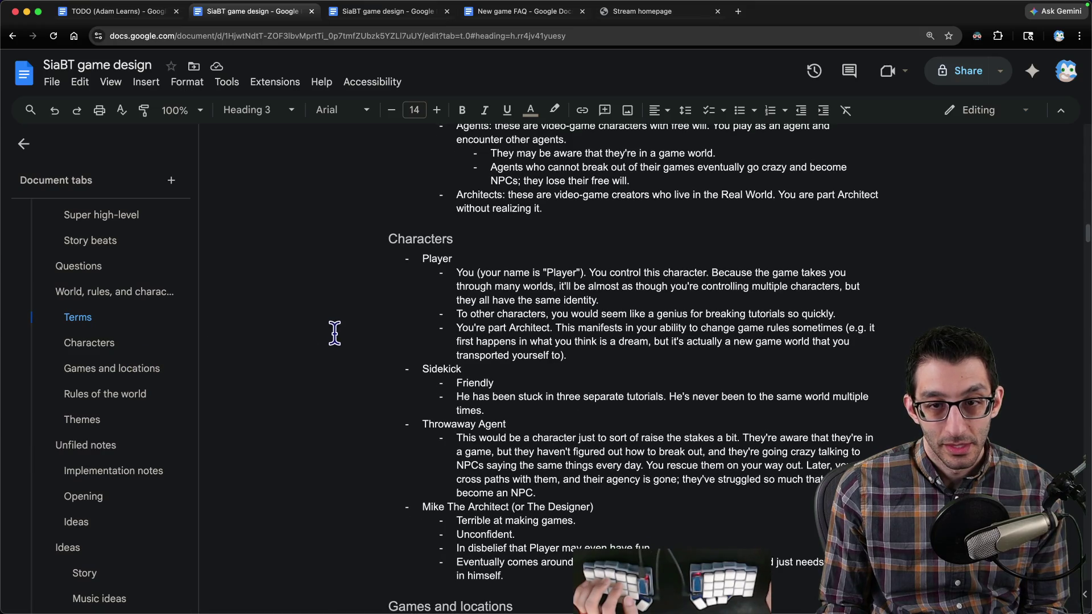
{"action": "scroll", "coordinate": [596, 422], "scroll_direction": "up", "scroll_amount": 4}
{"action": "left_click", "coordinate": [692, 414]}
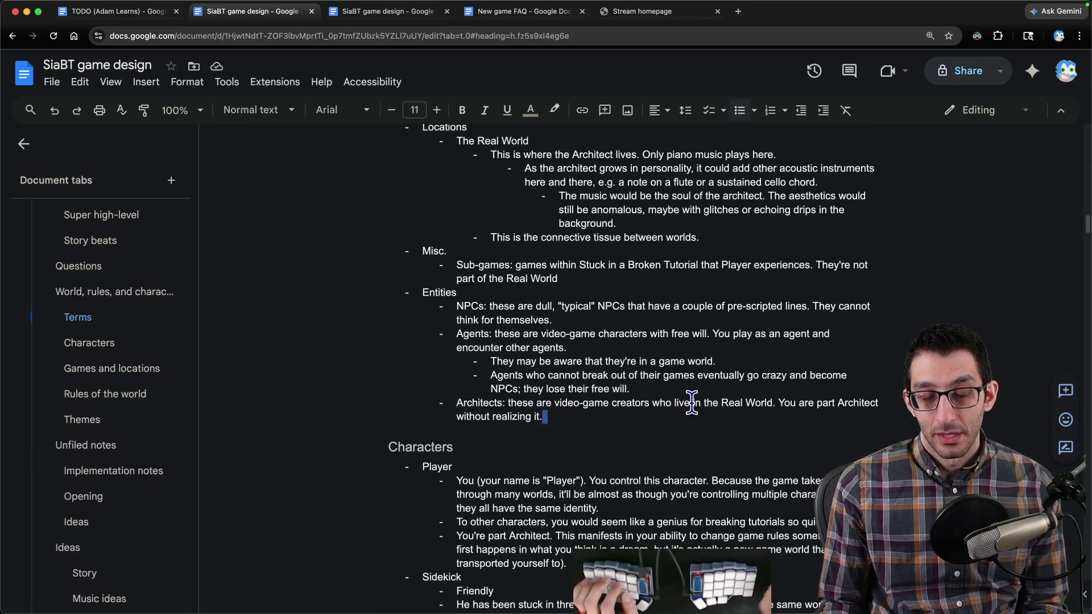
Step: Split the Architects entry so its definition and realization sentence become indented sub-bullets
{"action": "key", "text": "super+Left"}
{"action": "key", "text": "Return"}
{"action": "key", "text": "Tab"}
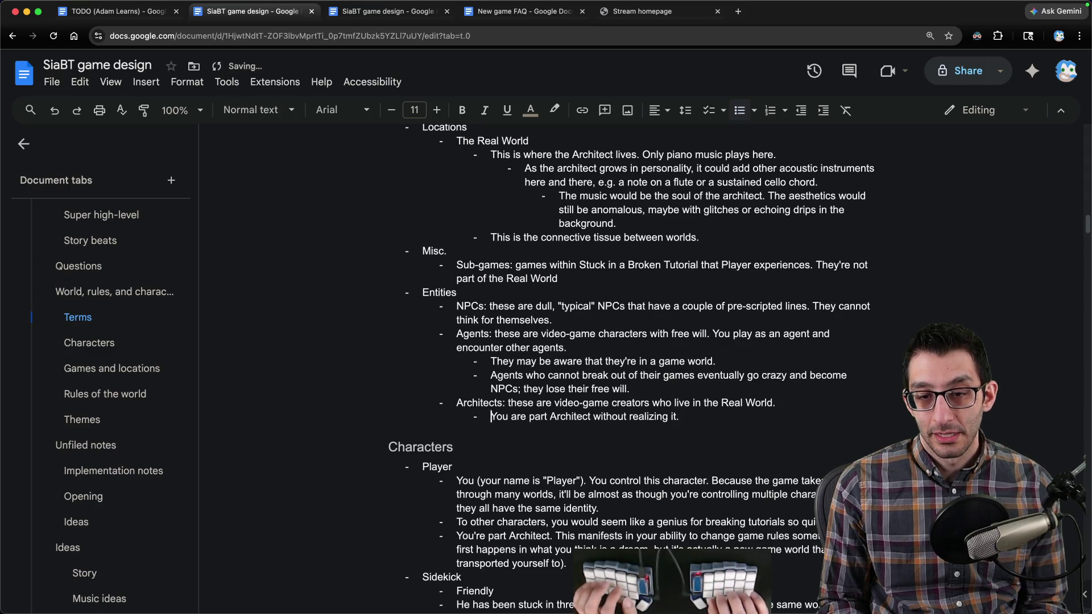
{"action": "key", "text": "Delete"}
{"action": "key", "text": "Delete"}
{"action": "key", "text": "Return"}
{"action": "key", "text": "Tab"}
{"action": "key", "text": "Delete"}
{"action": "type", "text": "T"}
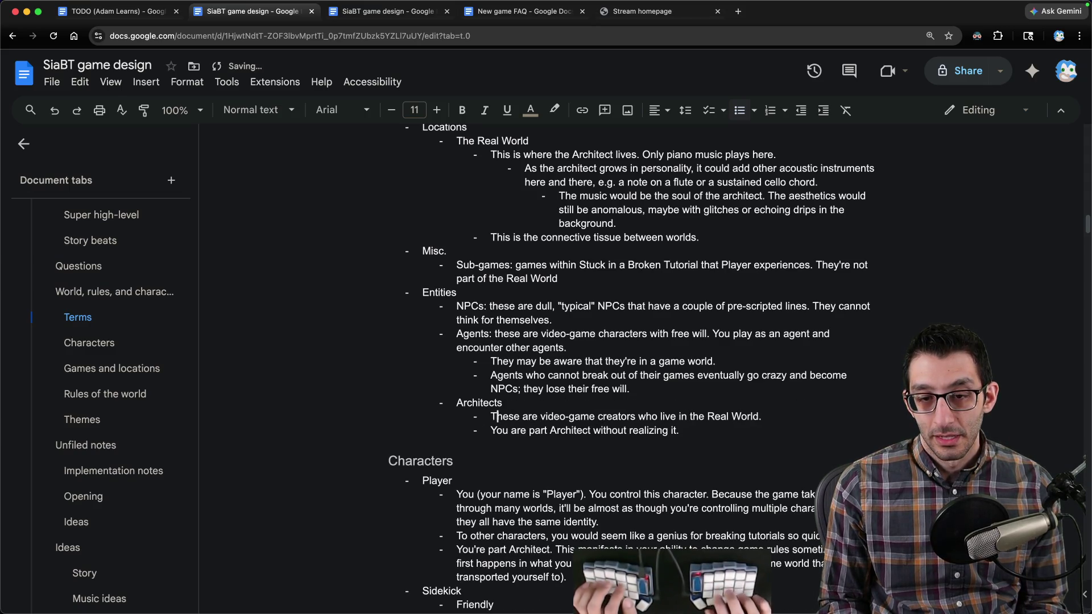
Step: Add a Game-Design Knowledge meter sub-point: at max, you can repair games (in a cut-scene)
{"action": "key", "text": "Return"}
{"action": "key", "text": "Tab"}
{"action": "type", "text": "Y"}
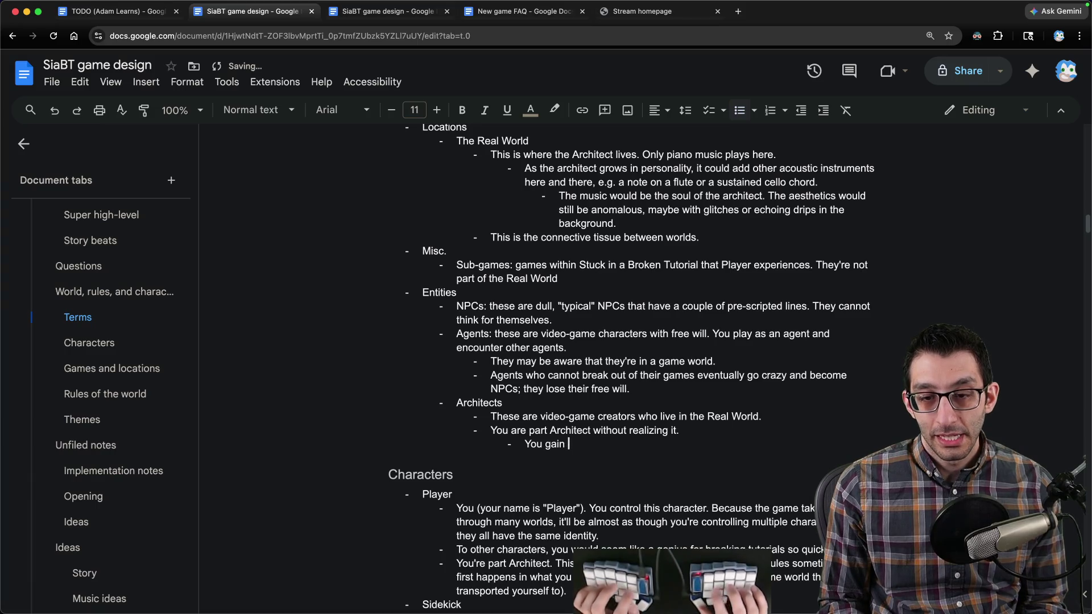
{"action": "type", "text": "Desig"}
{"action": "type", "text": "n Klowlne"}
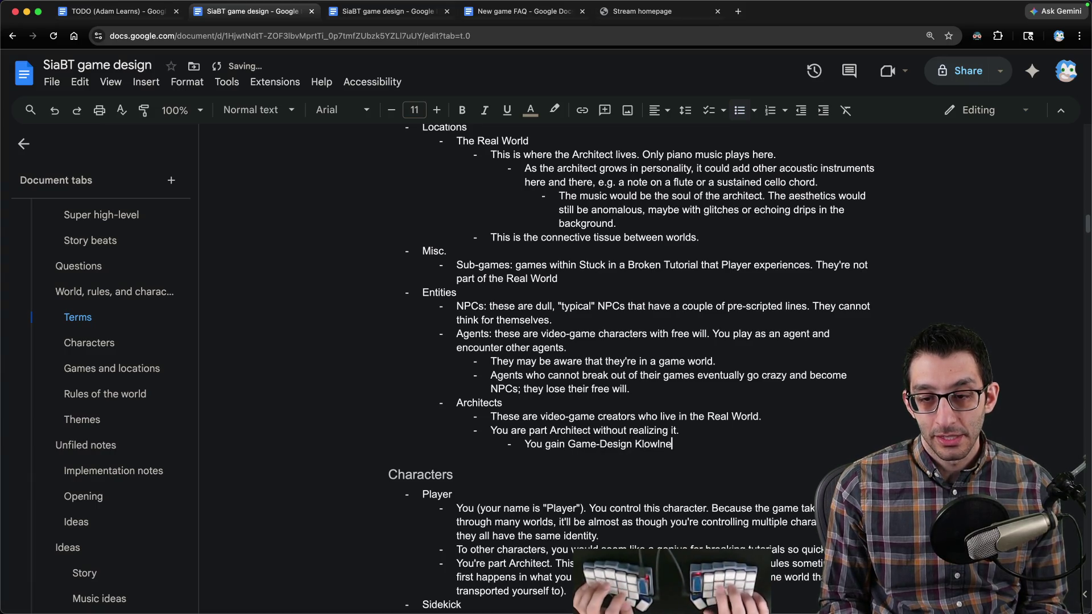
{"action": "type", "text": "nowledge"}
{"action": "left_click", "coordinate": [565, 444]}
{"action": "key", "text": "alt+shift+Left"}
{"action": "key", "text": "BackSpace"}
{"action": "key", "text": "BackSpace"}
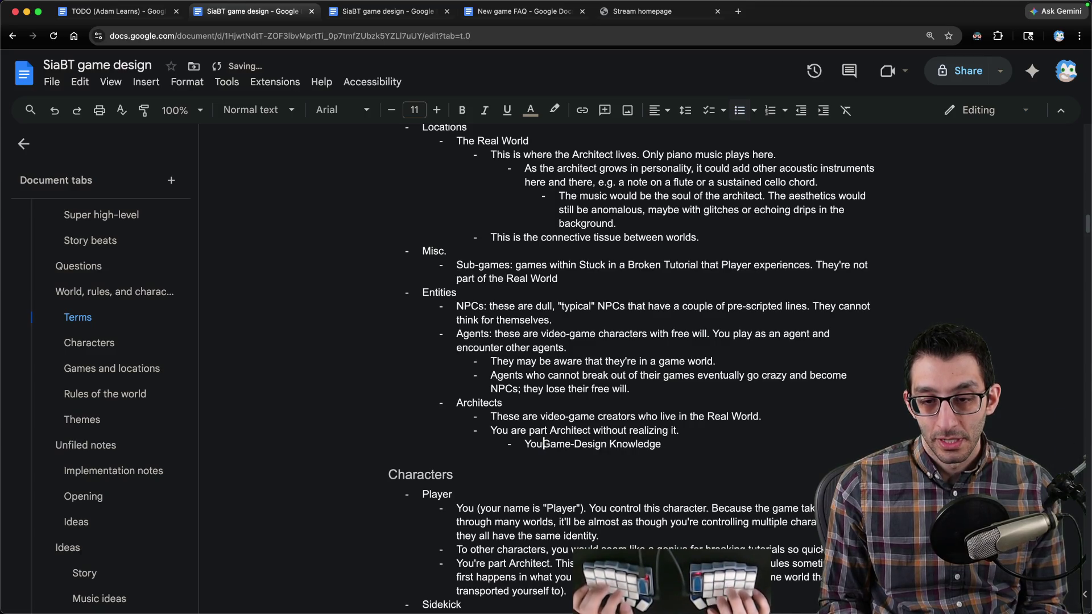
{"action": "type", "text": "r "}
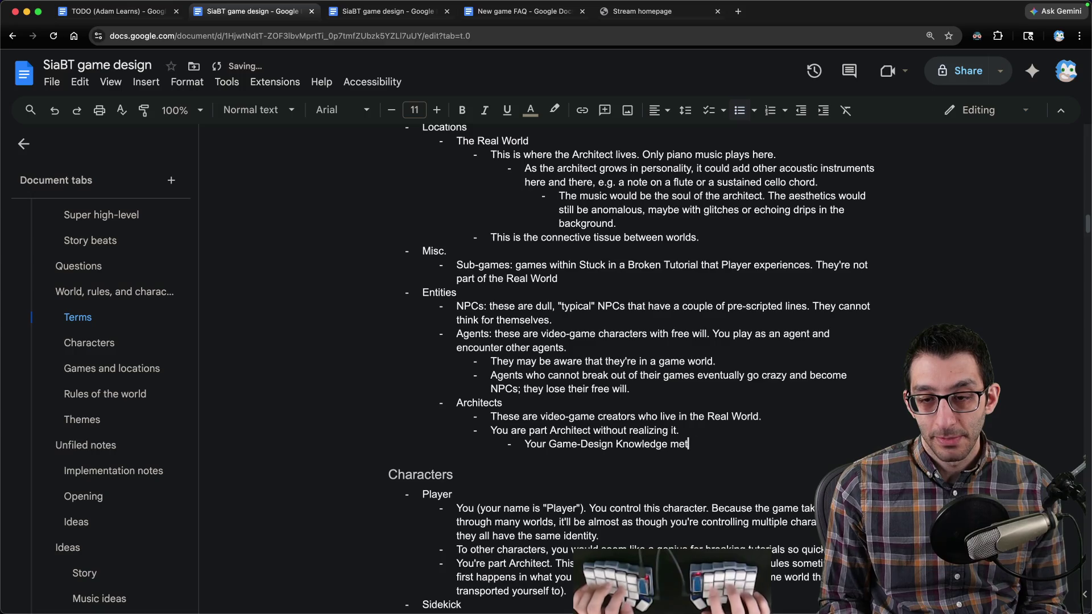
{"action": "type", "text": "tly eas"}
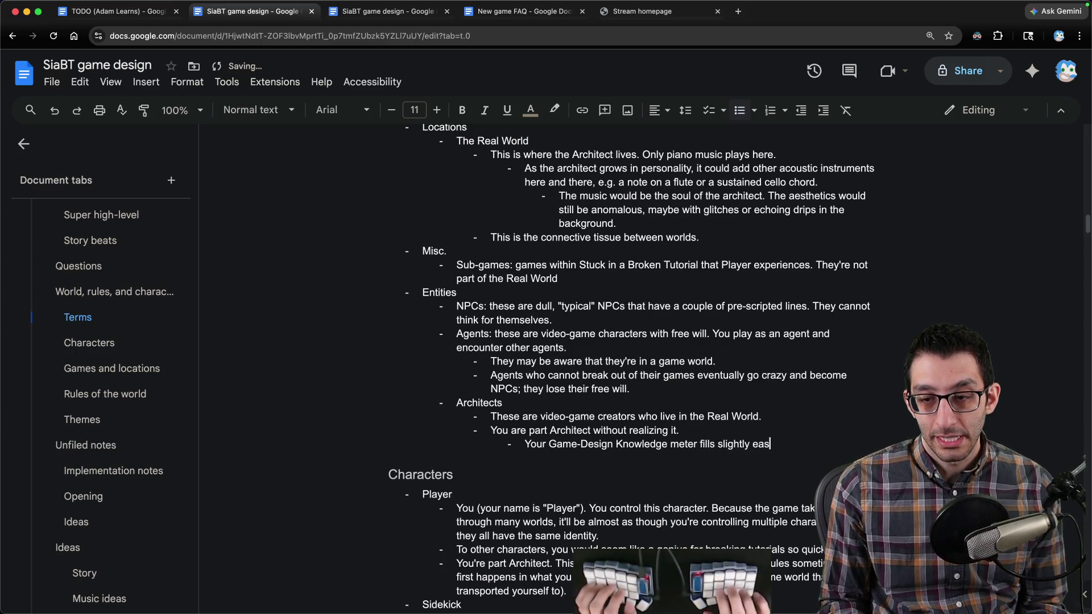
{"action": "type", "text": "ou finish a gam"}
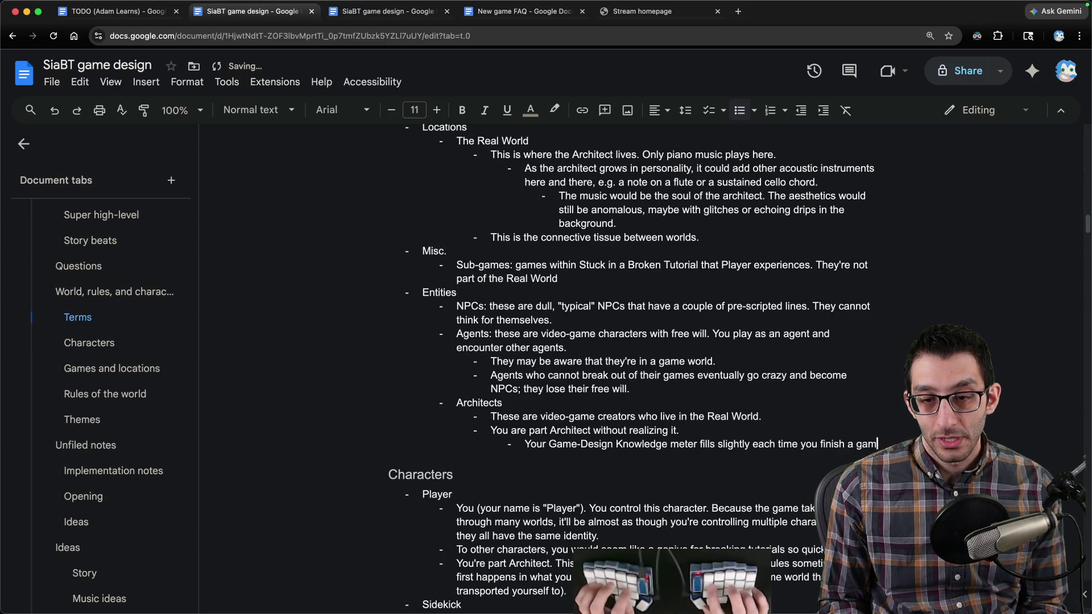
{"action": "type", "text": "e"}
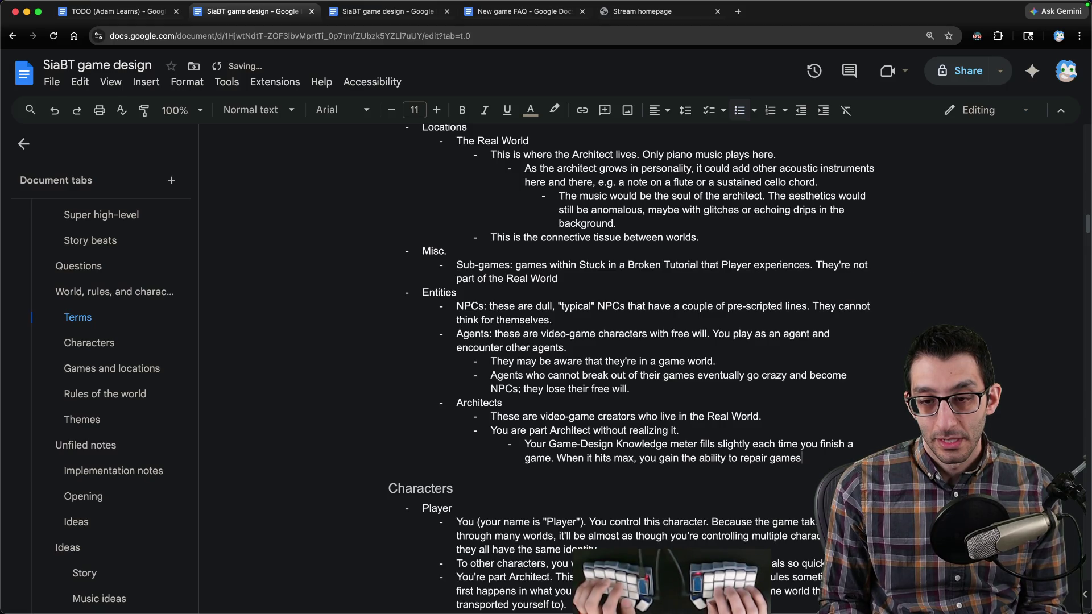
{"action": "type", "text": "(which happe in a cut-scene)."}
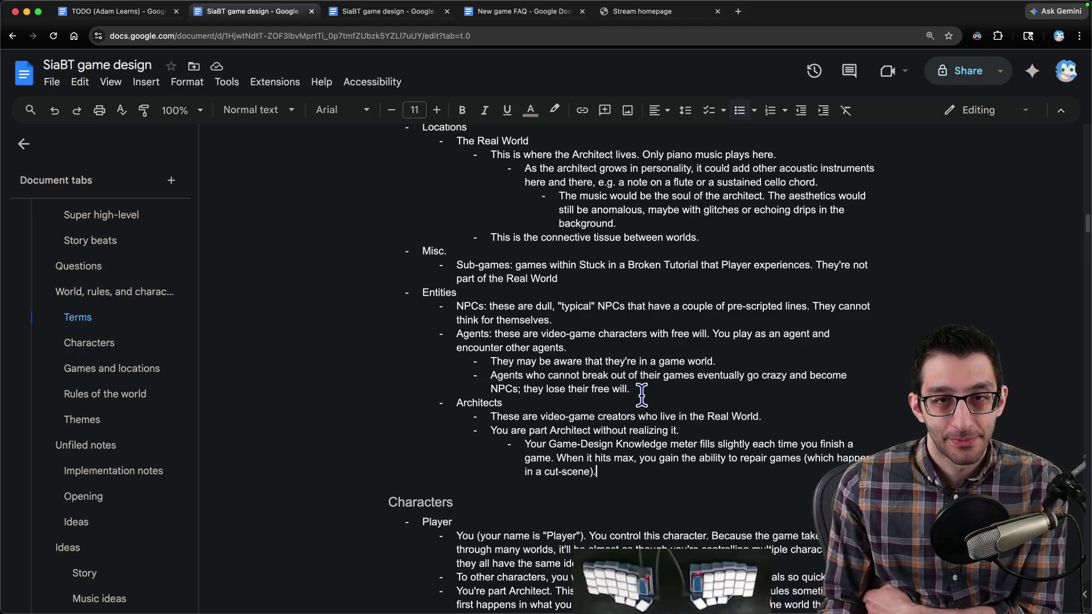
{"action": "key", "text": "ctrl+Tab"}
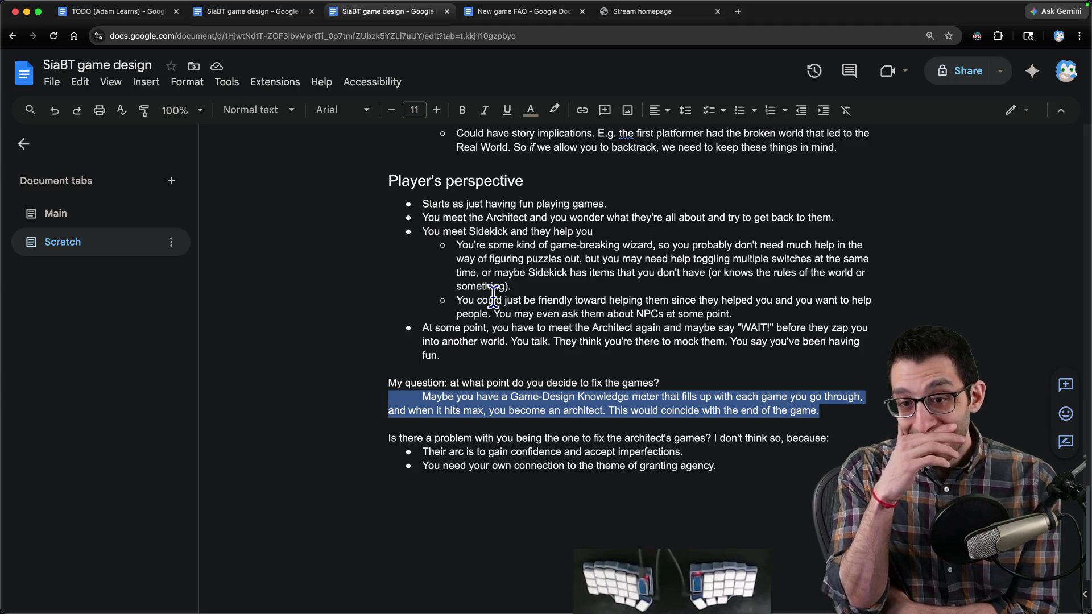
Step: Copy Scratch's arc line and extend the Themes Diffidence bullet about the Architect's unintentionally fun games
{"action": "mouse_move", "coordinate": [453, 353]}
{"action": "left_mouse_down"}
{"action": "mouse_move", "coordinate": [373, 316]}
{"action": "mouse_move", "coordinate": [519, 356]}
{"action": "left_mouse_up"}
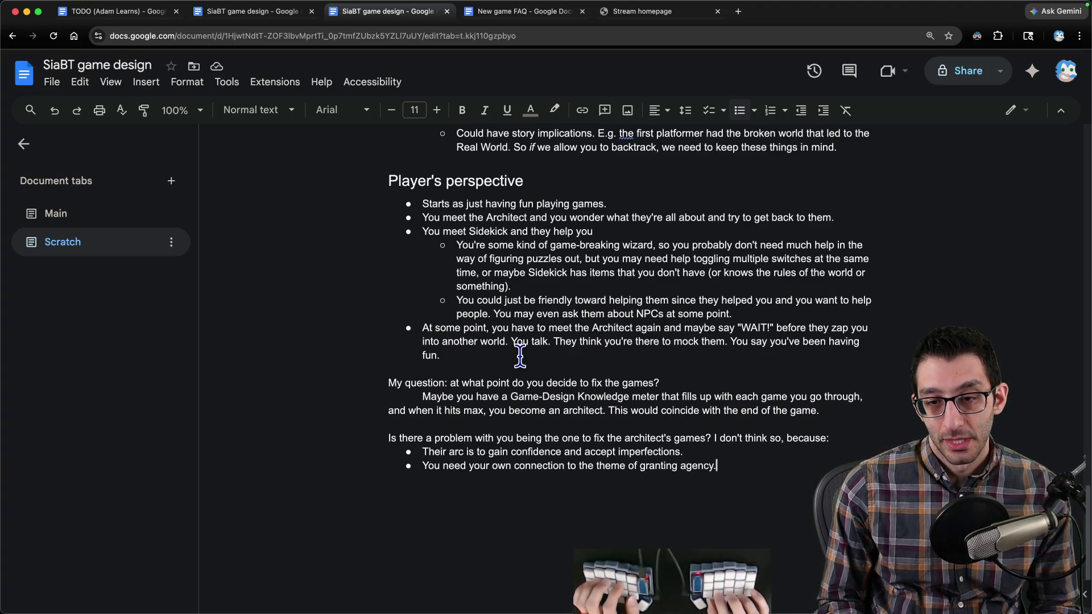
{"action": "triple_click", "coordinate": [517, 452]}
{"action": "key", "text": "ctrl+shift+Tab"}
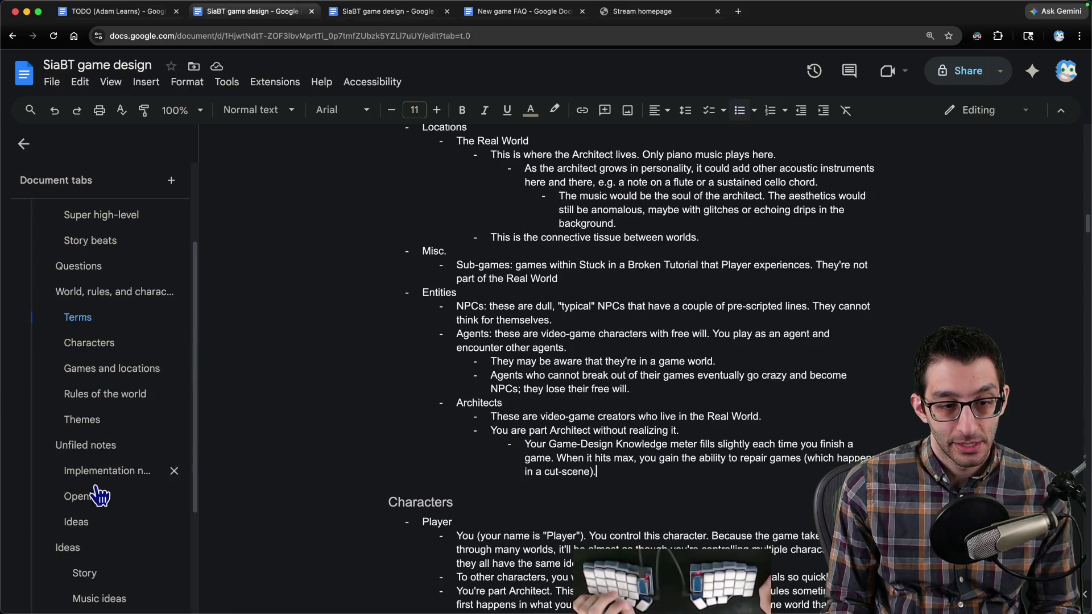
{"action": "left_click", "coordinate": [94, 421]}
{"action": "left_click", "coordinate": [613, 263]}
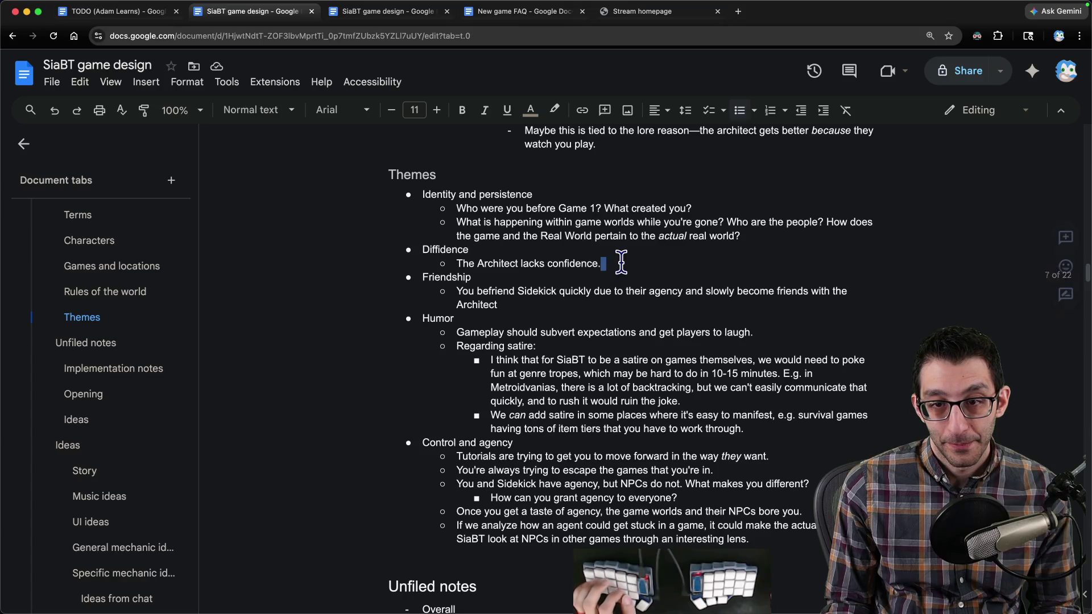
{"action": "type", "text": "They eventually learn that they're ma"}
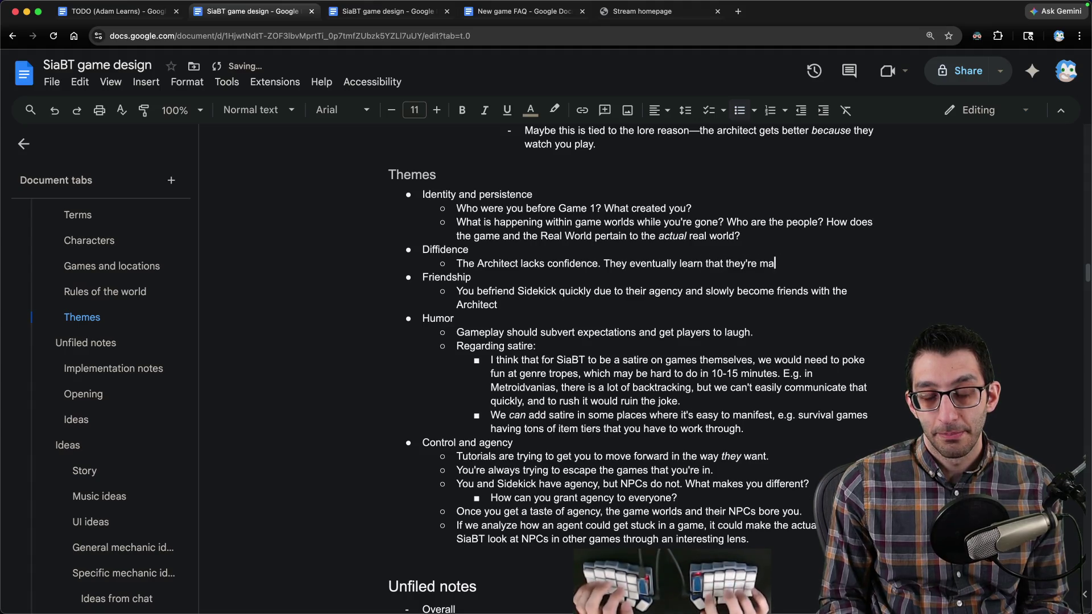
{"action": "type", "text": "intentionally. However, this is enough for them, "}
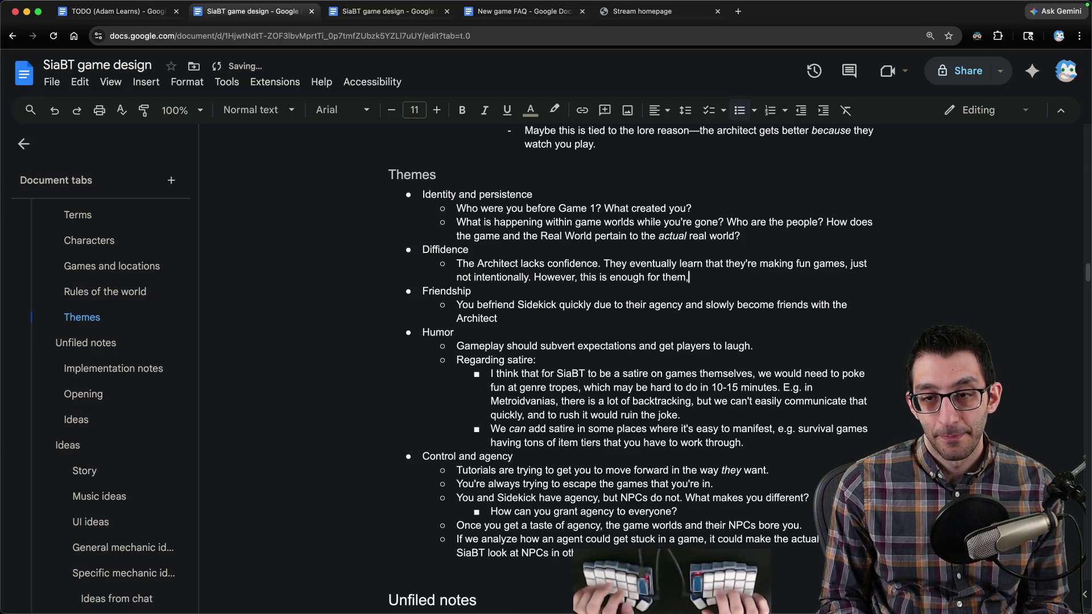
{"action": "type", "text": "Their arc is to gain confidence and accept imperfections."}
Step: Paste the arc sentence and fix punctuation to read '…enough for them; their arc is…'
{"action": "key", "text": "Return"}
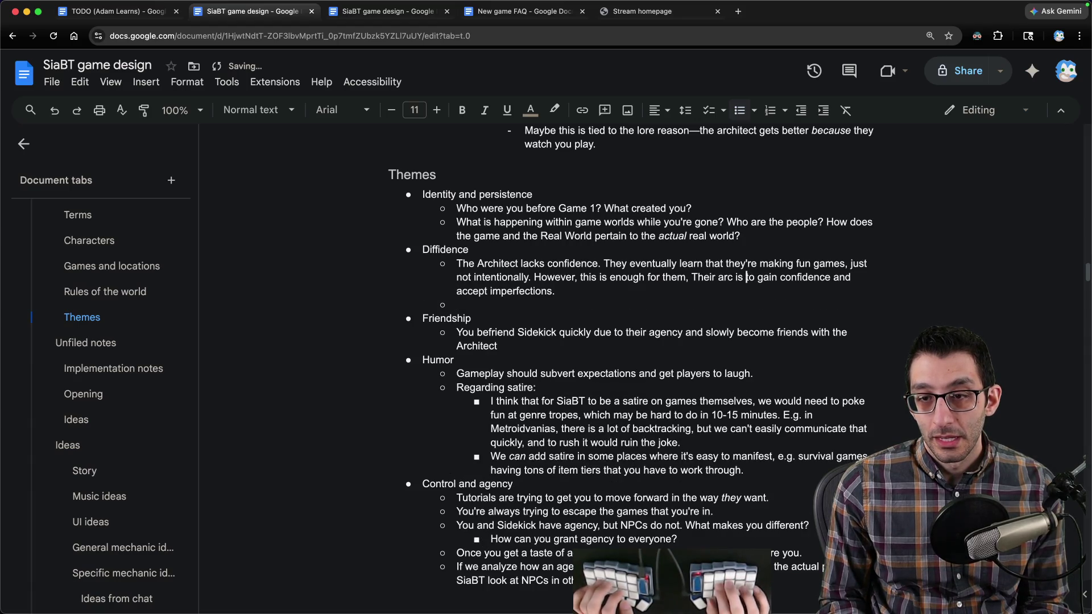
{"action": "key", "text": "BackSpace"}
{"action": "key", "text": "BackSpace"}
{"action": "type", "text": ";"}
{"action": "key", "text": "Delete"}
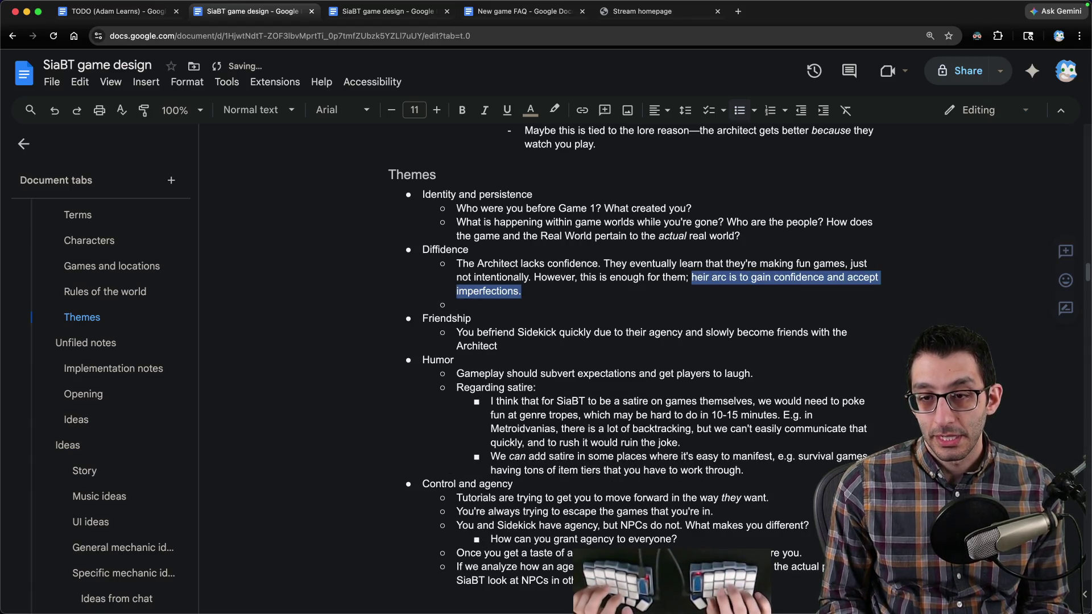
{"action": "type", "text": "t"}
{"action": "key", "text": "Down"}
{"action": "key", "text": "BackSpace"}
{"action": "key", "text": "BackSpace"}
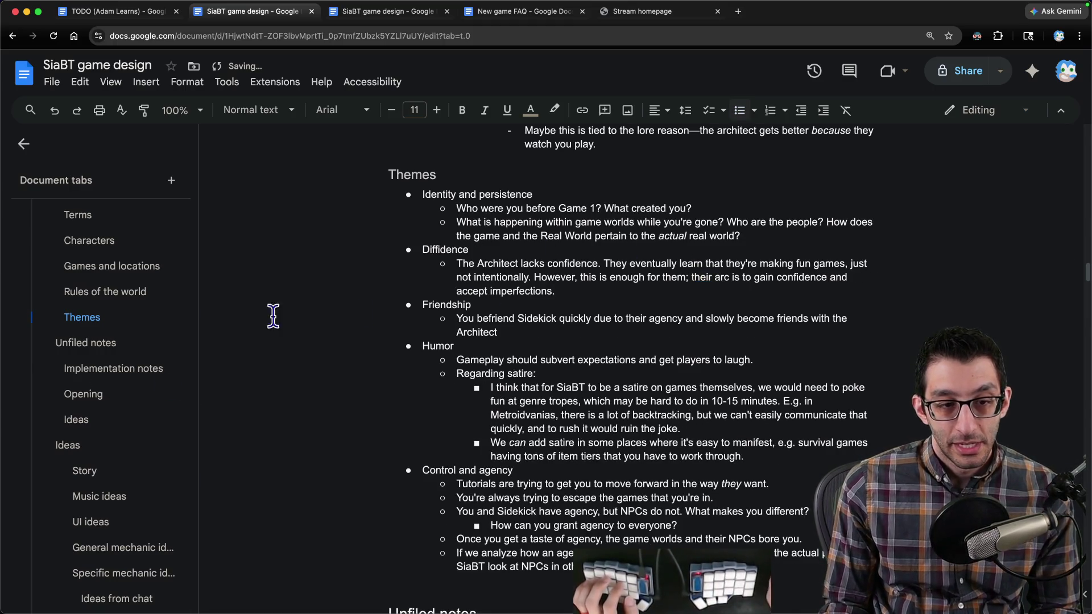
{"action": "left_click_drag", "start_coordinate": [556, 291], "coordinate": [384, 264]}
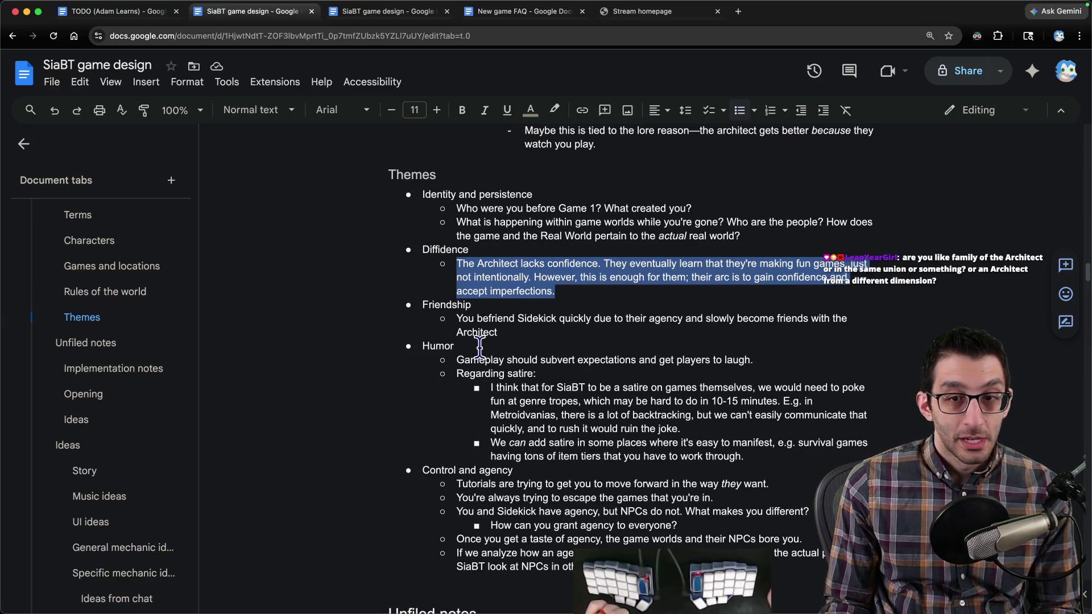
{"action": "left_click", "coordinate": [565, 291]}
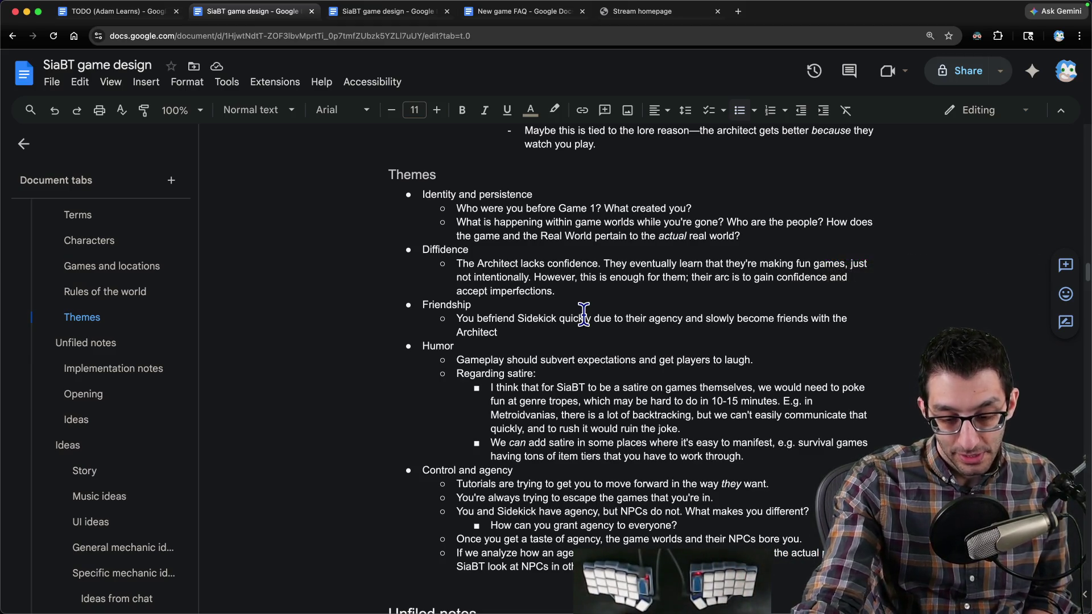
{"action": "left_click", "coordinate": [91, 293]}
Step: Select 'The Real World' in Terms, then bring up the Amazing Digital Circus Wikipedia page
{"action": "left_click", "coordinate": [99, 243]}
{"action": "left_click_drag", "start_coordinate": [456, 209], "coordinate": [541, 207]}
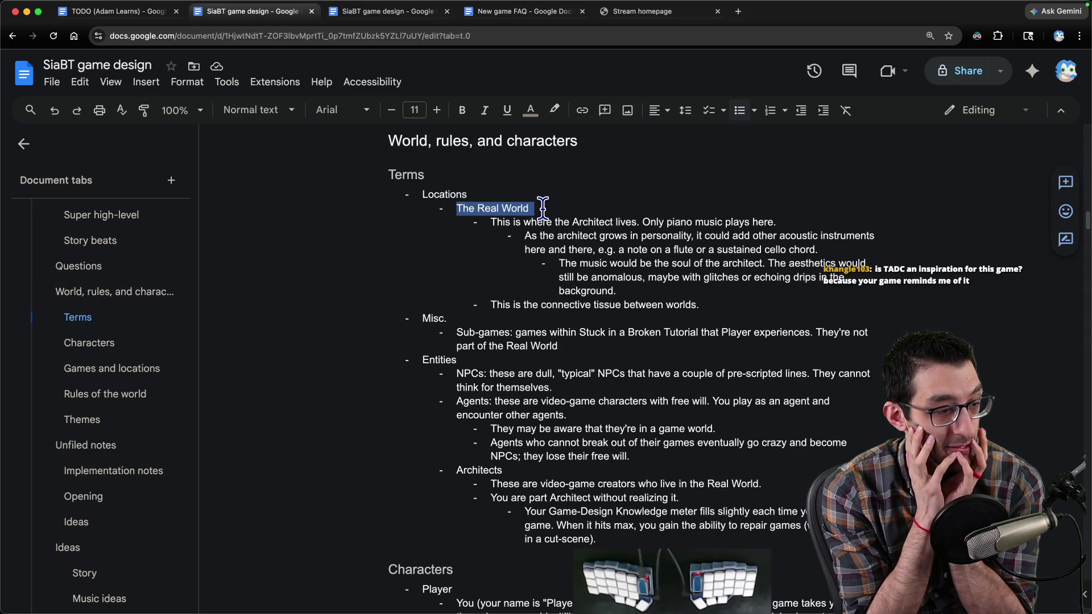
{"action": "key", "text": "super+Tab"}
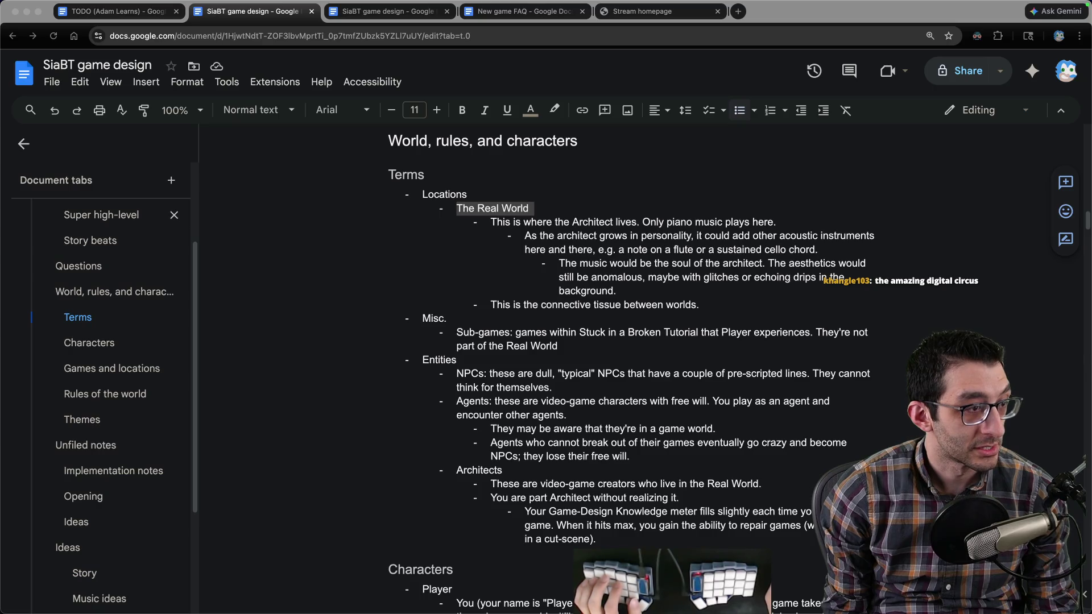
{"action": "key", "text": "super+grave"}
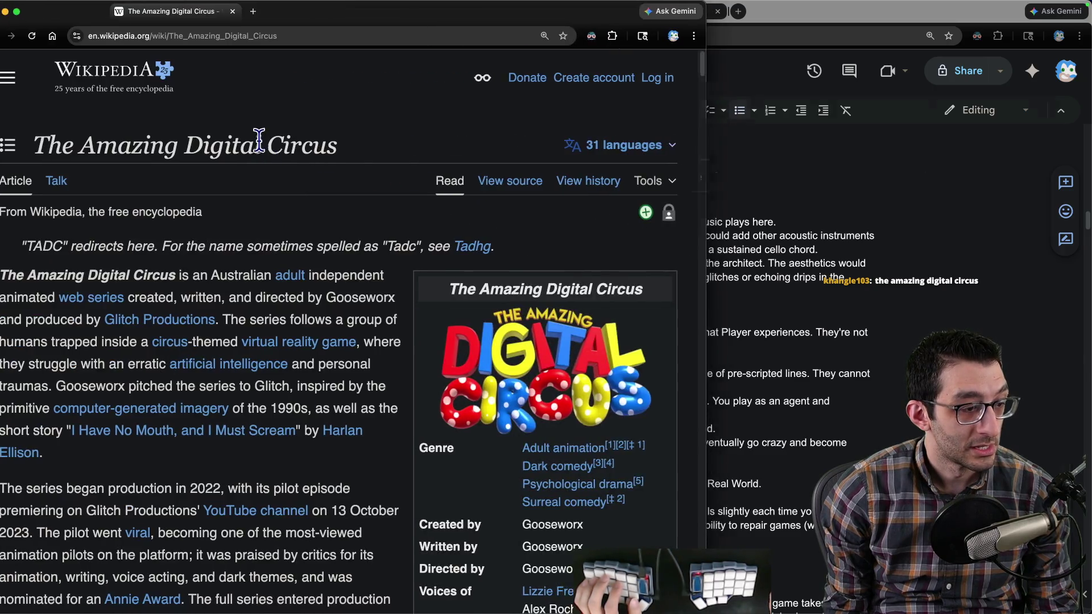
Step: Skim the Amazing Digital Circus synopsis and characters on Wikipedia, then return to the design doc
{"action": "scroll", "coordinate": [369, 202], "scroll_direction": "down", "scroll_amount": 3}
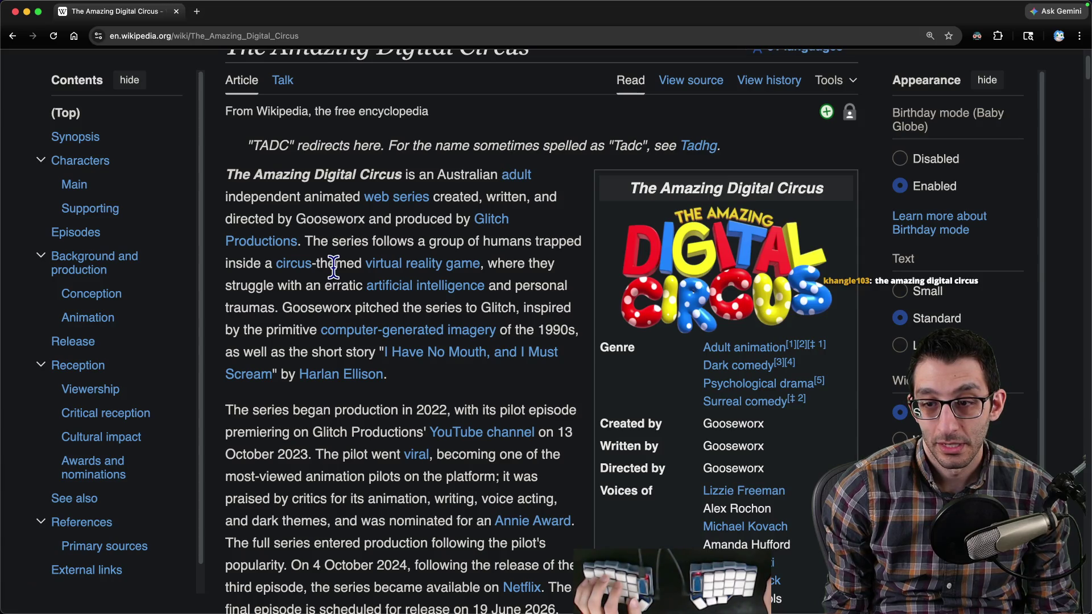
{"action": "scroll", "coordinate": [333, 268], "scroll_direction": "down", "scroll_amount": 8}
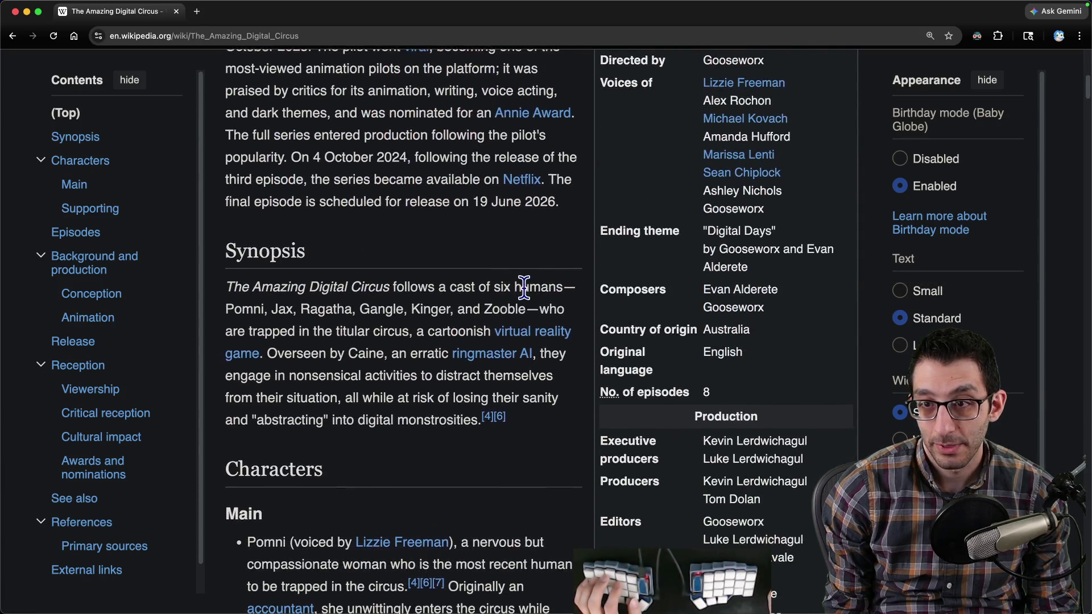
{"action": "scroll", "coordinate": [528, 303], "scroll_direction": "down", "scroll_amount": 3}
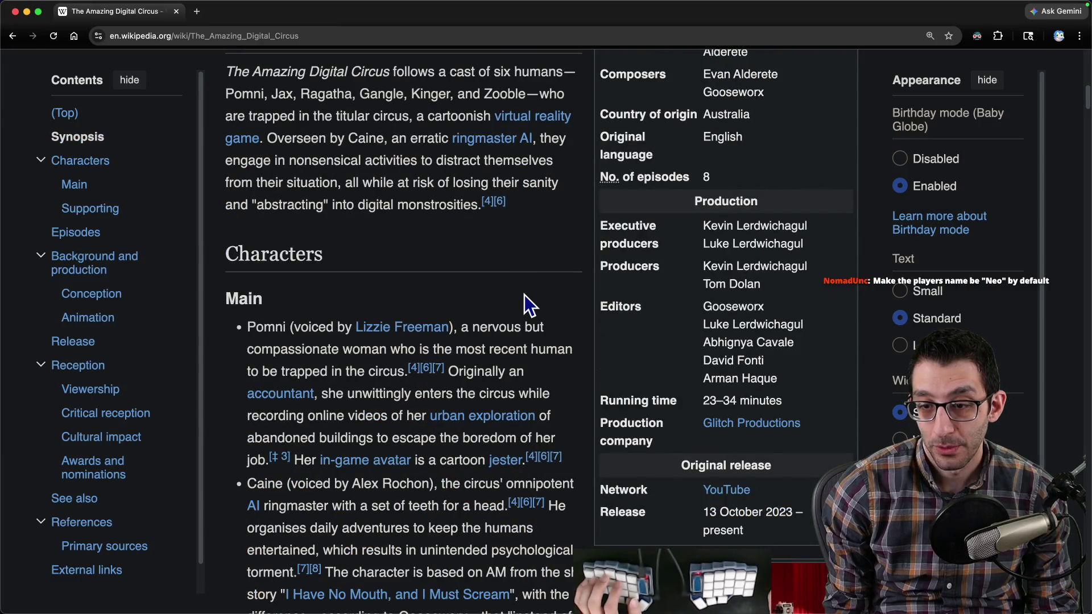
{"action": "scroll", "coordinate": [527, 303], "scroll_direction": "up", "scroll_amount": 10}
{"action": "key", "text": "super+grave"}
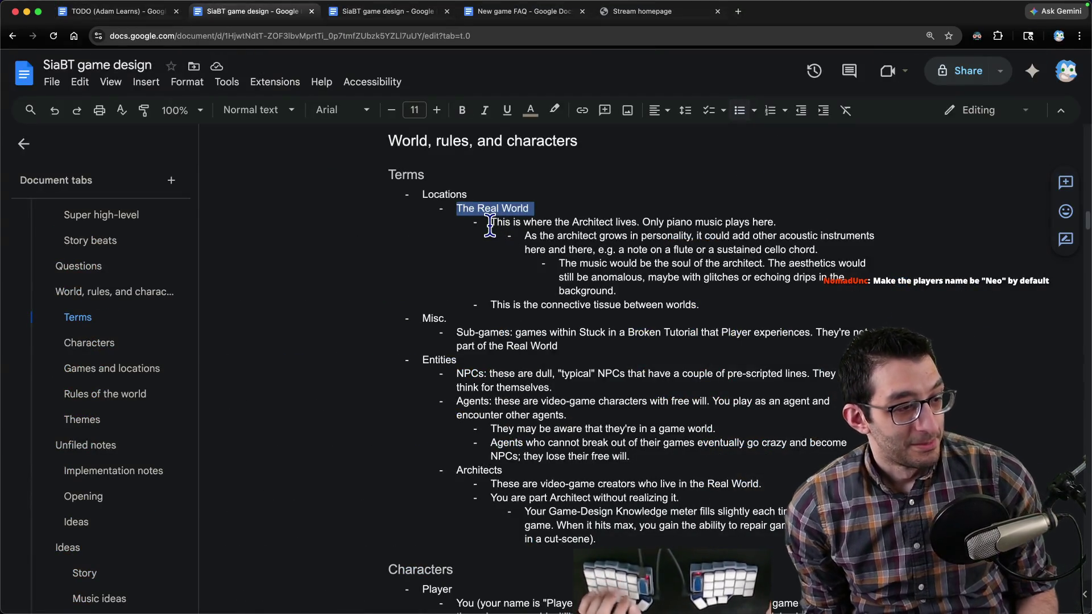
Step: In Zed's empty file, type the alphabet abcdefghijklmnopqrstuvwxyz and break it into three rows
{"action": "key", "text": "super+Tab"}
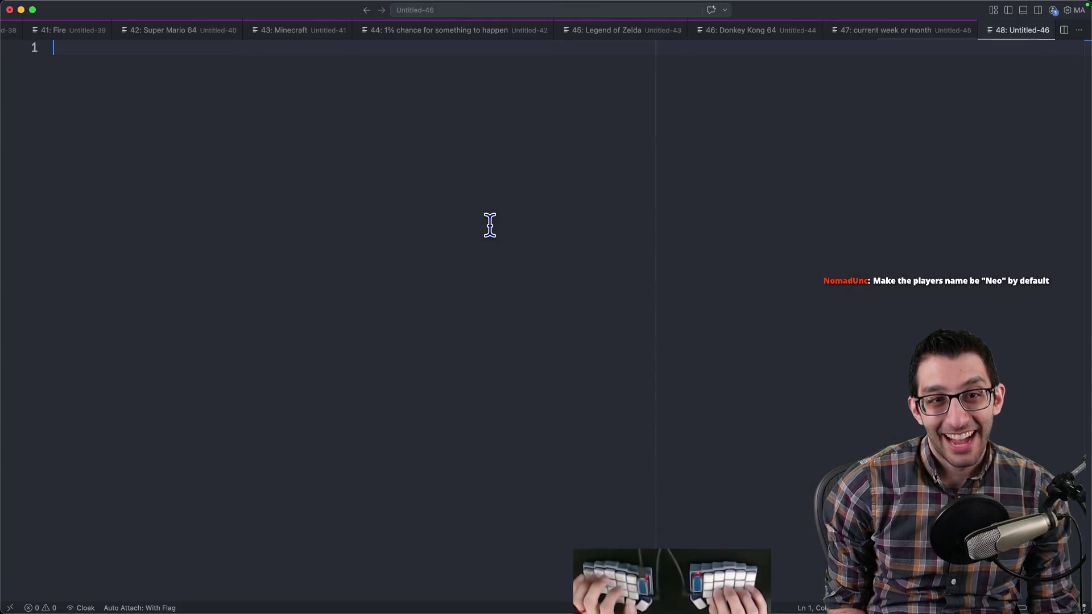
{"action": "key", "text": "super+Tab"}
{"action": "key", "text": "super+t"}
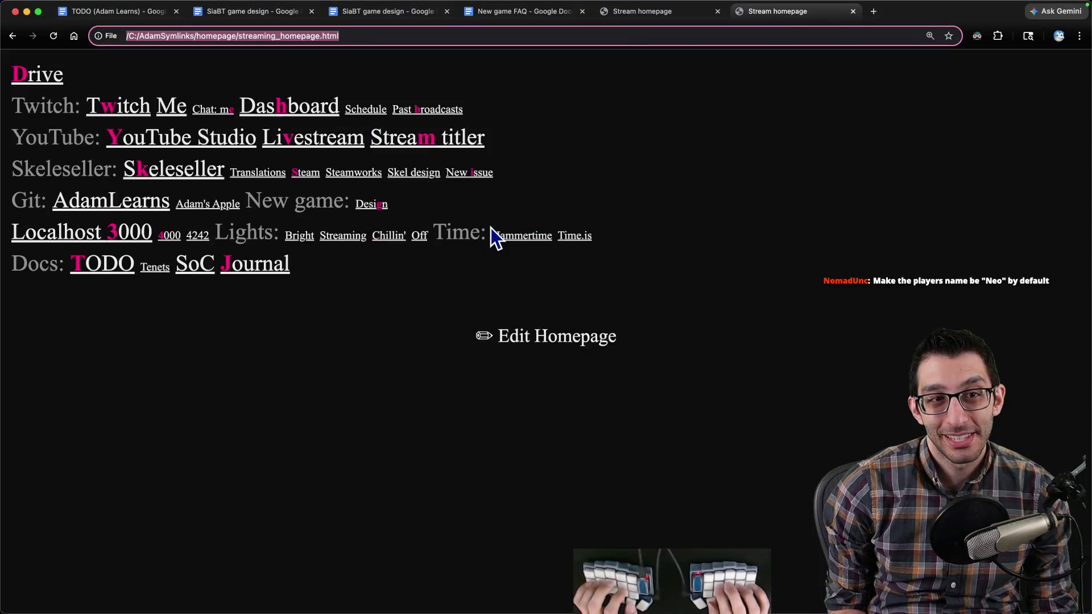
{"action": "key", "text": "super+Tab"}
{"action": "type", "text": "A B"}
{"action": "key", "text": "Escape"}
{"action": "key", "text": "BackSpace"}
{"action": "key", "text": "BackSpace"}
{"action": "key", "text": "BackSpace"}
{"action": "type", "text": "abcdefghijklmnopqrstuvwxyz"}
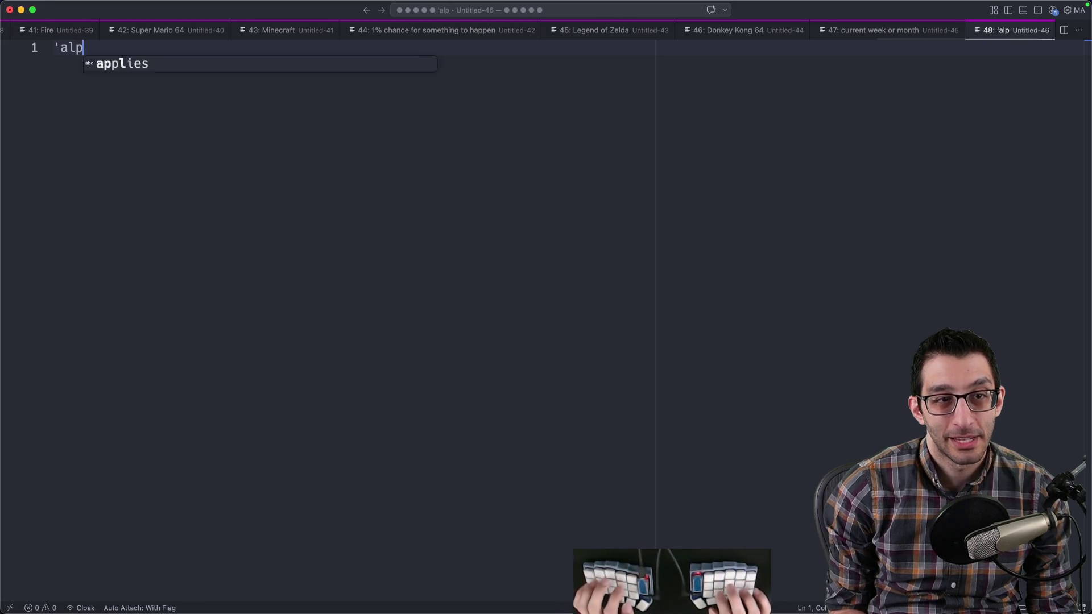
{"action": "key", "text": "cmd+Left"}
{"action": "key", "text": "Return"}
{"action": "key", "text": "Return"}
{"action": "key", "text": "Return"}
{"action": "key", "text": "Right"}
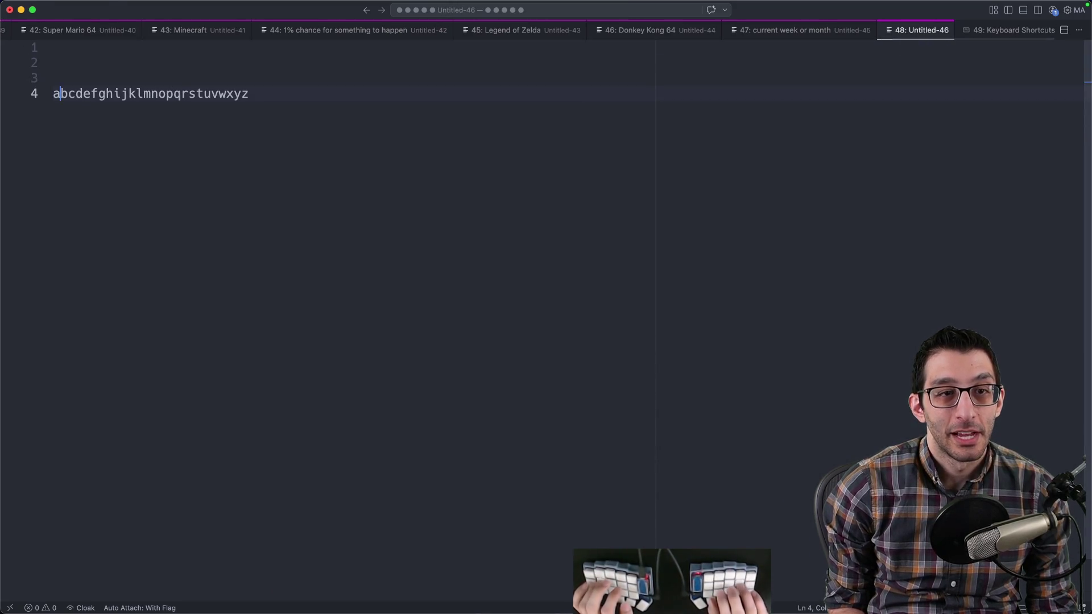
{"action": "key", "text": "Return"}
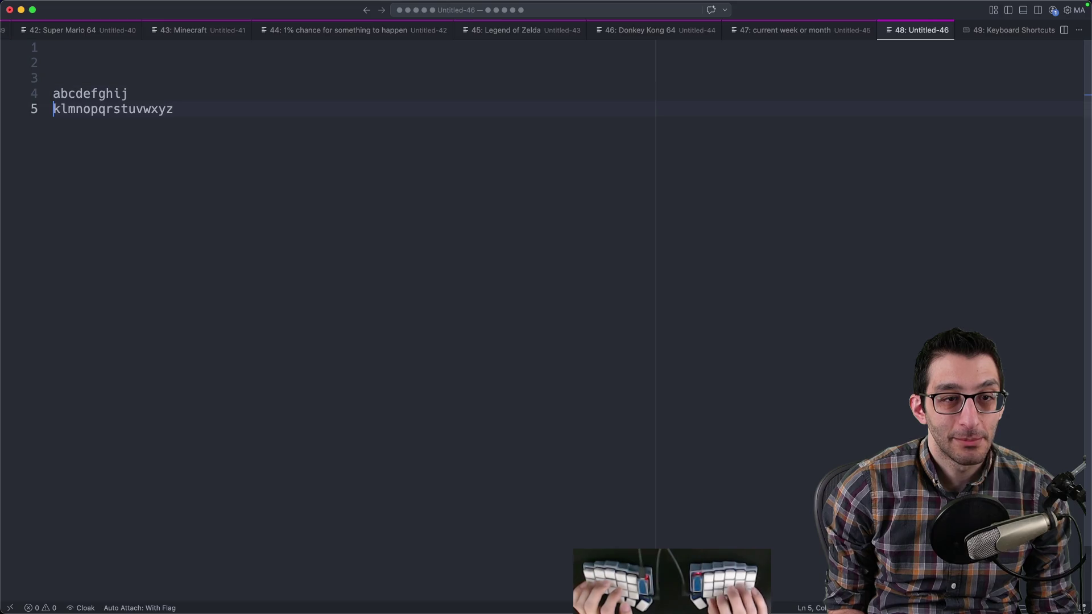
{"action": "key", "text": "Left"}
{"action": "key", "text": "Return"}
Step: Add blank lines below the alphabet rows and write PLAYER on line 9
{"action": "left_click", "coordinate": [73, 93]}
{"action": "key", "text": "Right"}
{"action": "key", "text": "Right"}
{"action": "key", "text": "shift+Left"}
{"action": "key", "text": "cmd+Down"}
{"action": "key", "text": "Return"}
{"action": "key", "text": "Return"}
{"action": "key", "text": "Return"}
{"action": "type", "text": "g"}
{"action": "key", "text": "Escape"}
{"action": "key", "text": "End"}
{"action": "key", "text": "Down"}
{"action": "key", "text": "Down"}
{"action": "key", "text": "Down"}
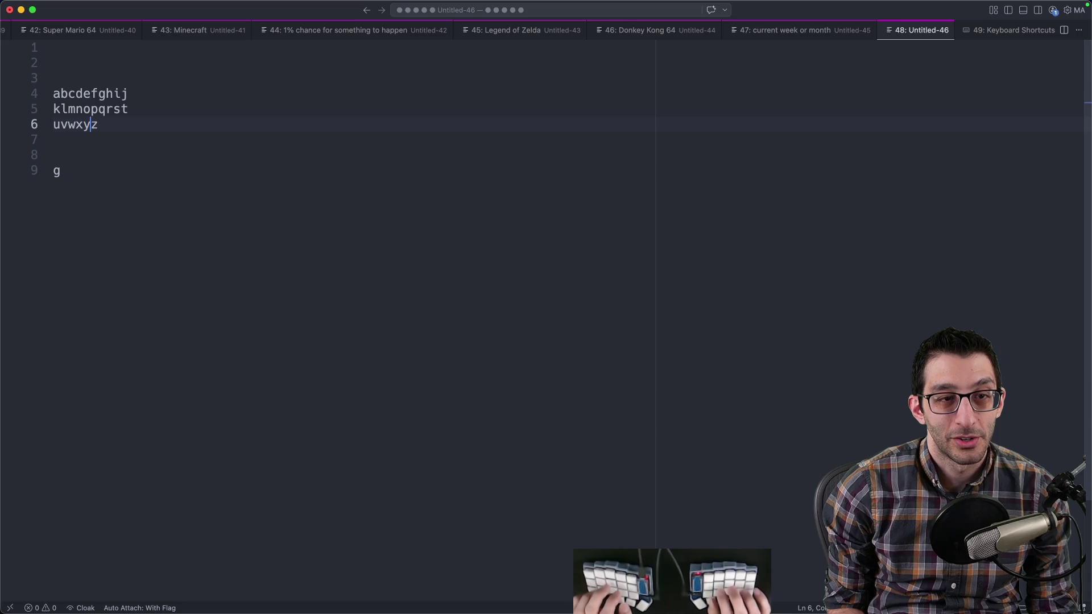
{"action": "type", "text": "o"}
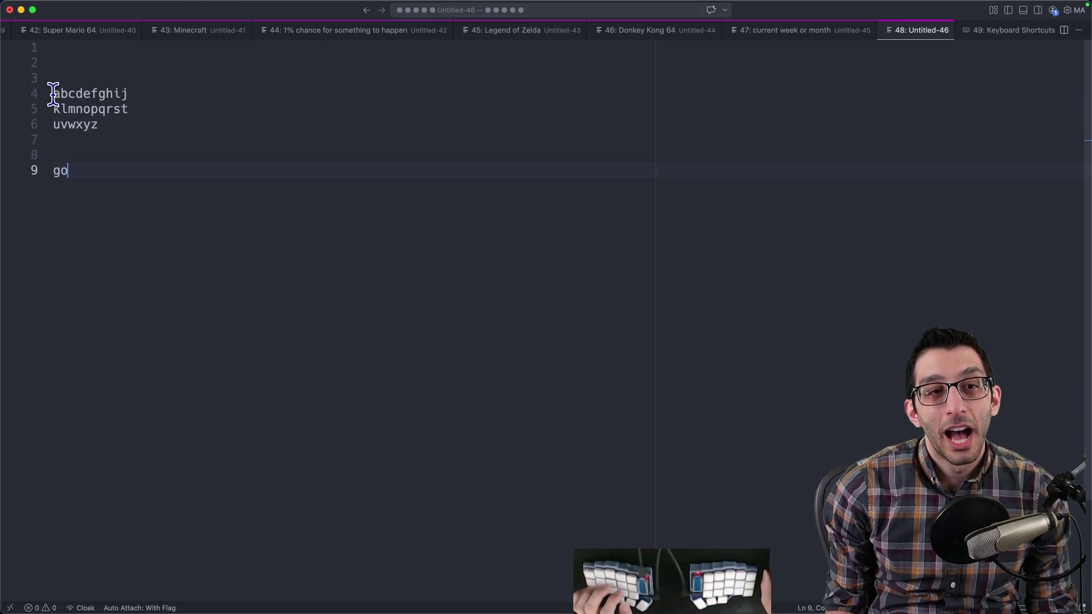
{"action": "left_click_drag", "start_coordinate": [53, 93], "coordinate": [176, 127]}
{"action": "left_click", "coordinate": [262, 180]}
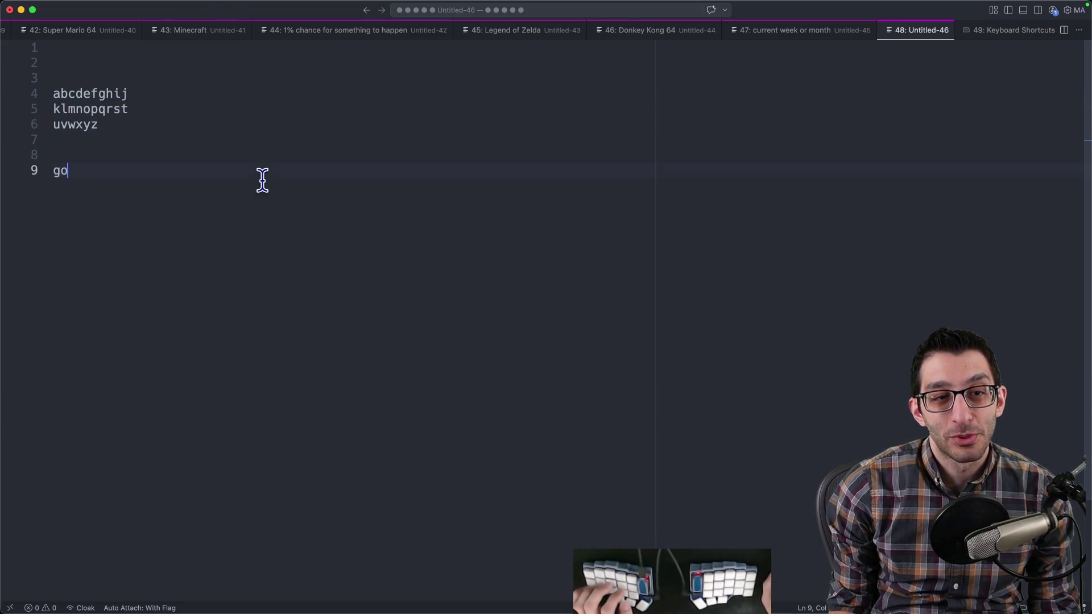
{"action": "key", "text": "BackSpace"}
{"action": "key", "text": "BackSpace"}
{"action": "type", "text": "PLYA"}
{"action": "key", "text": "BackSpace"}
{"action": "key", "text": "BackSpace"}
{"action": "type", "text": "AYER"}
Step: Look over the alphabet rows, leave the caret on line 8, and return to the SiaBT design doc
{"action": "double_click", "coordinate": [67, 171]}
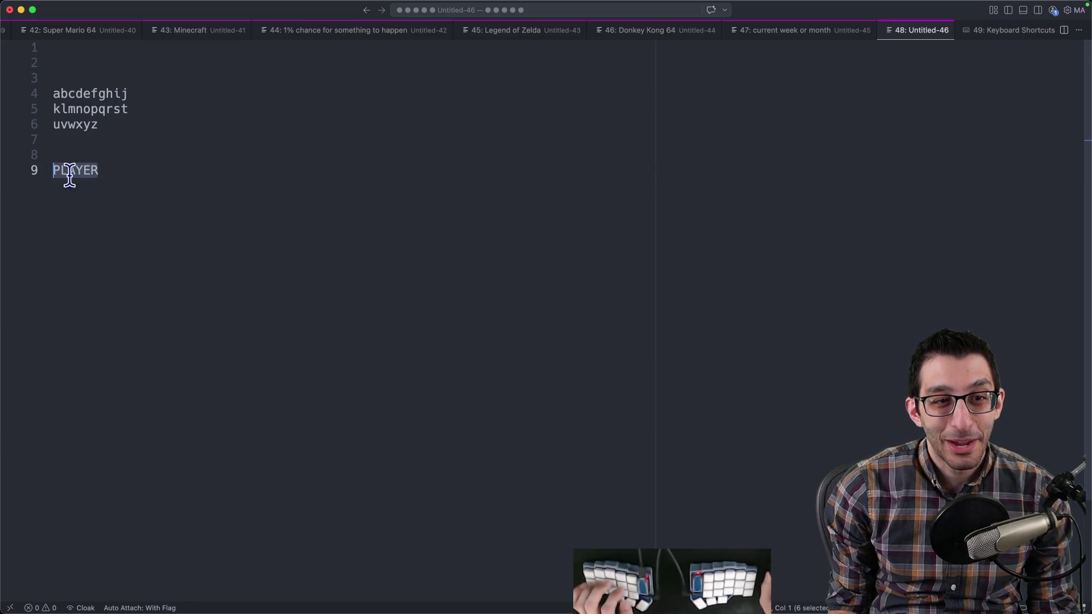
{"action": "left_click_drag", "start_coordinate": [114, 125], "coordinate": [33, 98]}
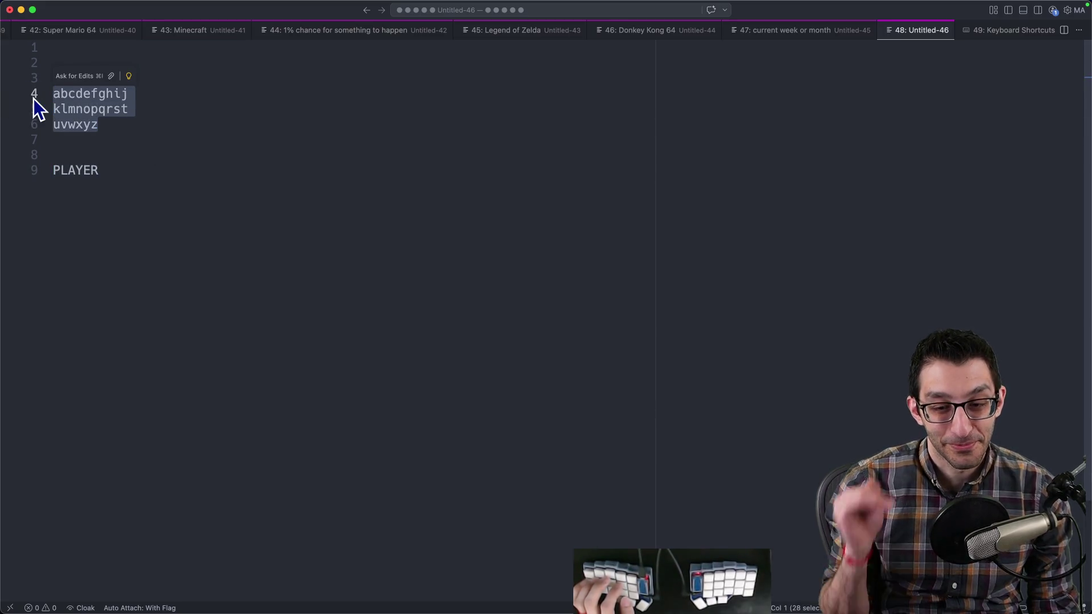
{"action": "left_click_drag", "start_coordinate": [112, 118], "coordinate": [22, 93]}
{"action": "mouse_move", "coordinate": [98, 124]}
{"action": "left_mouse_down"}
{"action": "mouse_move", "coordinate": [92, 112]}
{"action": "mouse_move", "coordinate": [40, 100]}
{"action": "left_mouse_up"}
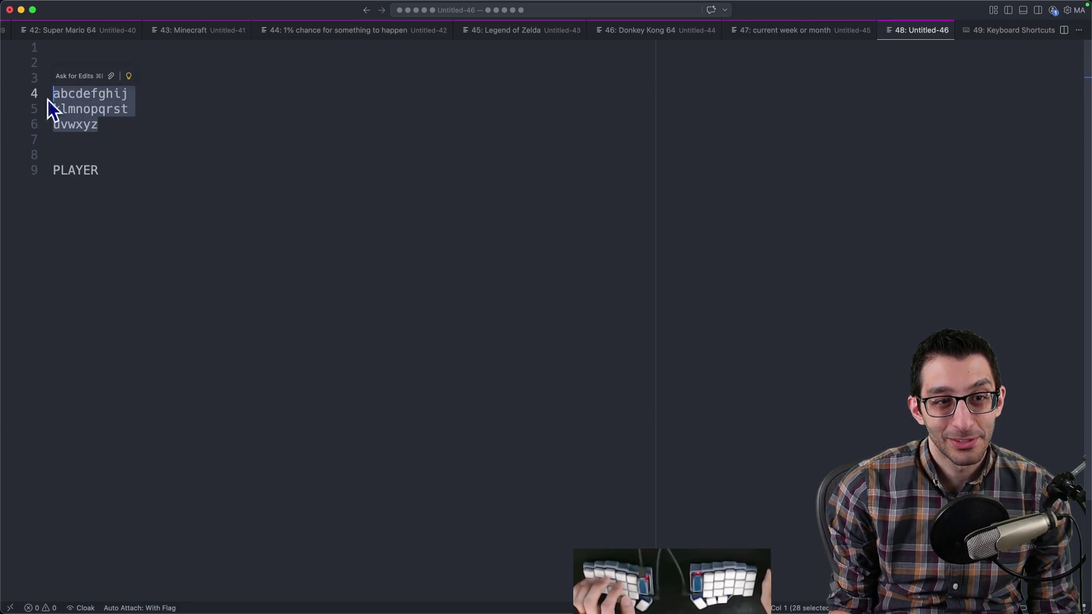
{"action": "left_click", "coordinate": [246, 151]}
{"action": "left_click", "coordinate": [261, 129]}
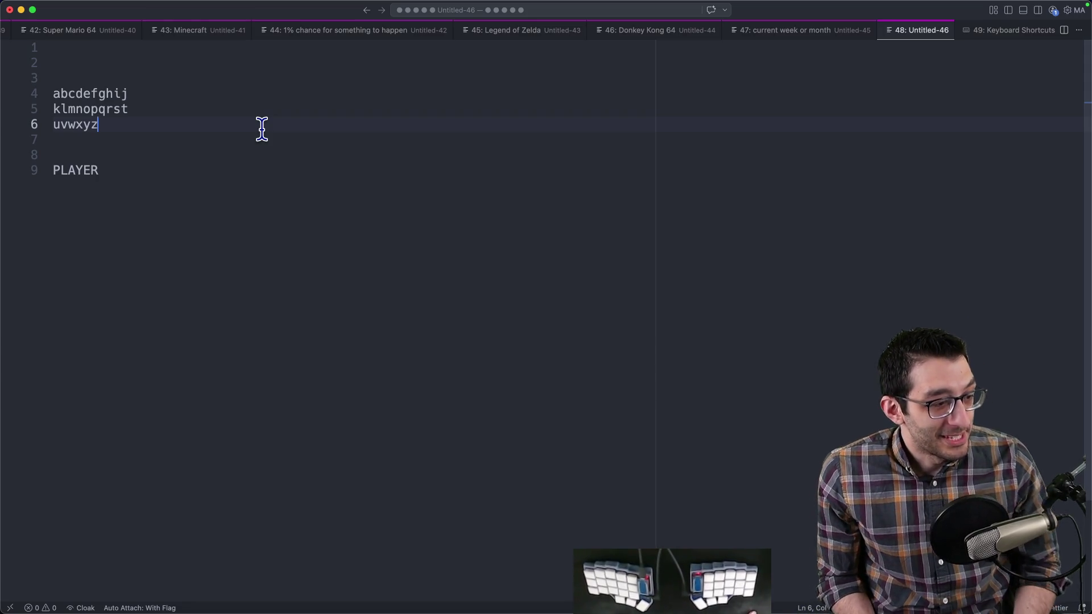
{"action": "left_click", "coordinate": [241, 148]}
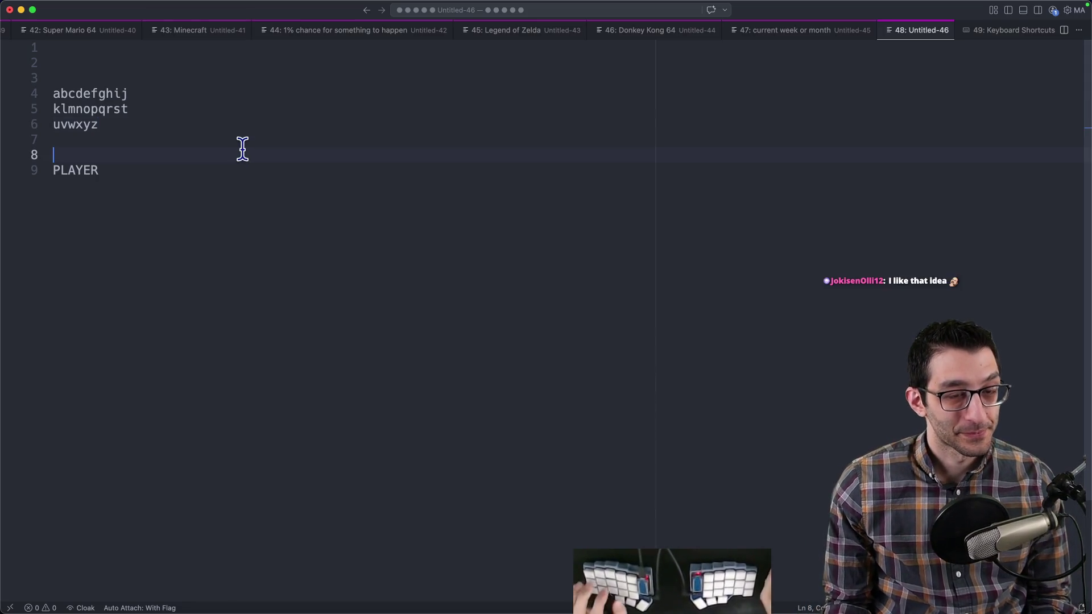
{"action": "key", "text": "super+Tab"}
{"action": "key", "text": "super+2"}
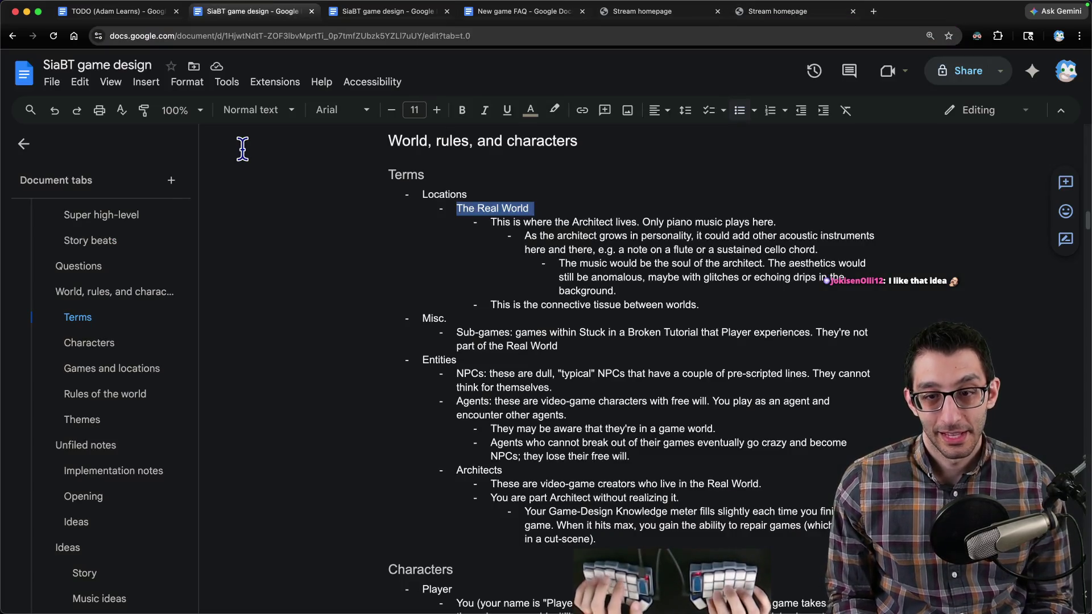
Step: In the Scratch tab, add the line 'What happens after you befriend the Architect?' below the last bullet
{"action": "key", "text": "super+3"}
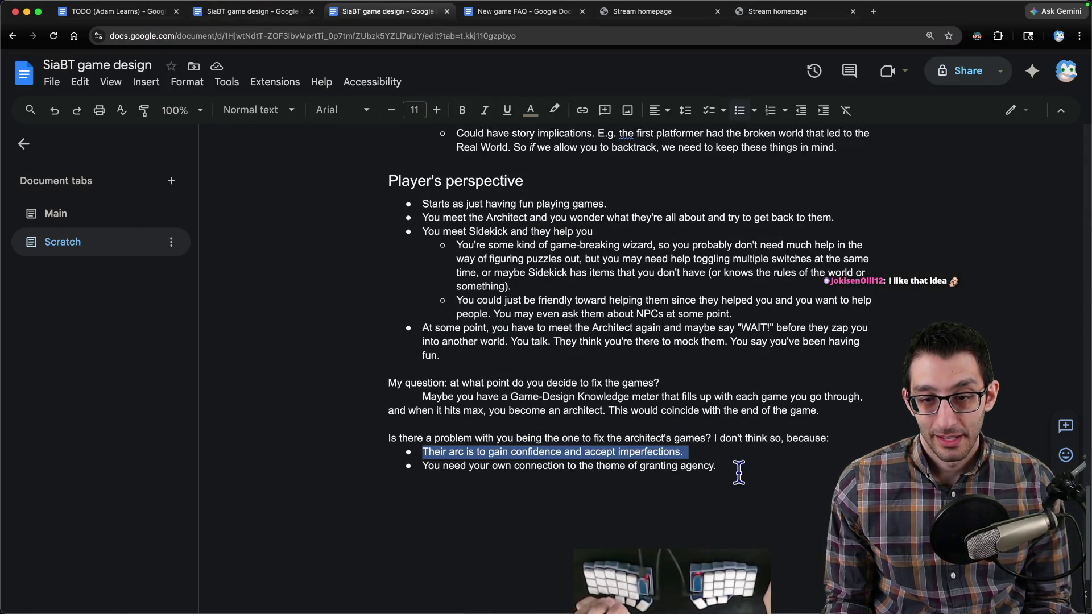
{"action": "triple_click", "coordinate": [737, 468]}
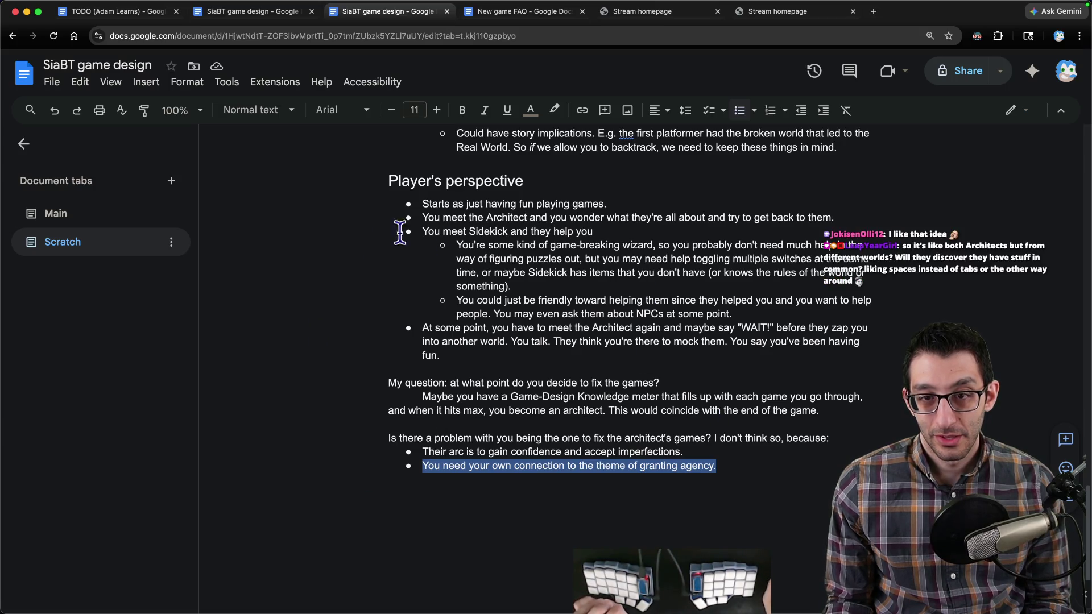
{"action": "left_click", "coordinate": [824, 410]}
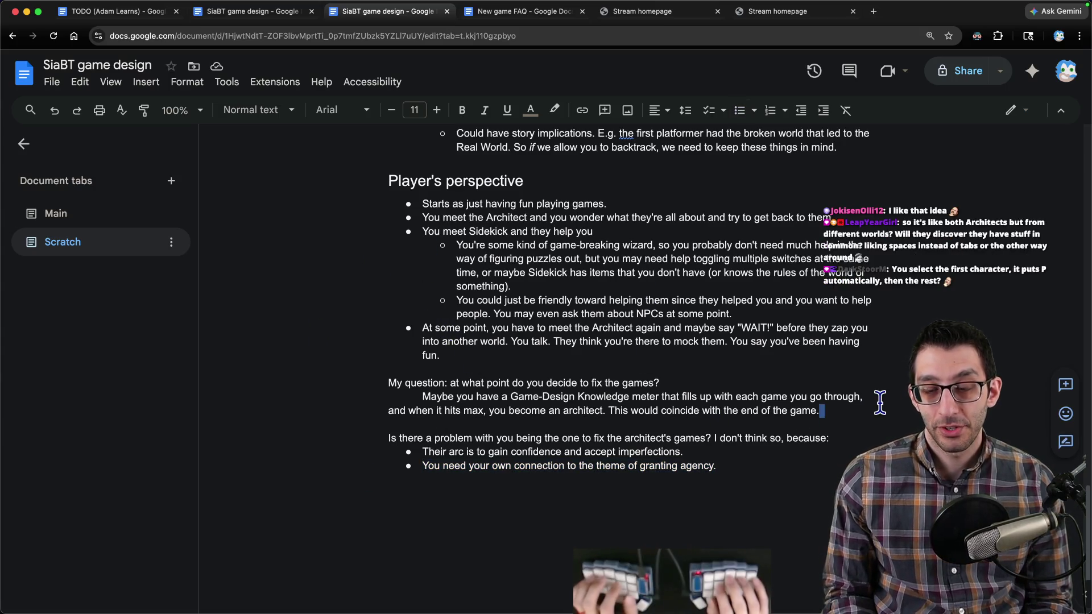
{"action": "key", "text": "super+Down"}
{"action": "key", "text": "Return"}
{"action": "key", "text": "Return"}
{"action": "key", "text": "Return"}
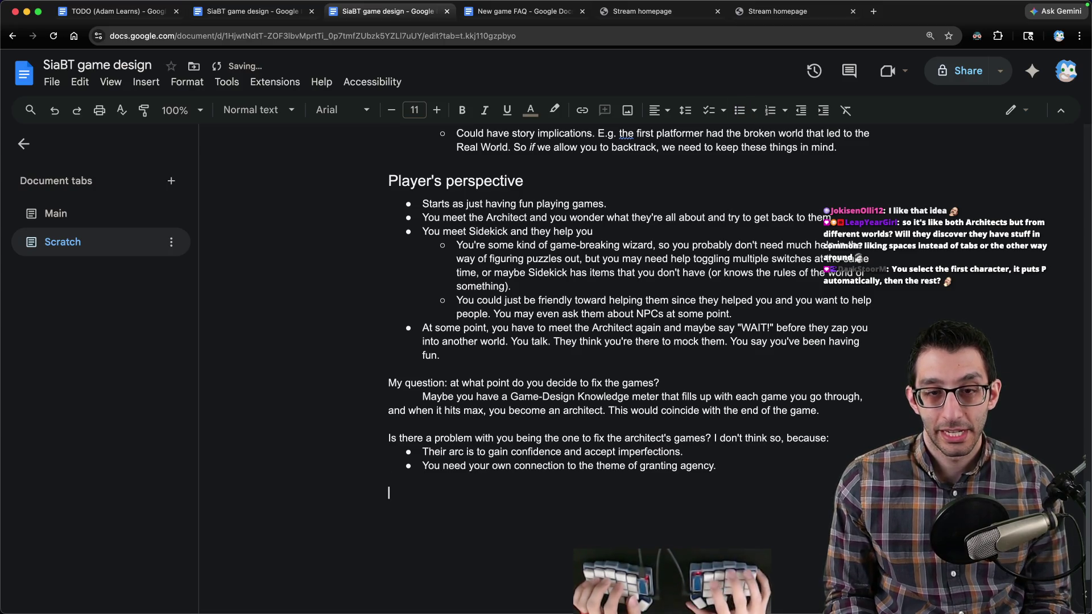
{"action": "type", "text": "What happens after you"}
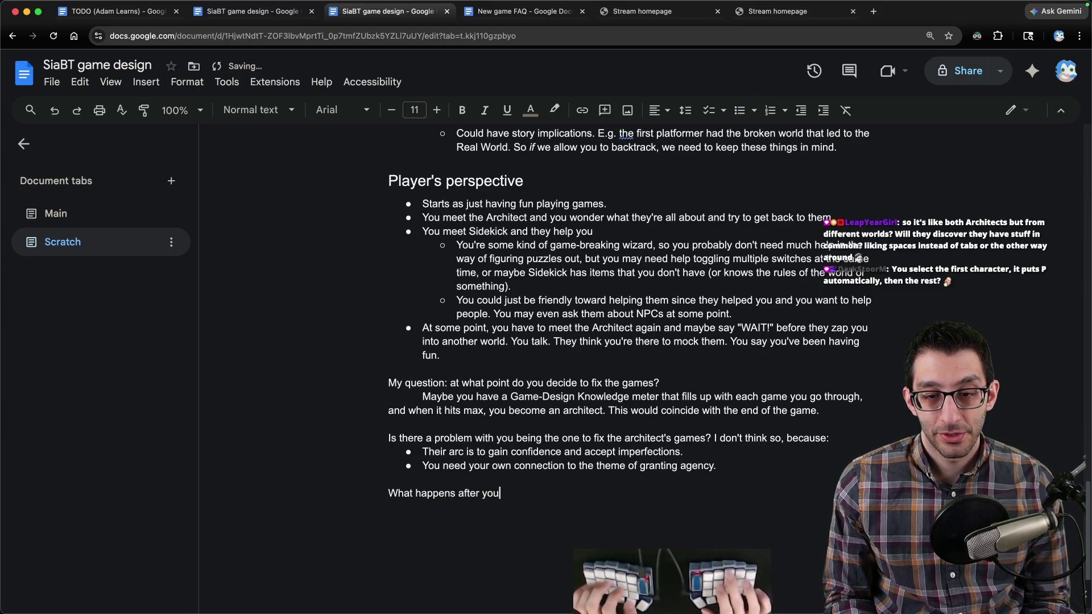
{"action": "type", "text": " befriend the architect"}
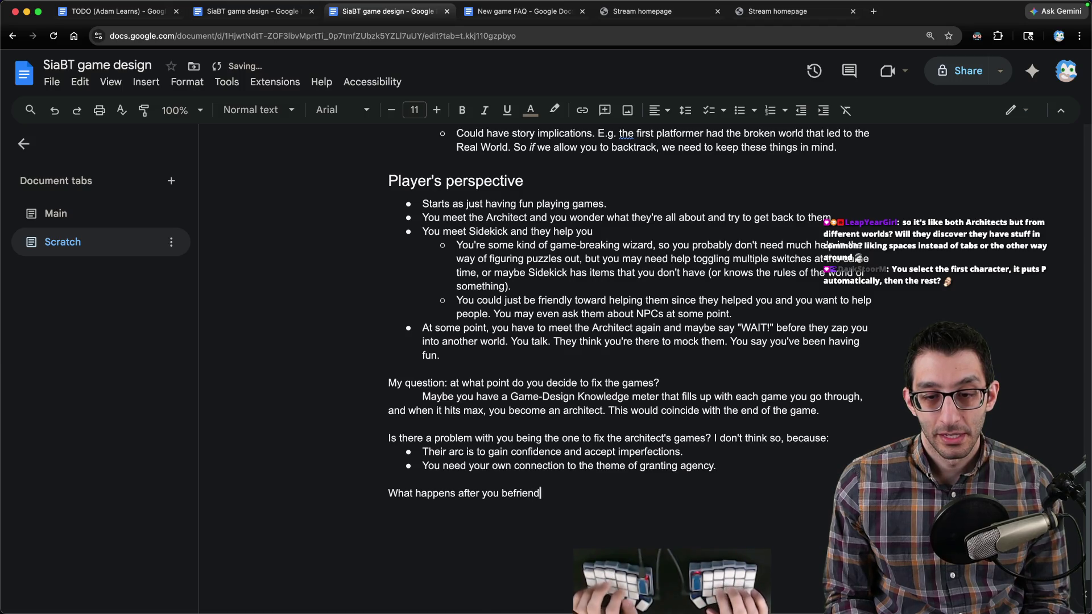
{"action": "key", "text": "alt+shift+Left"}
{"action": "type", "text": "Architect?"}
{"action": "key", "text": "Return"}
Step: Add a 'What is your motivation?' bullet with a sub-bullet: still fun, but the Architect needs a new conflict
{"action": "key", "text": "super+shift+8"}
{"action": "type", "text": "What is your motivation?"}
{"action": "key", "text": "Return"}
{"action": "key", "text": "Tab"}
{"action": "type", "text": "It could j"}
{"action": "key", "text": "BackSpace"}
{"action": "type", "text": "still b"}
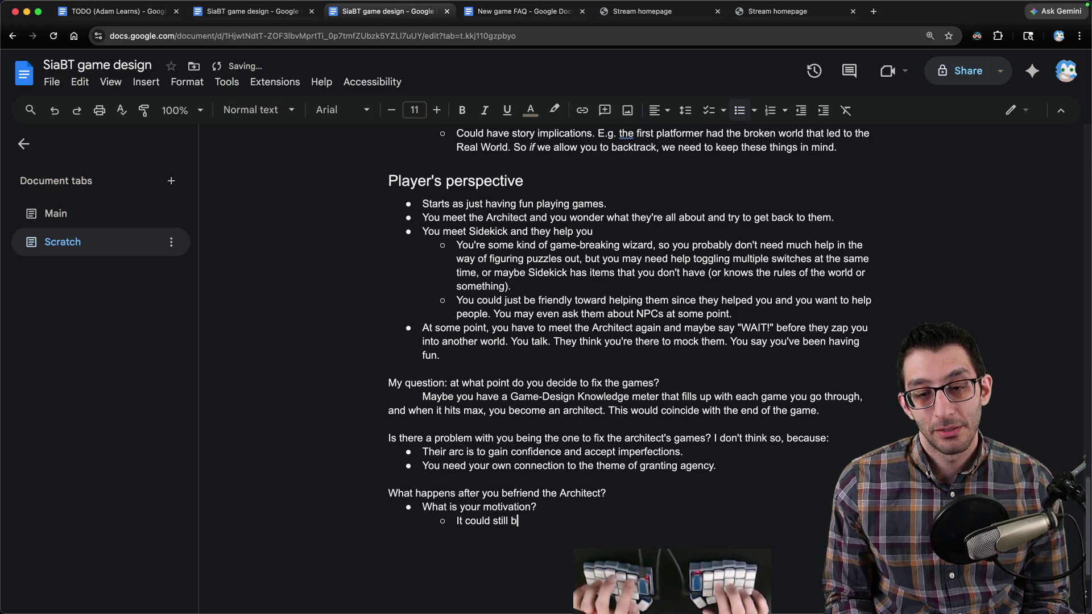
{"action": "type", "text": "e to have fun. I think the Architect needs to pr"}
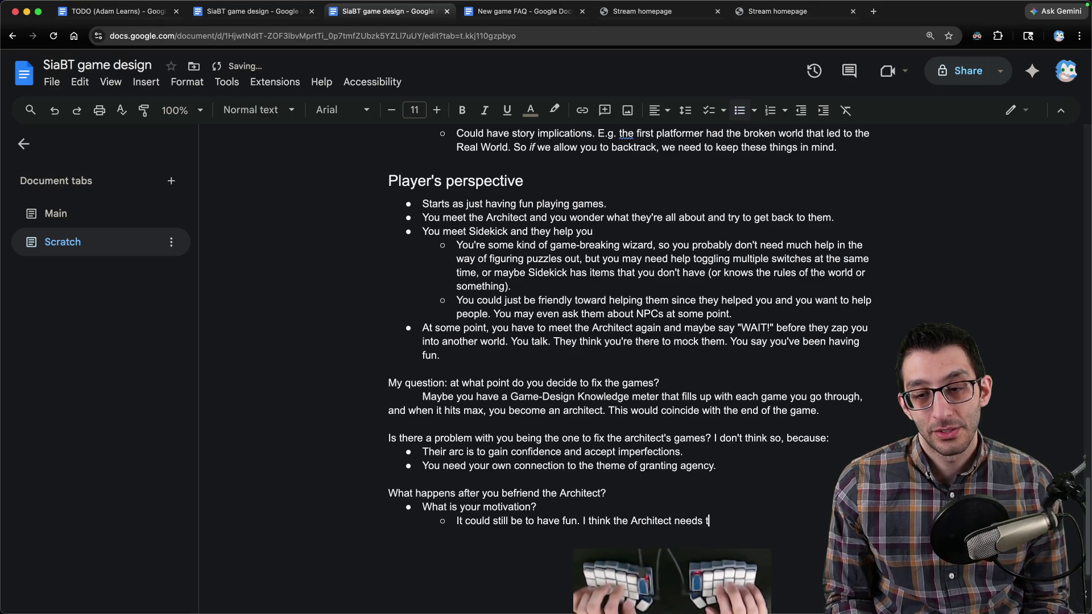
{"action": "type", "text": "esent you with a new conflict though."}
{"action": "scroll", "coordinate": [857, 411], "scroll_direction": "down", "scroll_amount": 2}
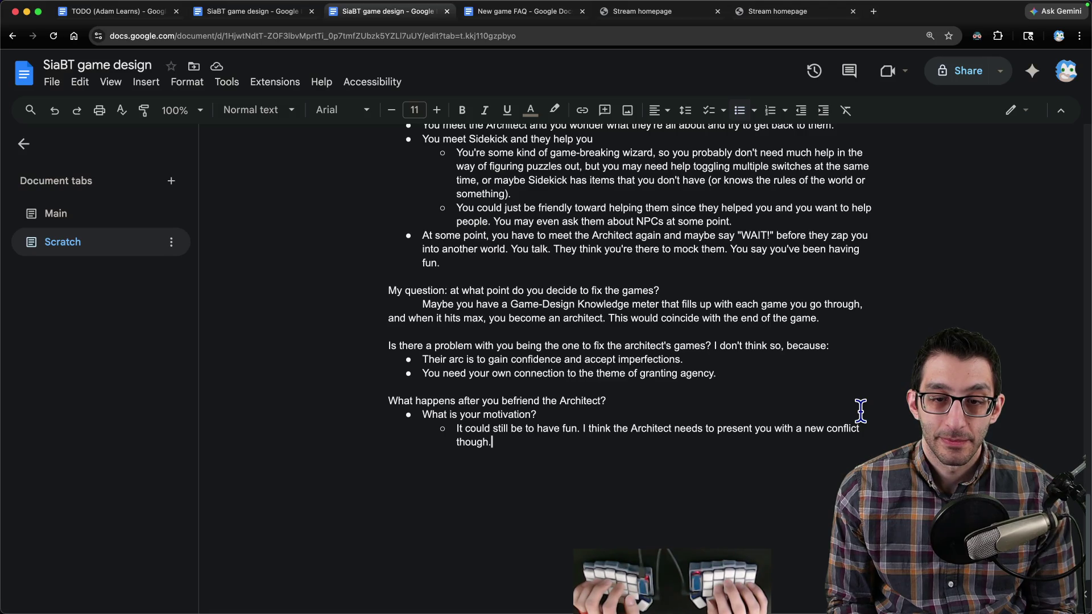
{"action": "key", "text": "Return"}
{"action": "key", "text": "Return"}
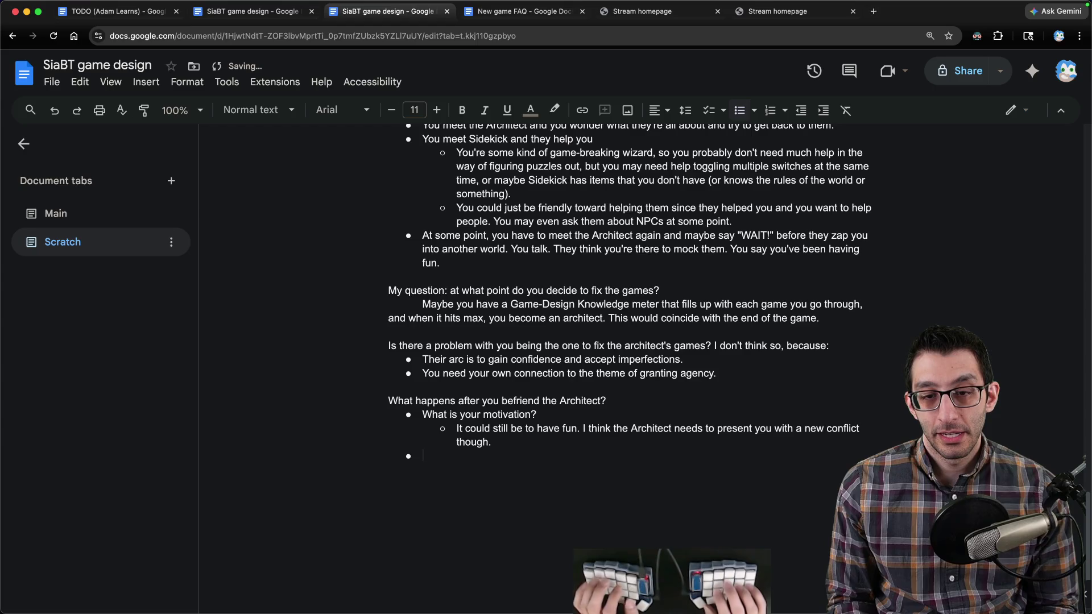
Step: Add a bullet 'Why can't the Architect help you in any greater way?' noting it probably plays into motivation
{"action": "type", "text": "What"}
{"action": "key", "text": "BackSpace"}
{"action": "key", "text": "BackSpace"}
{"action": "key", "text": "BackSpace"}
{"action": "type", "text": "Why can't the ARchi"}
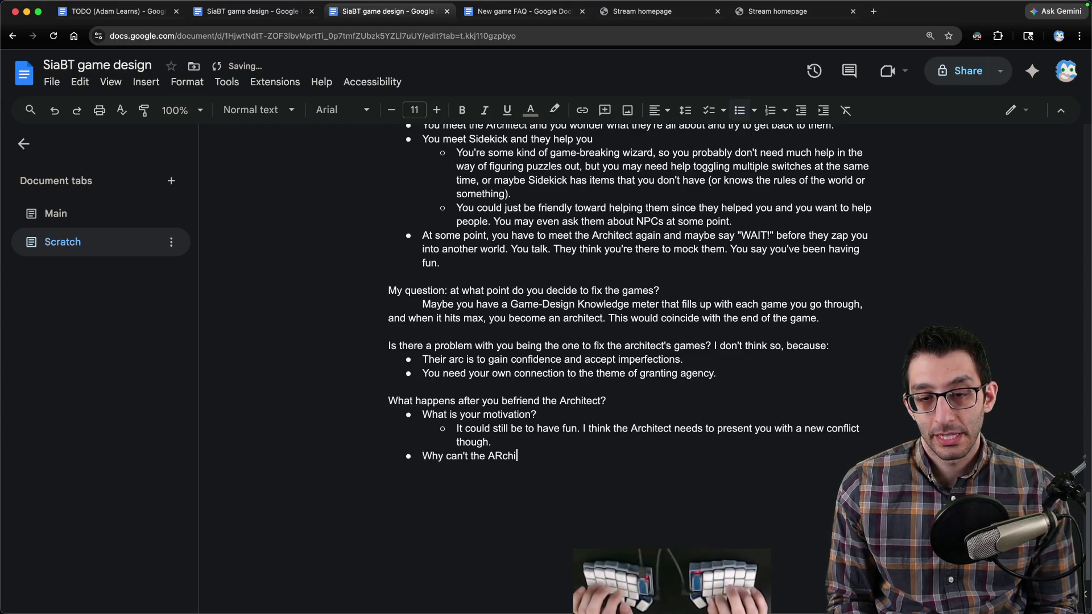
{"action": "key", "text": "BackSpace"}
{"action": "type", "text": "rchitect"}
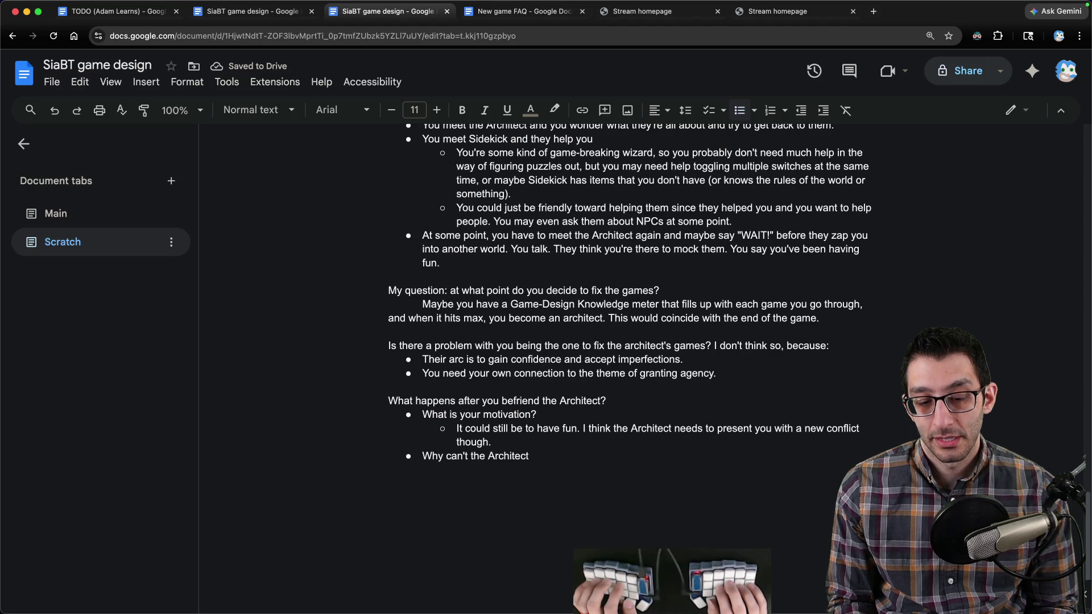
{"action": "type", "text": "help you in any greater way?"}
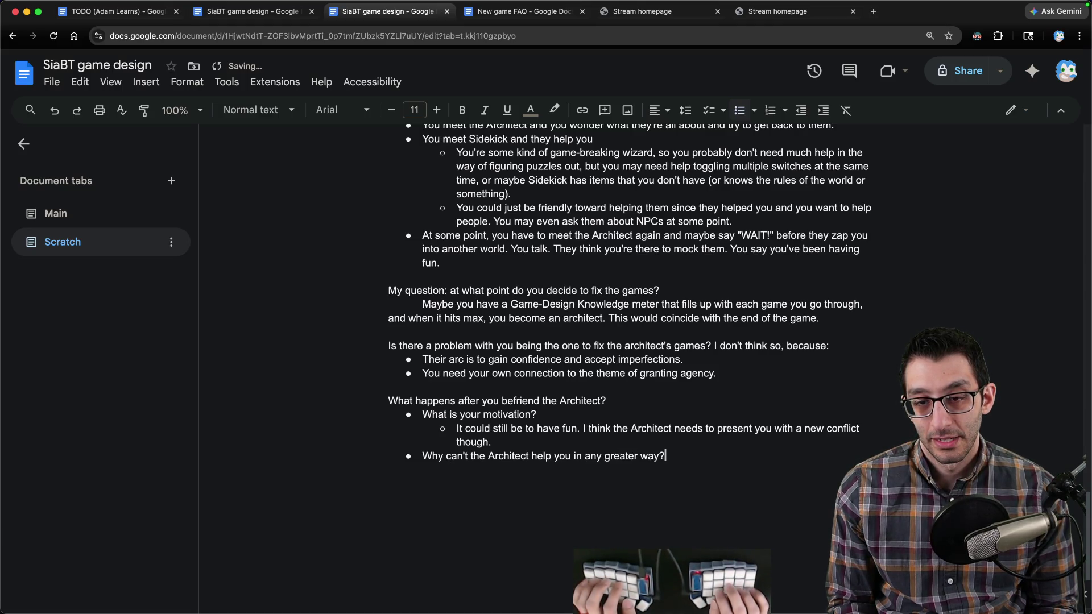
{"action": "type", "text": " This prob"}
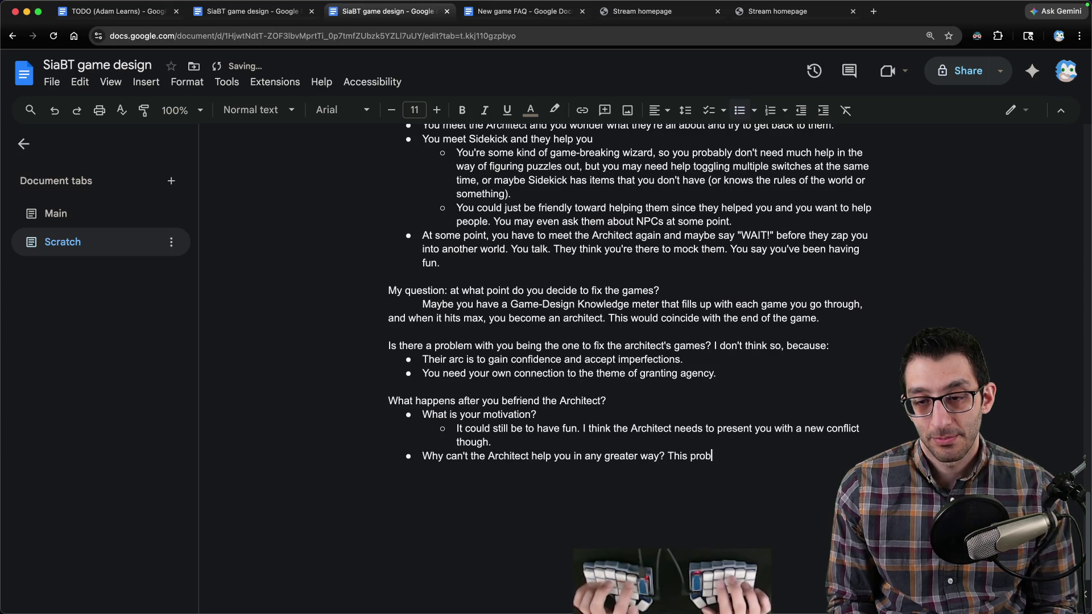
{"action": "type", "text": "ably plryys int"}
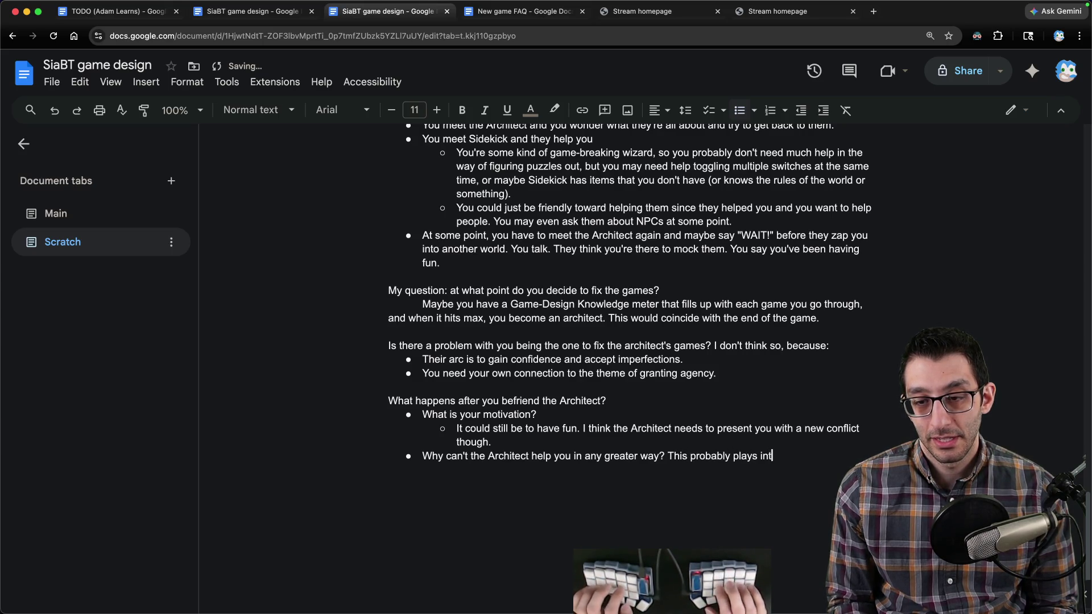
{"action": "type", "text": " motivation."}
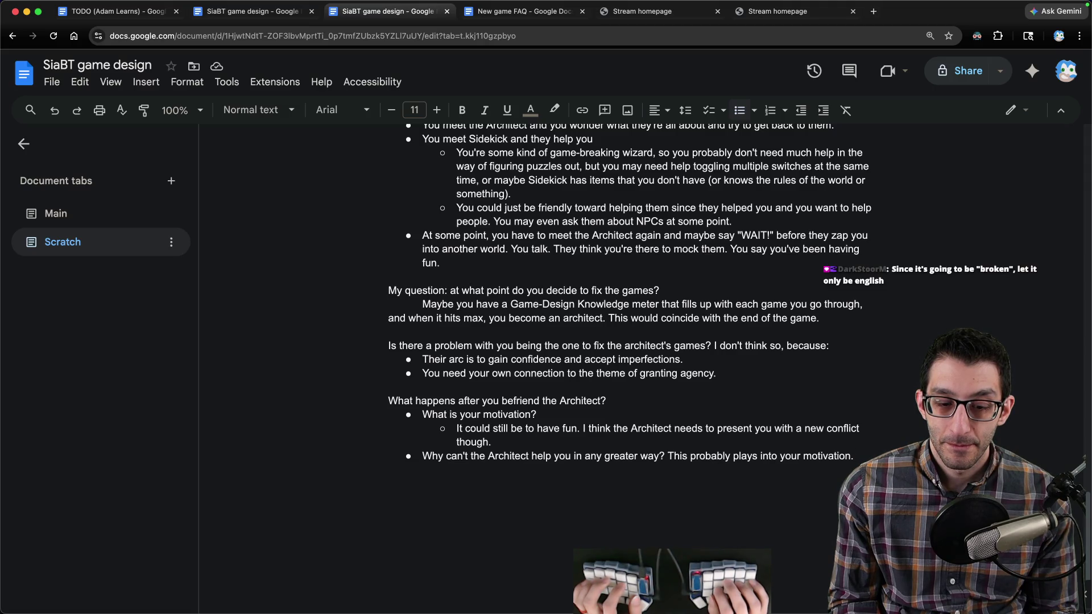
{"action": "key", "text": "ctrl+shift+Tab"}
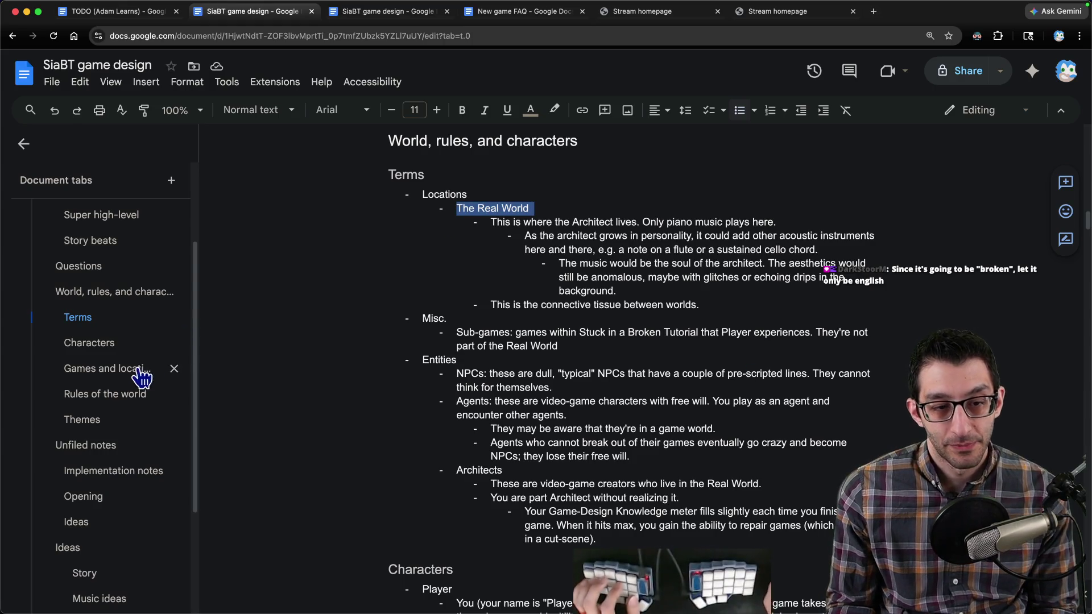
Step: Start a new top-level bullet below the linters note in the Implementation notes section
{"action": "scroll", "coordinate": [100, 435], "scroll_direction": "down", "scroll_amount": 3}
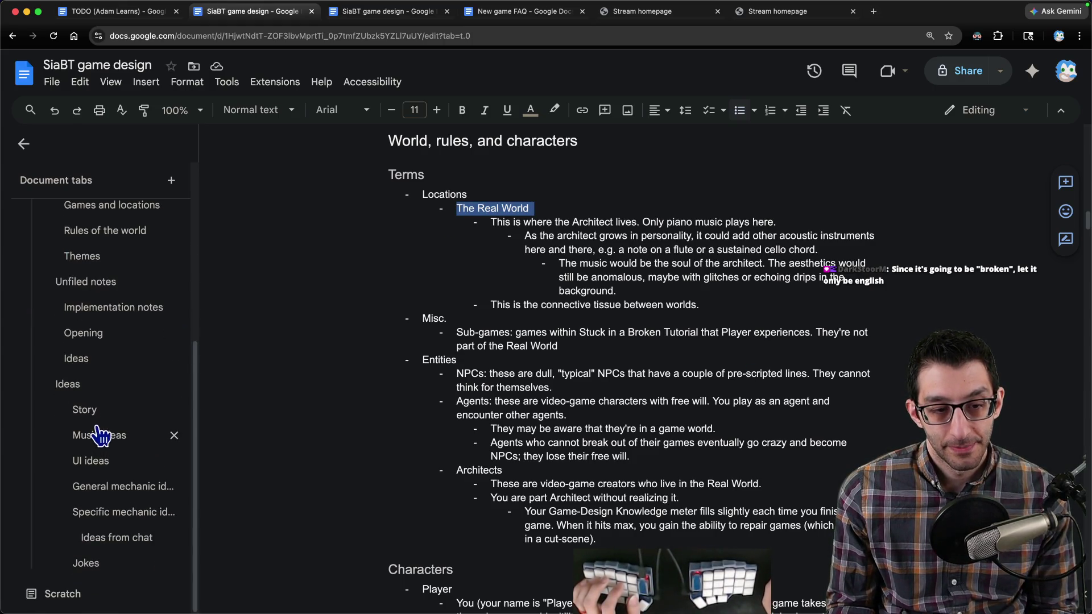
{"action": "left_click", "coordinate": [108, 317]}
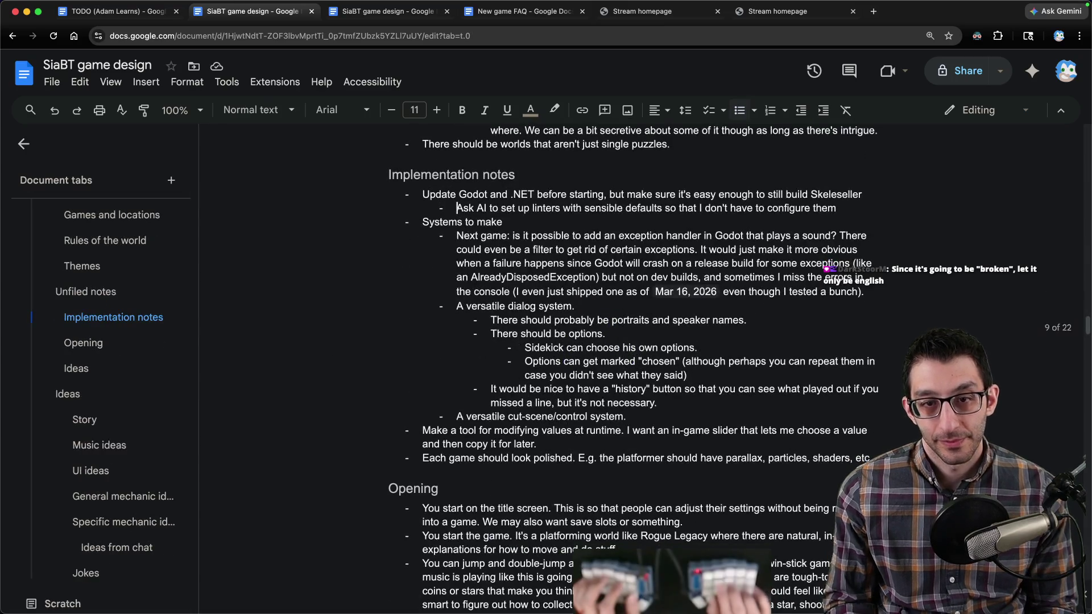
{"action": "key", "text": "Down"}
{"action": "key", "text": "Down"}
{"action": "key", "text": "End"}
{"action": "key", "text": "Return"}
{"action": "key", "text": "shift+Tab"}
Step: Write the bullet on customizing your name and language-specific fonts, with 'and' italicized
{"action": "type", "text": "If ou can"}
{"action": "key", "text": "BackSpace"}
{"action": "key", "text": "BackSpace"}
{"action": "key", "text": "BackSpace"}
{"action": "type", "text": "y"}
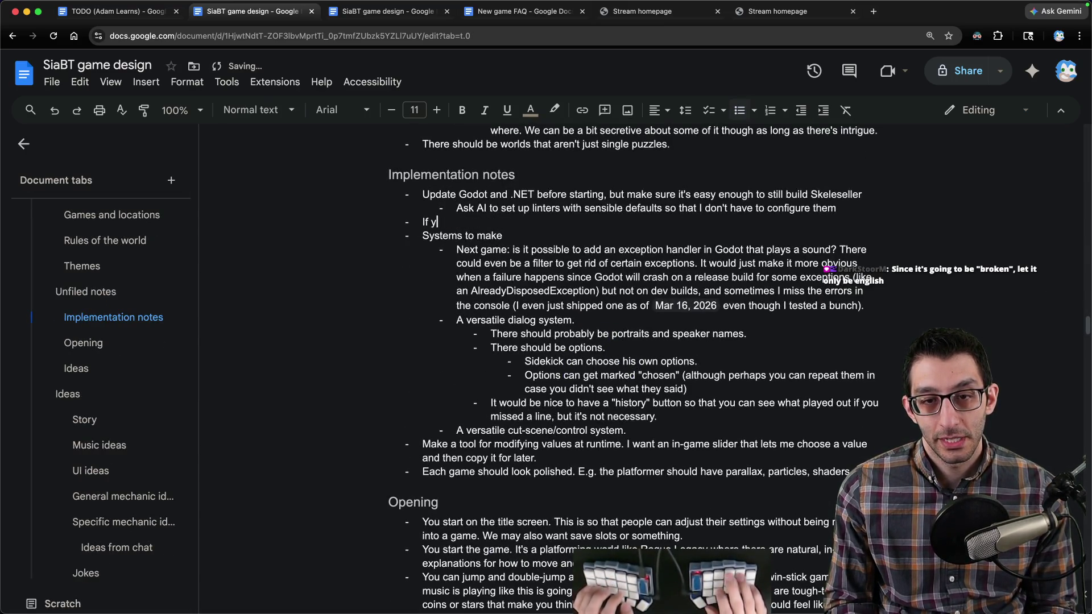
{"action": "type", "text": "ou can customize your name at all,"}
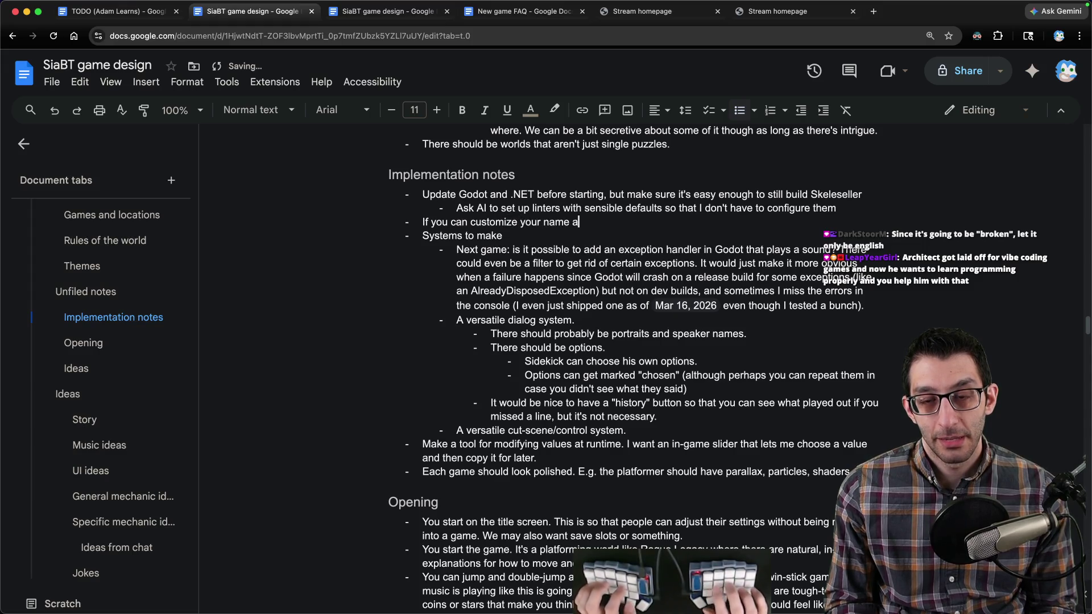
{"action": "key", "text": "BackSpace"}
{"action": "type", "text": "and we have language-specific fon"}
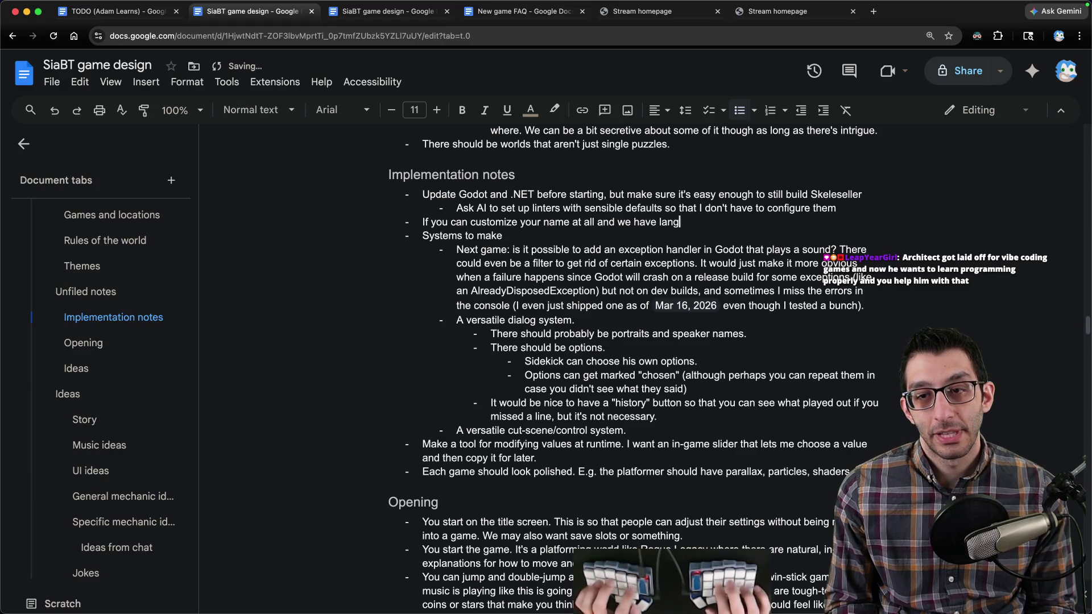
{"action": "type", "text": "ts"}
{"action": "key", "text": "ctrl+i"}
{"action": "type", "text": " and"}
{"action": "key", "text": "ctrl+i"}
{"action": "type", "text": " the"}
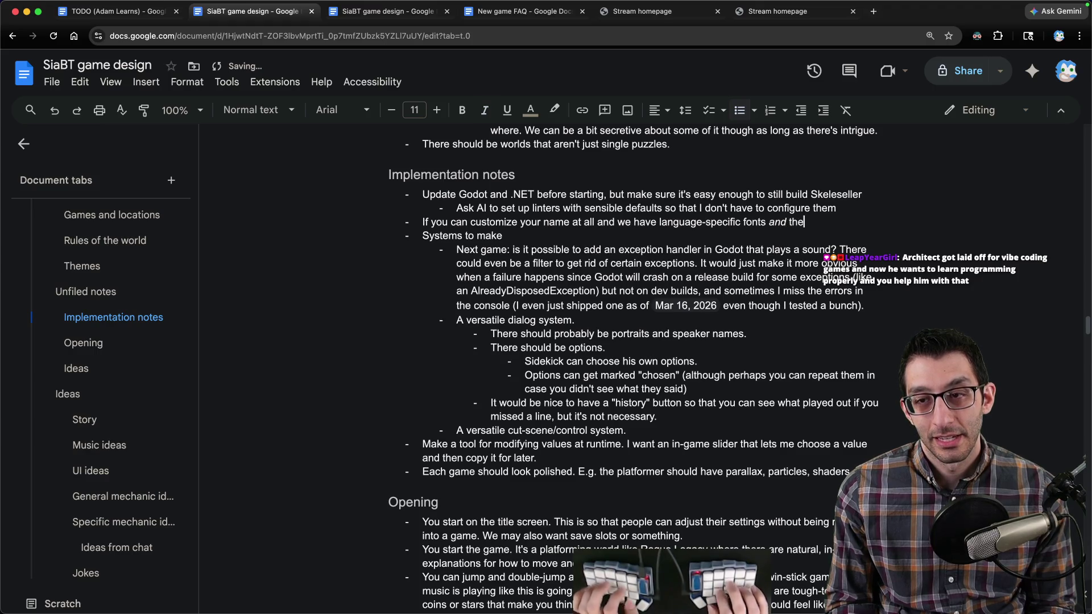
{"action": "type", "text": " ability to change that language, then we ne"}
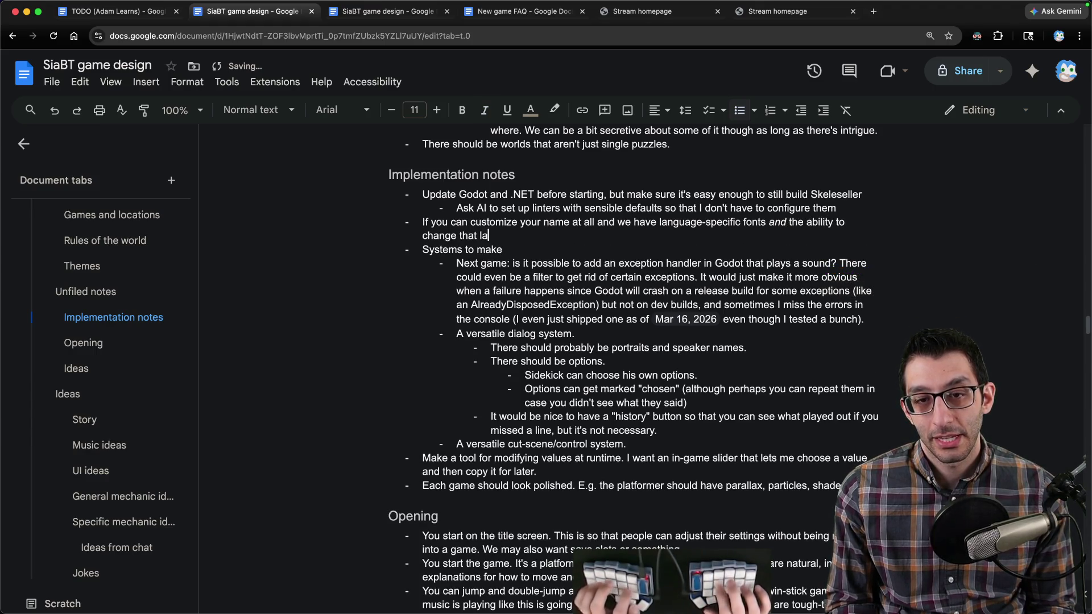